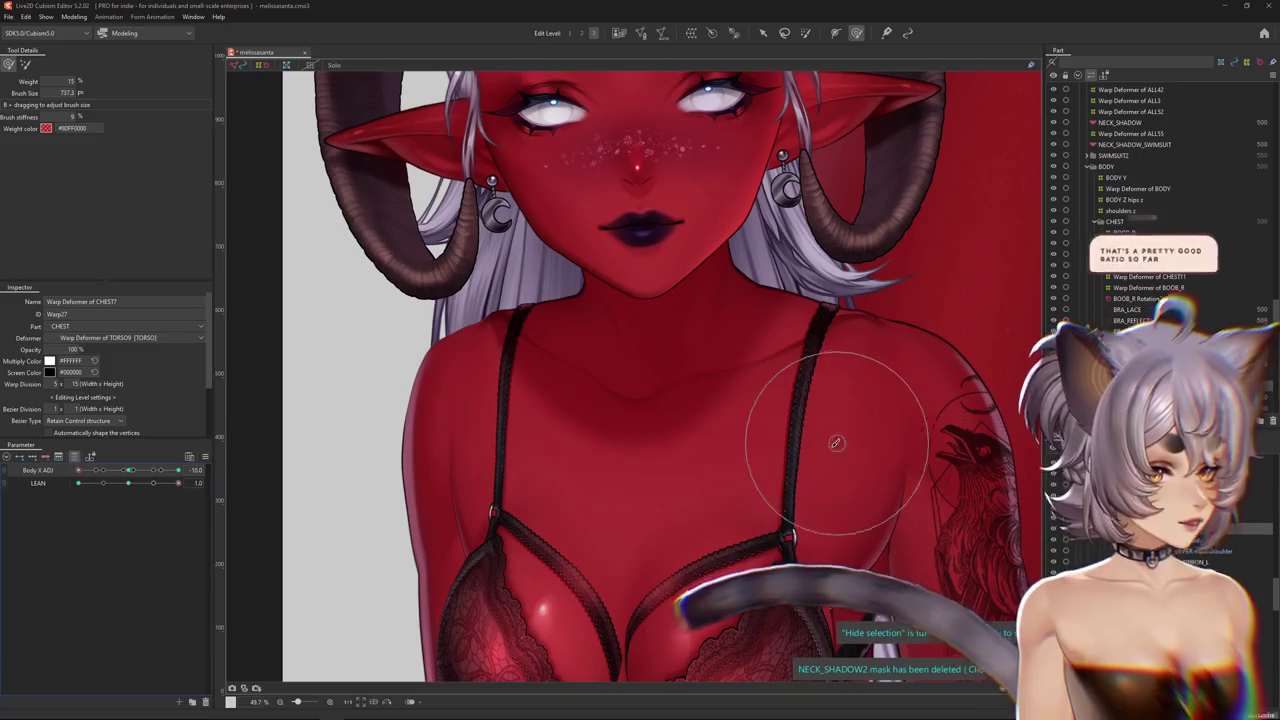
Brush the CHEST7 warp deformer around the left shoulder strap at Body X ADJ -10
{"action": "scroll", "coordinate": [743, 498], "scroll_direction": "down", "scroll_amount": 2}
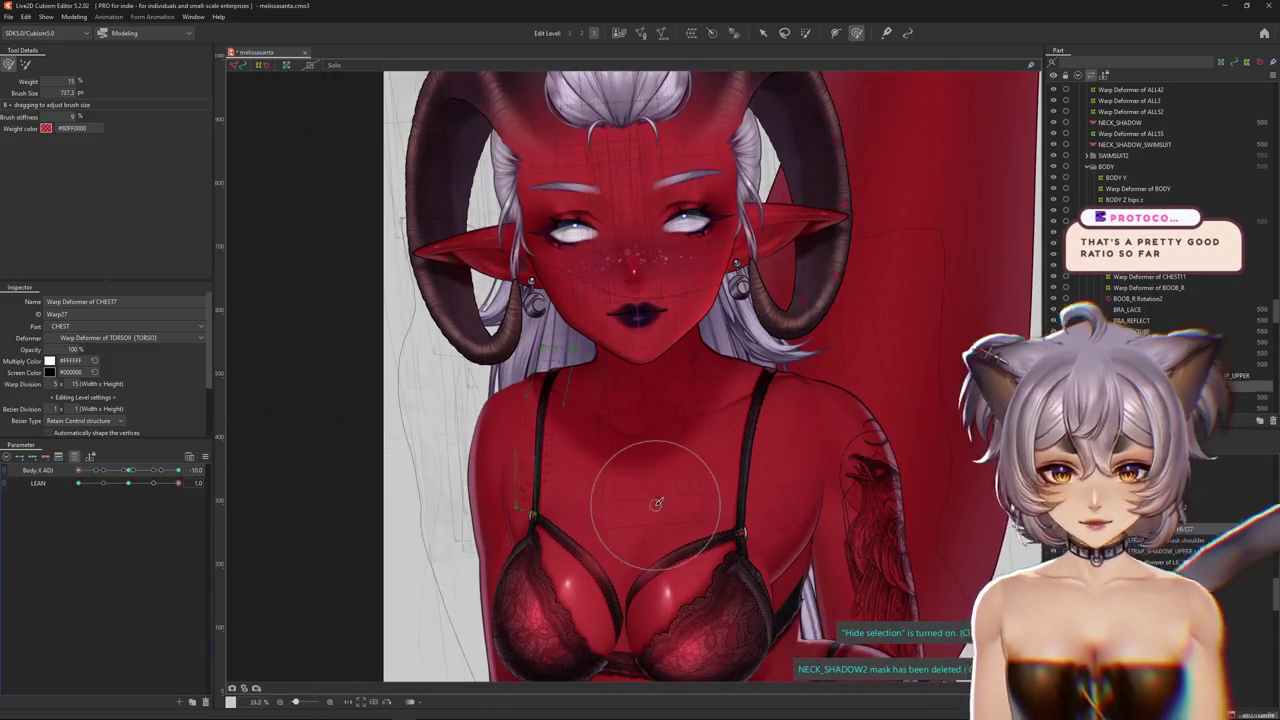
{"action": "scroll", "coordinate": [688, 459], "scroll_direction": "down", "scroll_amount": 2}
{"action": "scroll", "coordinate": [688, 459], "scroll_direction": "up", "scroll_amount": 1}
{"action": "scroll", "coordinate": [665, 440], "scroll_direction": "up", "scroll_amount": 1}
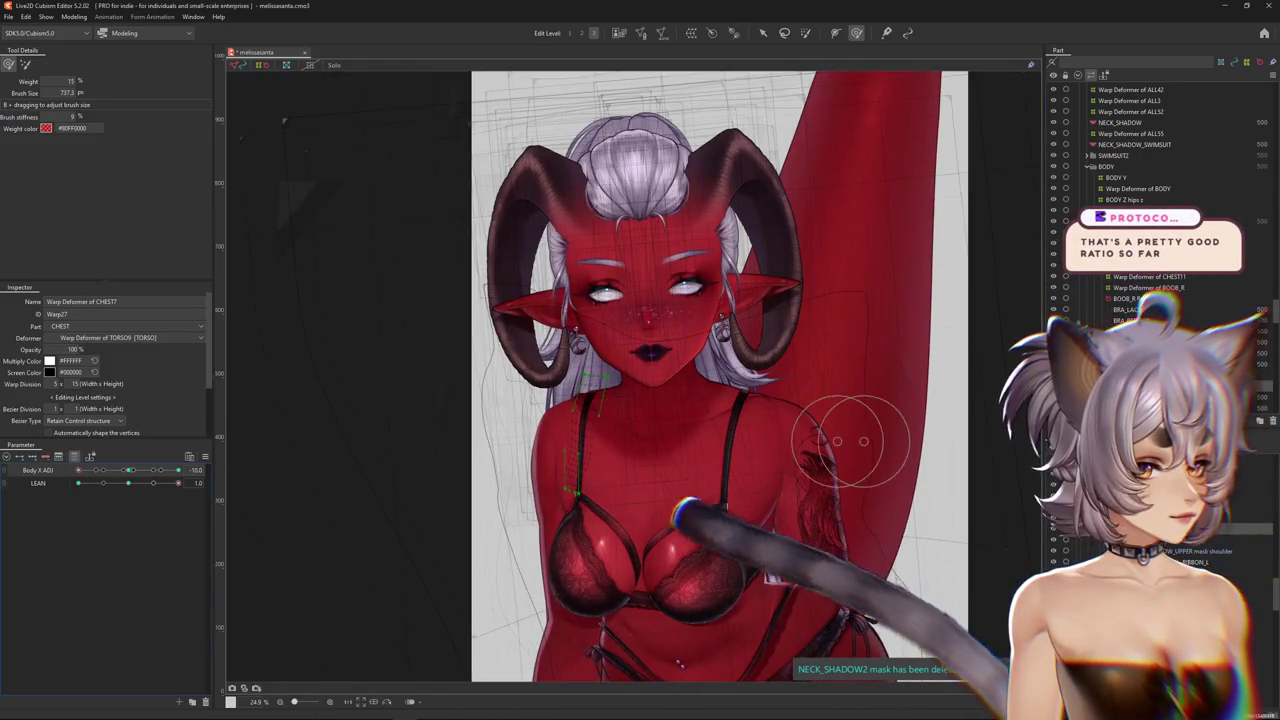
{"action": "scroll", "coordinate": [841, 439], "scroll_direction": "up", "scroll_amount": 1}
{"action": "scroll", "coordinate": [617, 446], "scroll_direction": "up", "scroll_amount": 2}
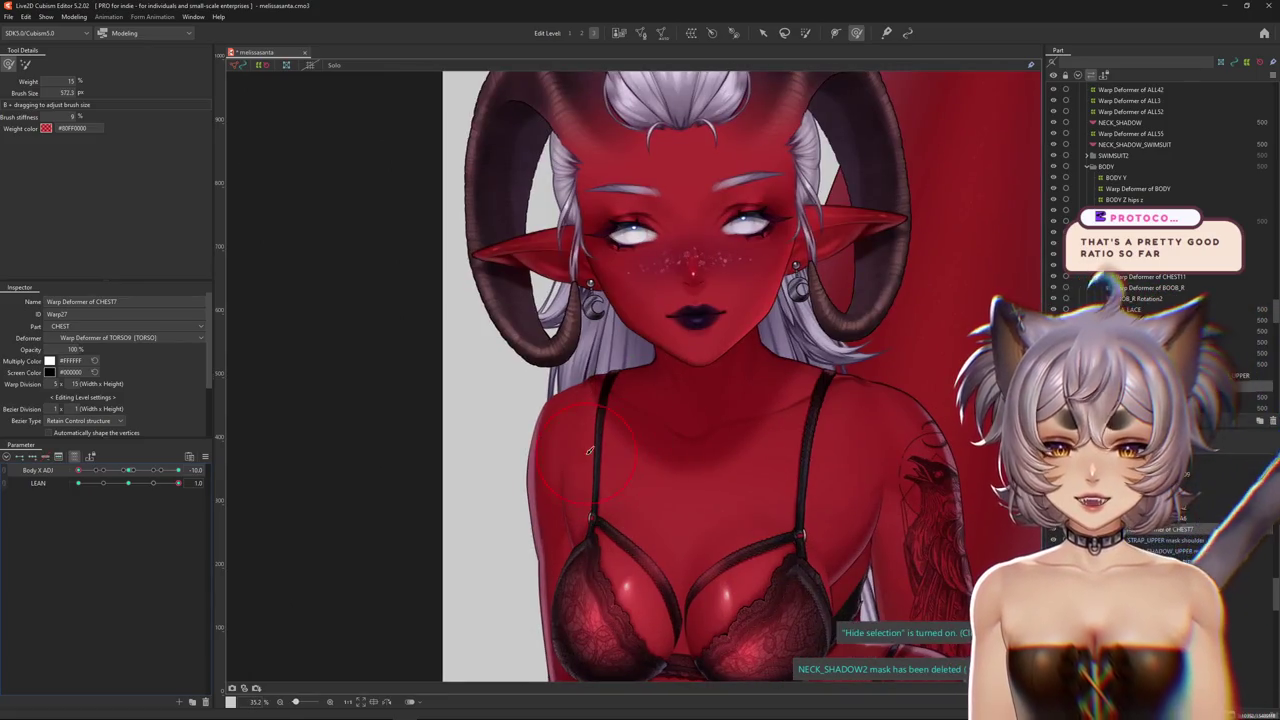
{"action": "scroll", "coordinate": [579, 431], "scroll_direction": "up", "scroll_amount": 4}
{"action": "key", "text": "ctrl+h"}
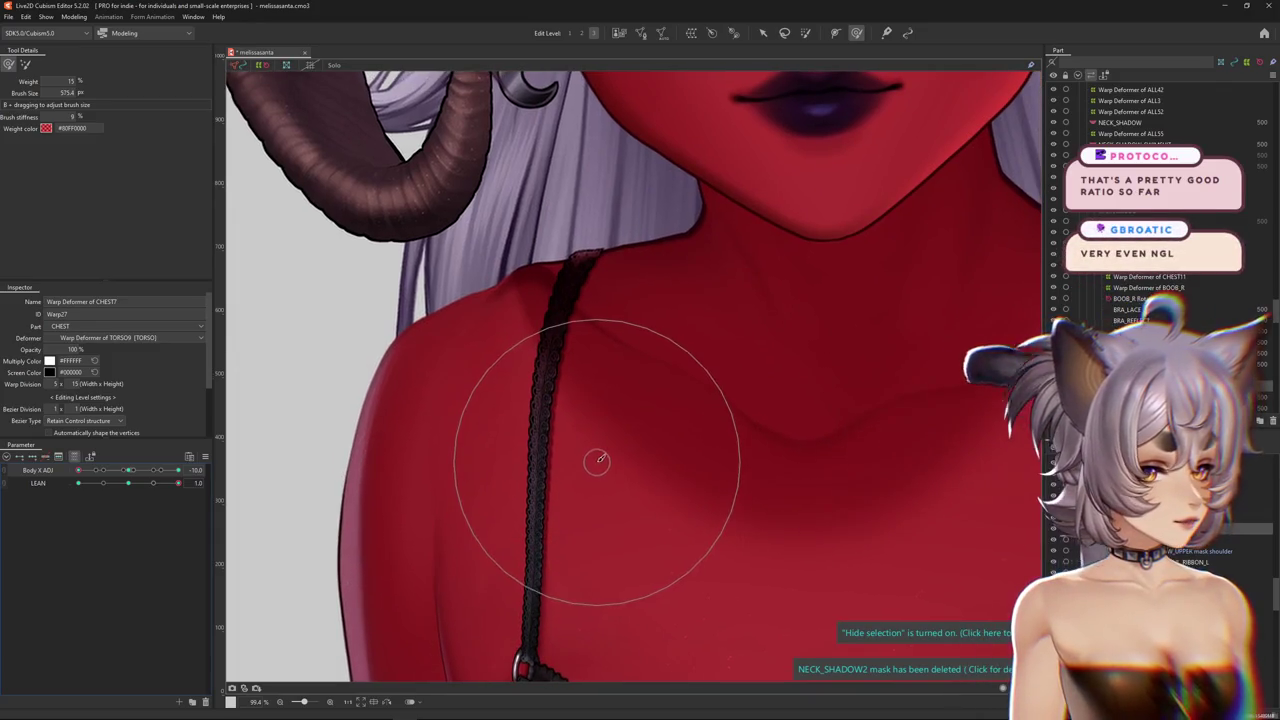
{"action": "scroll", "coordinate": [1010, 340], "scroll_direction": "down", "scroll_amount": 4}
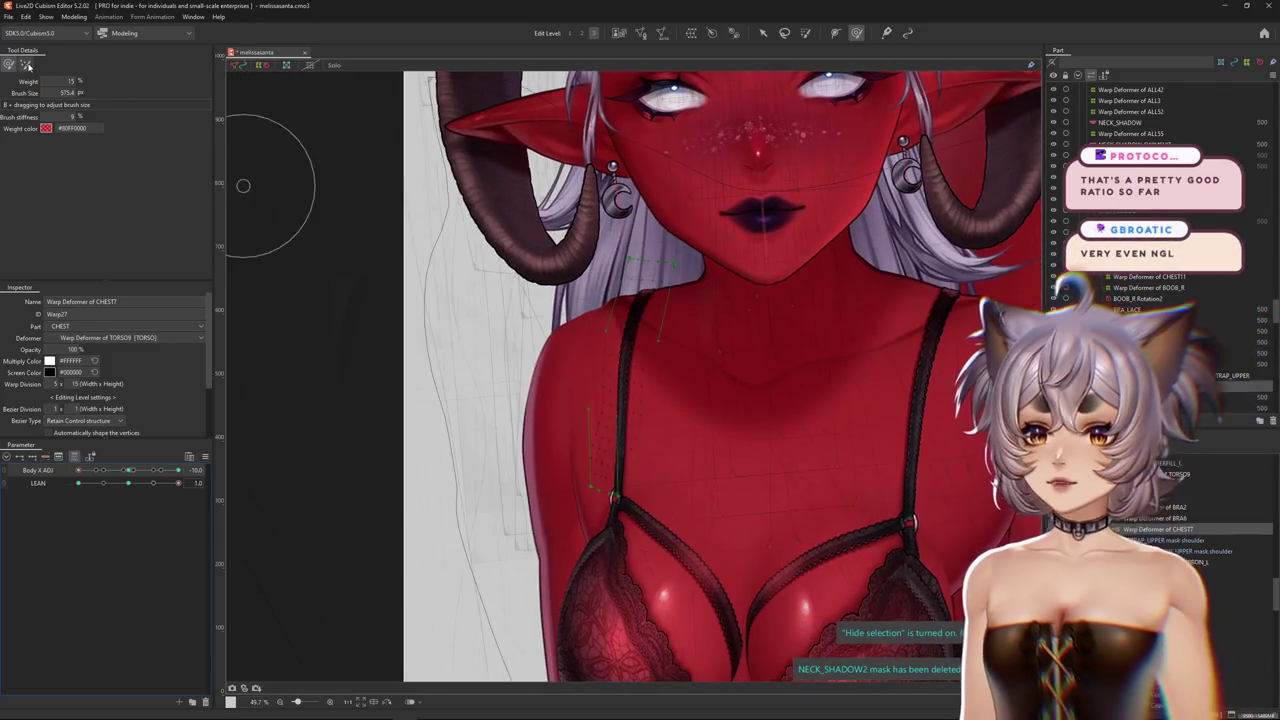
{"action": "left_click_drag", "start_coordinate": [713, 216], "coordinate": [577, 40]}
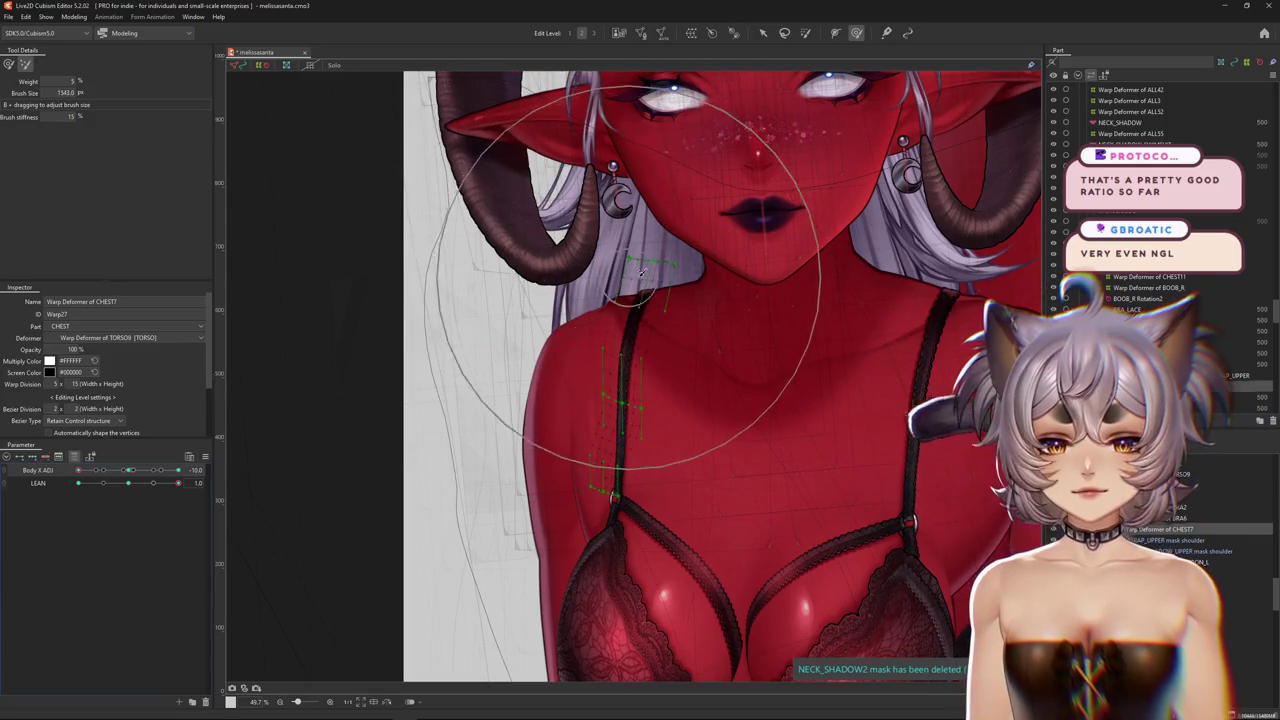
{"action": "key", "text": "b"}
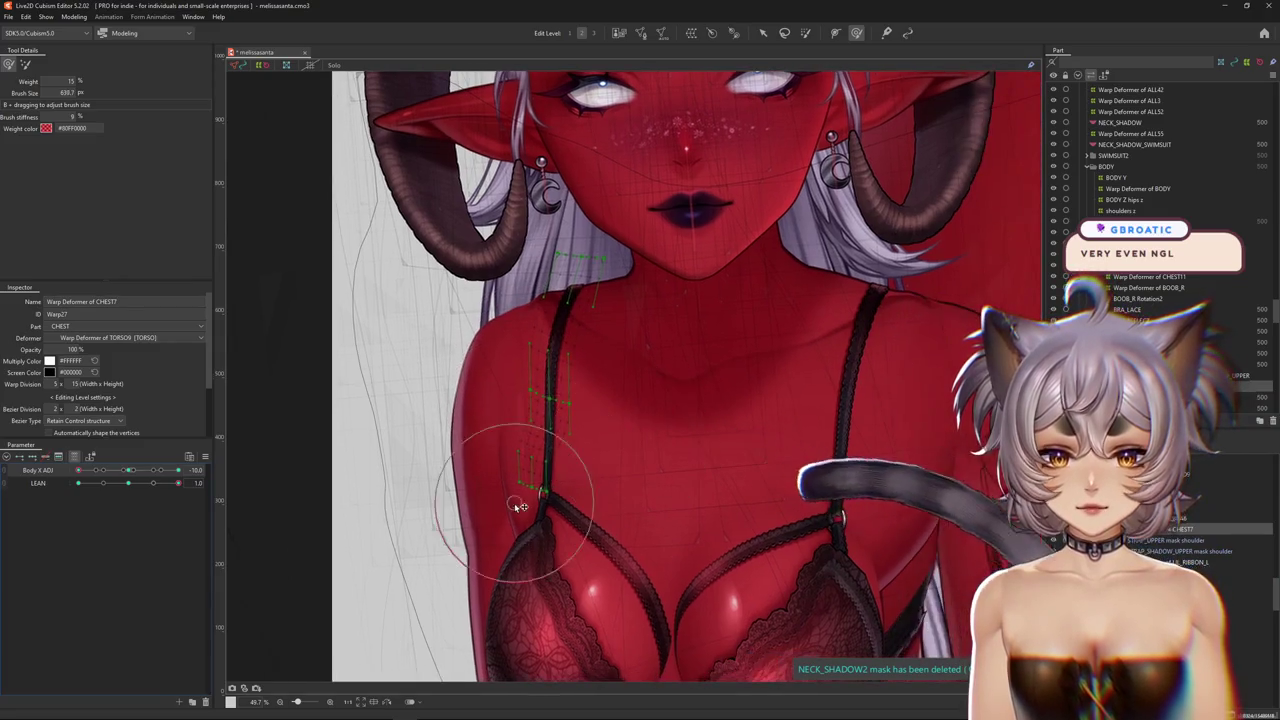
{"action": "scroll", "coordinate": [596, 409], "scroll_direction": "down", "scroll_amount": 3}
Turn the body to Body X ADJ 10 and reshape the strap's warp with the deform brush
{"action": "left_click", "coordinate": [130, 470]}
{"action": "left_click_drag", "start_coordinate": [130, 470], "coordinate": [178, 470]}
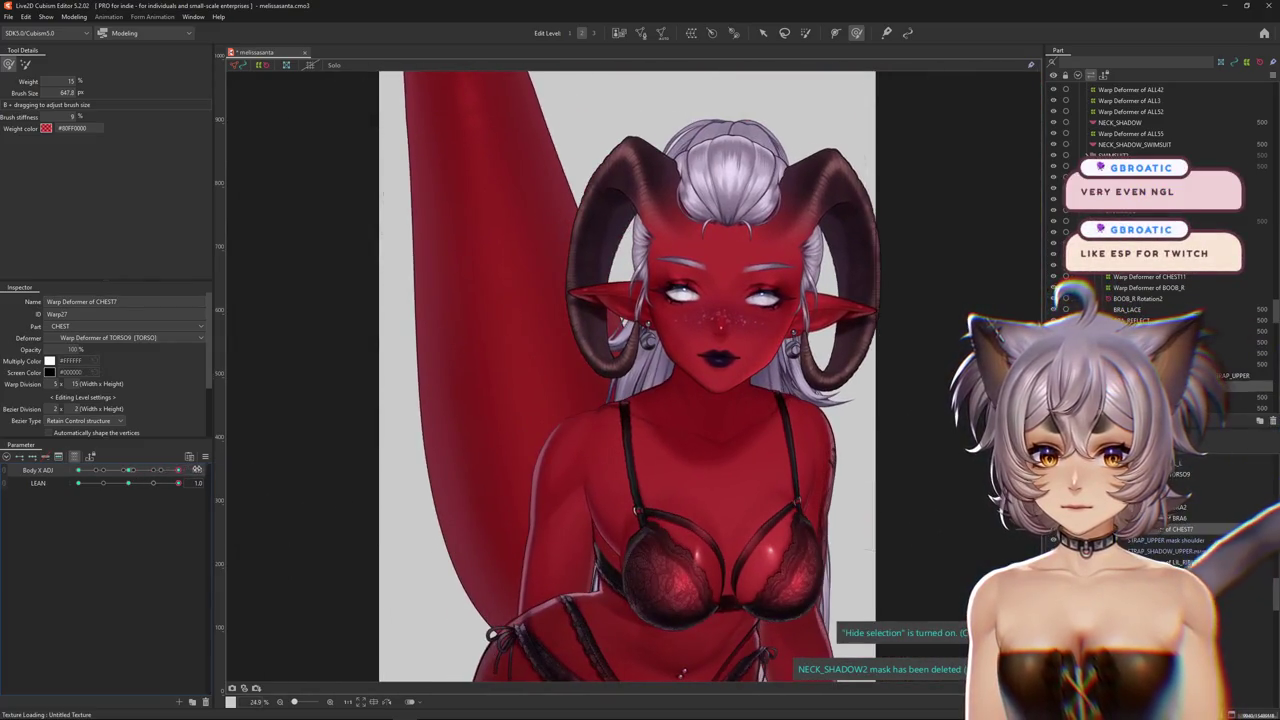
{"action": "scroll", "coordinate": [680, 401], "scroll_direction": "up", "scroll_amount": 3}
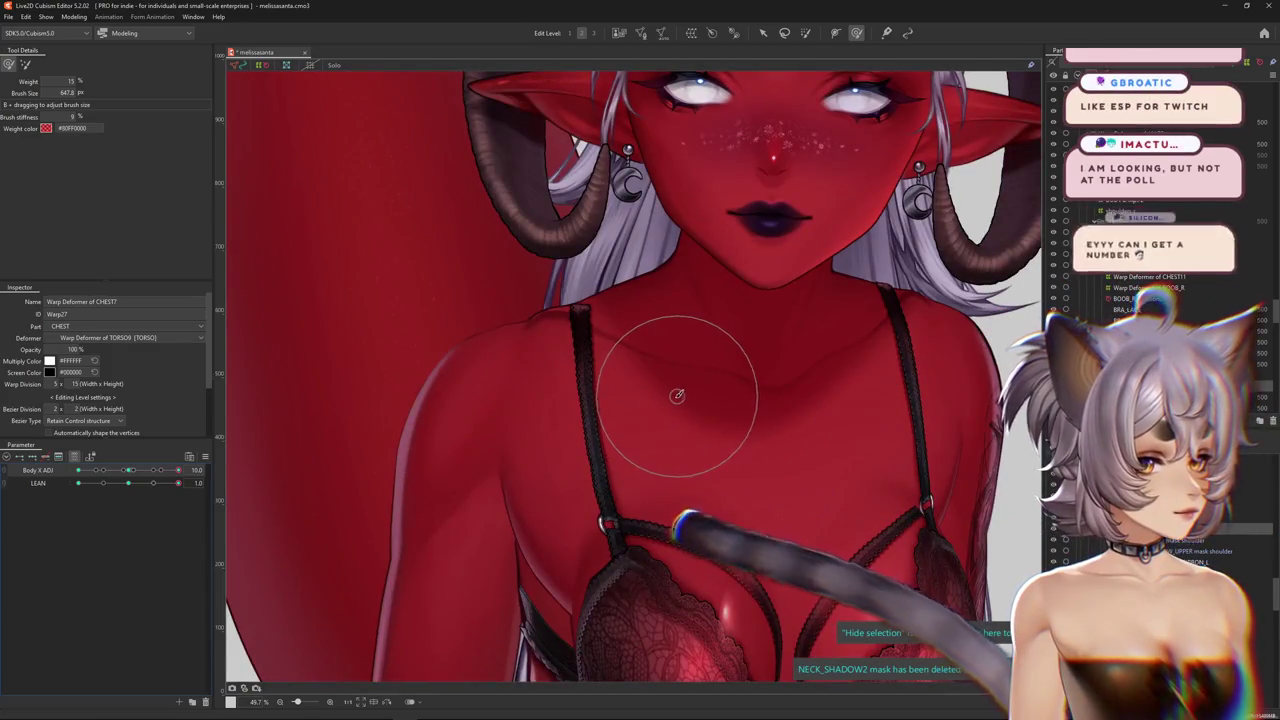
{"action": "middle_click_drag", "start_coordinate": [680, 401], "coordinate": [680, 376]}
{"action": "left_click_drag", "start_coordinate": [680, 376], "coordinate": [697, 412]}
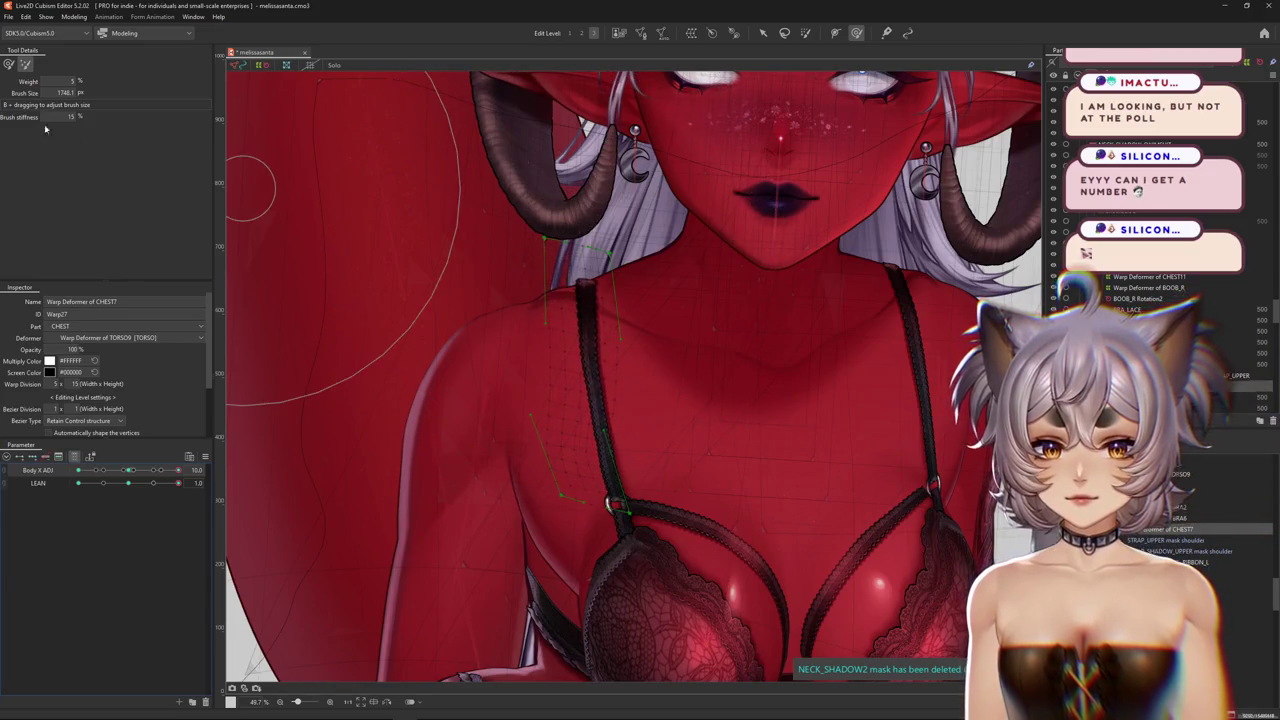
{"action": "left_click", "coordinate": [10, 64]}
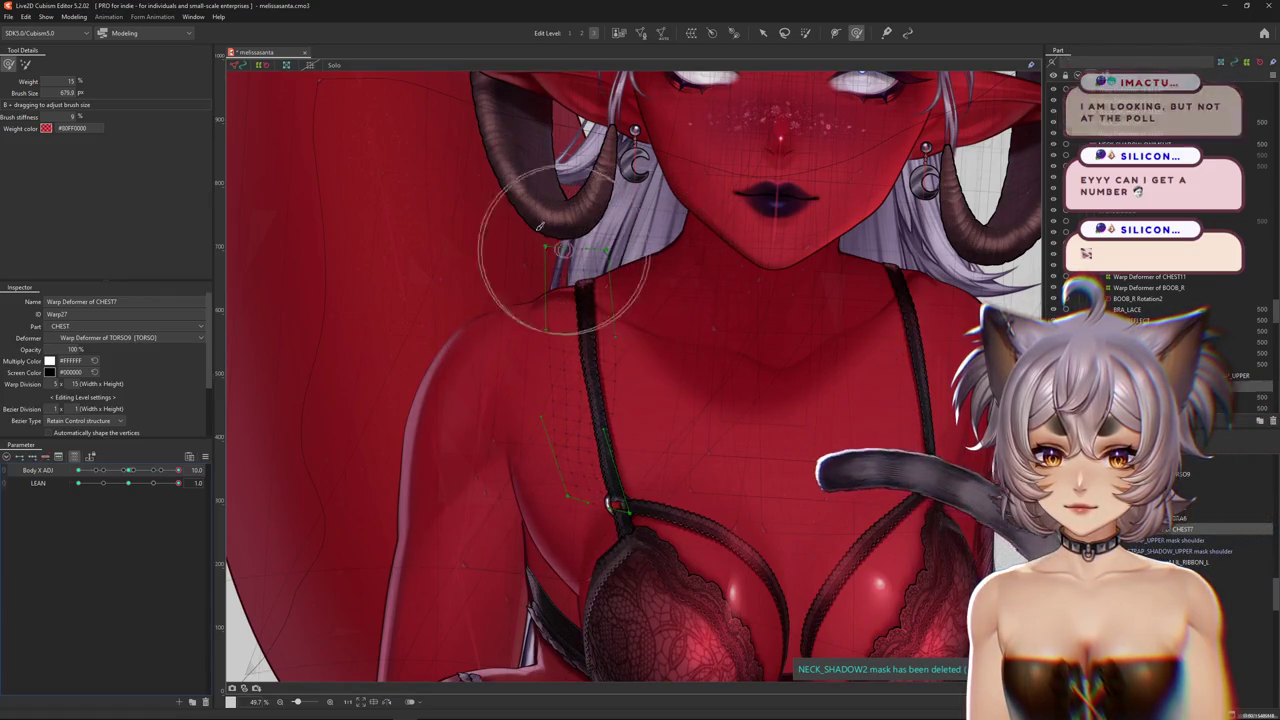
{"action": "left_click_drag", "start_coordinate": [543, 277], "coordinate": [640, 325]}
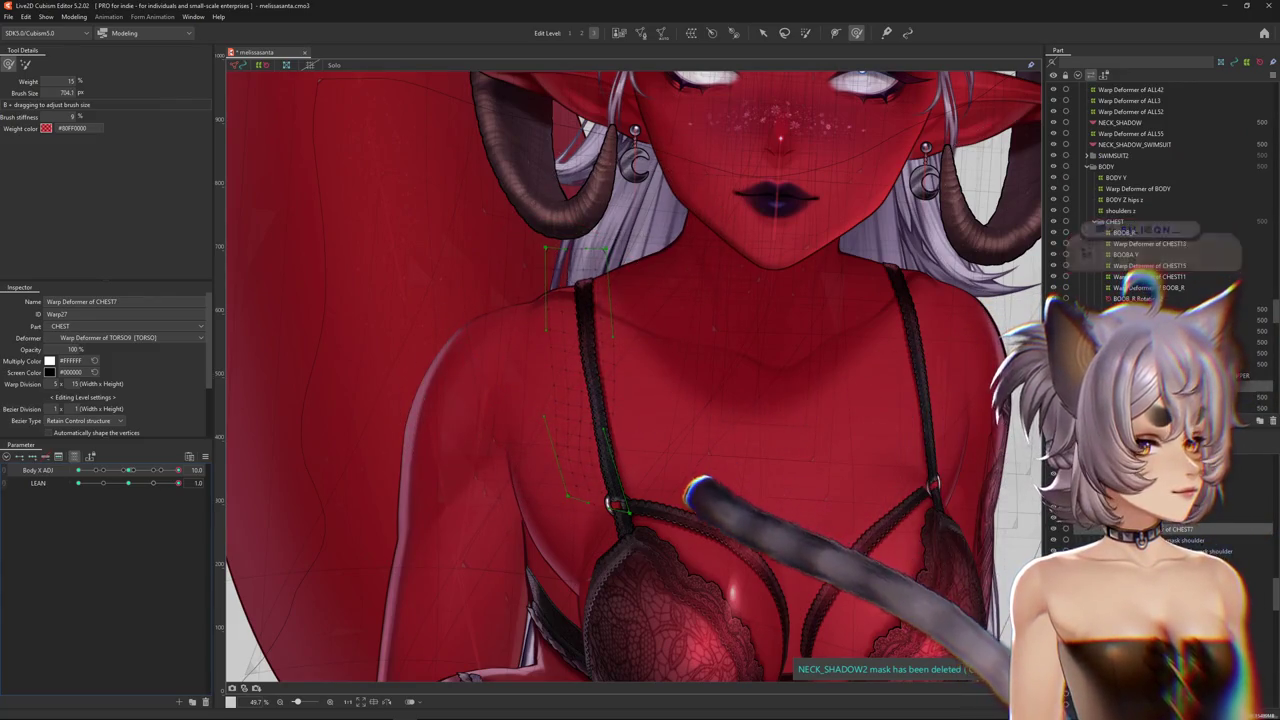
{"action": "scroll", "coordinate": [672, 484], "scroll_direction": "down", "scroll_amount": 2}
{"action": "key", "text": "ctrl+h"}
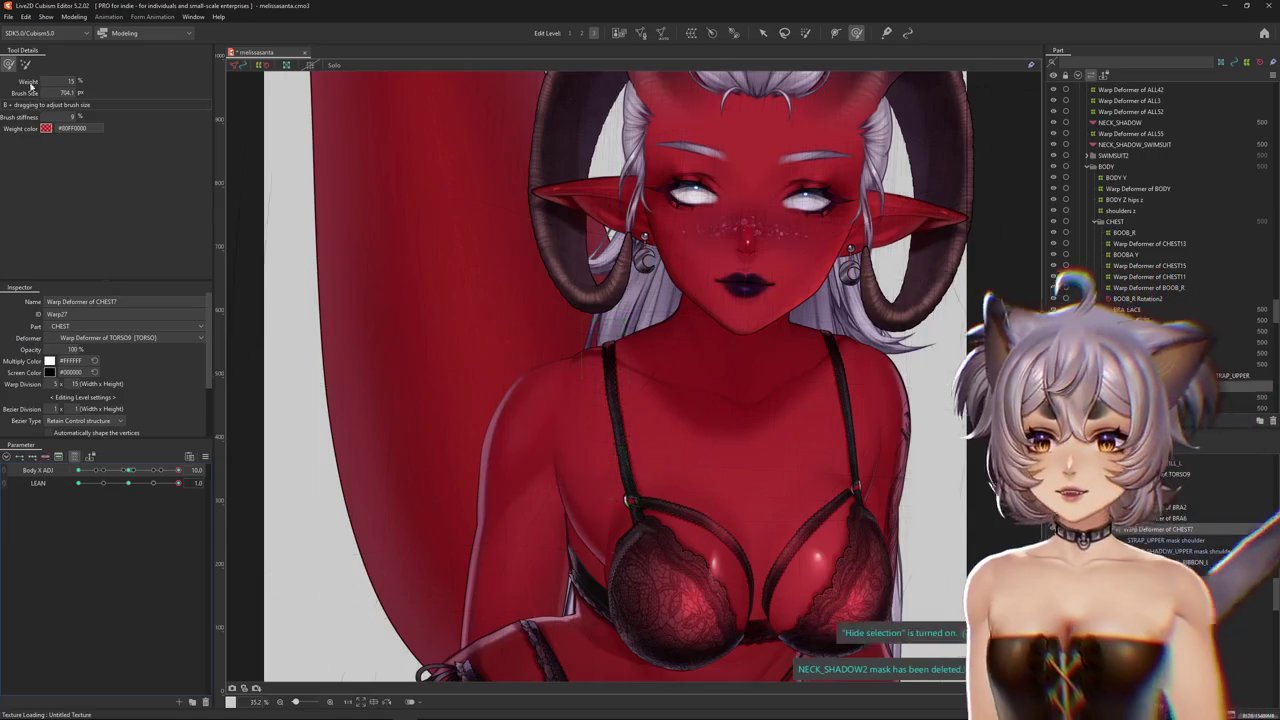
Refine the strap warp at Body X ADJ 10 with smaller brushes, checking with the grid hidden
{"action": "left_click_drag", "start_coordinate": [588, 244], "coordinate": [543, 257]}
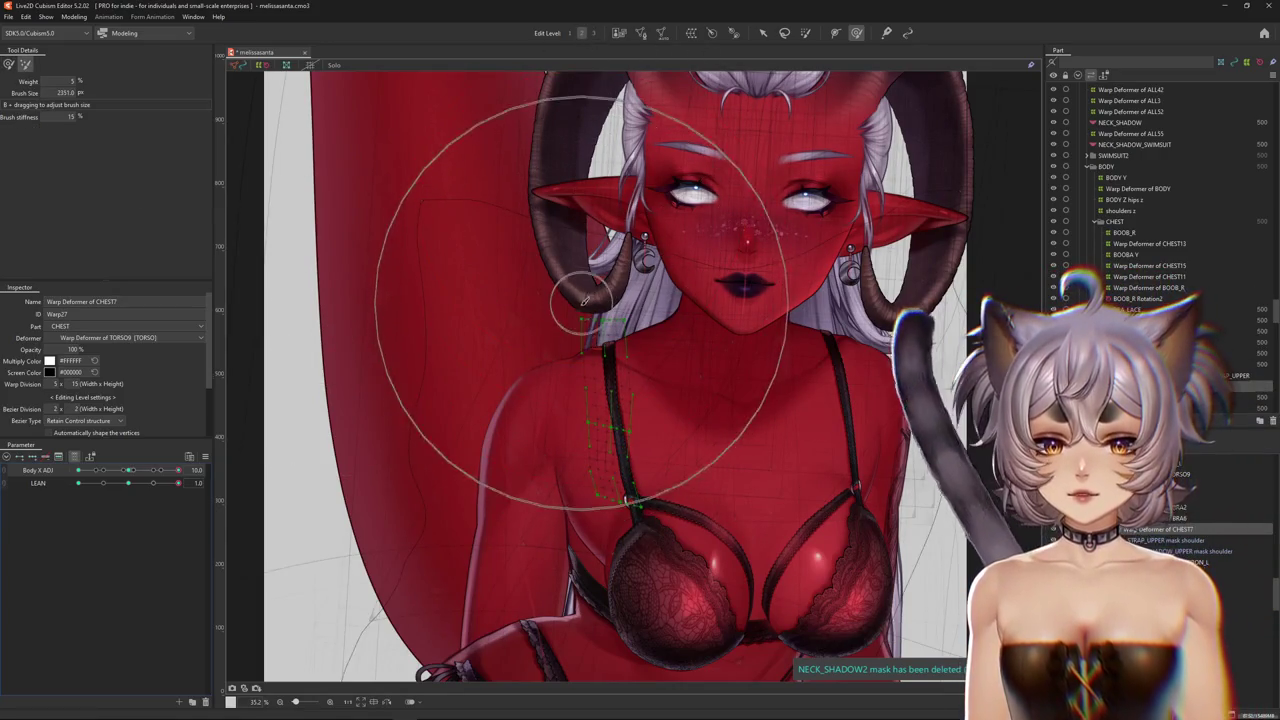
{"action": "middle_click_drag", "start_coordinate": [561, 473], "coordinate": [541, 426]}
{"action": "left_click_drag", "start_coordinate": [543, 426], "coordinate": [537, 399]}
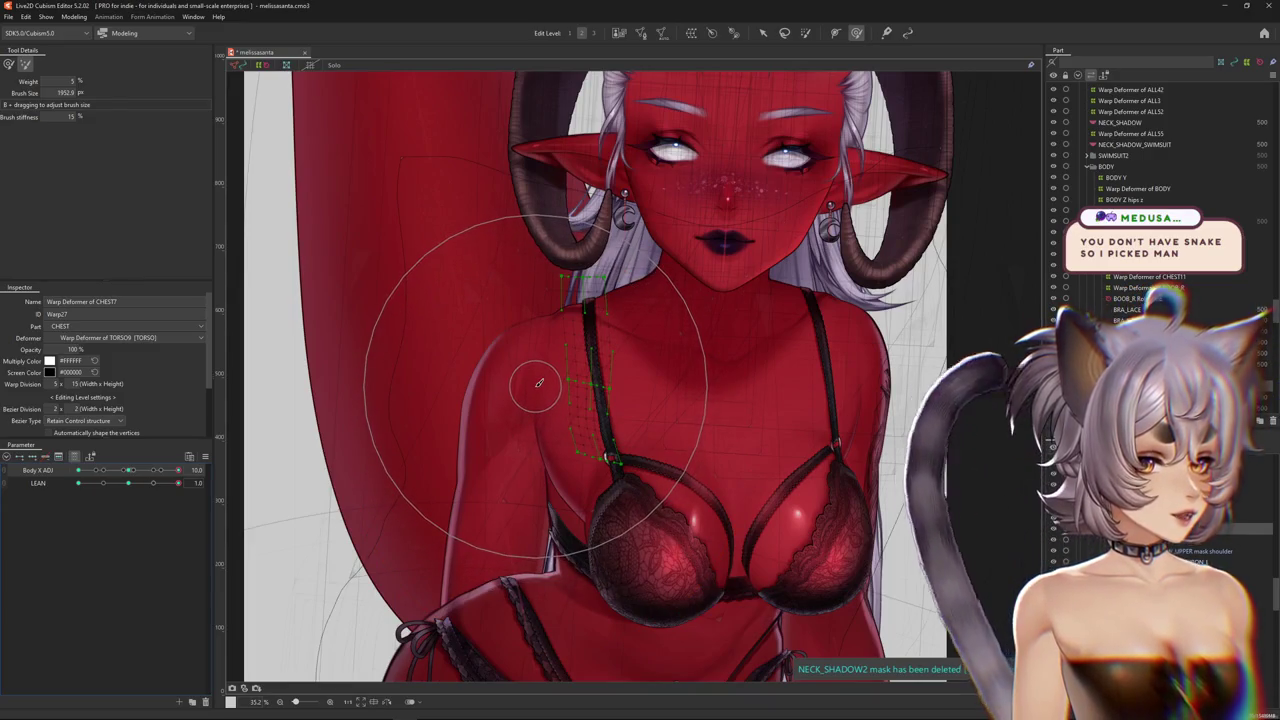
{"action": "key", "text": "ctrl+h"}
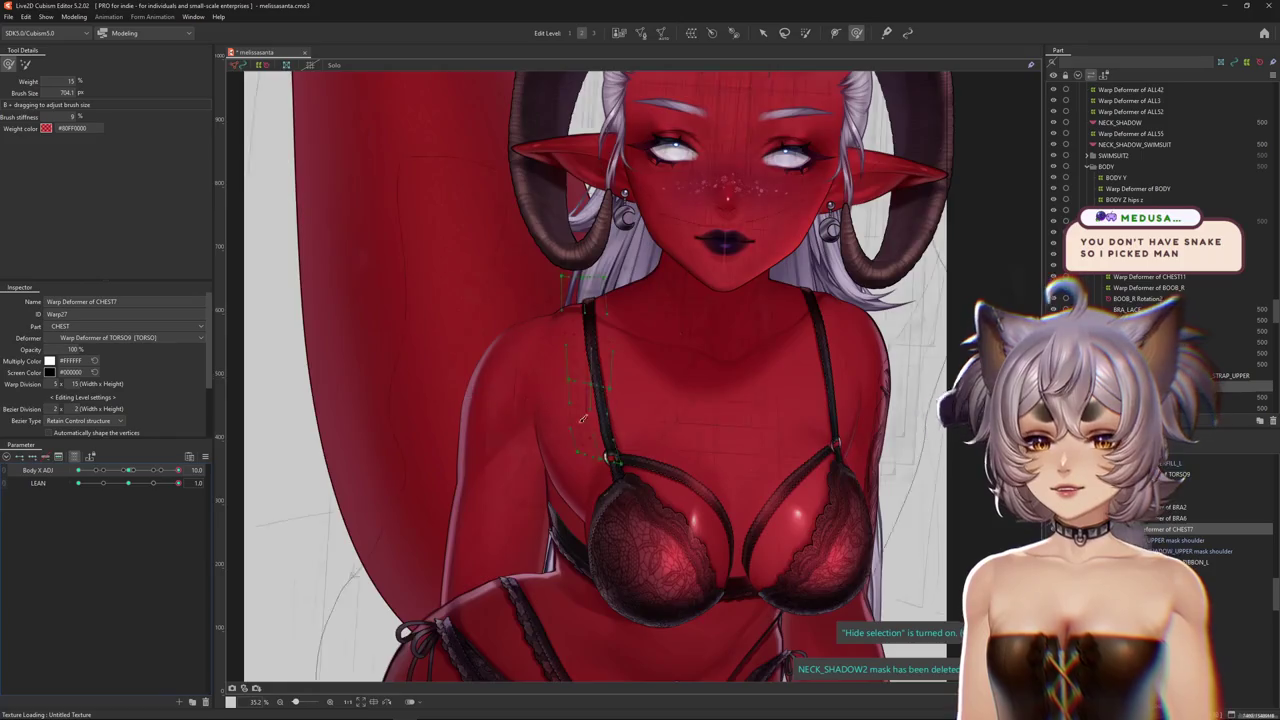
{"action": "scroll", "coordinate": [582, 418], "scroll_direction": "up", "scroll_amount": 3}
{"action": "middle_click_drag", "start_coordinate": [595, 349], "coordinate": [515, 340]}
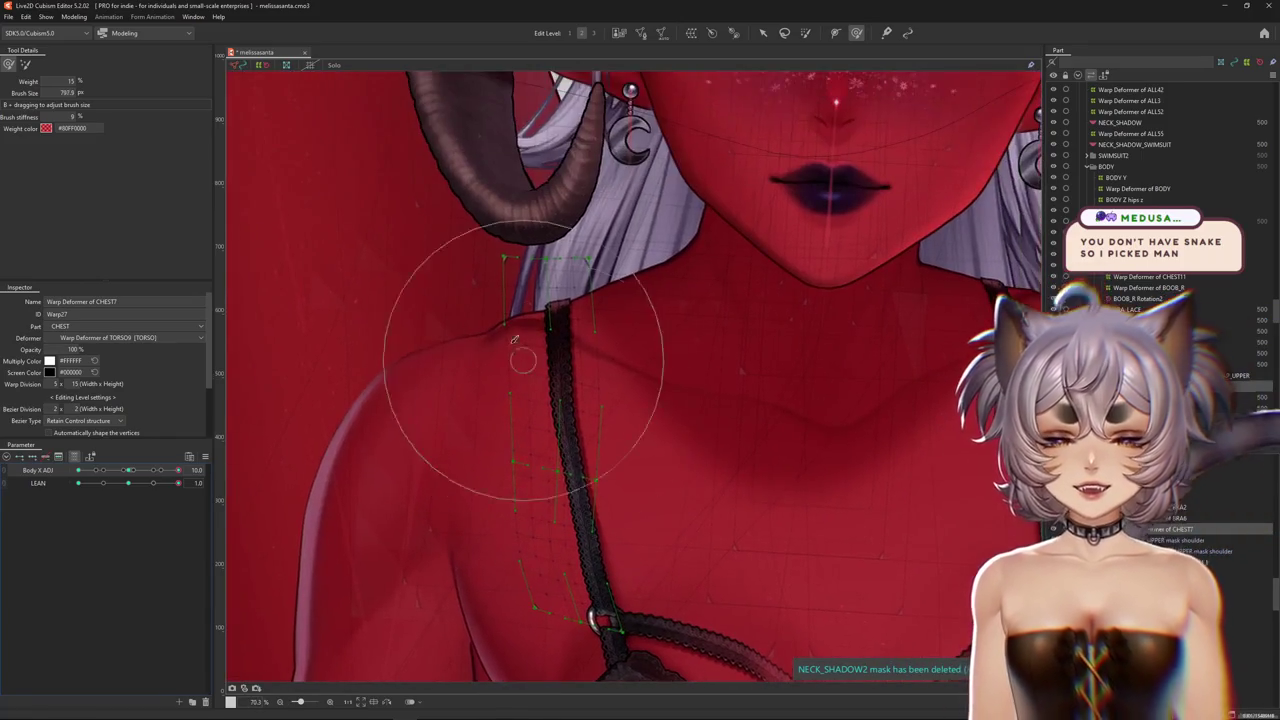
{"action": "scroll", "coordinate": [520, 270], "scroll_direction": "down", "scroll_amount": 2}
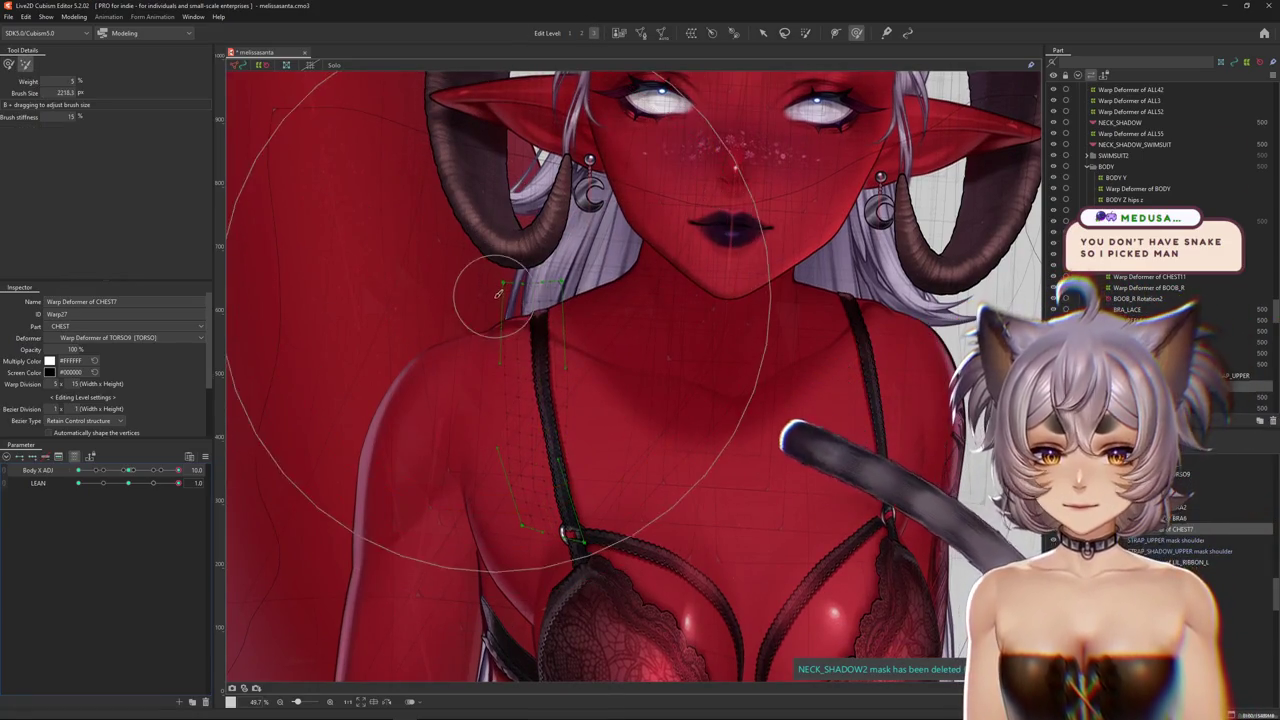
{"action": "middle_click_drag", "start_coordinate": [519, 390], "coordinate": [543, 372]}
{"action": "left_click_drag", "start_coordinate": [543, 372], "coordinate": [663, 329]}
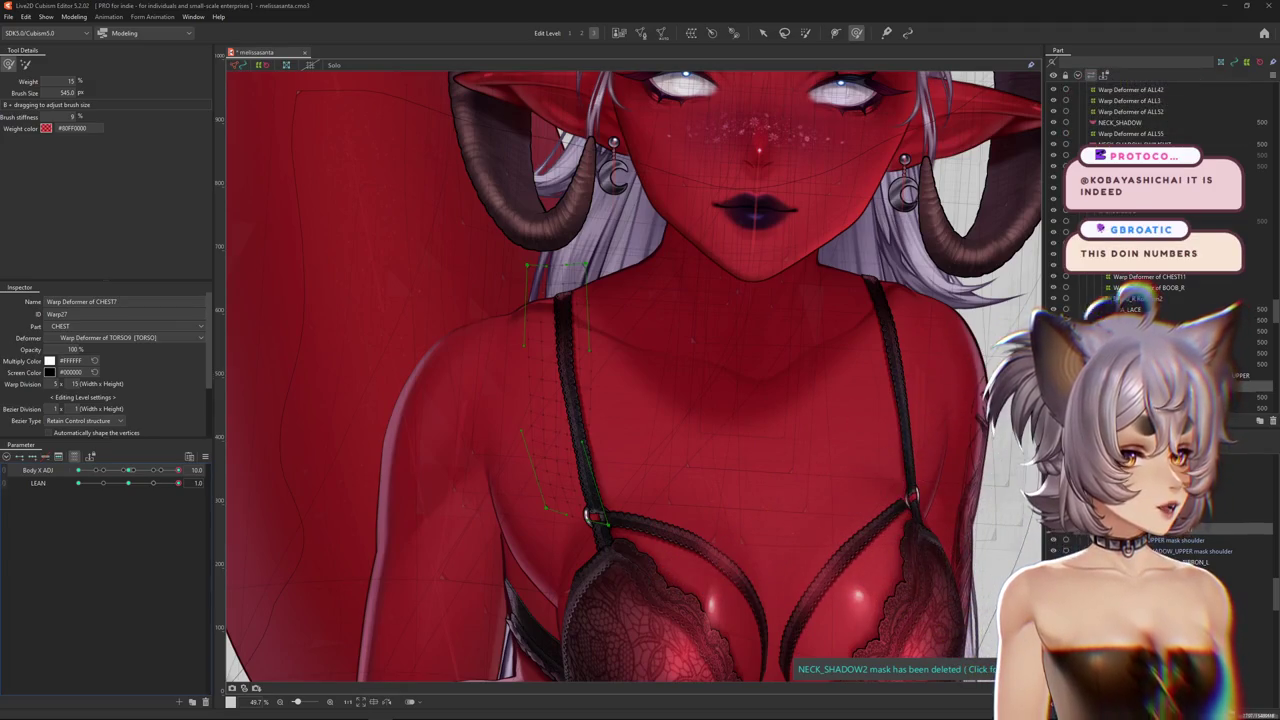
Brush the CHEST7 grid along the left strap at Body X ADJ 10, alternating broad and fine brush sizes
{"action": "scroll", "coordinate": [593, 517], "scroll_direction": "down", "scroll_amount": 3}
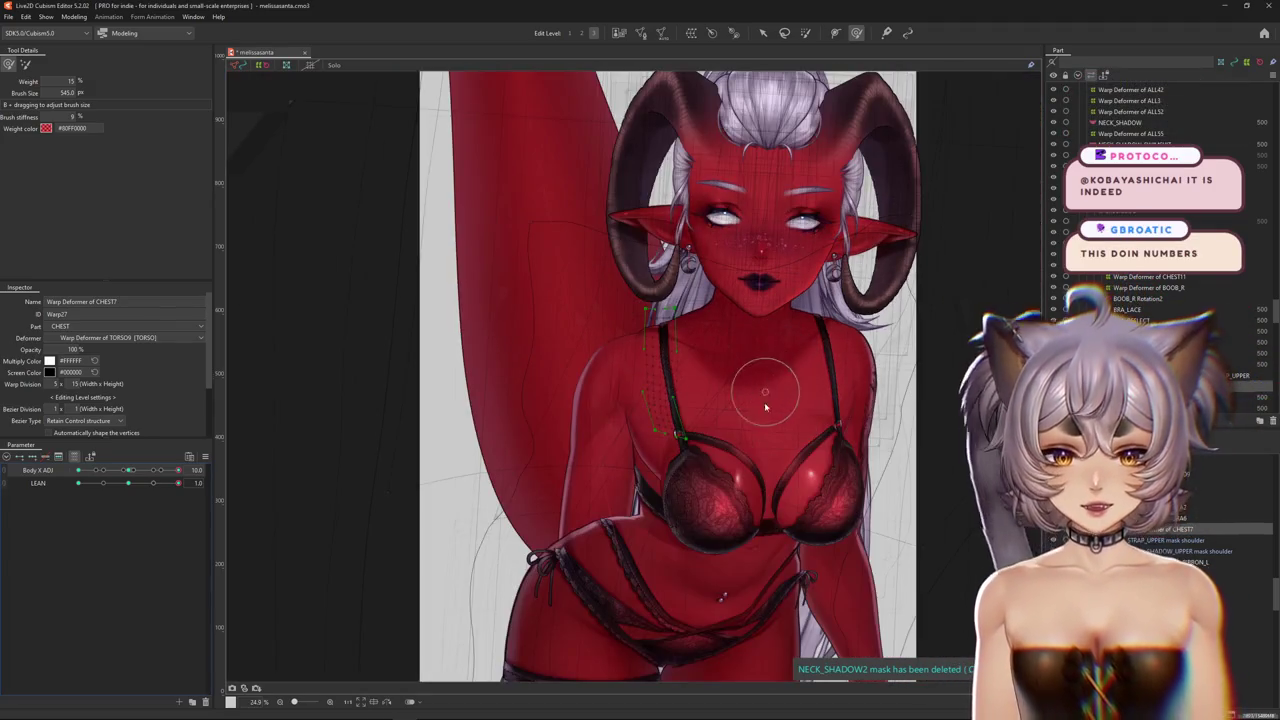
{"action": "scroll", "coordinate": [740, 486], "scroll_direction": "up", "scroll_amount": 3}
{"action": "scroll", "coordinate": [585, 418], "scroll_direction": "up", "scroll_amount": 2}
{"action": "middle_click_drag", "start_coordinate": [517, 320], "coordinate": [570, 420]}
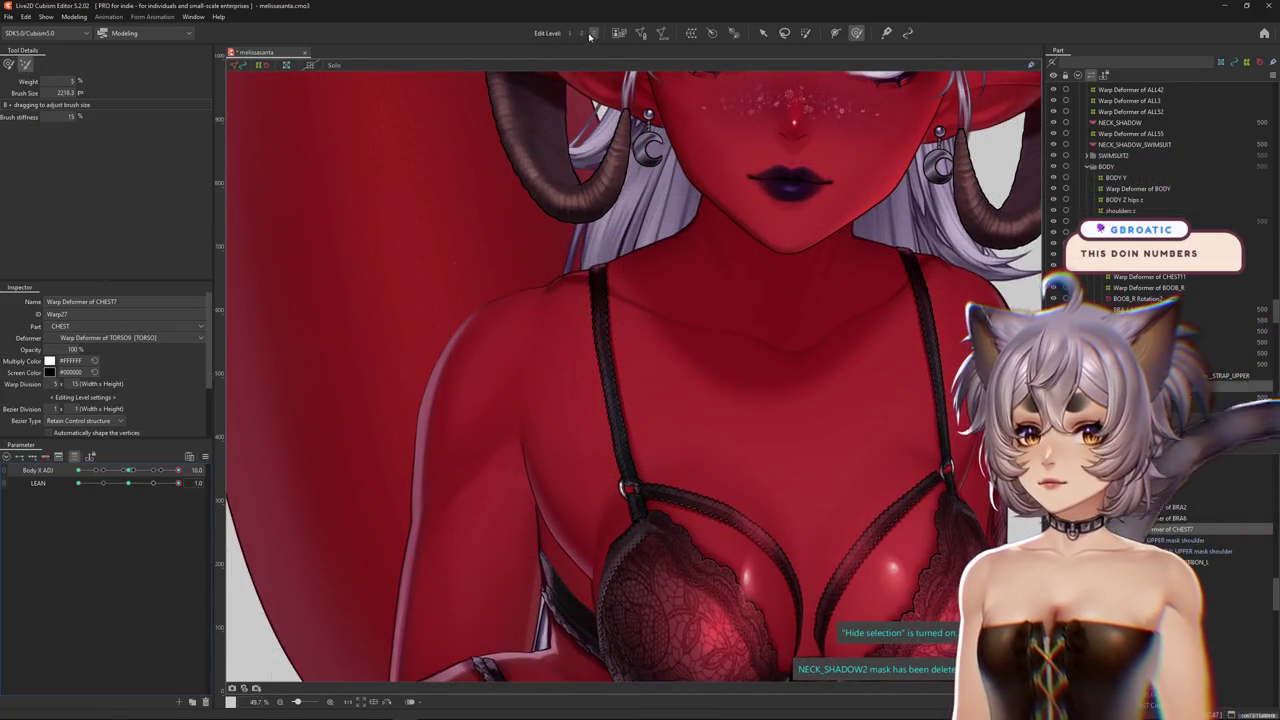
{"action": "left_click_drag", "start_coordinate": [546, 327], "coordinate": [574, 347]}
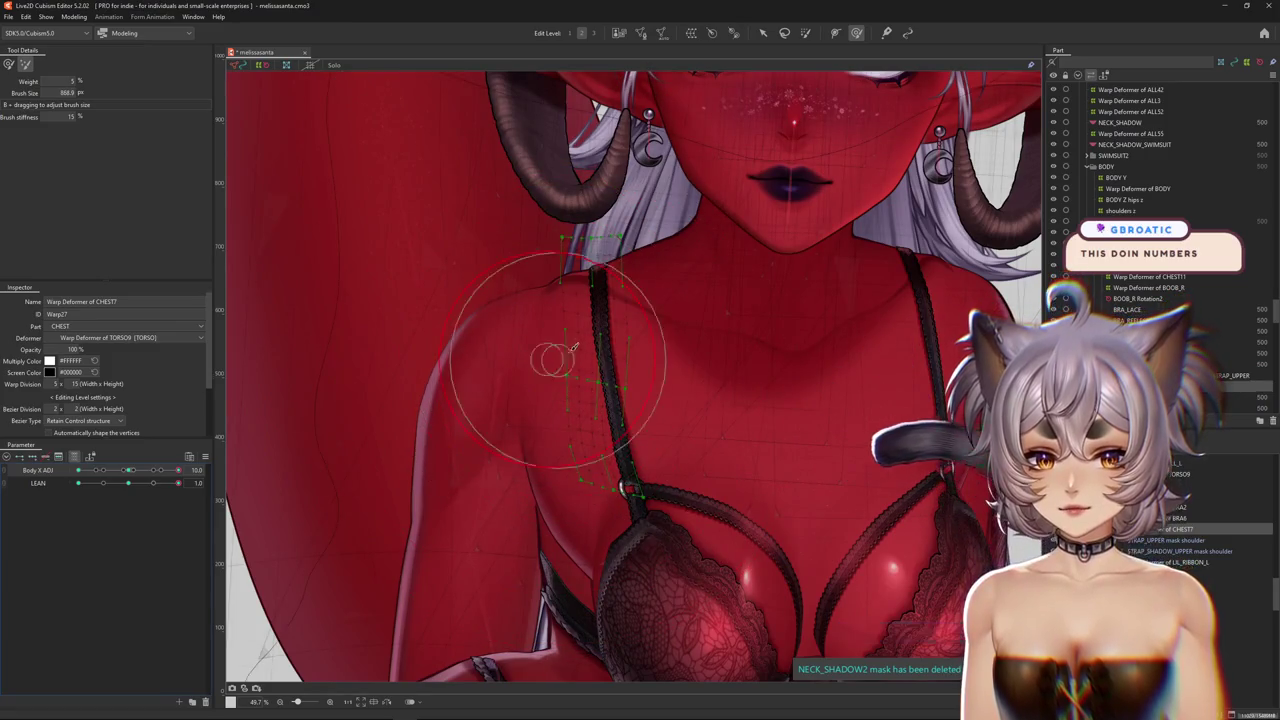
{"action": "scroll", "coordinate": [595, 378], "scroll_direction": "down", "scroll_amount": 2}
{"action": "middle_click_drag", "start_coordinate": [570, 325], "coordinate": [534, 381]}
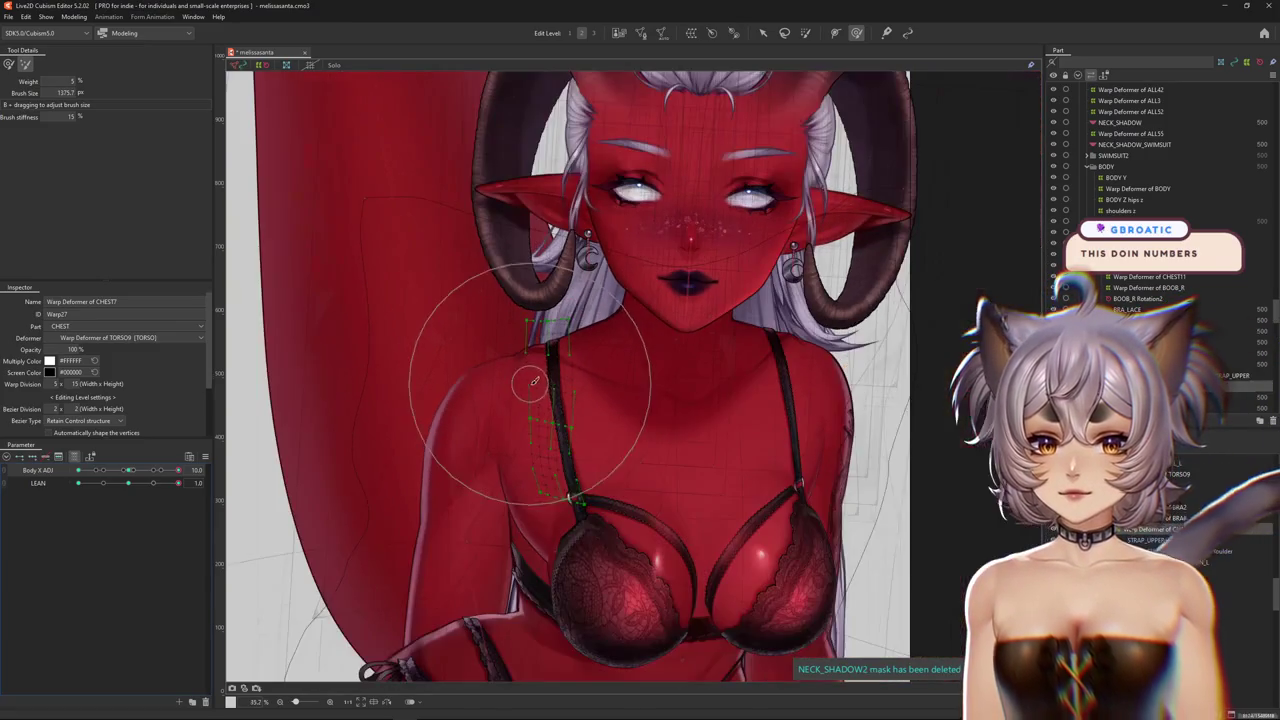
{"action": "scroll", "coordinate": [556, 405], "scroll_direction": "up", "scroll_amount": 2}
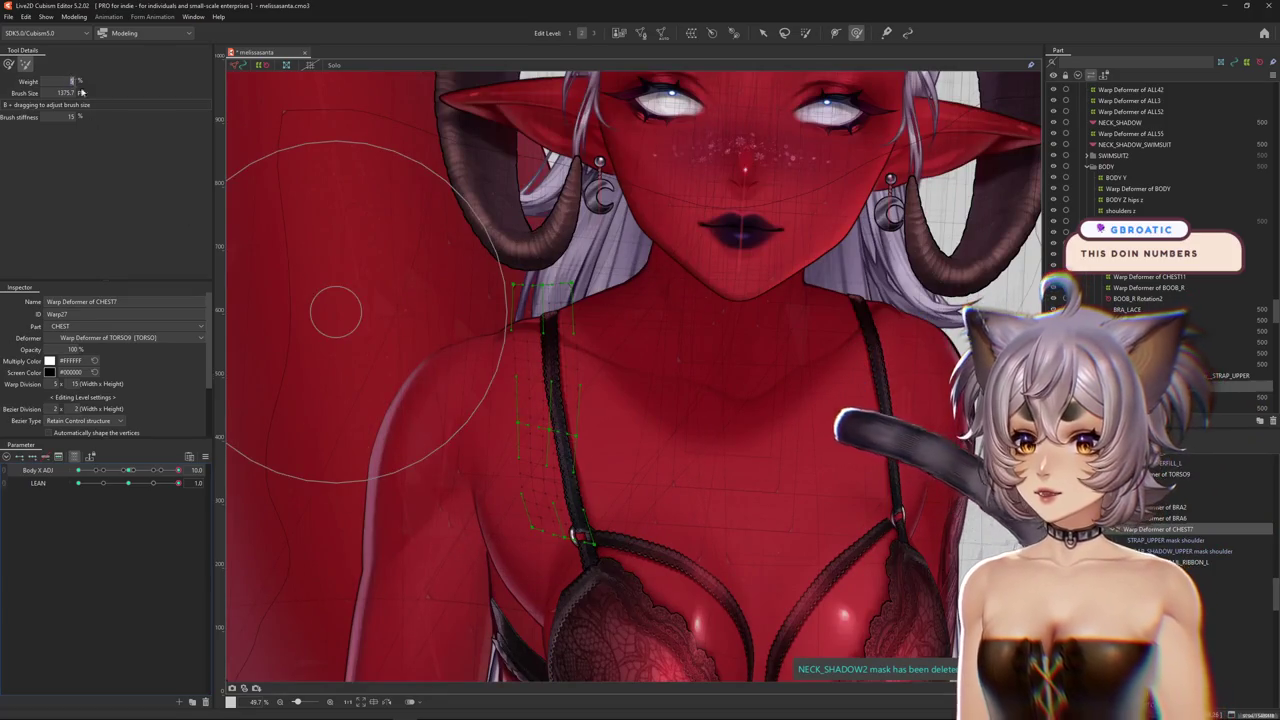
{"action": "left_click_drag", "start_coordinate": [525, 370], "coordinate": [517, 357]}
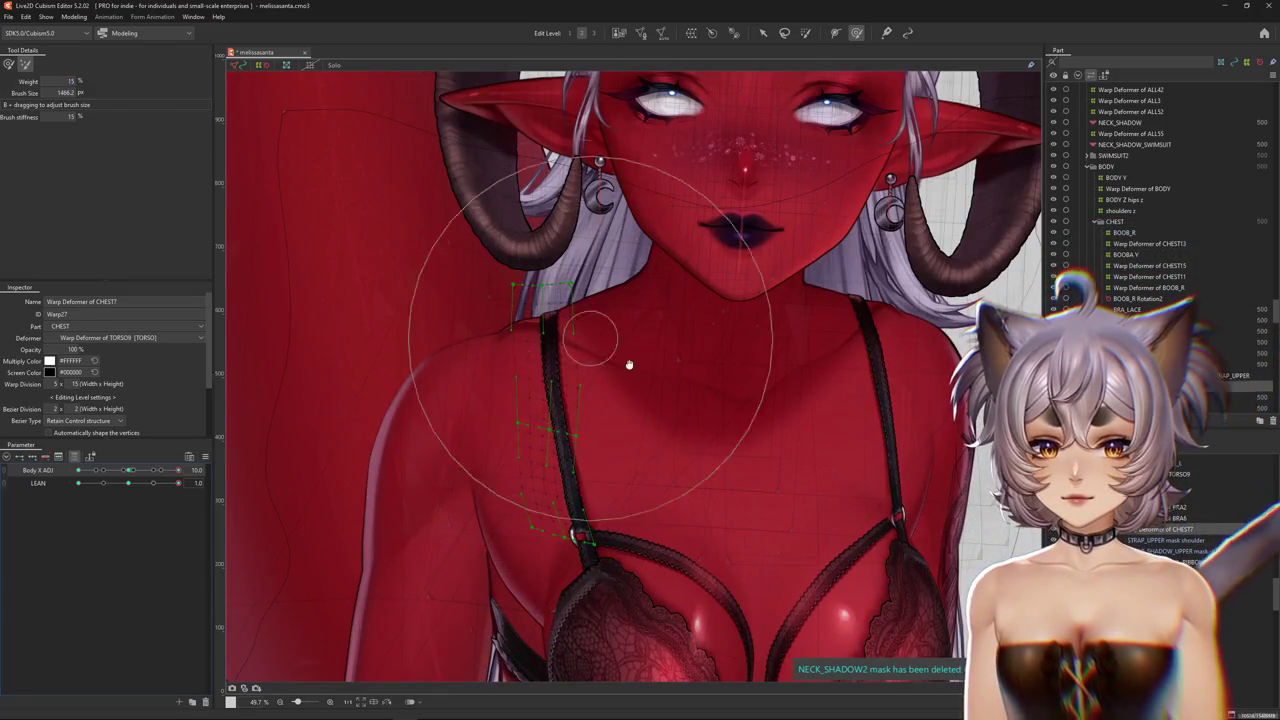
{"action": "middle_click_drag", "start_coordinate": [629, 364], "coordinate": [376, 285]}
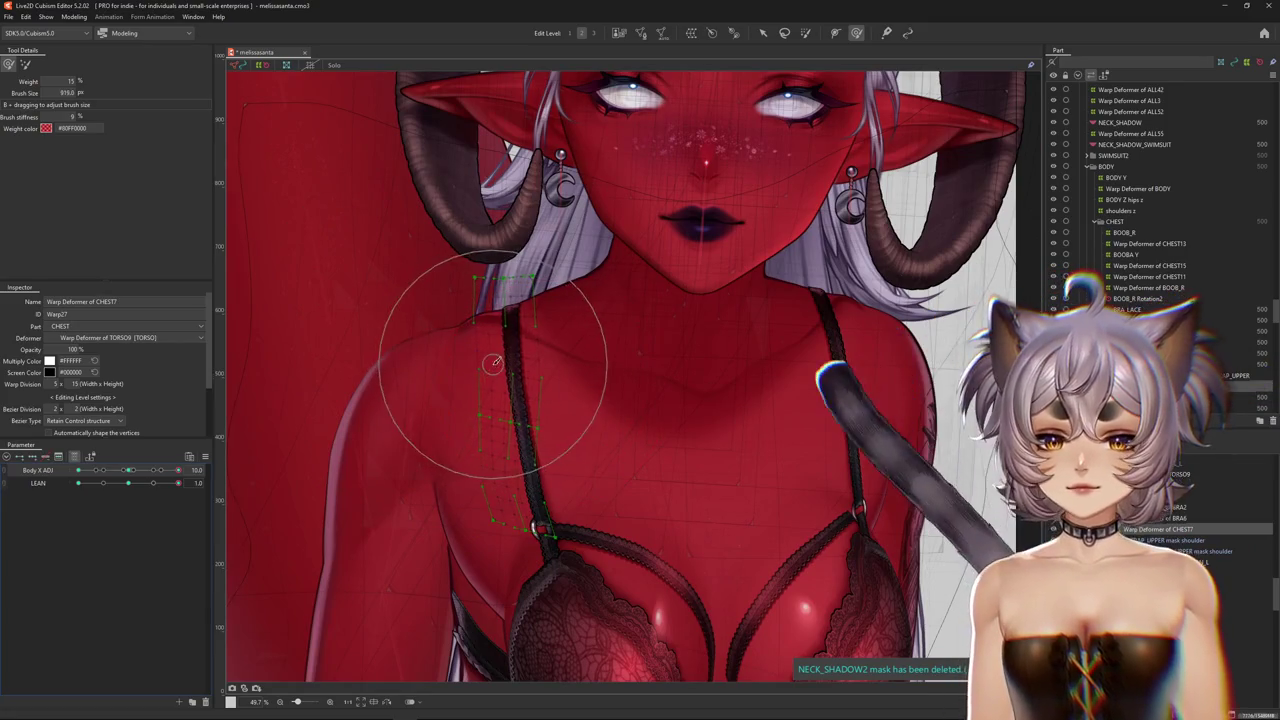
Preview the strap with the grid hidden, then turn the body back from Body X ADJ 10
{"action": "key", "text": "ctrl+h"}
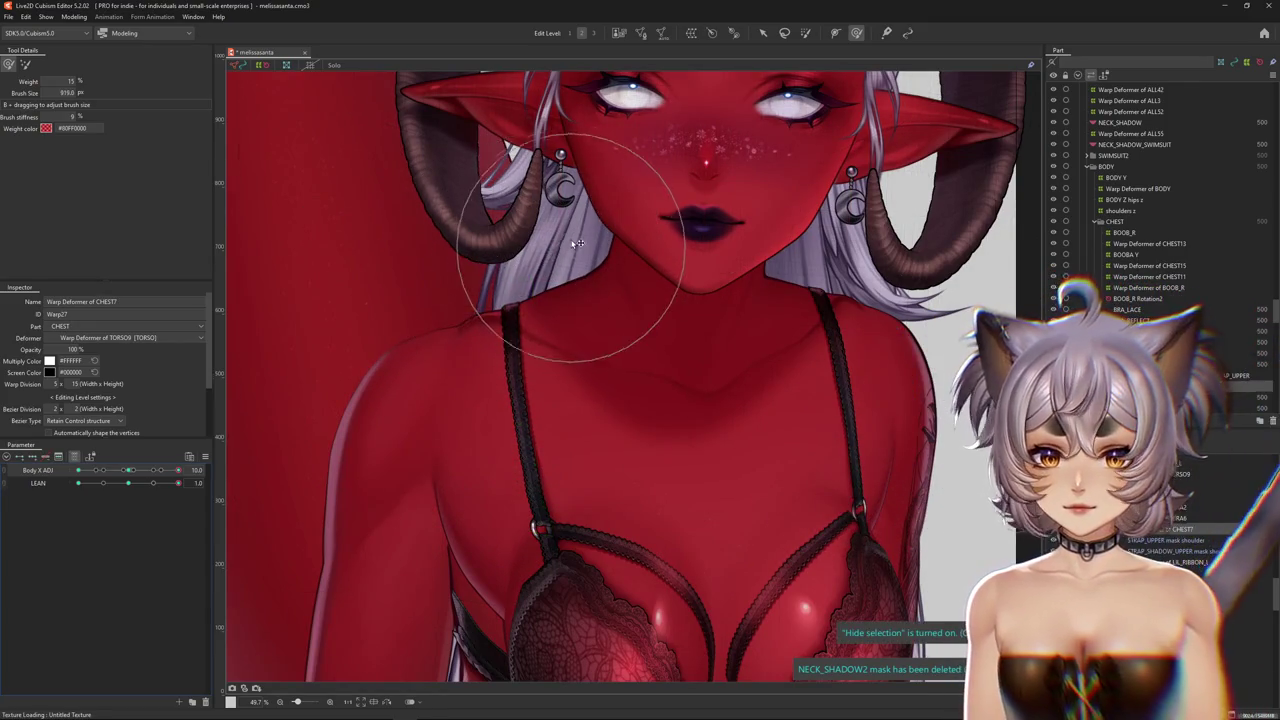
{"action": "middle_click_drag", "start_coordinate": [699, 303], "coordinate": [675, 333]}
{"action": "middle_click_drag", "start_coordinate": [600, 397], "coordinate": [515, 329]}
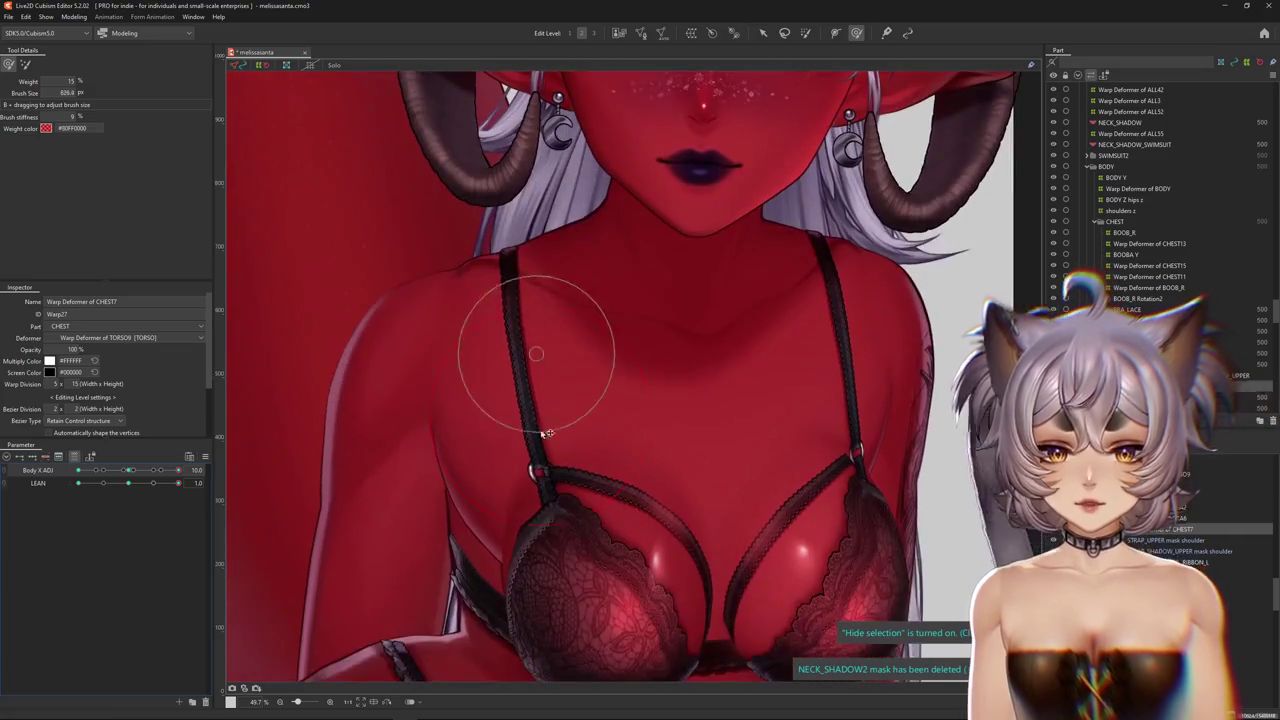
{"action": "scroll", "coordinate": [272, 518], "scroll_direction": "down", "scroll_amount": 5}
Set Body X ADJ to -10 and zoom in on the left shoulder strap's deformer points
{"action": "left_click", "coordinate": [130, 472]}
{"action": "left_click_drag", "start_coordinate": [130, 472], "coordinate": [80, 471]}
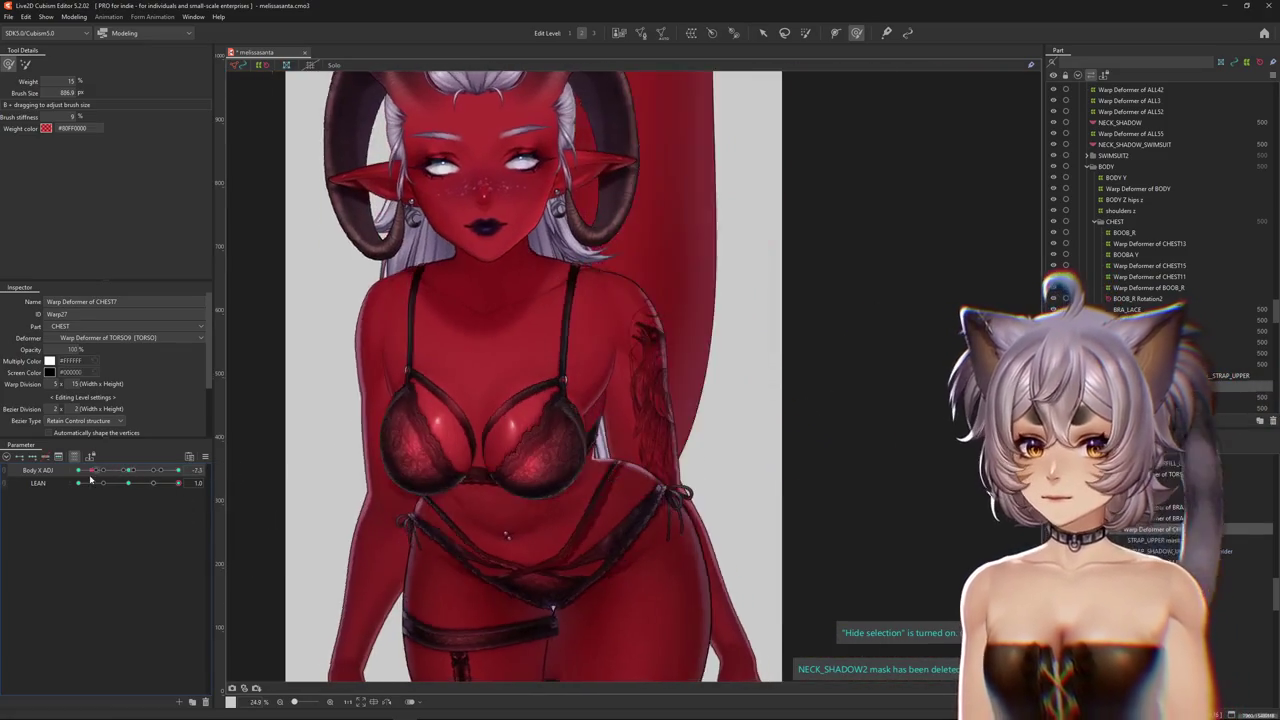
{"action": "scroll", "coordinate": [443, 383], "scroll_direction": "up", "scroll_amount": 5}
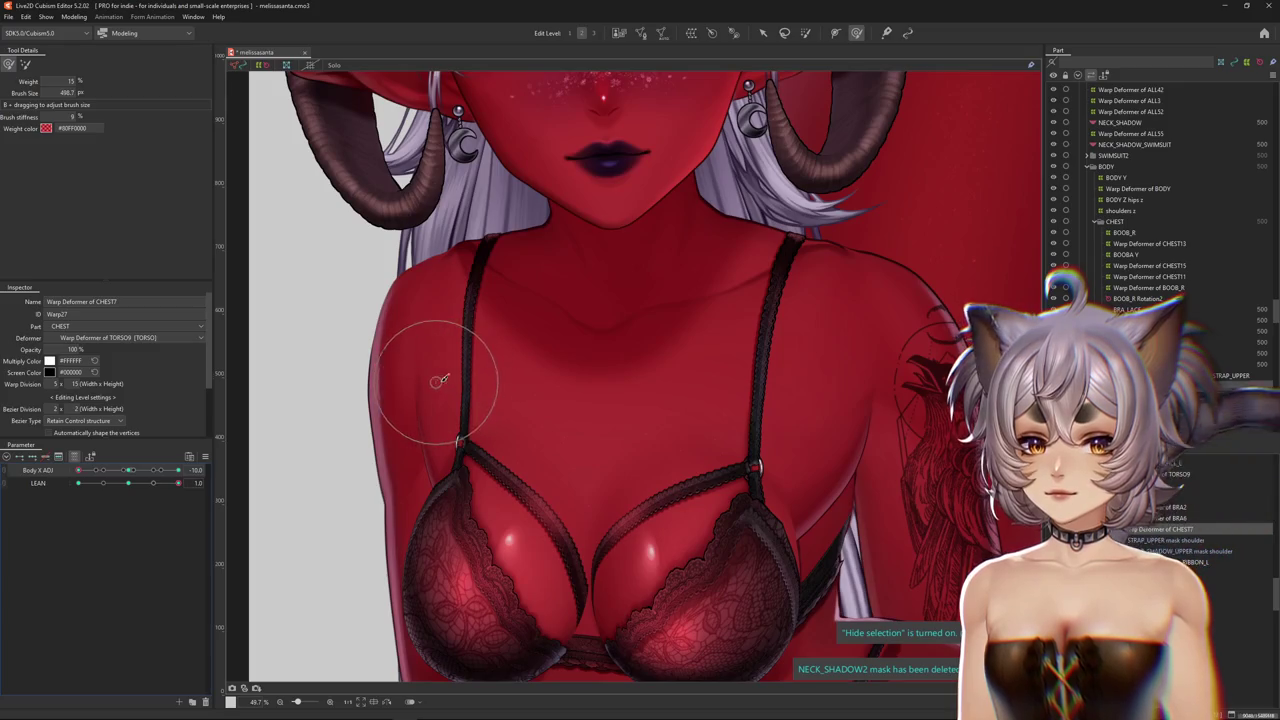
{"action": "middle_click_drag", "start_coordinate": [543, 257], "coordinate": [515, 281]}
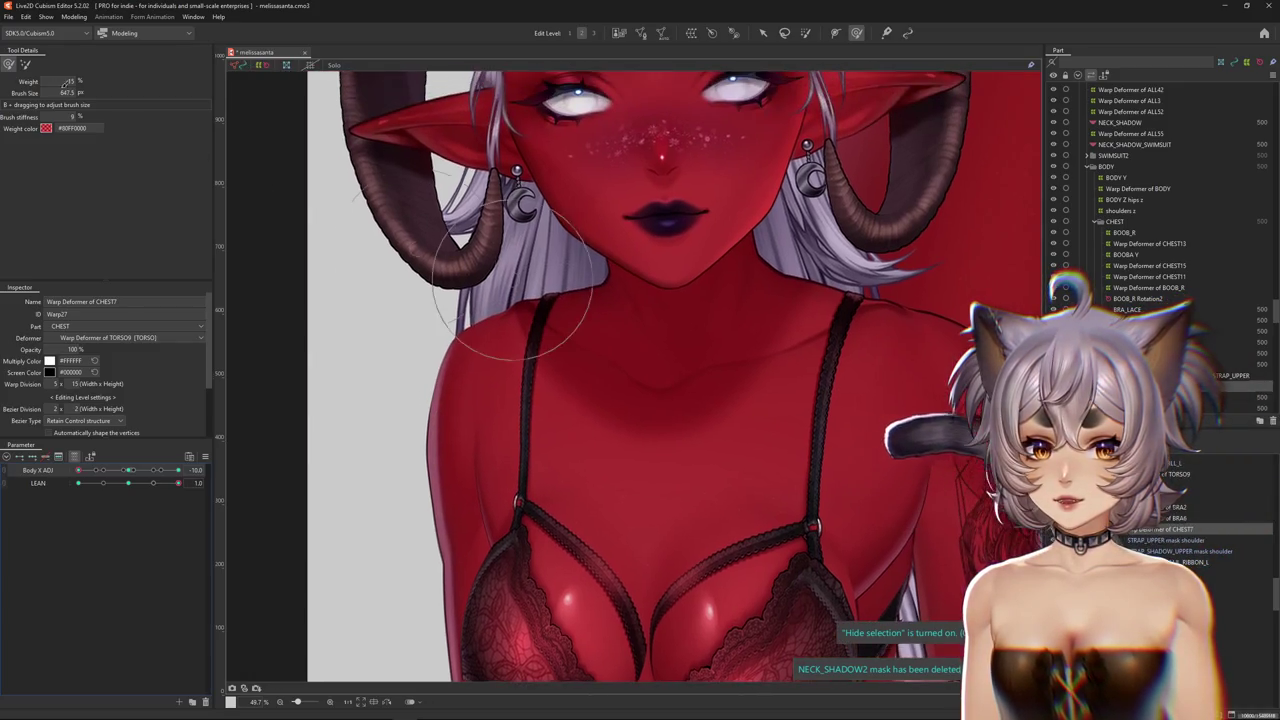
{"action": "middle_click_drag", "start_coordinate": [431, 328], "coordinate": [517, 354]}
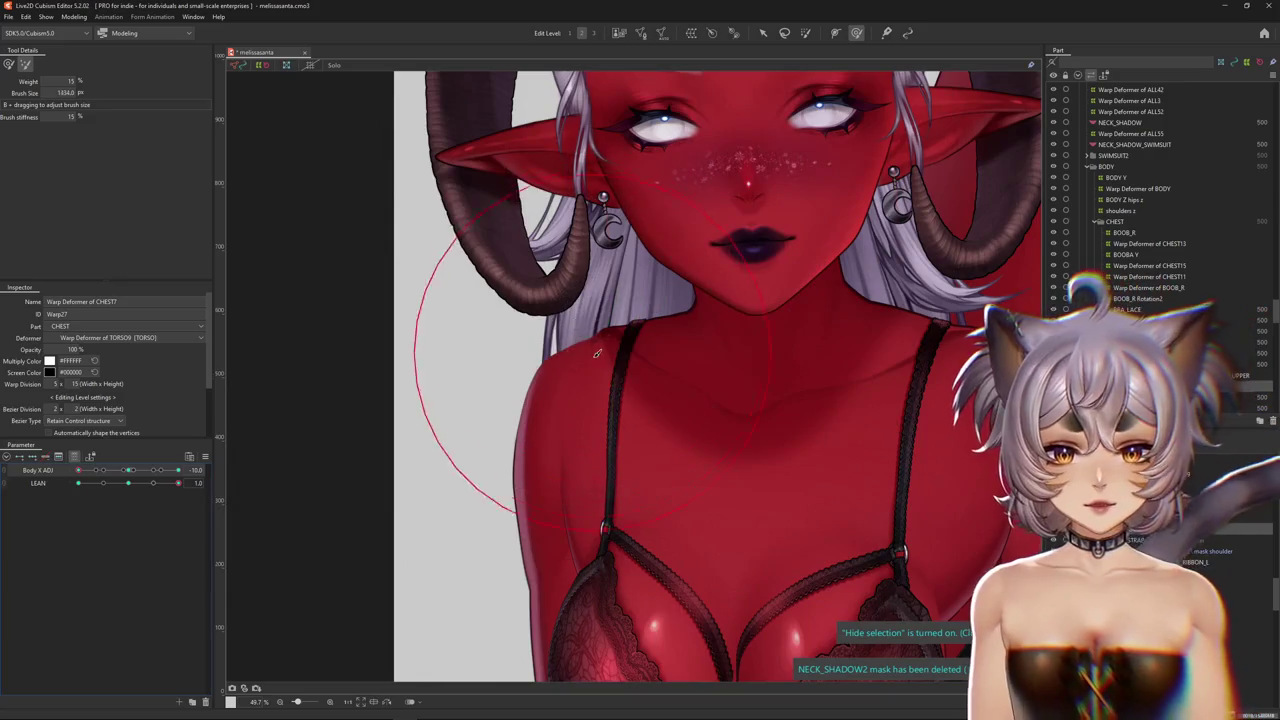
{"action": "middle_click_drag", "start_coordinate": [700, 323], "coordinate": [700, 260]}
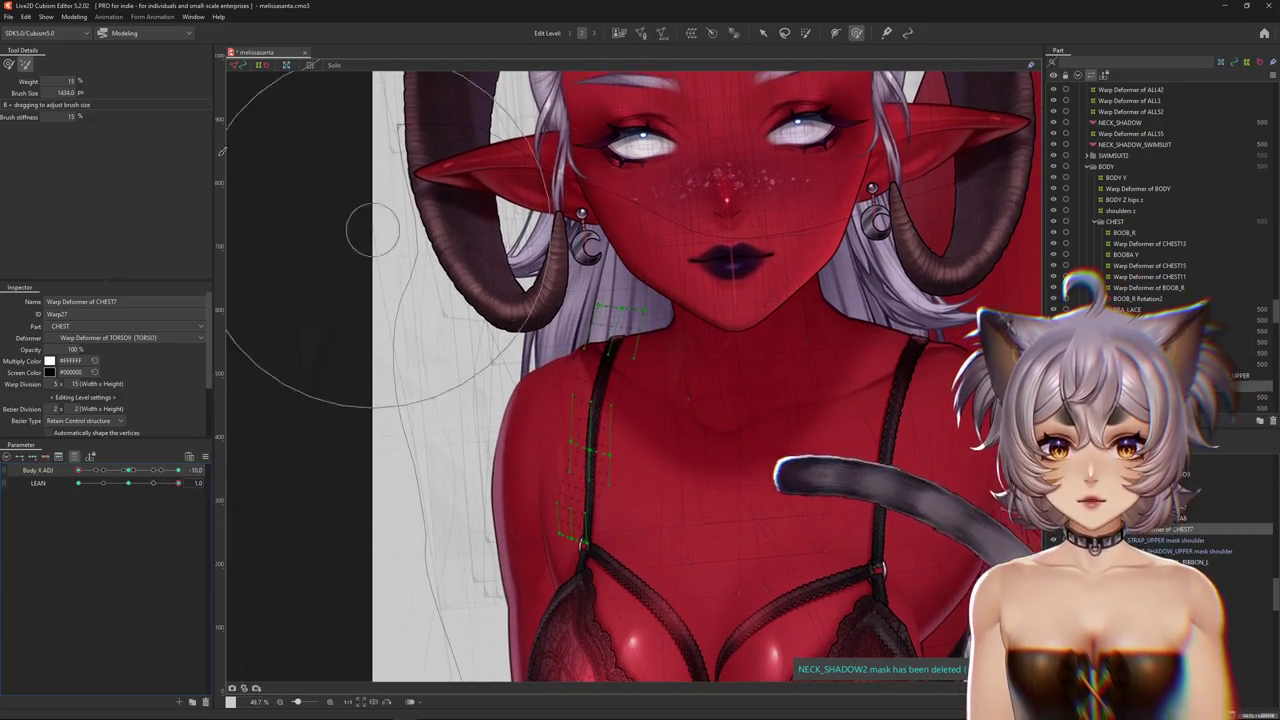
{"action": "scroll", "coordinate": [663, 286], "scroll_direction": "up", "scroll_amount": 5}
{"action": "left_click_drag", "start_coordinate": [663, 286], "coordinate": [838, 372]}
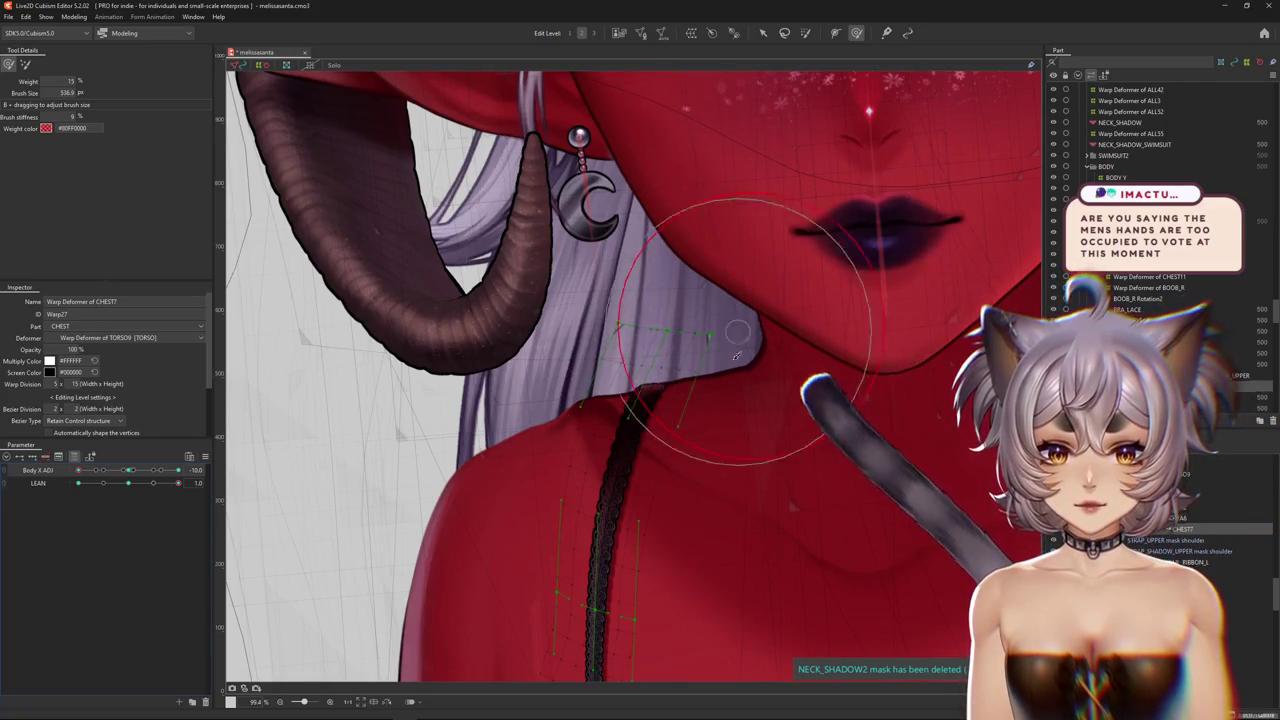
{"action": "middle_click_drag", "start_coordinate": [613, 428], "coordinate": [578, 313]}
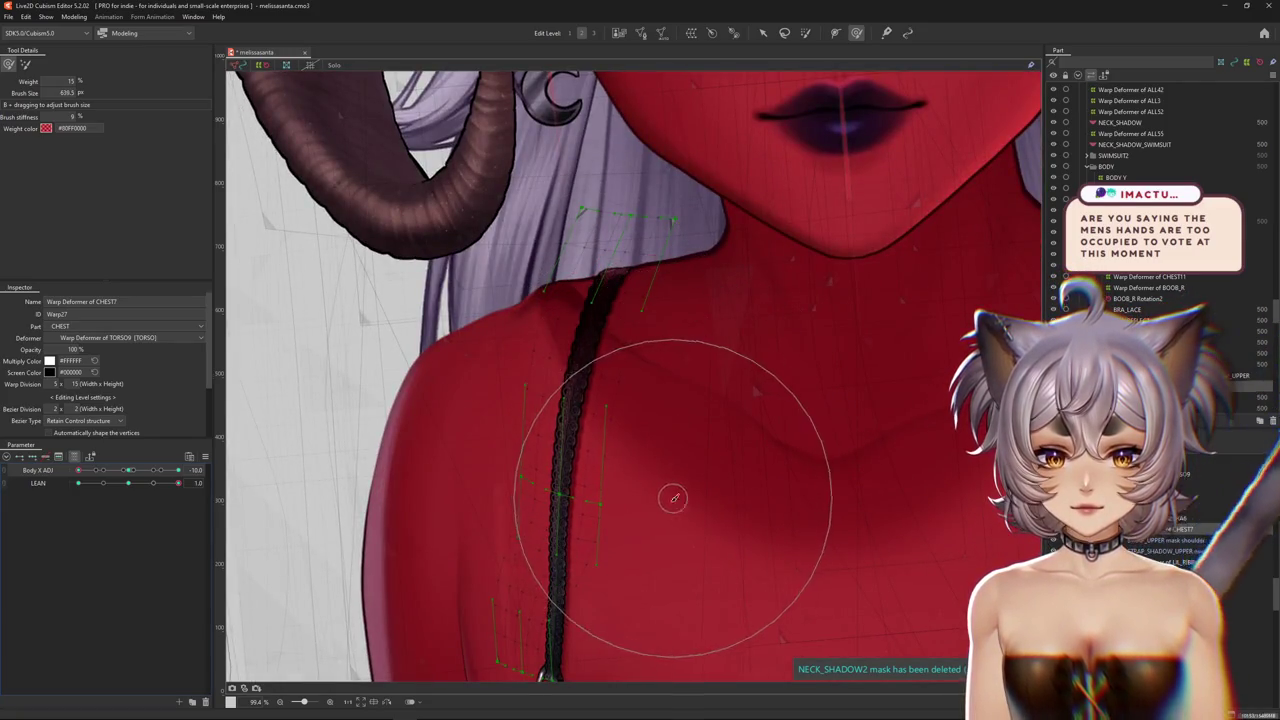
{"action": "middle_click_drag", "start_coordinate": [671, 494], "coordinate": [675, 457]}
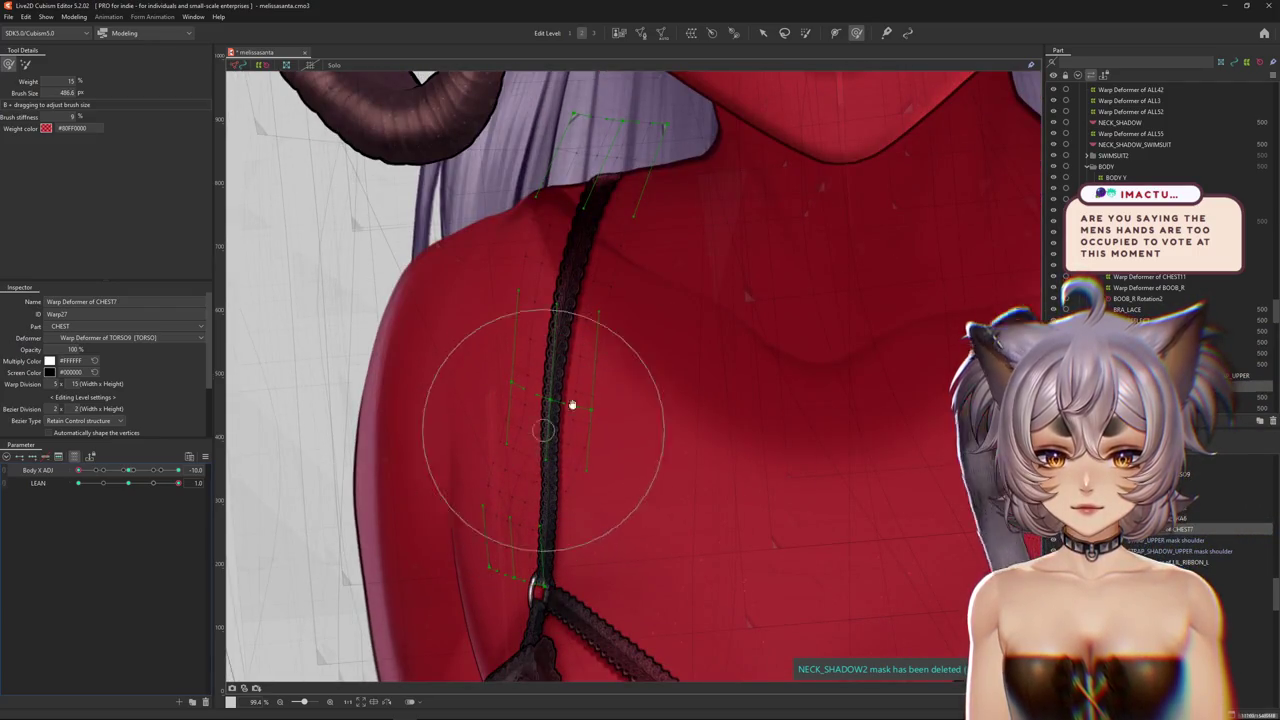
{"action": "scroll", "coordinate": [572, 404], "scroll_direction": "down", "scroll_amount": 3}
{"action": "scroll", "coordinate": [659, 226], "scroll_direction": "up", "scroll_amount": 3}
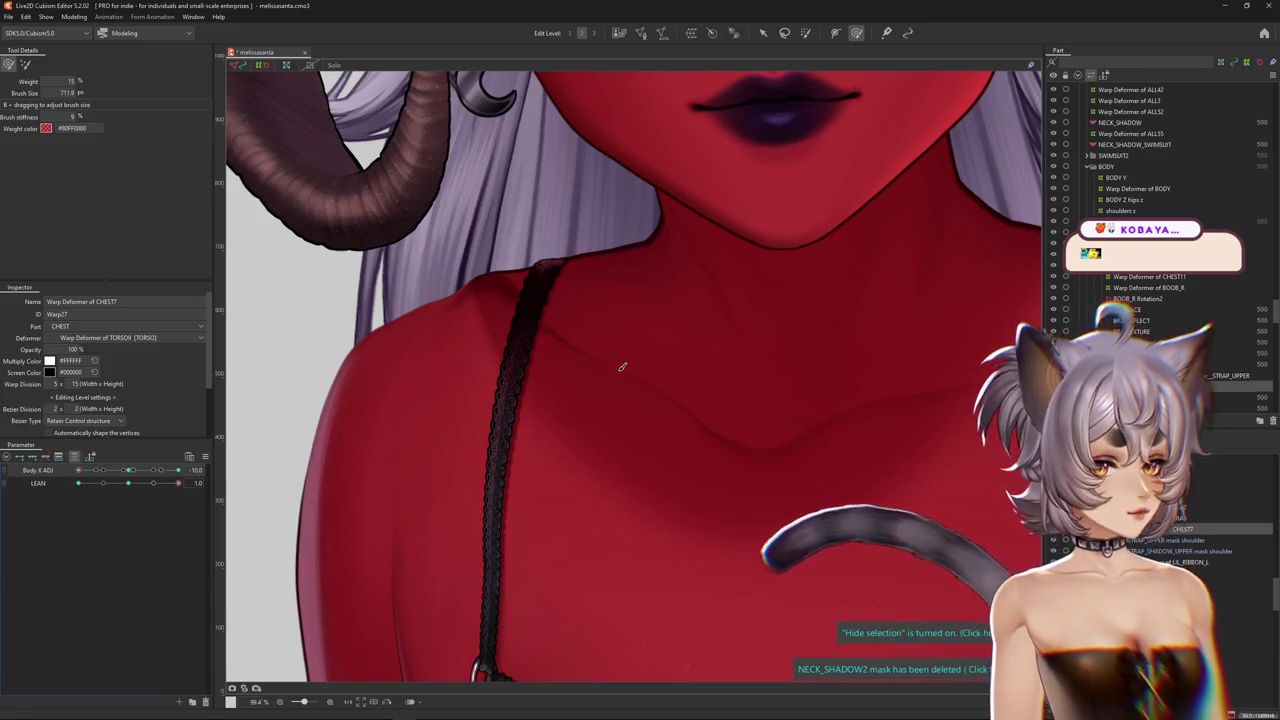
Zoom out to the whole torso and preview the strap artwork with the deformer mesh hidden
{"action": "scroll", "coordinate": [622, 366], "scroll_direction": "down", "scroll_amount": 5}
{"action": "mouse_move", "coordinate": [723, 490]}
{"action": "left_mouse_down"}
{"action": "mouse_move", "coordinate": [704, 220]}
{"action": "mouse_move", "coordinate": [674, 131]}
{"action": "left_mouse_up"}
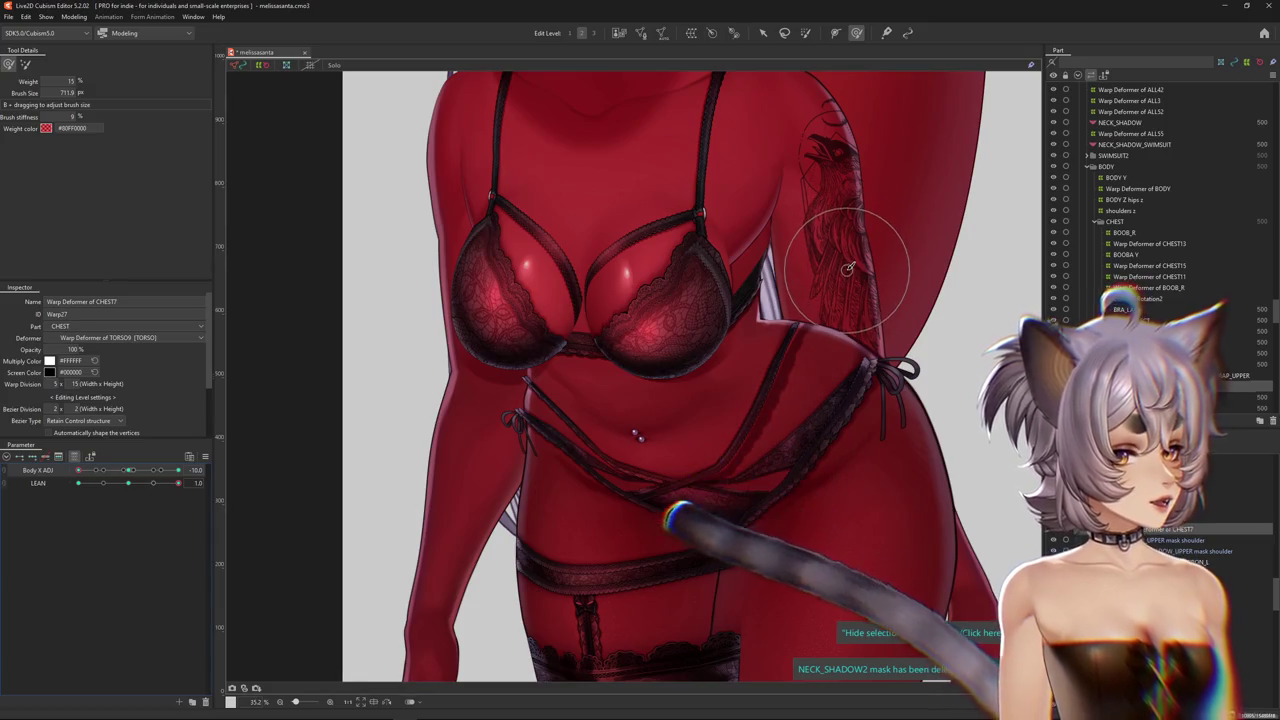
{"action": "scroll", "coordinate": [835, 265], "scroll_direction": "down", "scroll_amount": 3}
{"action": "scroll", "coordinate": [690, 300], "scroll_direction": "up", "scroll_amount": 2}
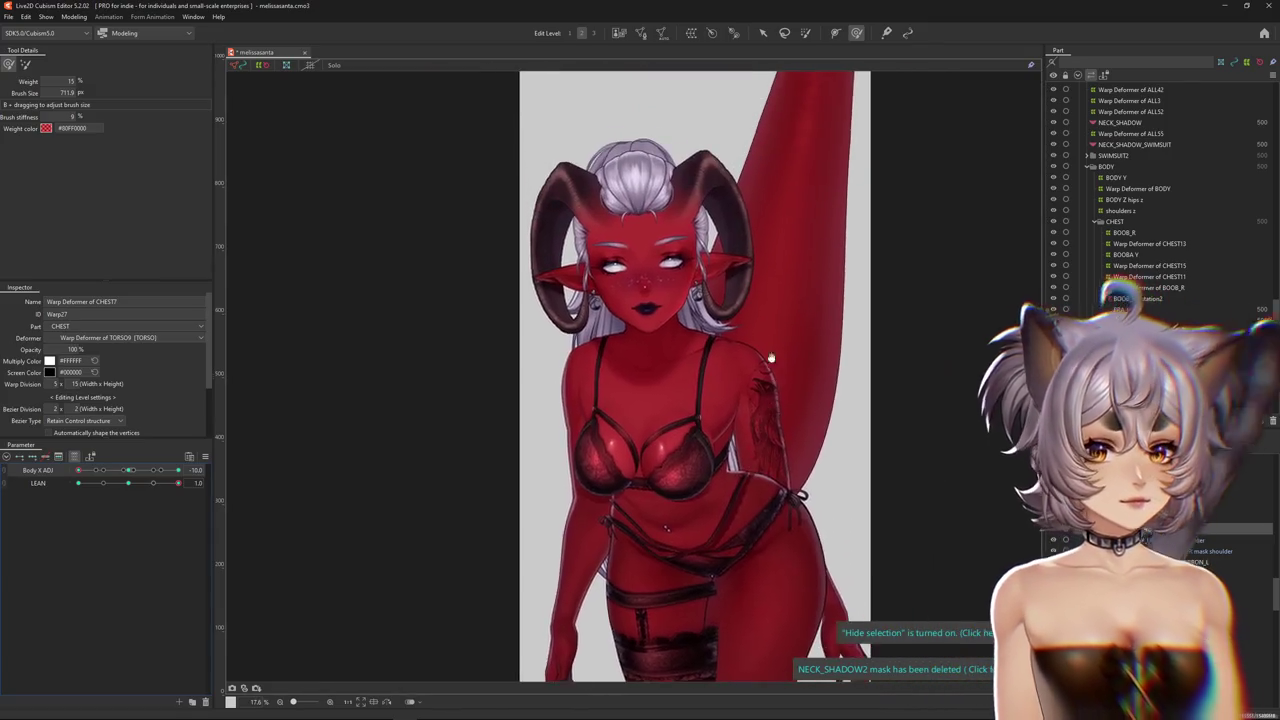
{"action": "scroll", "coordinate": [622, 378], "scroll_direction": "up", "scroll_amount": 3}
{"action": "scroll", "coordinate": [549, 420], "scroll_direction": "up", "scroll_amount": 2}
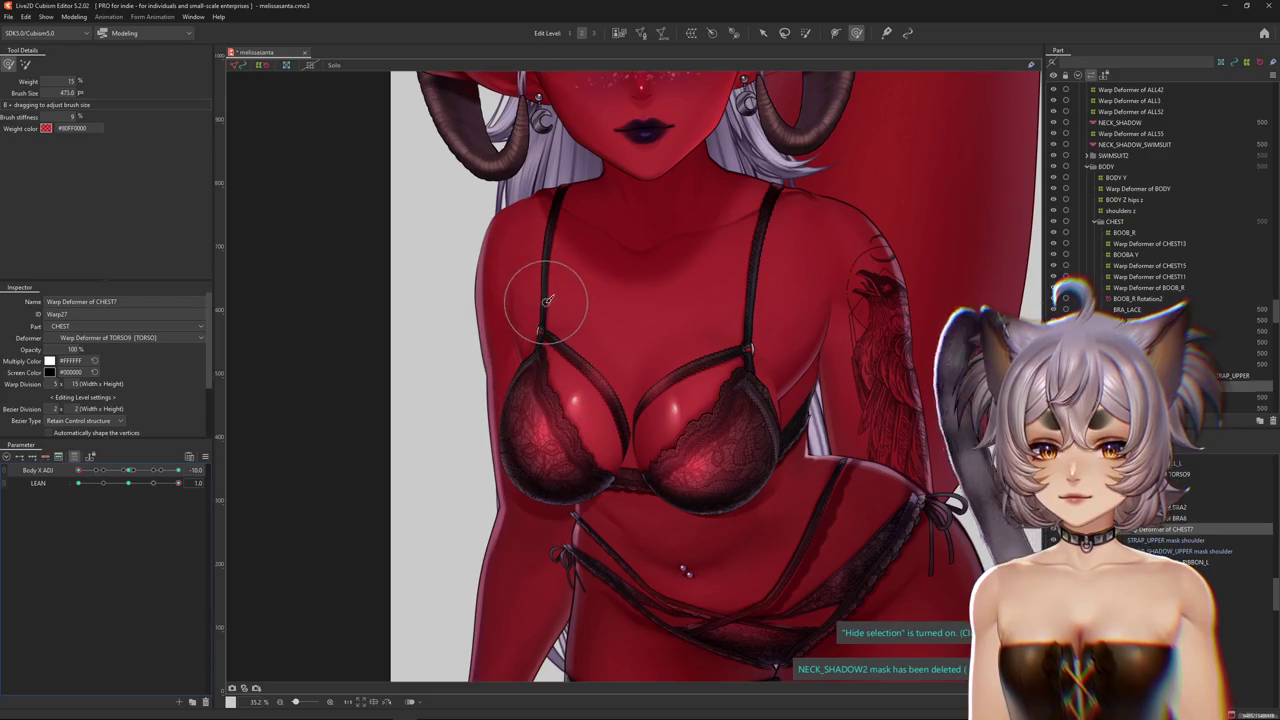
{"action": "scroll", "coordinate": [547, 300], "scroll_direction": "up", "scroll_amount": 1}
{"action": "scroll", "coordinate": [549, 371], "scroll_direction": "up", "scroll_amount": 1}
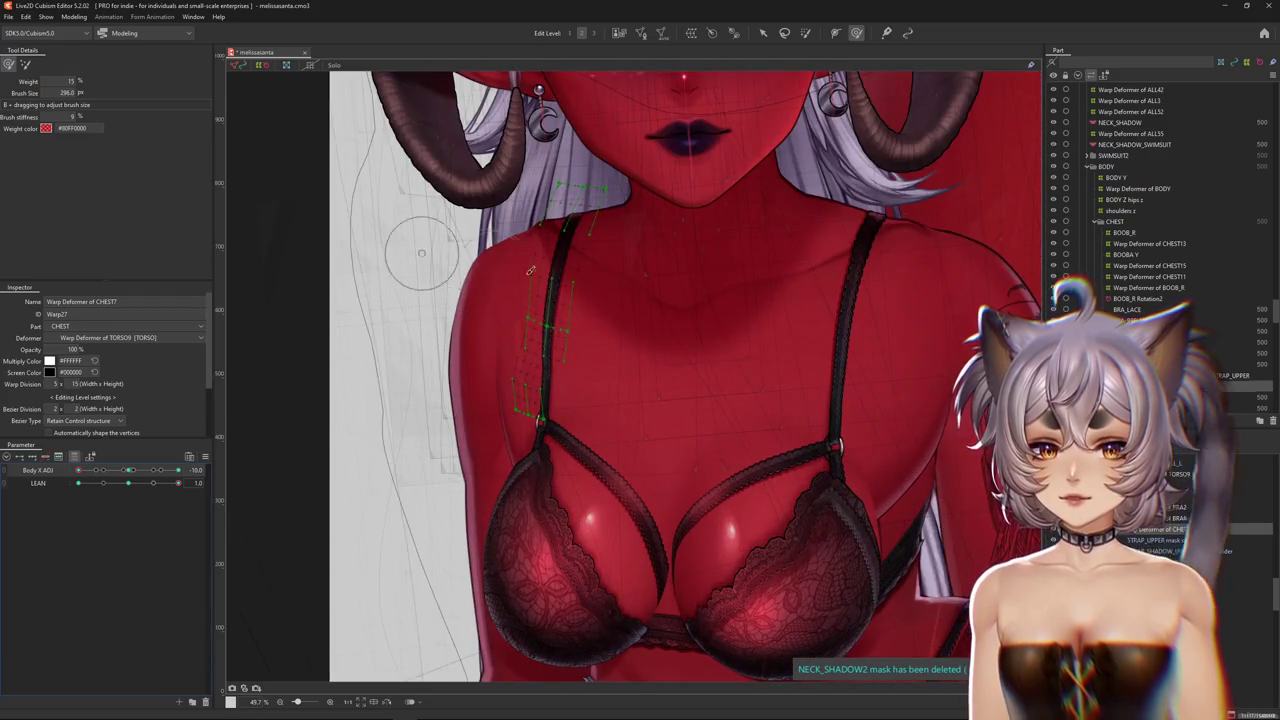
{"action": "left_click_drag", "start_coordinate": [571, 329], "coordinate": [316, 227]}
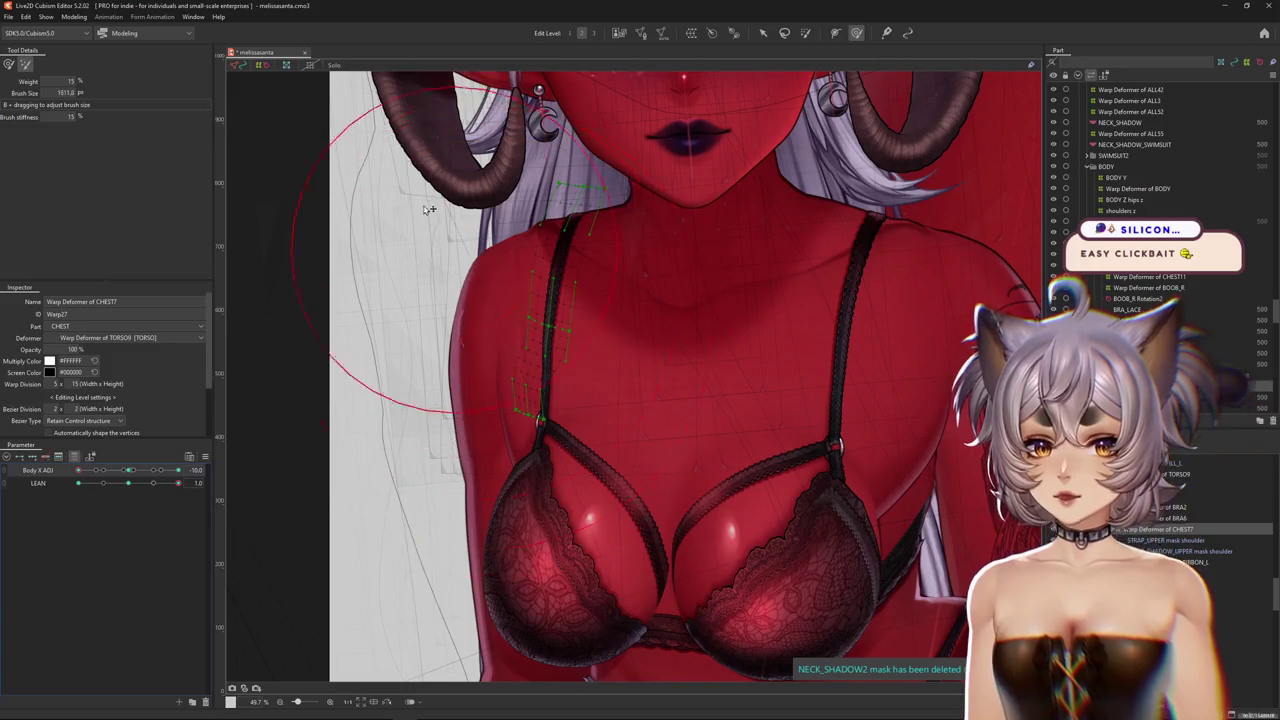
{"action": "scroll", "coordinate": [500, 429], "scroll_direction": "up", "scroll_amount": 1}
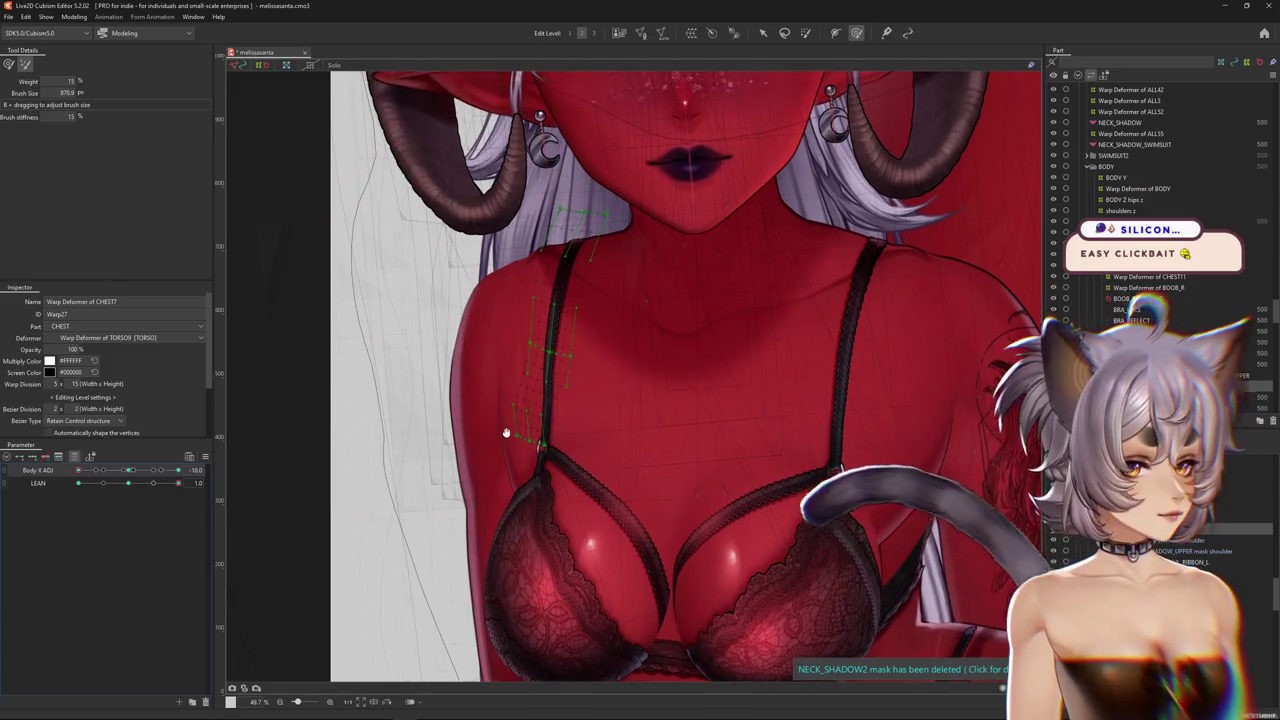
{"action": "key", "text": "ctrl+h"}
{"action": "scroll", "coordinate": [423, 234], "scroll_direction": "up", "scroll_amount": 2}
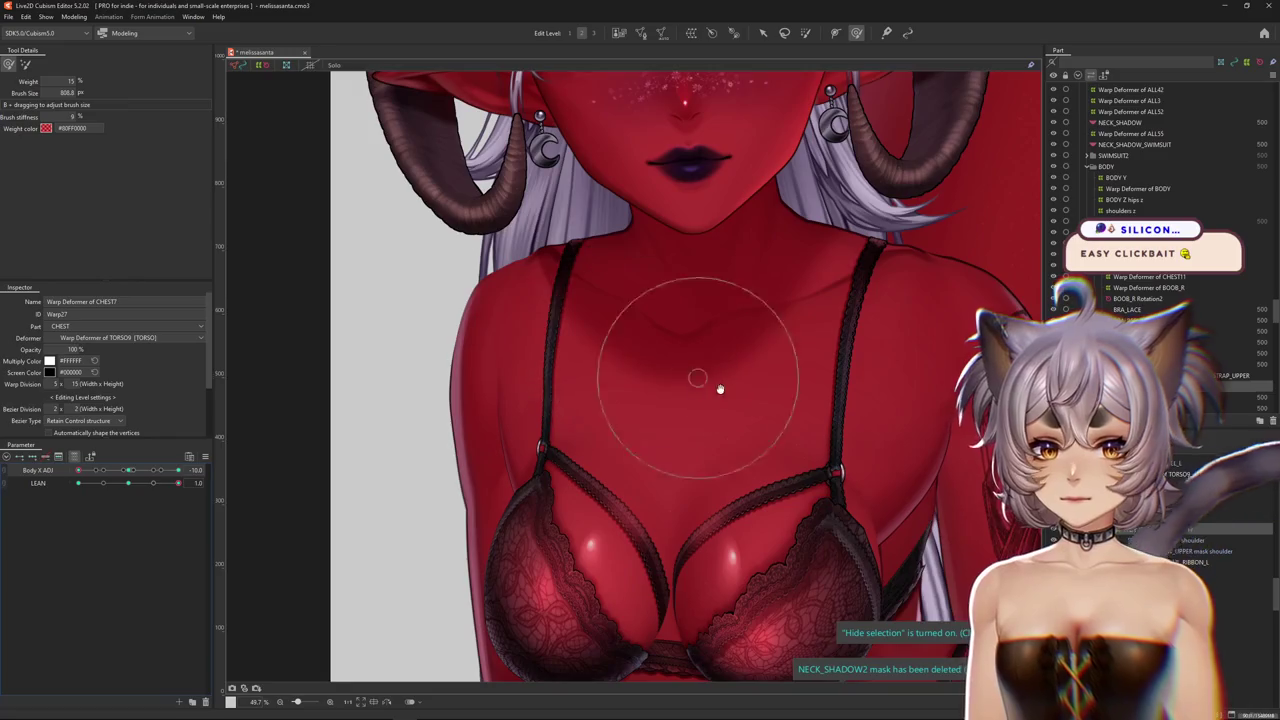
{"action": "scroll", "coordinate": [643, 386], "scroll_direction": "down", "scroll_amount": 3}
{"action": "scroll", "coordinate": [600, 348], "scroll_direction": "down", "scroll_amount": 1}
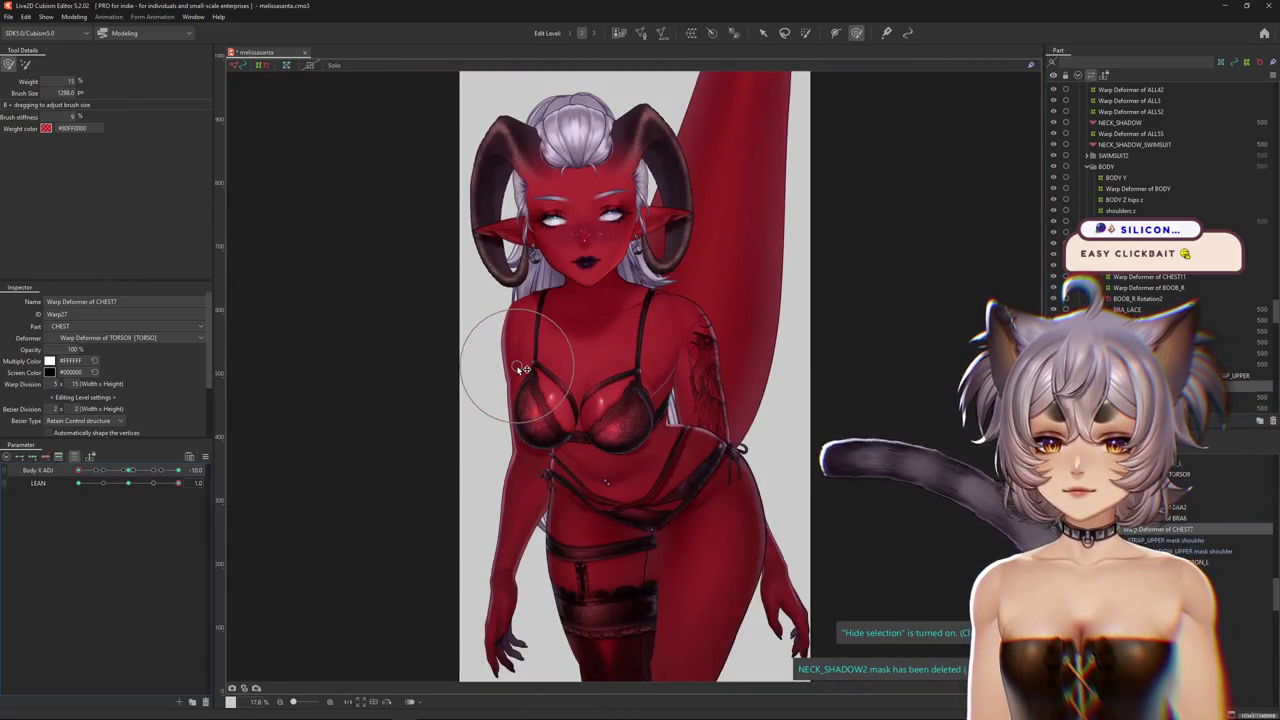
{"action": "scroll", "coordinate": [521, 369], "scroll_direction": "up", "scroll_amount": 2}
{"action": "scroll", "coordinate": [288, 447], "scroll_direction": "down", "scroll_amount": 2}
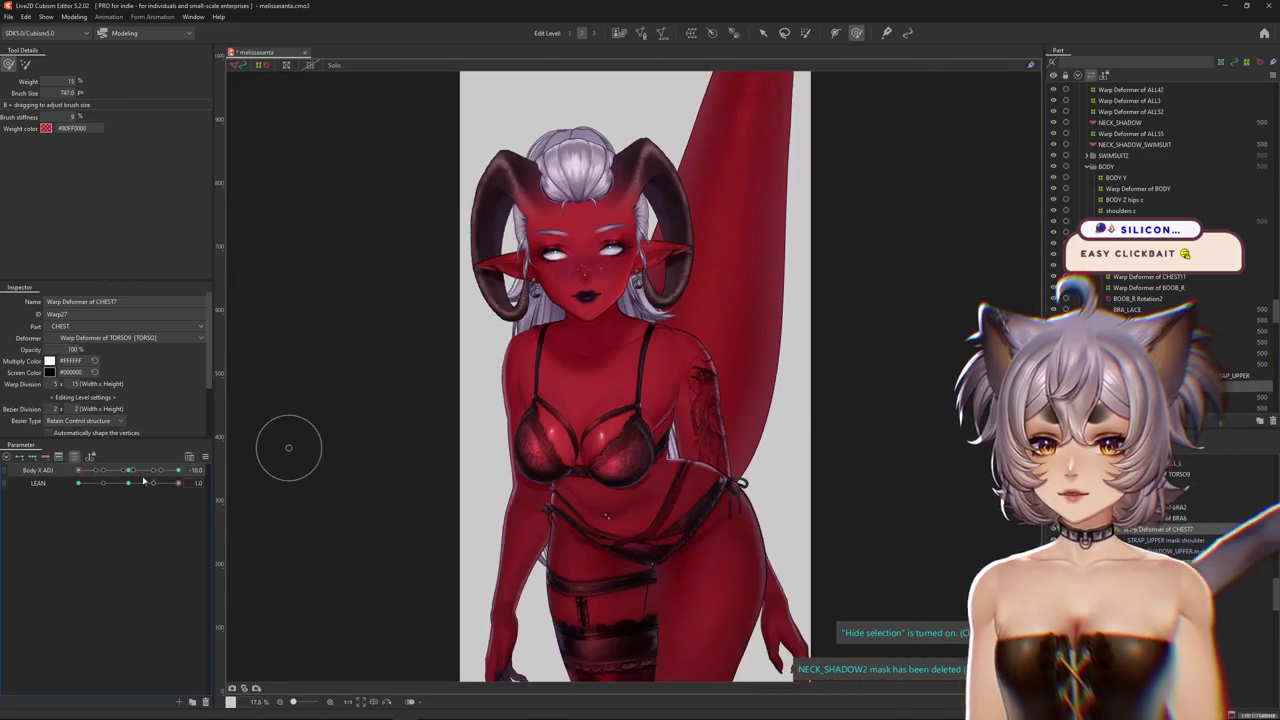
Swing the body to the other Body X ADJ extreme, then zoom back in on the chest strap
{"action": "left_click_drag", "start_coordinate": [143, 482], "coordinate": [487, 422]}
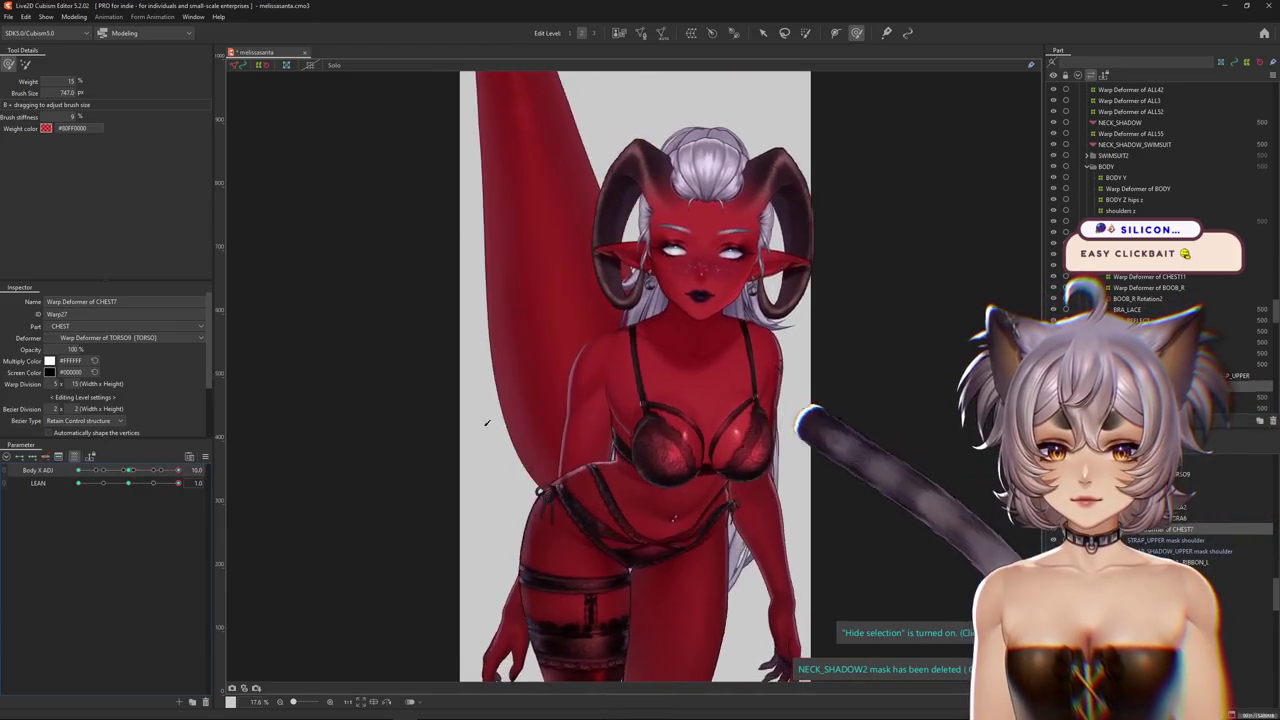
{"action": "scroll", "coordinate": [650, 360], "scroll_direction": "up", "scroll_amount": 2}
{"action": "scroll", "coordinate": [620, 368], "scroll_direction": "down", "scroll_amount": 2}
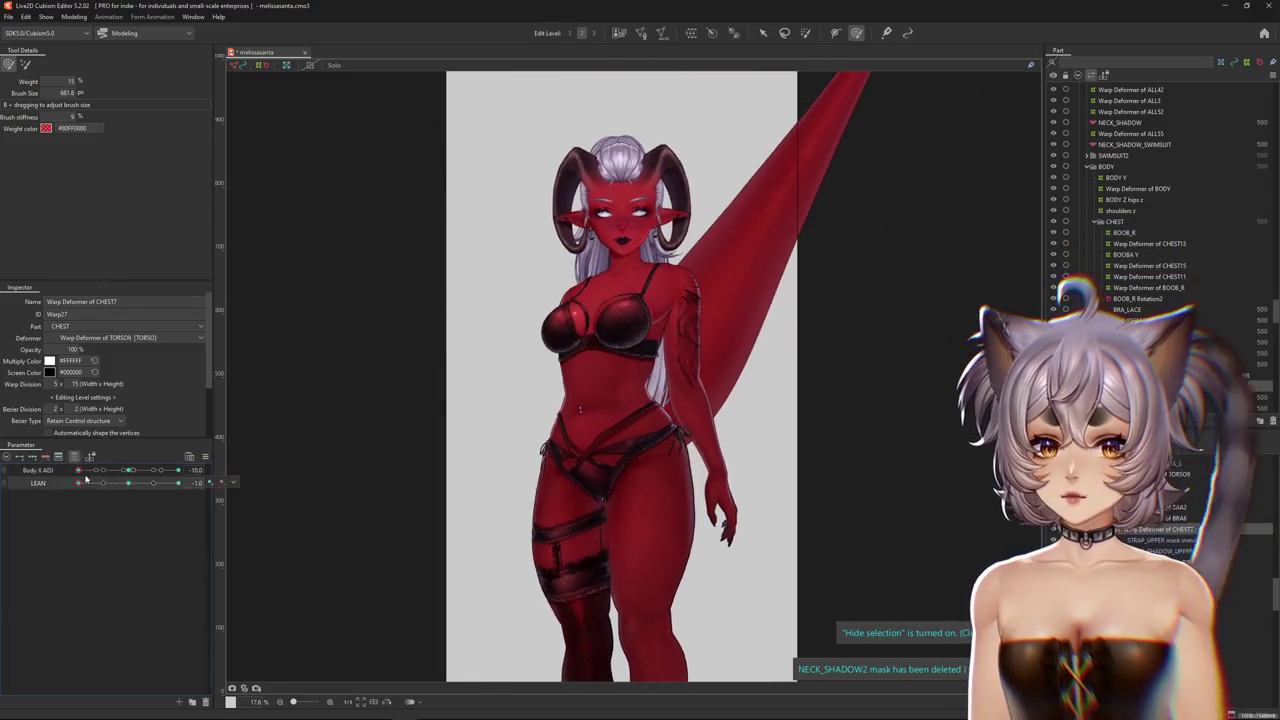
{"action": "scroll", "coordinate": [568, 345], "scroll_direction": "up", "scroll_amount": 3}
{"action": "scroll", "coordinate": [603, 258], "scroll_direction": "up", "scroll_amount": 2}
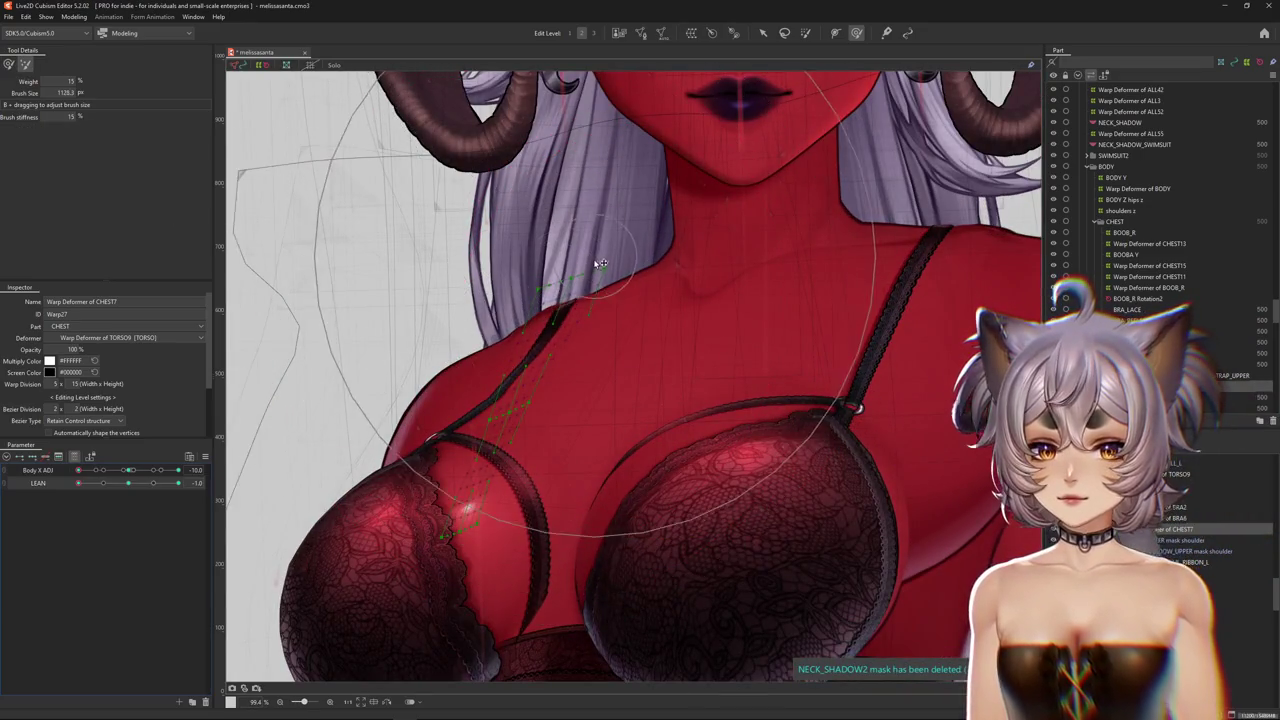
Switch CHEST7 to a coarser edit level and nudge the whole strap region slightly downward
{"action": "left_click", "coordinate": [594, 35]}
{"action": "left_click_drag", "start_coordinate": [430, 200], "coordinate": [415, 175]}
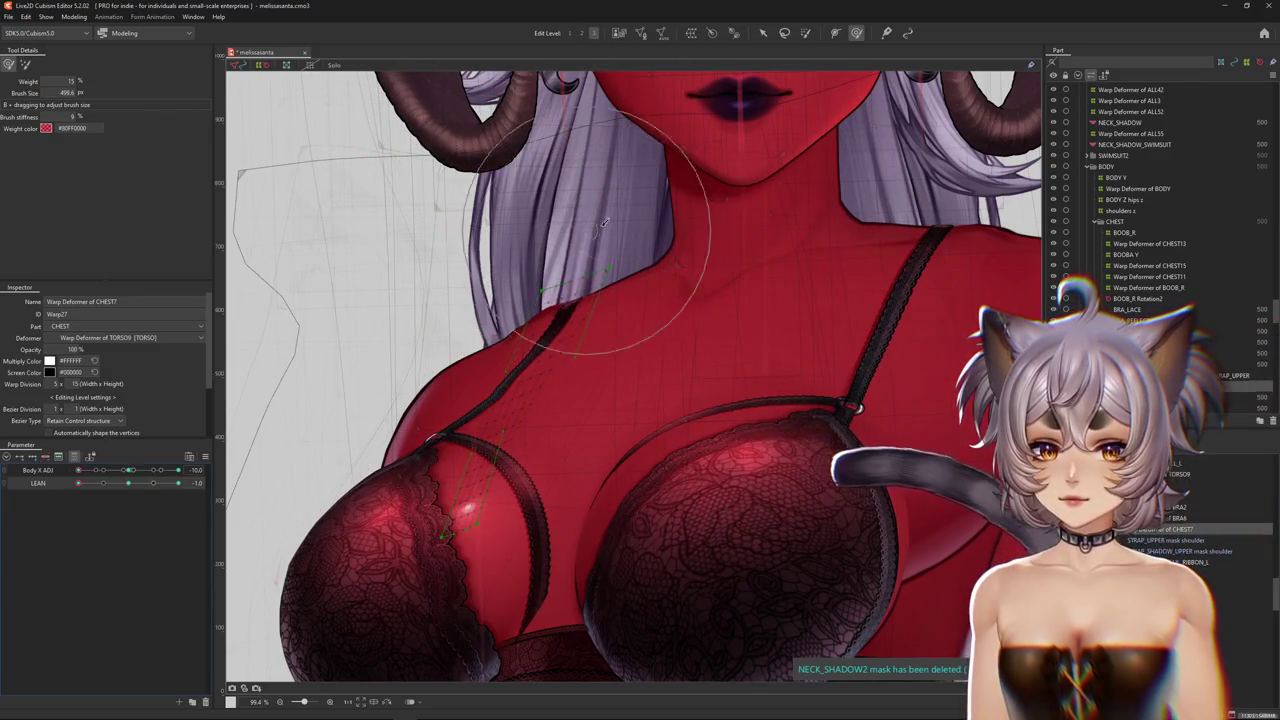
{"action": "left_click_drag", "start_coordinate": [440, 522], "coordinate": [497, 503]}
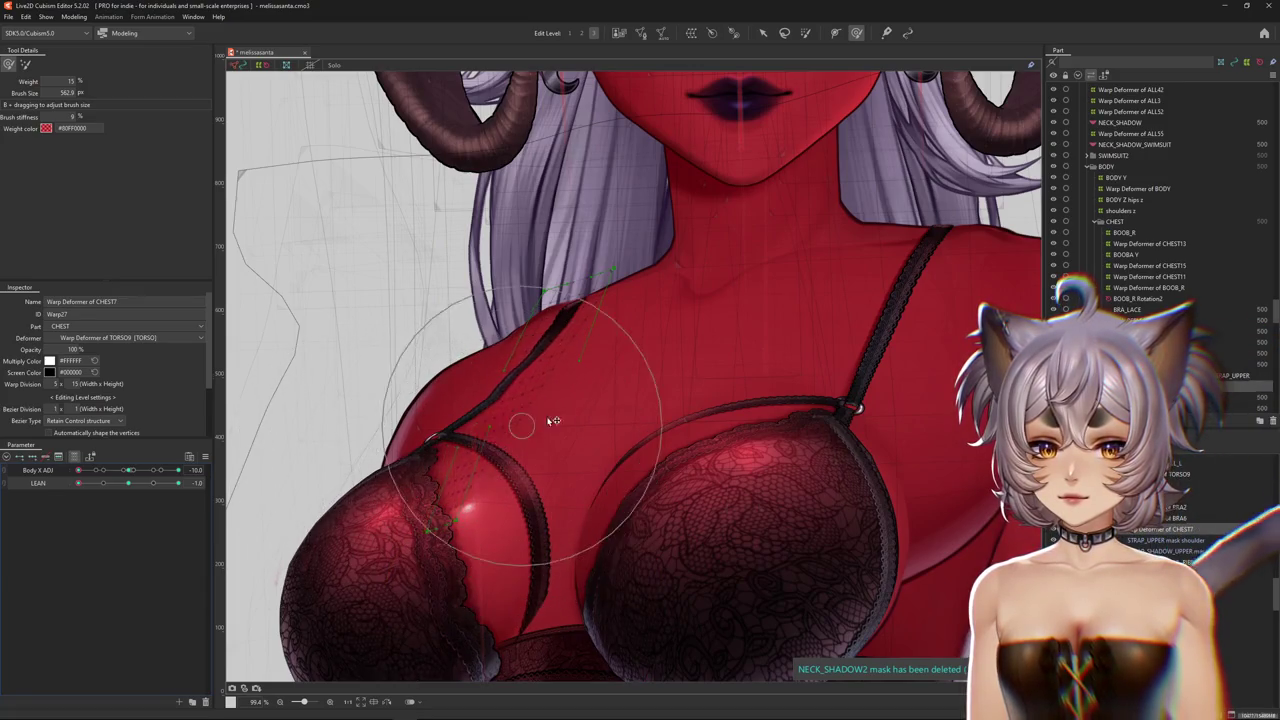
{"action": "left_click_drag", "start_coordinate": [383, 568], "coordinate": [467, 436]}
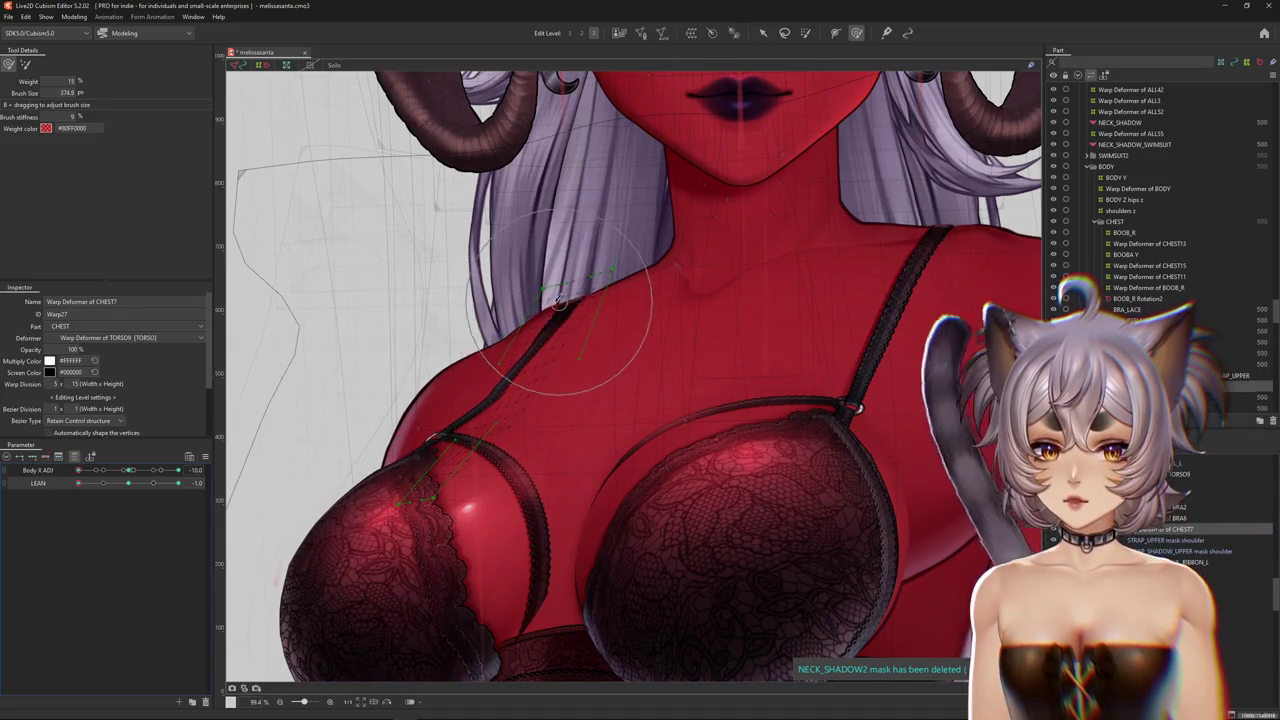
{"action": "left_click_drag", "start_coordinate": [309, 211], "coordinate": [465, 385]}
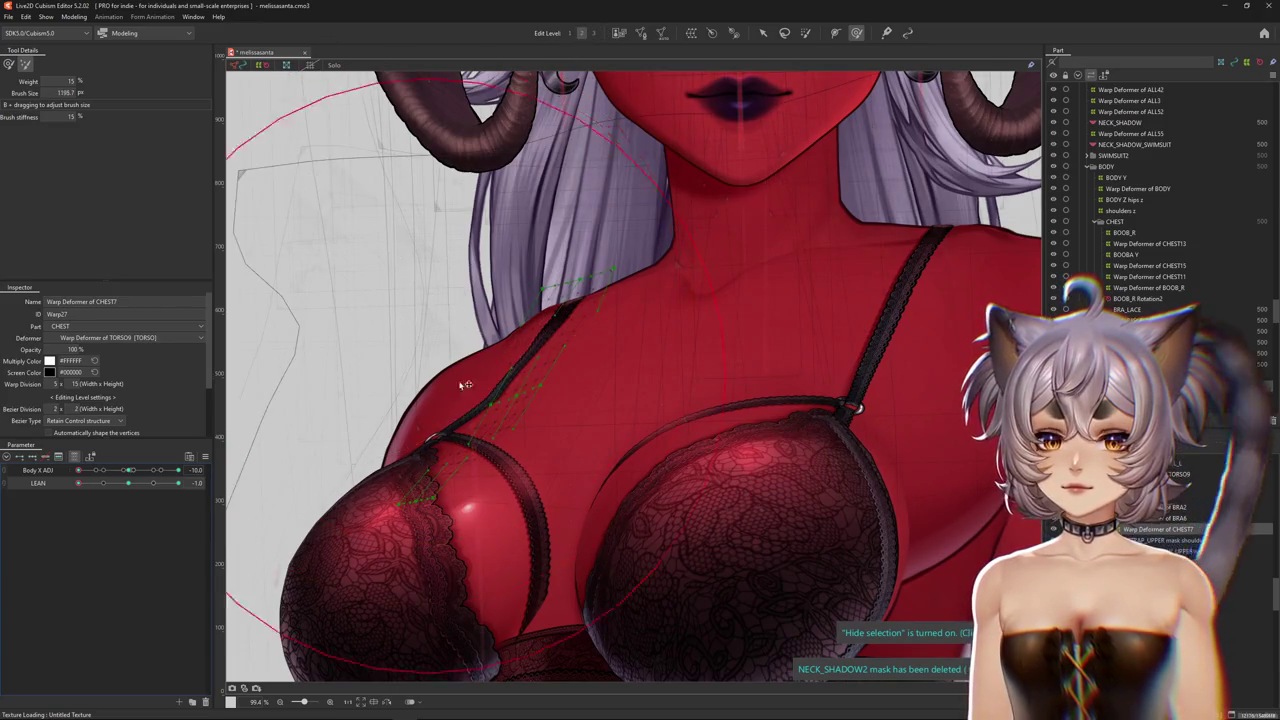
{"action": "left_click_drag", "start_coordinate": [580, 386], "coordinate": [580, 406]}
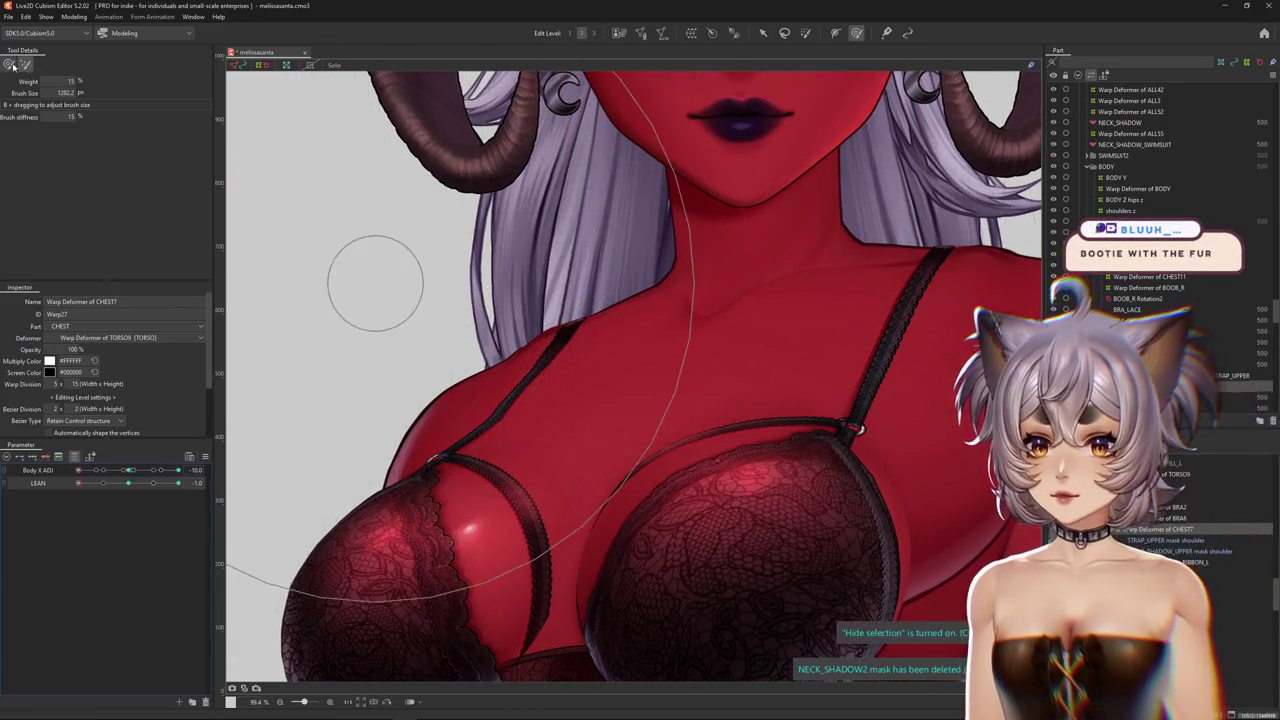
Reshape the upper strap so it curves along the left shoulder at LEAN -1
{"action": "scroll", "coordinate": [520, 366], "scroll_direction": "up", "scroll_amount": 3}
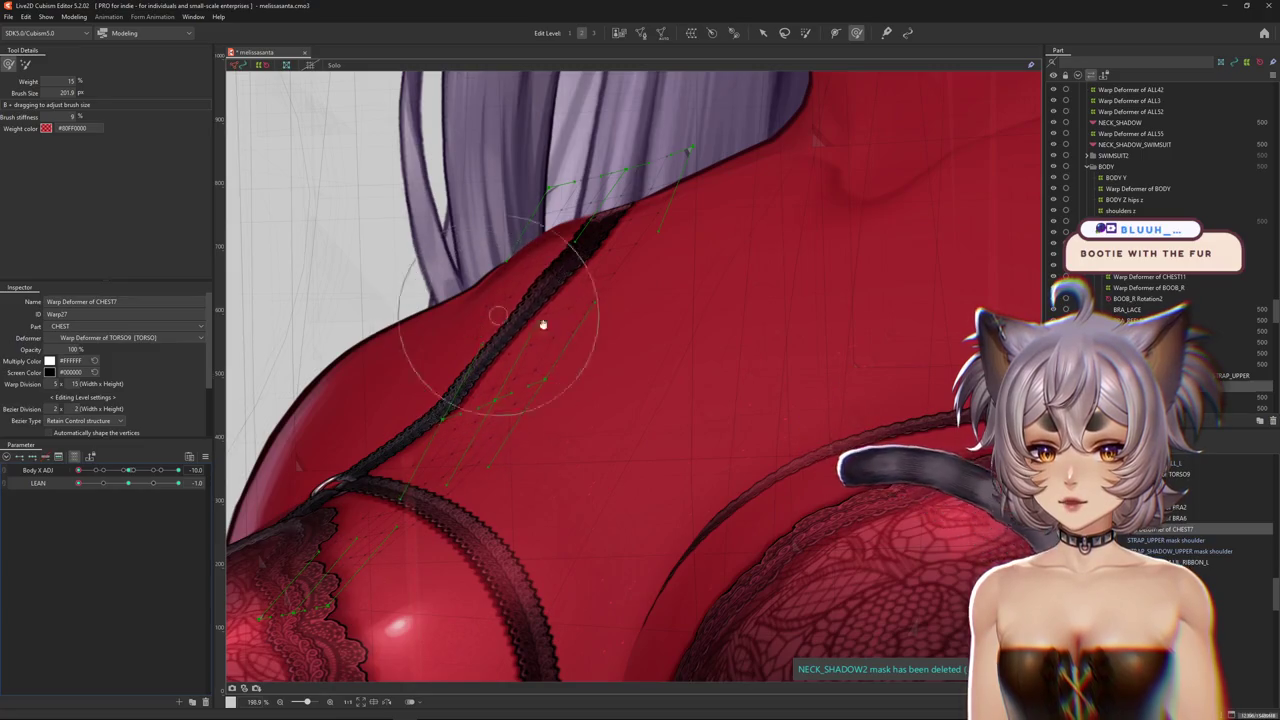
{"action": "middle_click_drag", "start_coordinate": [543, 320], "coordinate": [633, 410]}
{"action": "left_click_drag", "start_coordinate": [591, 203], "coordinate": [743, 229]}
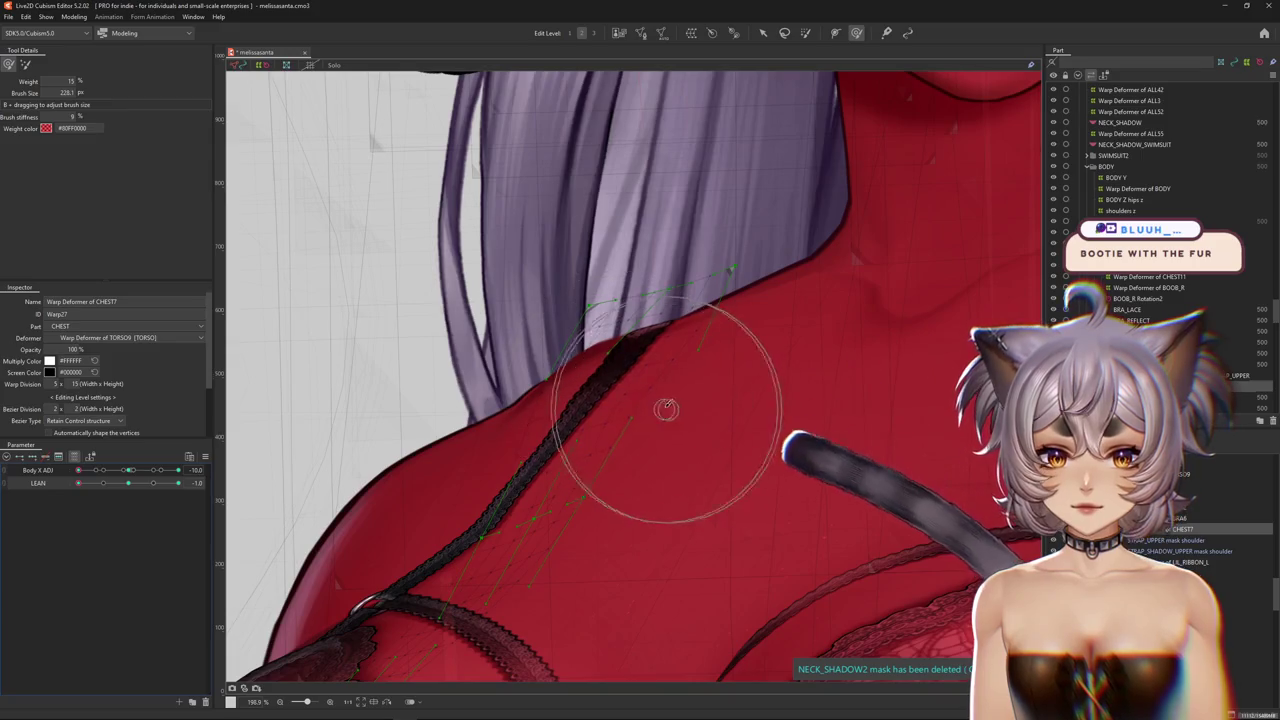
{"action": "scroll", "coordinate": [663, 406], "scroll_direction": "down", "scroll_amount": 2}
{"action": "scroll", "coordinate": [651, 434], "scroll_direction": "down", "scroll_amount": 2}
{"action": "scroll", "coordinate": [243, 543], "scroll_direction": "down", "scroll_amount": 5}
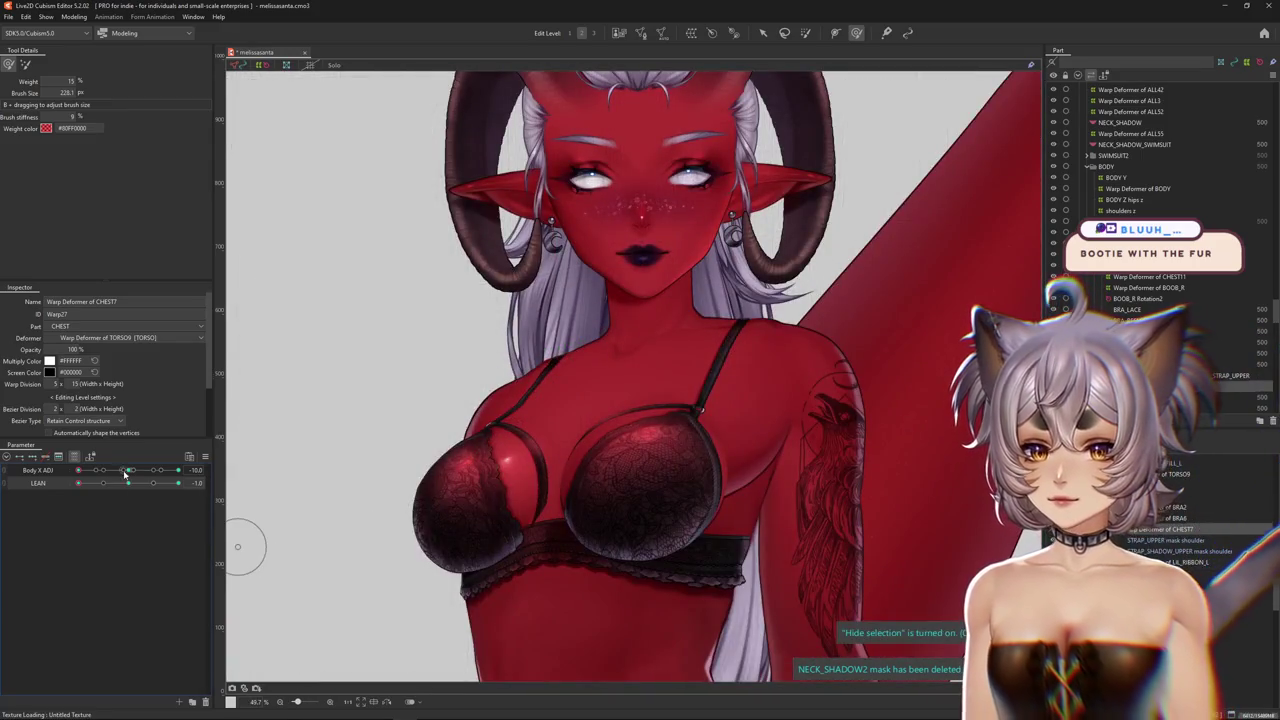
Brush the strap warp at edit level 2, briefly trying level 3, using resized brushes
{"action": "scroll", "coordinate": [560, 320], "scroll_direction": "up", "scroll_amount": 2}
{"action": "scroll", "coordinate": [400, 320], "scroll_direction": "up", "scroll_amount": 1}
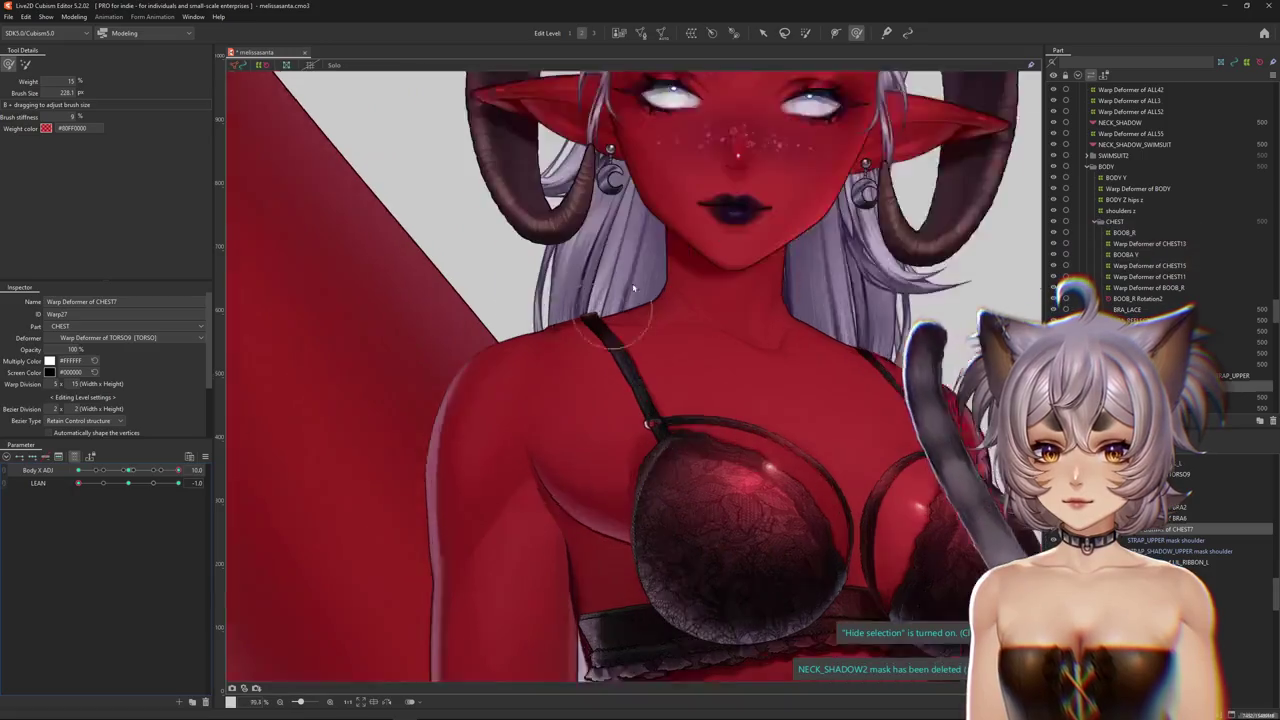
{"action": "scroll", "coordinate": [330, 314], "scroll_direction": "up", "scroll_amount": 1}
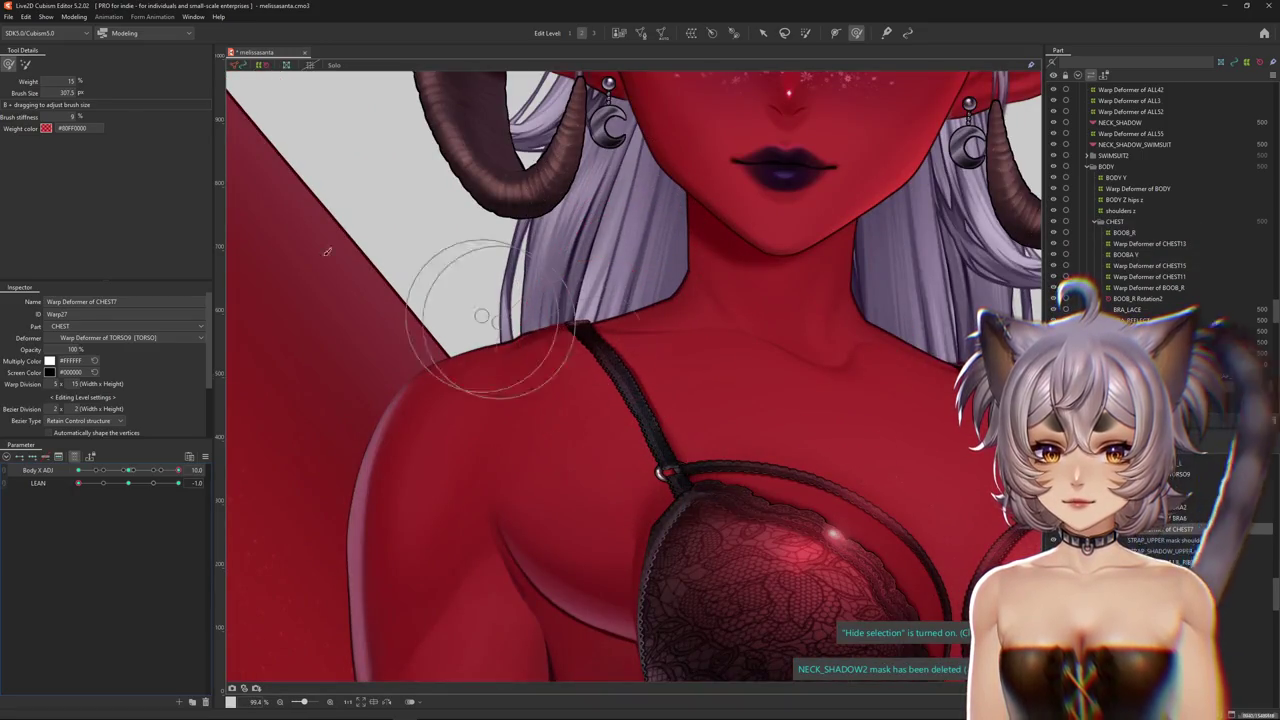
{"action": "left_click_drag", "start_coordinate": [597, 341], "coordinate": [521, 308]}
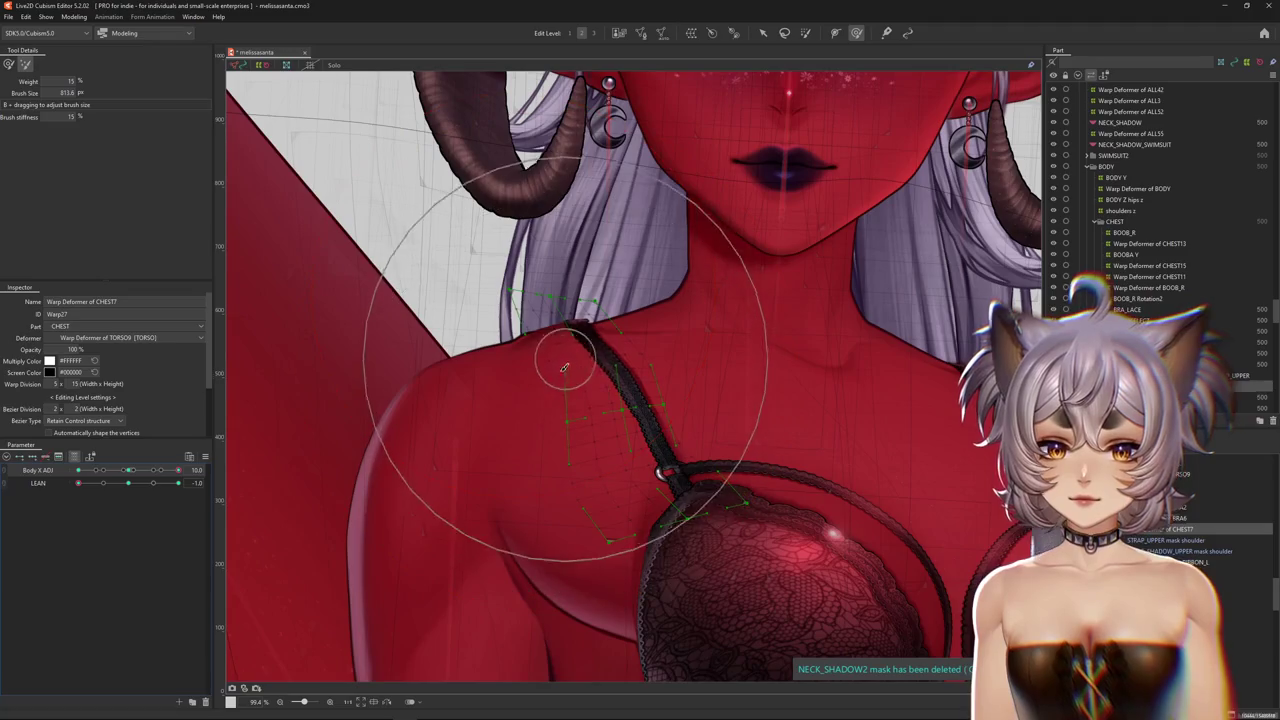
{"action": "key", "text": "3"}
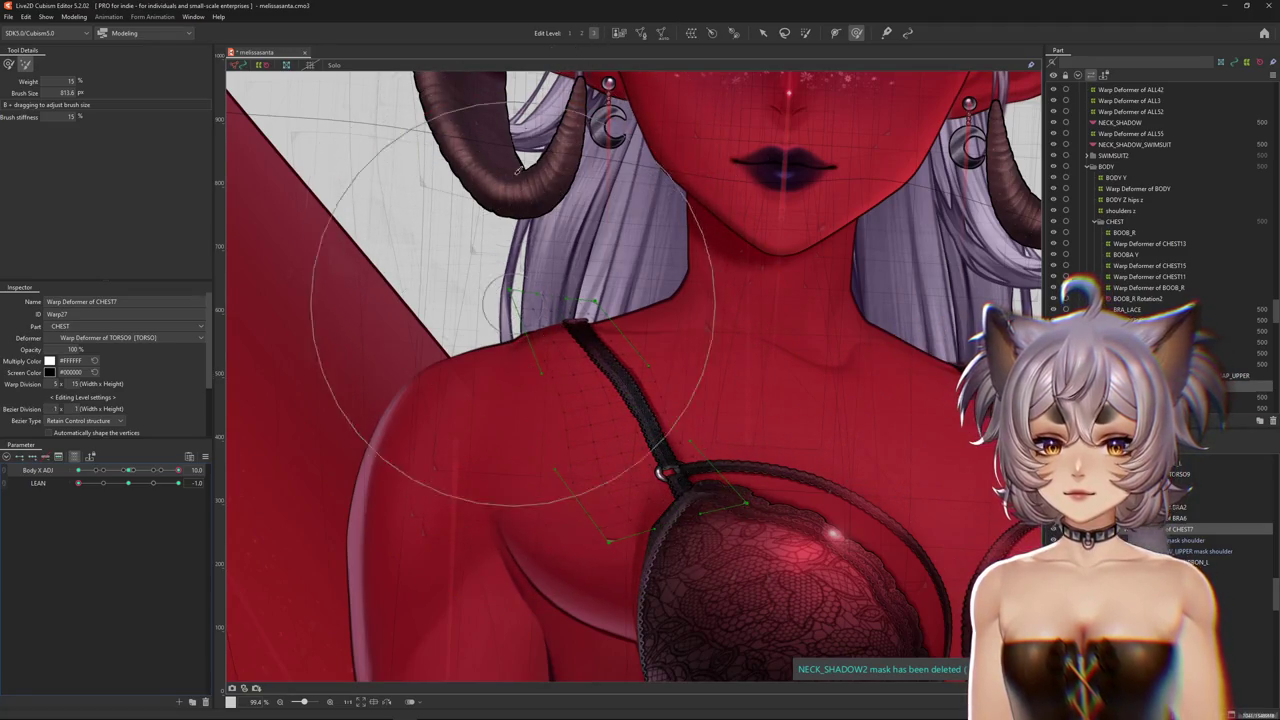
{"action": "key", "text": "2"}
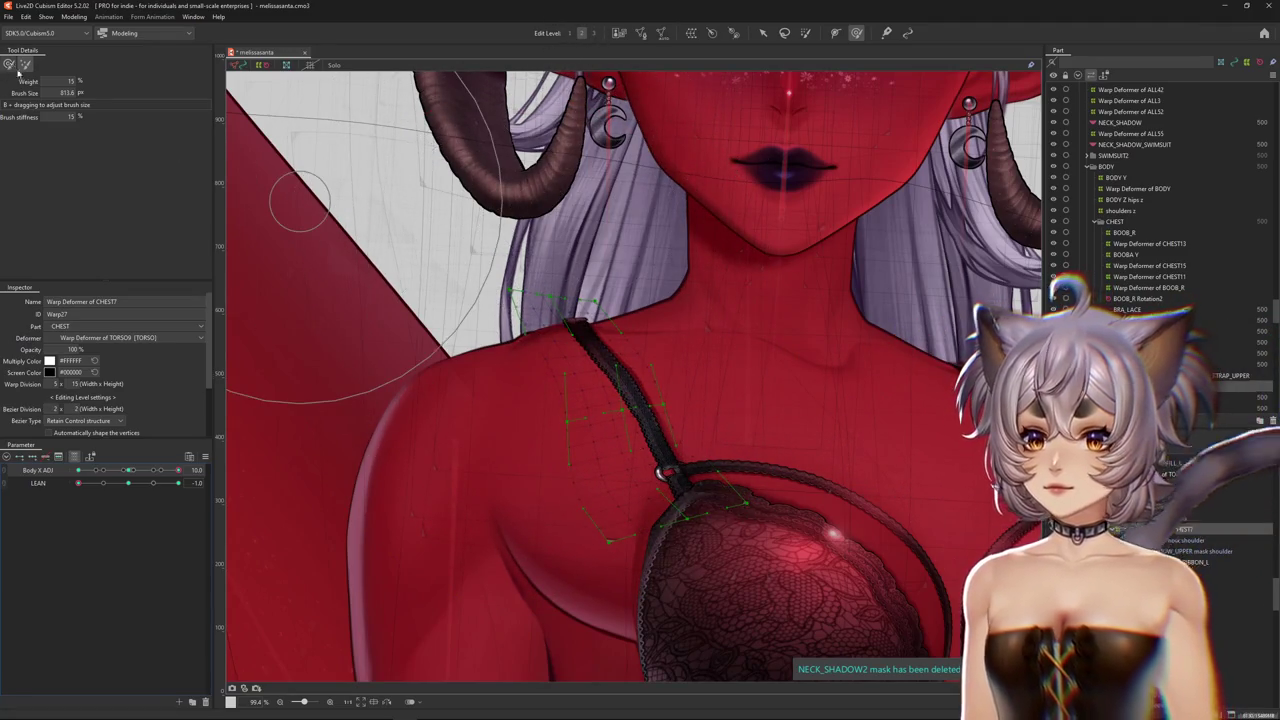
{"action": "left_click_drag", "start_coordinate": [551, 235], "coordinate": [635, 386]}
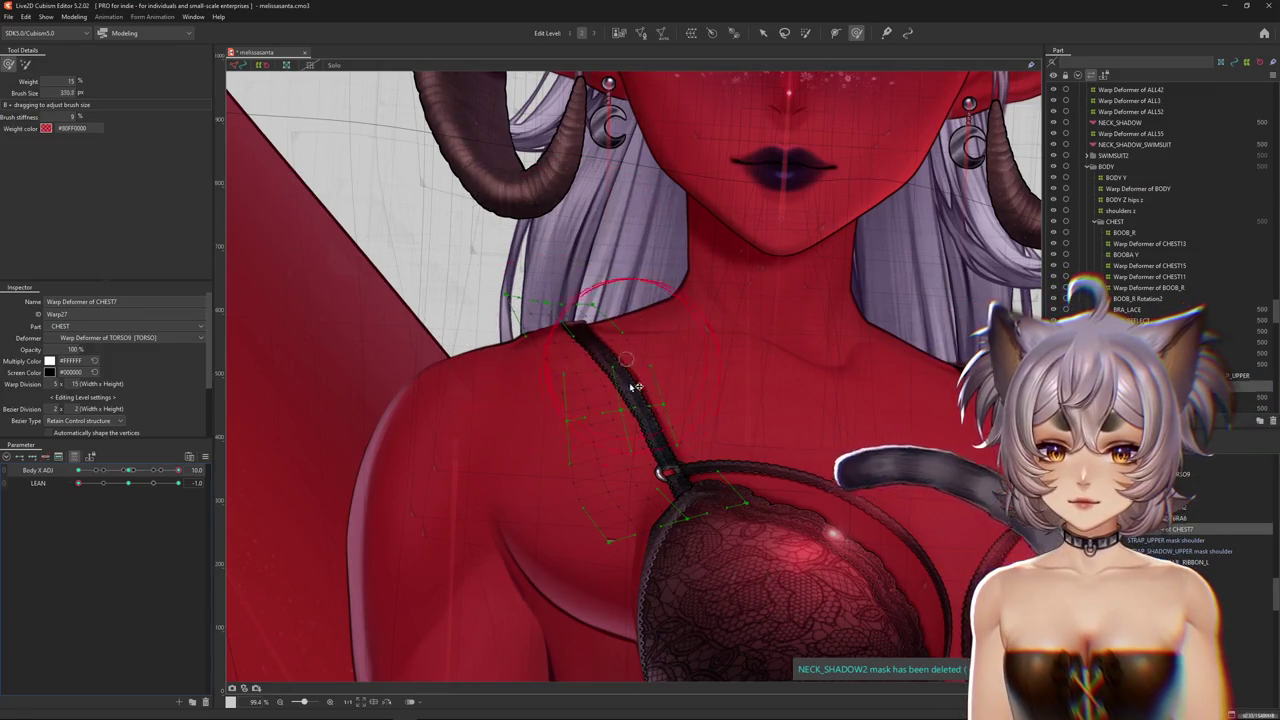
{"action": "left_click_drag", "start_coordinate": [625, 458], "coordinate": [625, 455]}
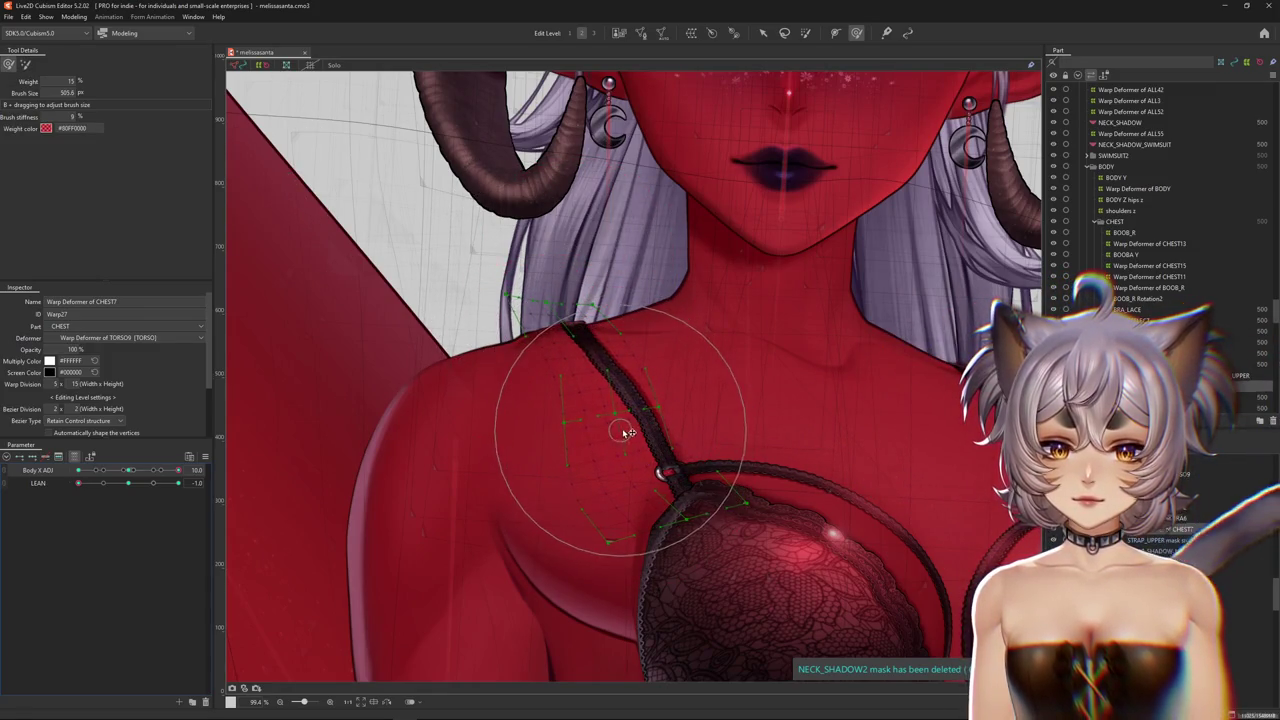
{"action": "scroll", "coordinate": [628, 432], "scroll_direction": "down", "scroll_amount": 10}
Swing Body X ADJ between its extremes to preview the strap with LEAN -1
{"action": "mouse_move", "coordinate": [178, 470]}
{"action": "left_mouse_down"}
{"action": "mouse_move", "coordinate": [42, 483]}
{"action": "mouse_move", "coordinate": [180, 470]}
{"action": "left_mouse_up"}
{"action": "scroll", "coordinate": [620, 370], "scroll_direction": "up", "scroll_amount": 5}
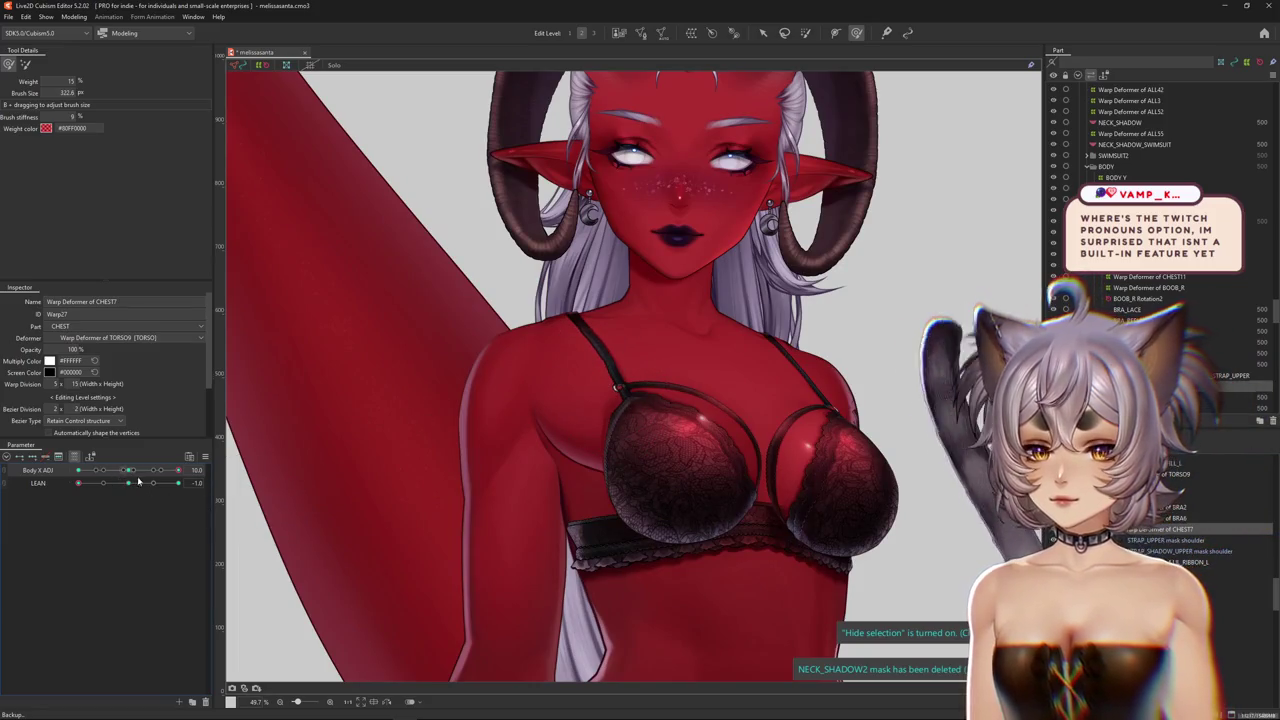
{"action": "left_click_drag", "start_coordinate": [138, 470], "coordinate": [60, 470]}
{"action": "scroll", "coordinate": [550, 320], "scroll_direction": "up", "scroll_amount": 3}
{"action": "scroll", "coordinate": [517, 410], "scroll_direction": "up", "scroll_amount": 3}
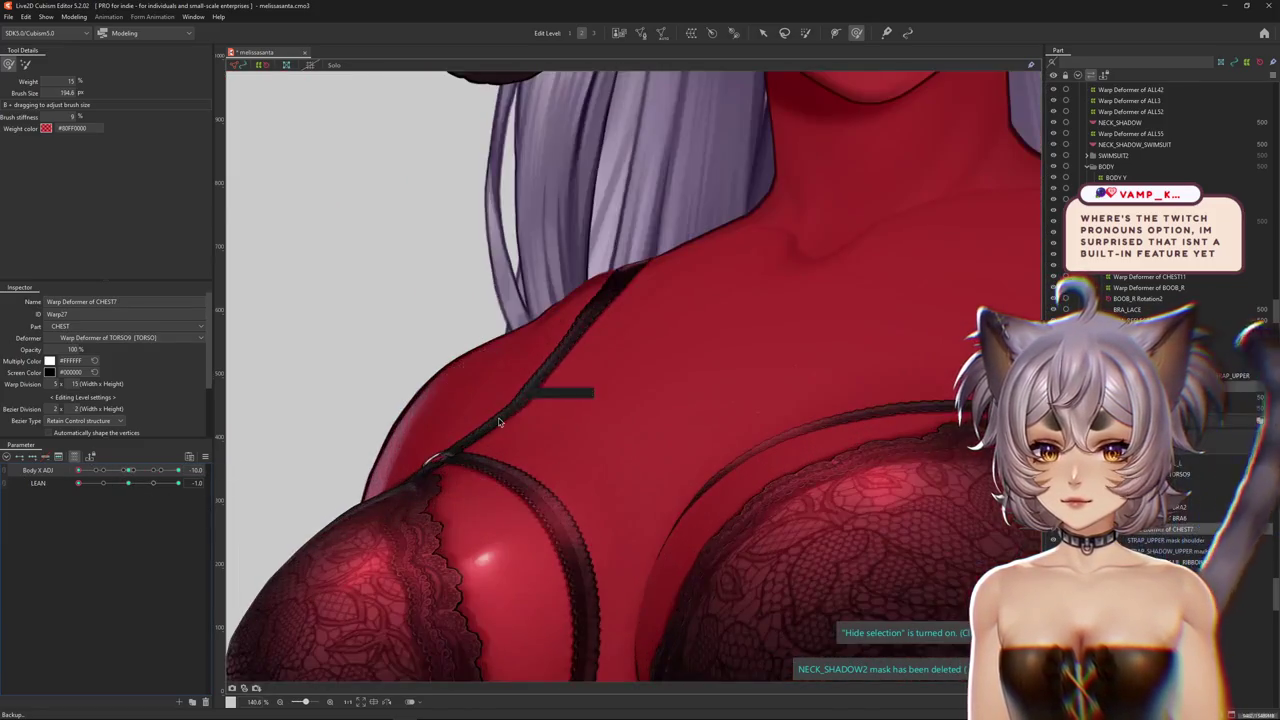
Select the STRAP_UPPER mesh and wrap it in Warp Deformer of CHEST8 with 8 × 15 divisions
{"action": "right_click", "coordinate": [517, 410]}
{"action": "left_click", "coordinate": [570, 443]}
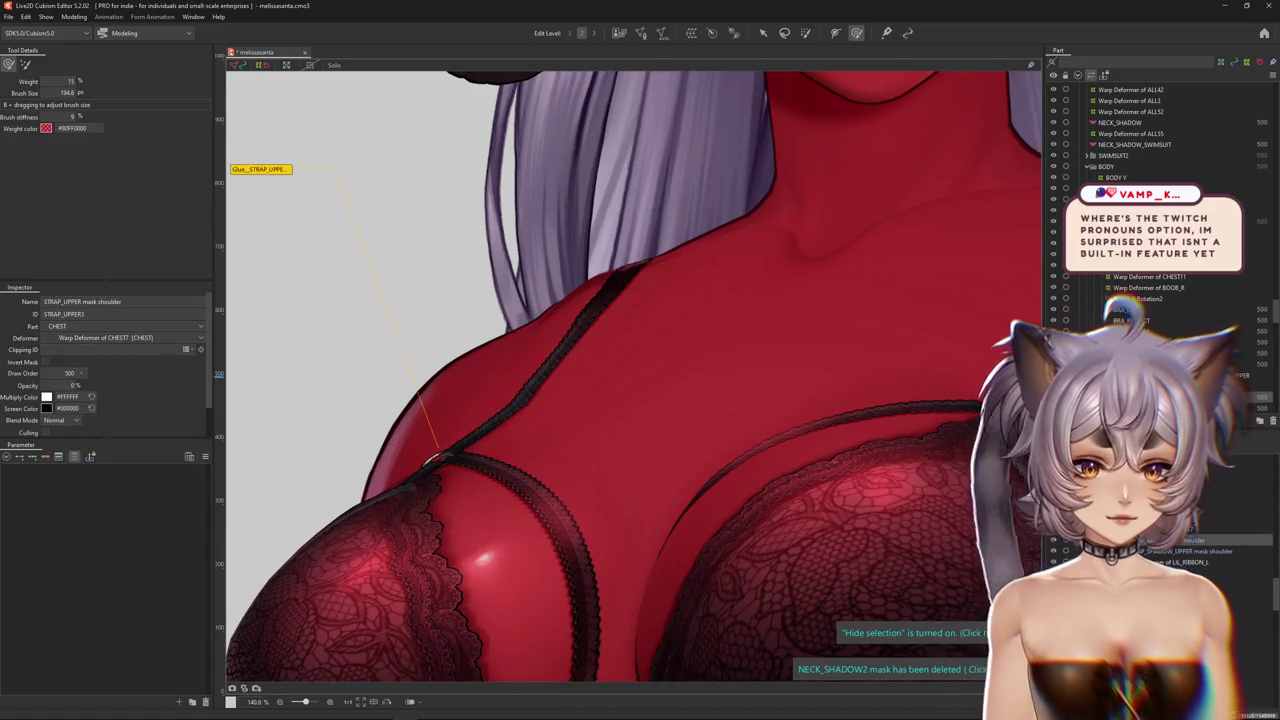
{"action": "left_click_drag", "start_coordinate": [594, 477], "coordinate": [805, 500]}
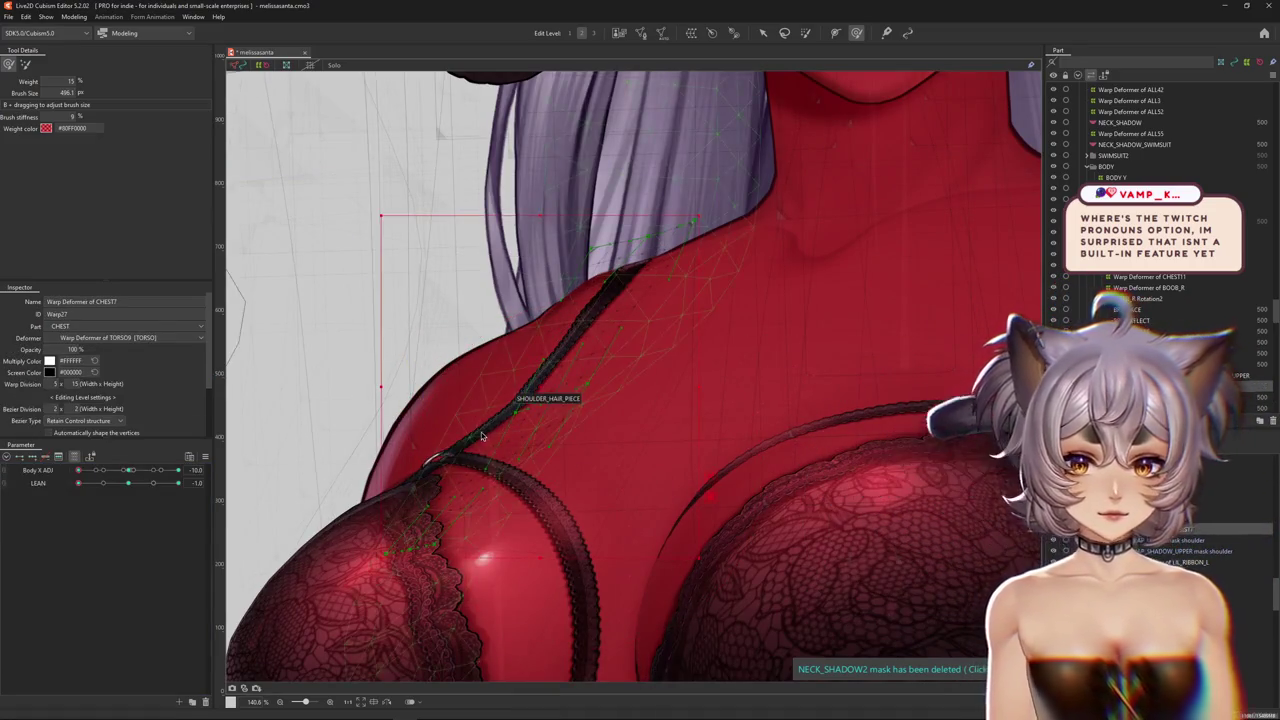
{"action": "right_click", "coordinate": [494, 392]}
{"action": "left_click", "coordinate": [540, 580]}
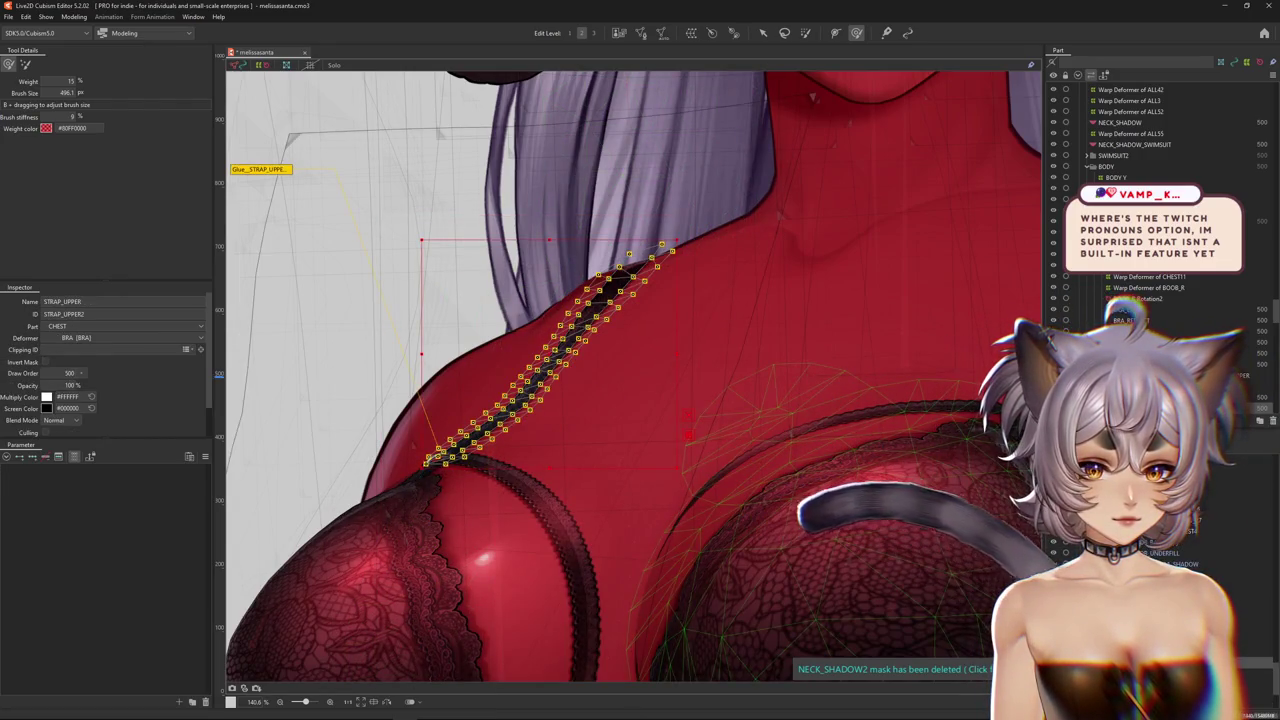
{"action": "scroll", "coordinate": [700, 400], "scroll_direction": "down", "scroll_amount": 1}
{"action": "scroll", "coordinate": [700, 400], "scroll_direction": "down", "scroll_amount": 2}
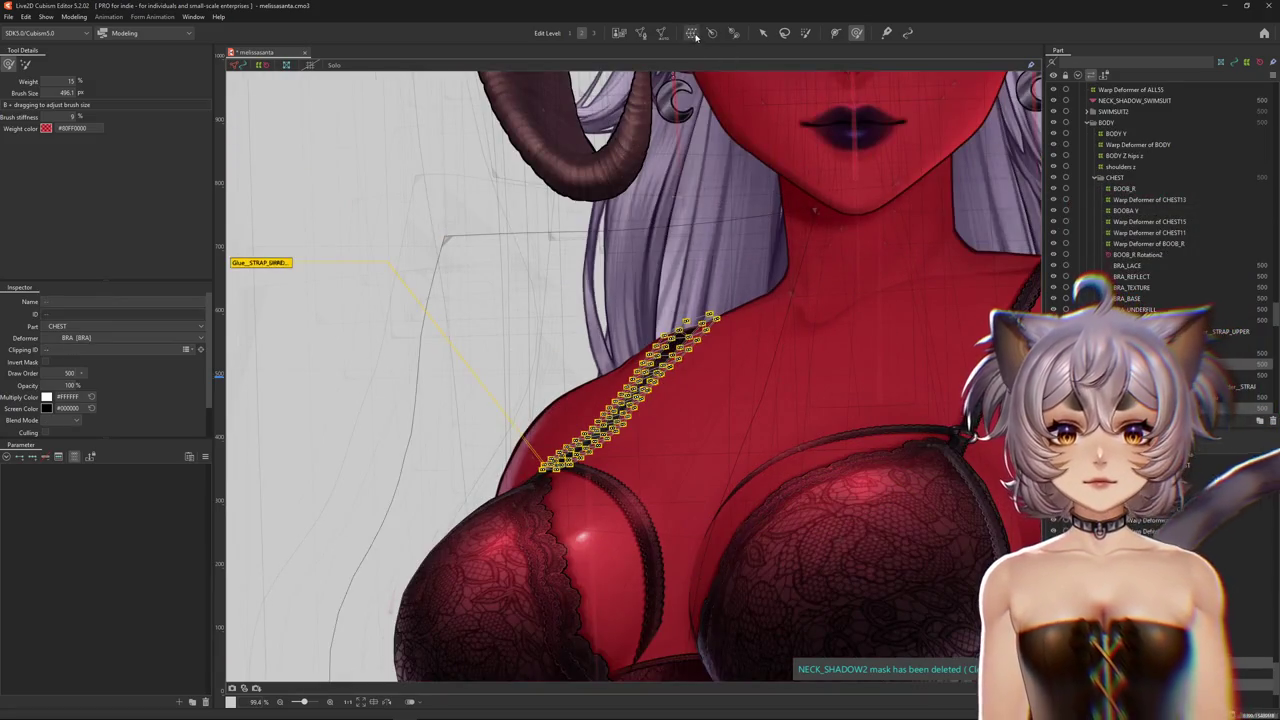
{"action": "type", "text": "8"}
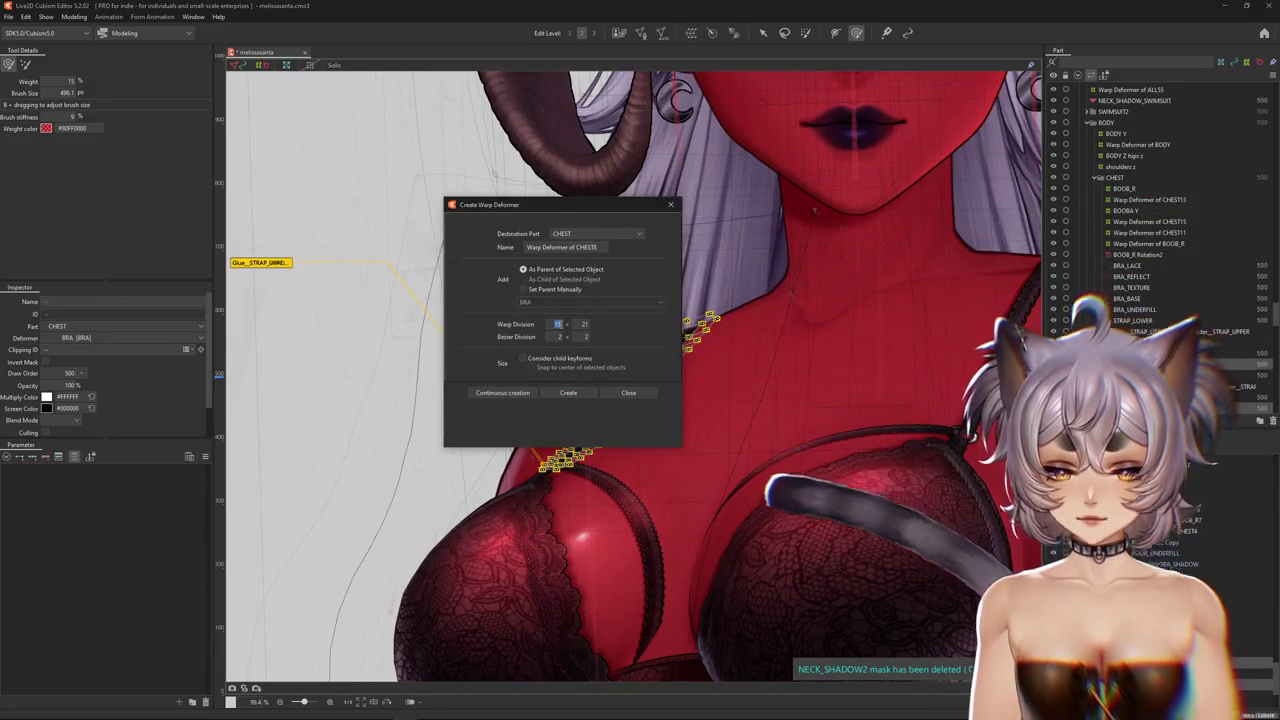
{"action": "left_click", "coordinate": [568, 393]}
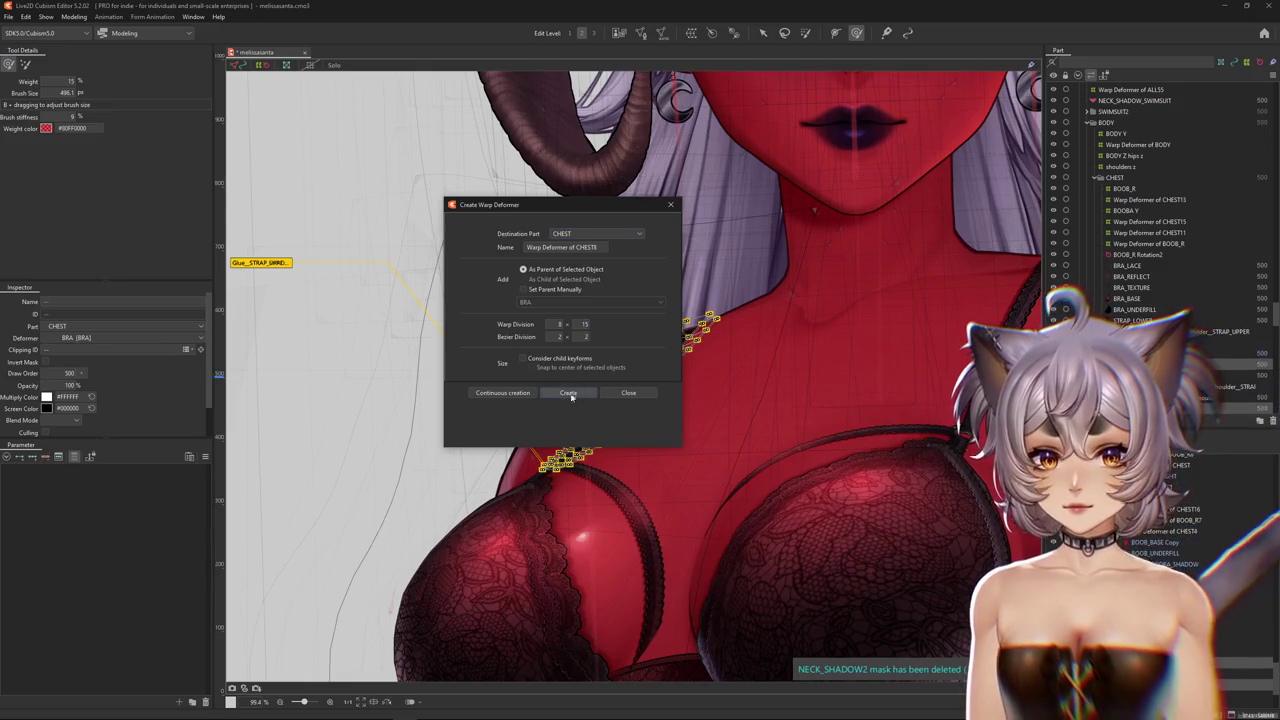
{"action": "left_click", "coordinate": [44, 587]}
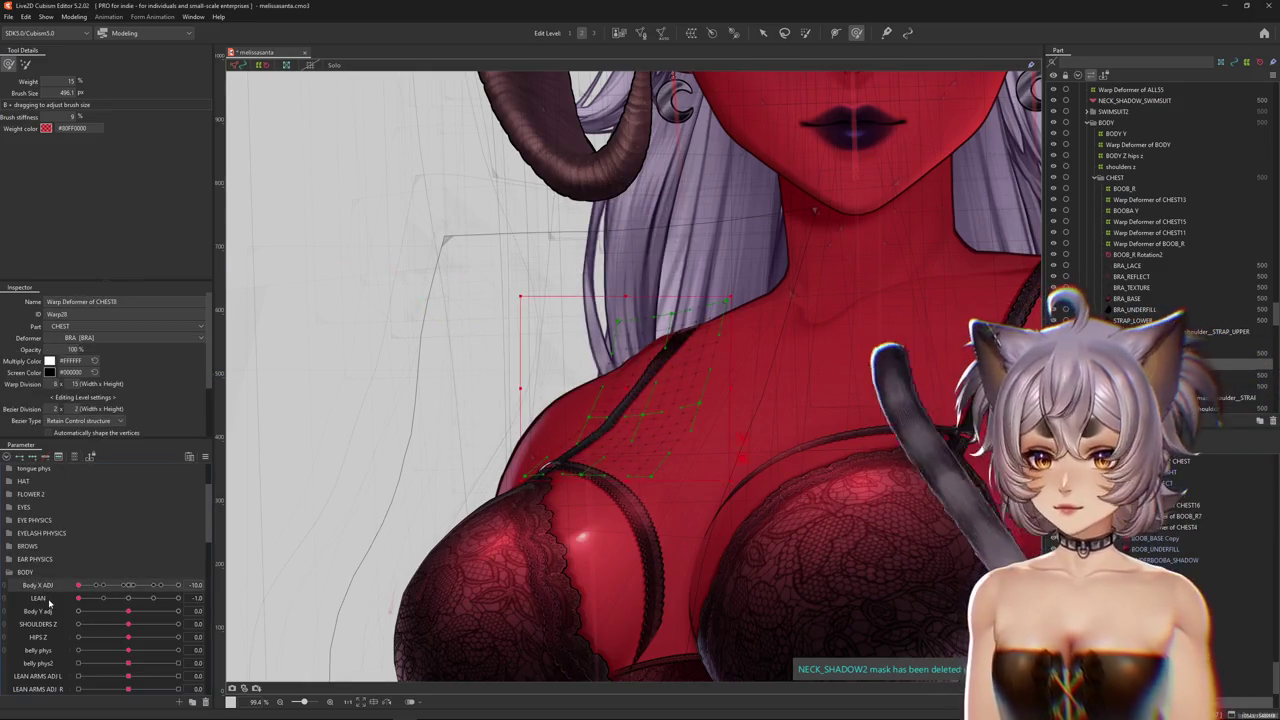
{"action": "left_click_drag", "start_coordinate": [537, 380], "coordinate": [578, 409]}
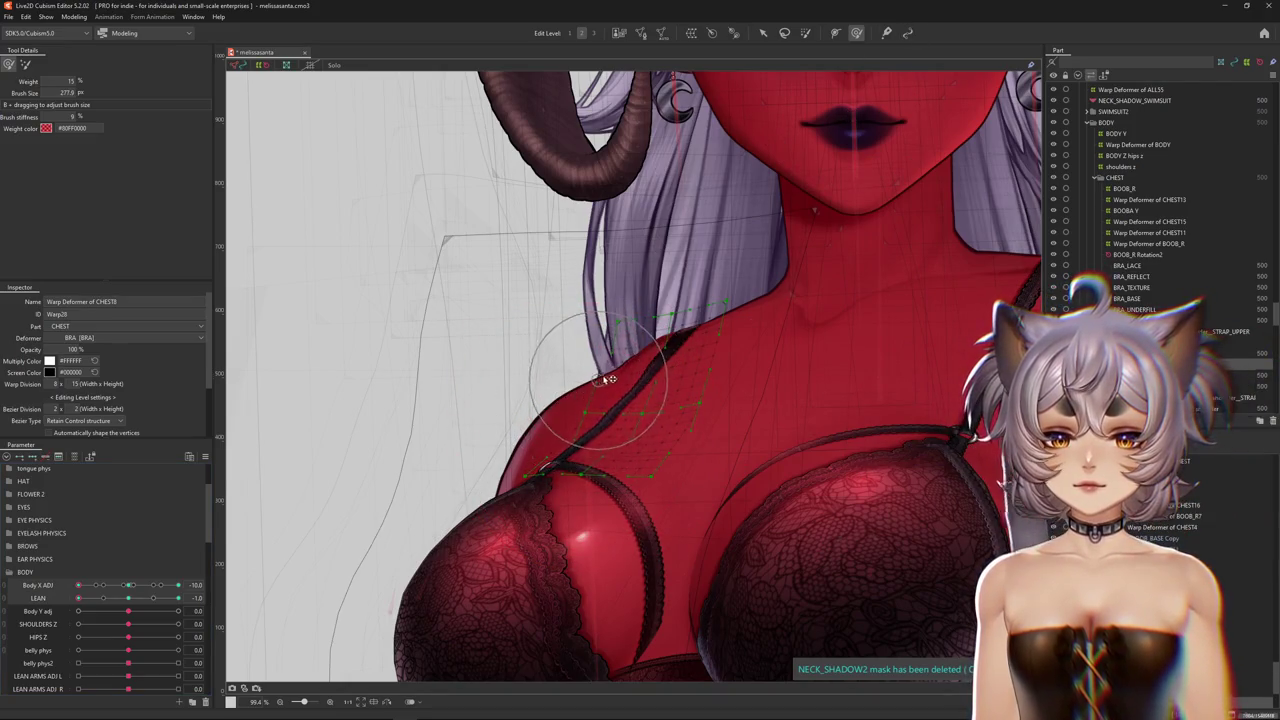
Bend Warp Deformer of CHEST8 so the upper strap fits the shoulder, previewing with the overlay hidden
{"action": "key", "text": "ctrl+h"}
{"action": "mouse_move", "coordinate": [366, 297]}
{"action": "left_mouse_down"}
{"action": "mouse_move", "coordinate": [582, 420]}
{"action": "mouse_move", "coordinate": [638, 318]}
{"action": "left_mouse_up"}
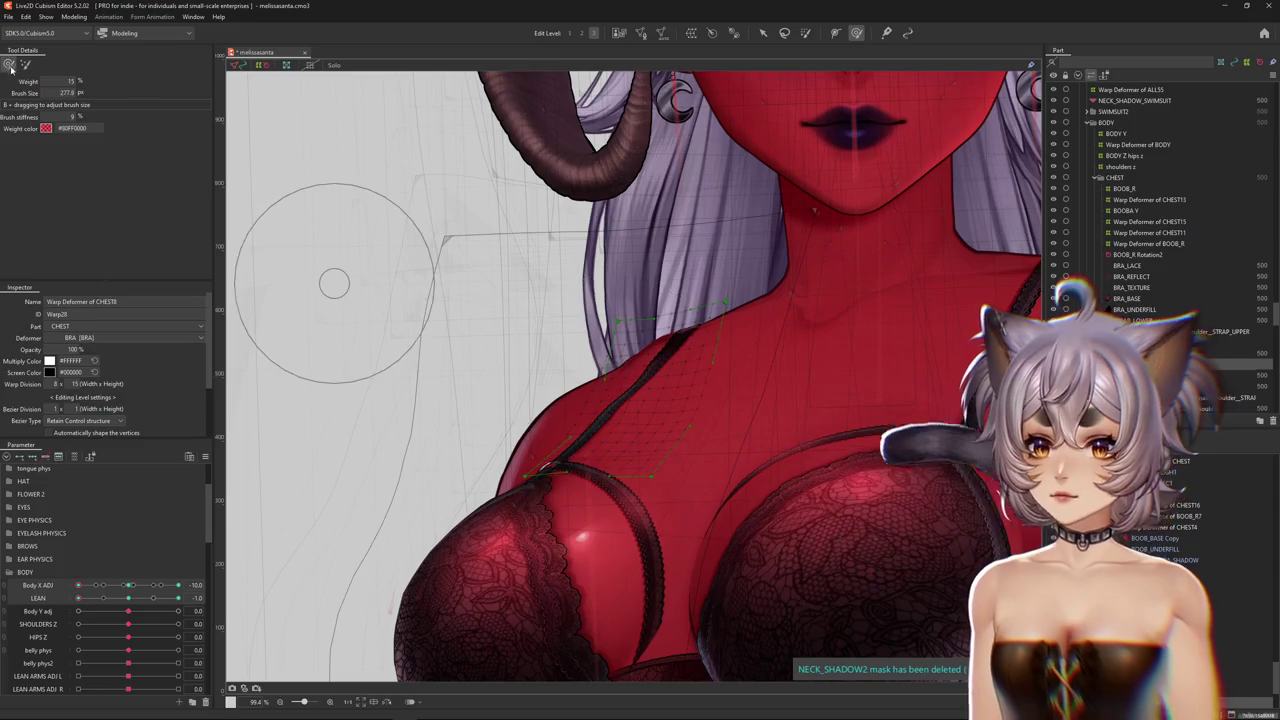
{"action": "scroll", "coordinate": [609, 400], "scroll_direction": "up", "scroll_amount": 3}
{"action": "left_click_drag", "start_coordinate": [609, 400], "coordinate": [609, 413]}
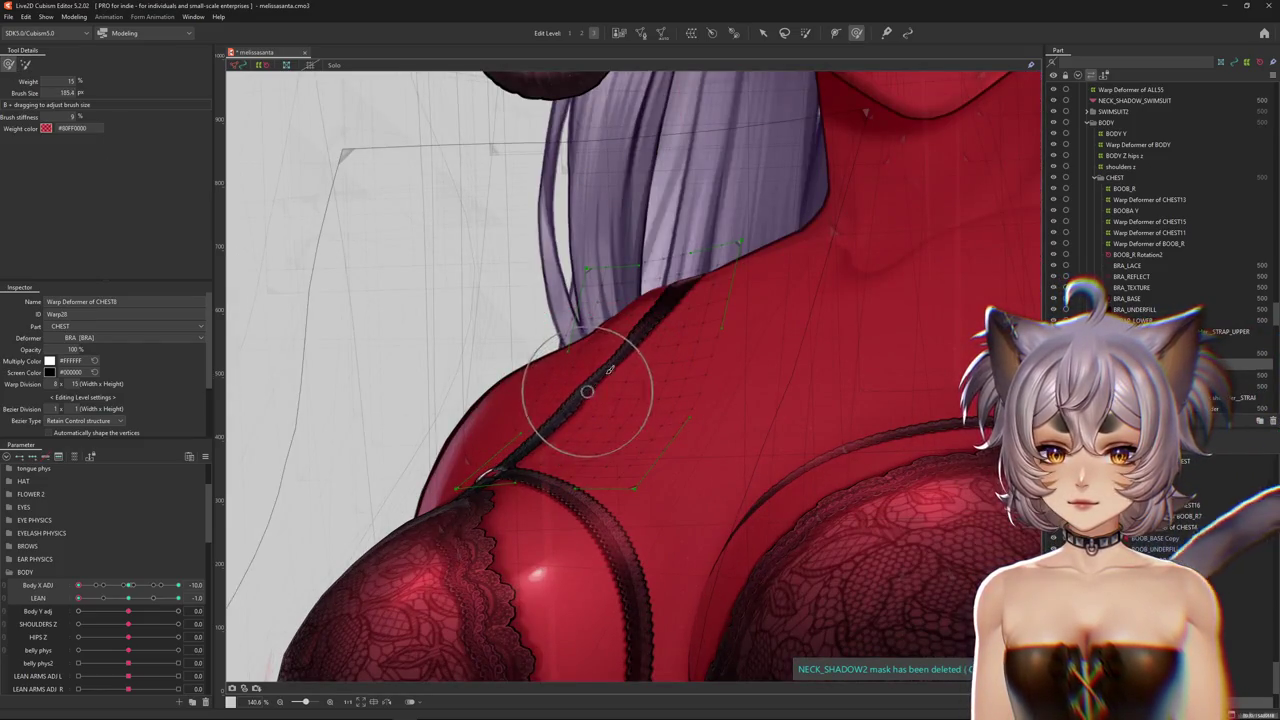
{"action": "scroll", "coordinate": [636, 395], "scroll_direction": "down", "scroll_amount": 3}
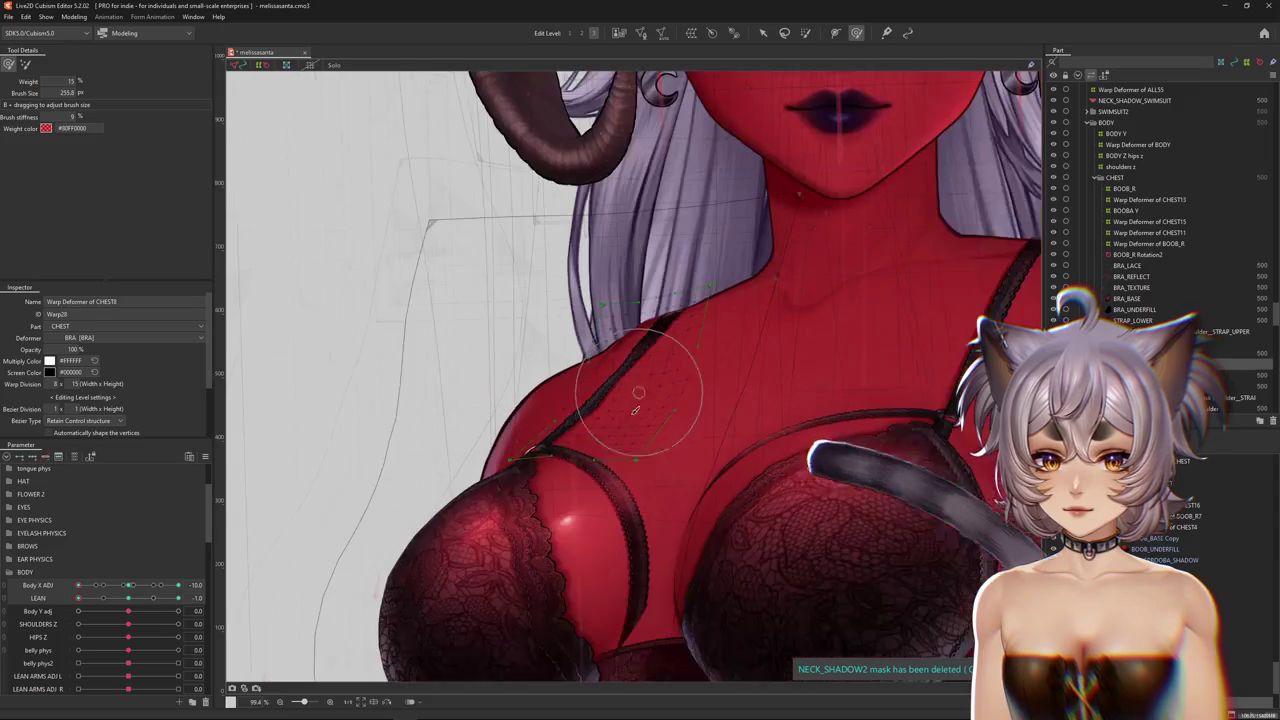
{"action": "scroll", "coordinate": [591, 418], "scroll_direction": "down", "scroll_amount": 2}
{"action": "key", "text": "ctrl+h"}
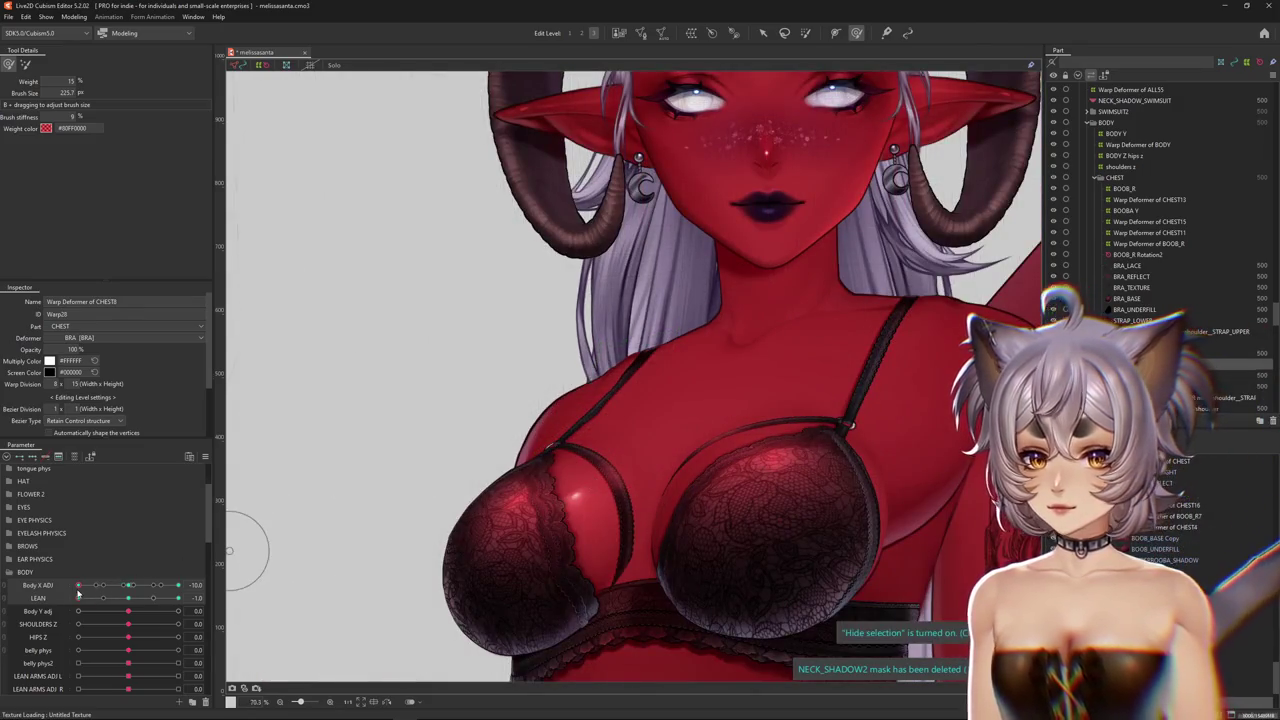
Swing Body X ADJ to the other extreme, 10, to compare the strap fit
{"action": "left_click_drag", "start_coordinate": [78, 585], "coordinate": [178, 585]}
{"action": "scroll", "coordinate": [714, 375], "scroll_direction": "up", "scroll_amount": 5}
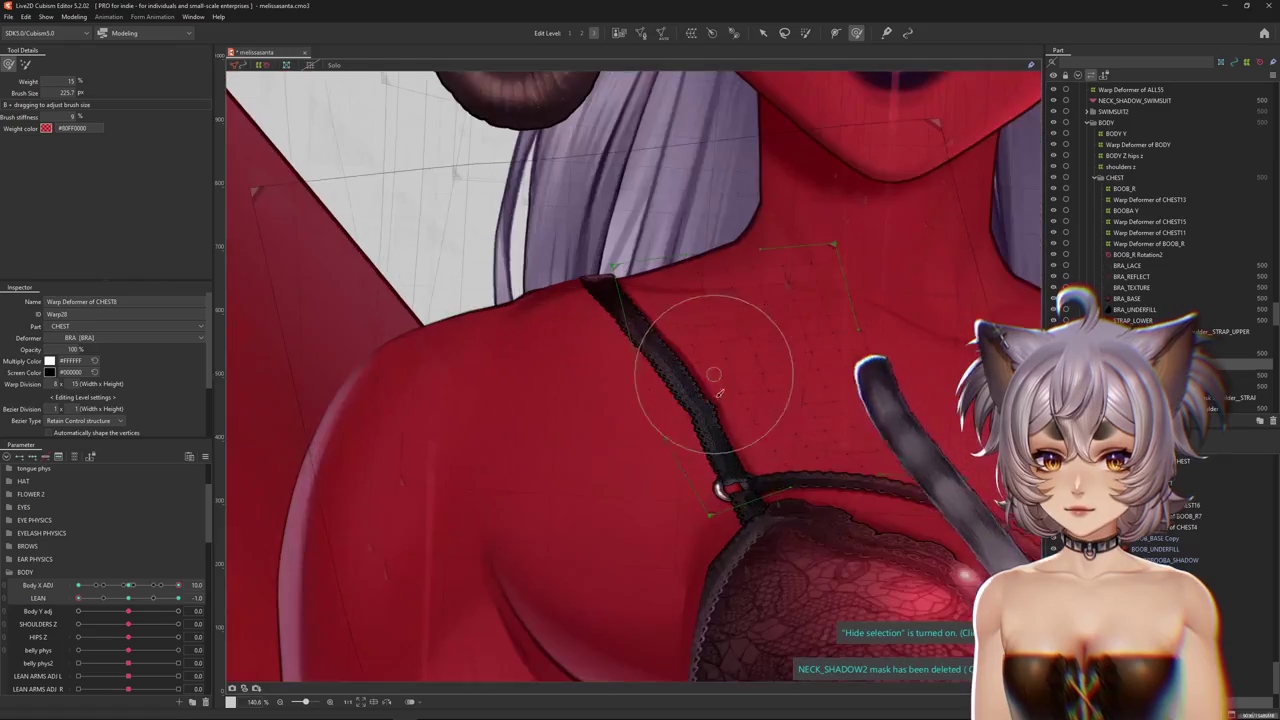
{"action": "scroll", "coordinate": [549, 394], "scroll_direction": "down", "scroll_amount": 4}
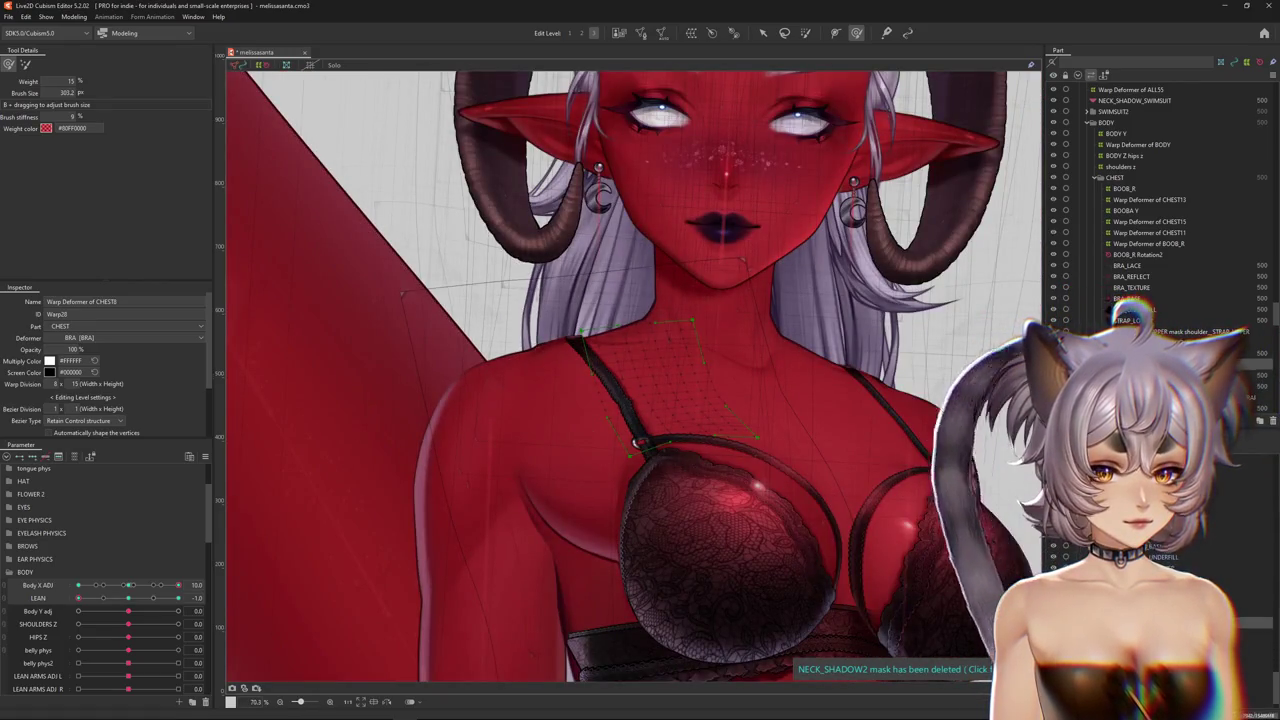
{"action": "scroll", "coordinate": [636, 441], "scroll_direction": "up", "scroll_amount": 2}
{"action": "right_click", "coordinate": [632, 420]}
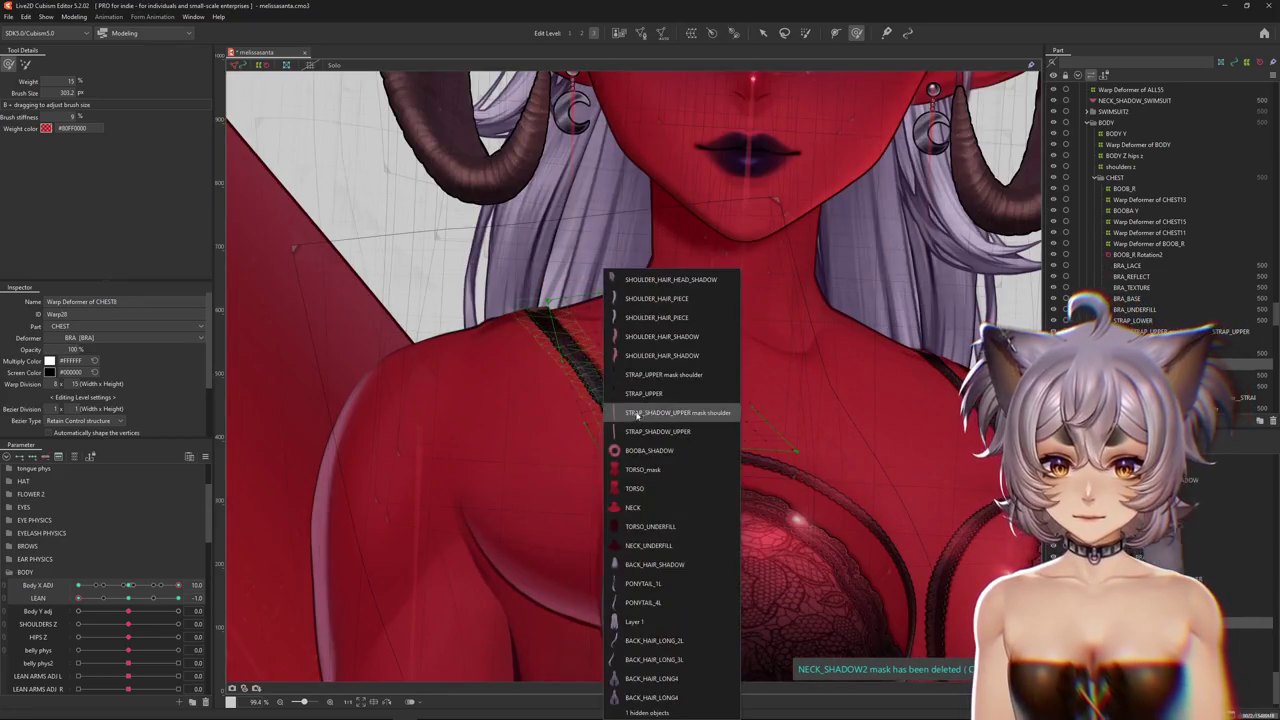
Reselect STRAP_UPPER's warp deformer and smooth the upper strap over the shoulder at Body X ADJ 10
{"action": "left_click", "coordinate": [635, 393]}
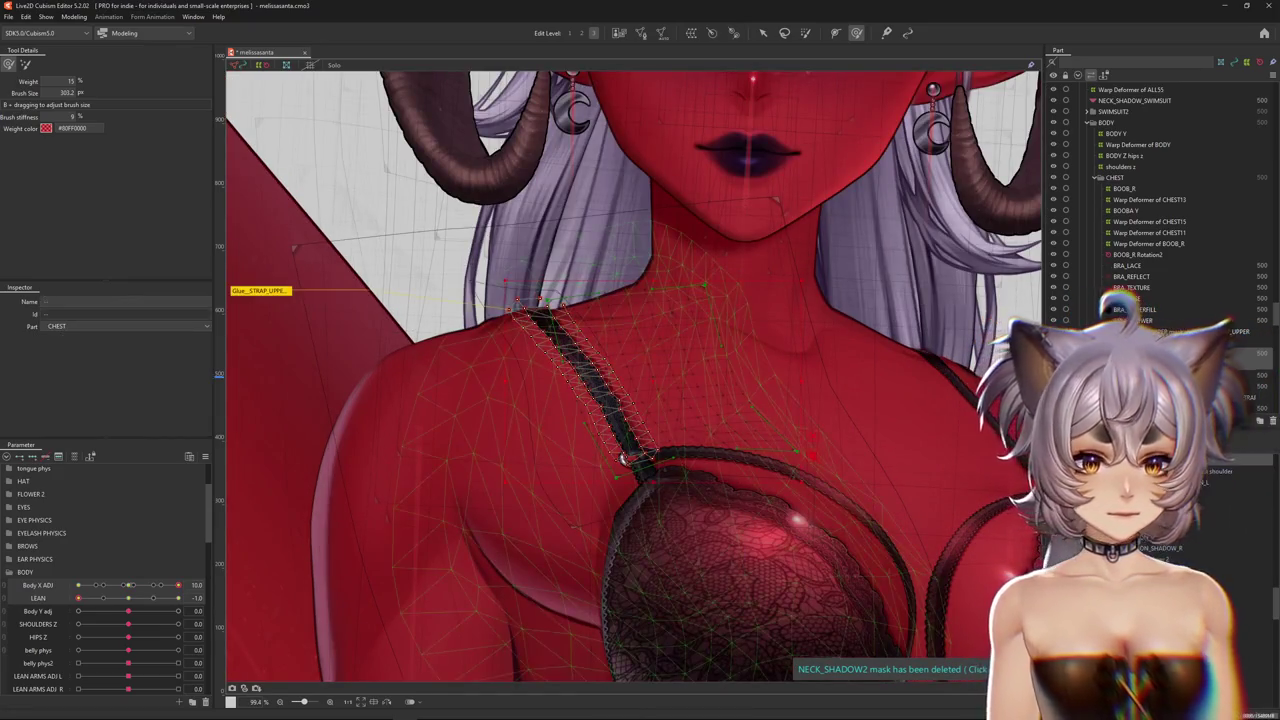
{"action": "left_click", "coordinate": [622, 458]}
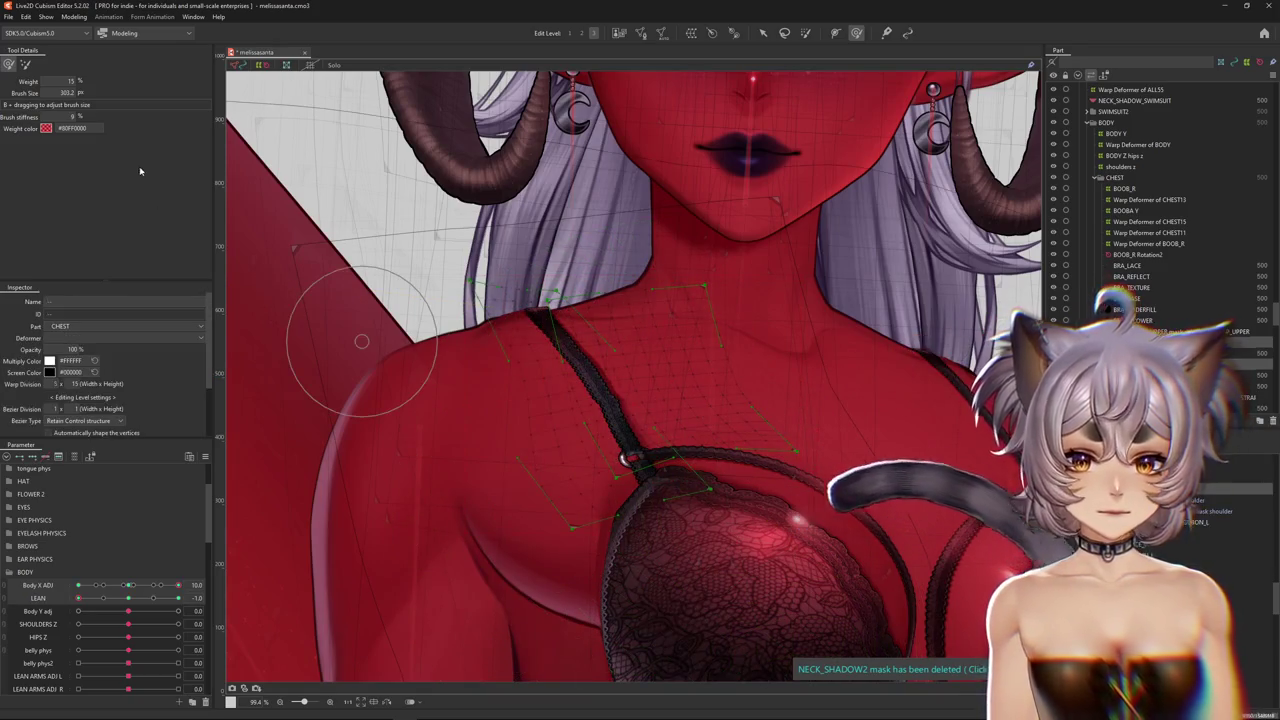
{"action": "left_click", "coordinate": [26, 66]}
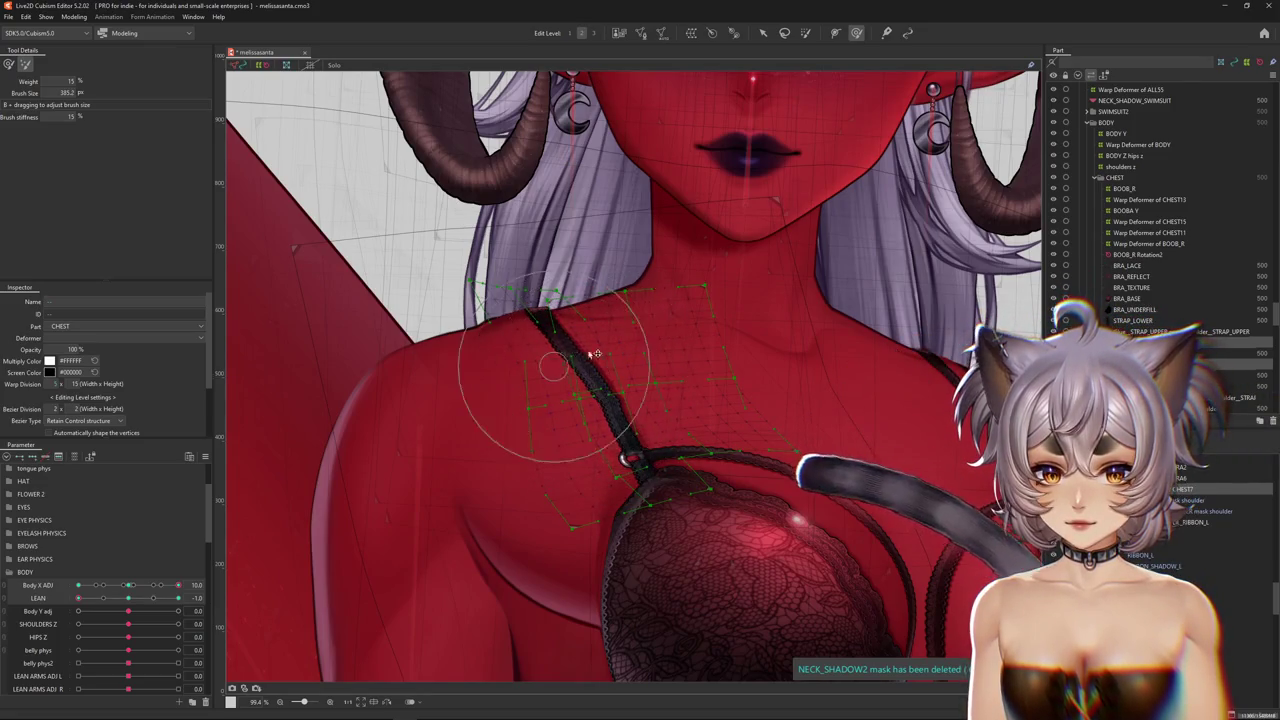
{"action": "left_click", "coordinate": [10, 65]}
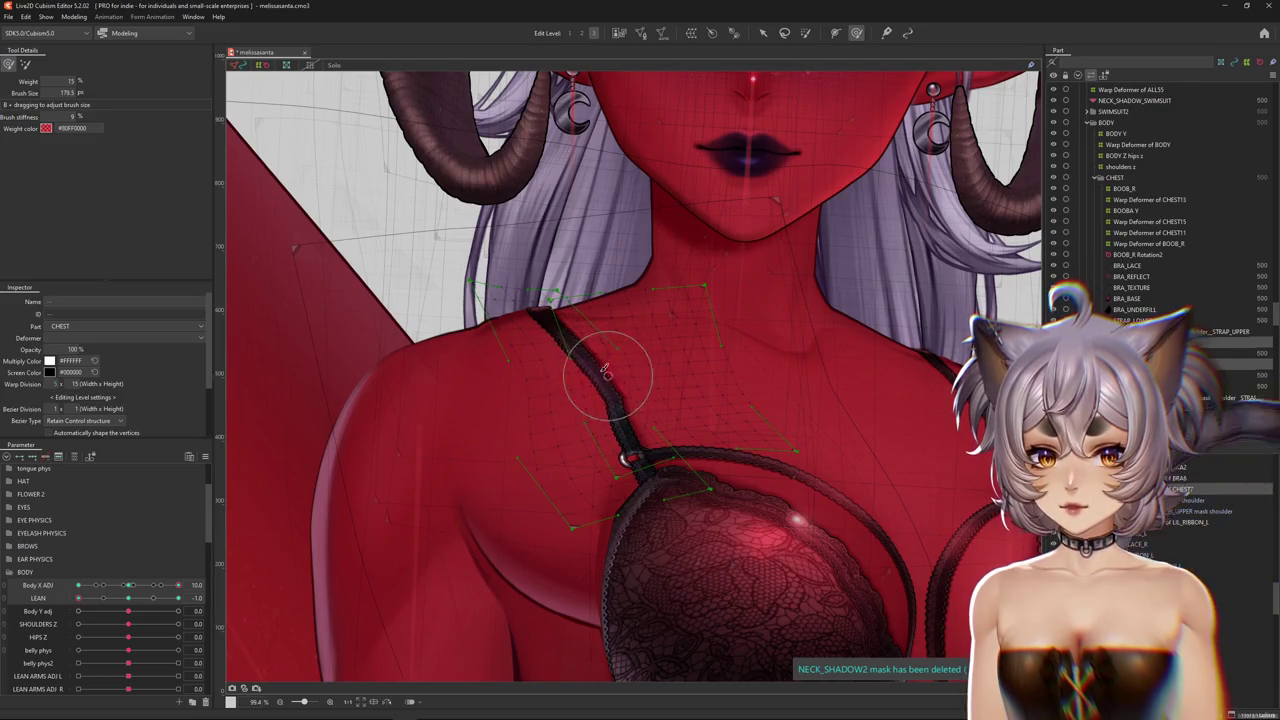
{"action": "key", "text": "ctrl+h"}
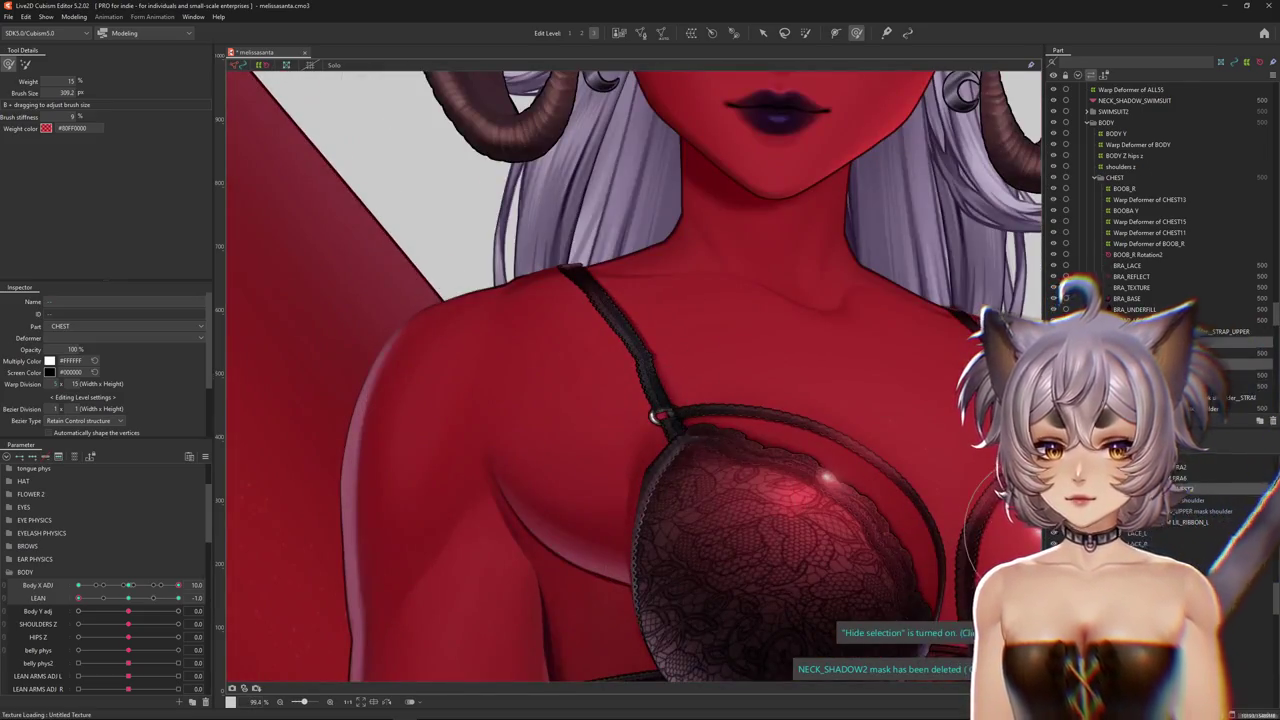
{"action": "left_click", "coordinate": [1024, 491]}
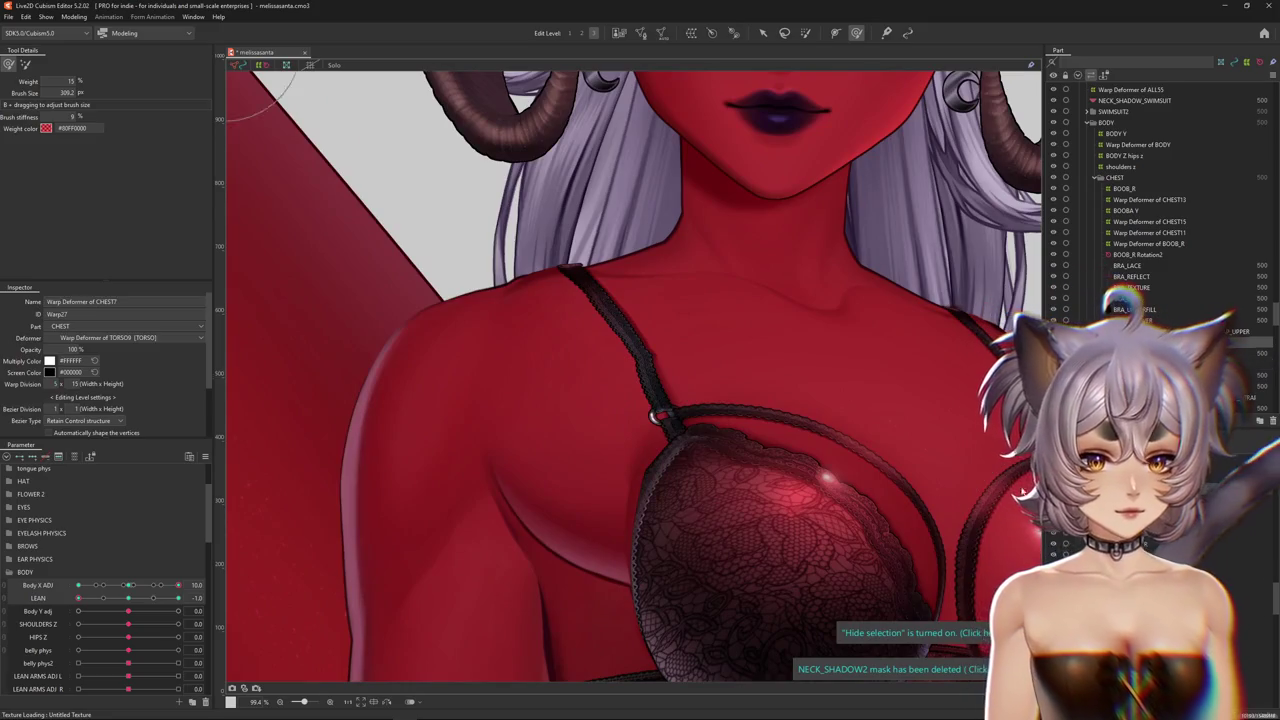
{"action": "right_click", "coordinate": [657, 395]}
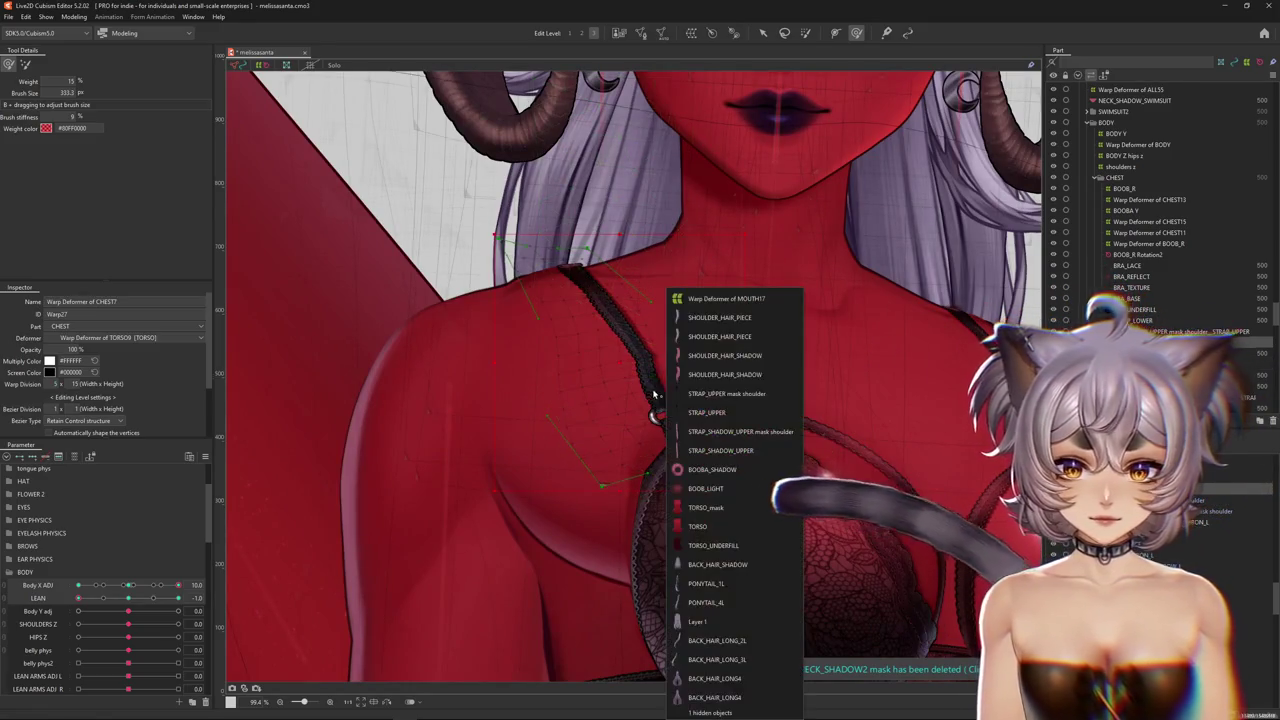
Select the STRAP_UPPER strap mesh and CHEST8 warp deformer, hiding the selection overlay
{"action": "left_click", "coordinate": [700, 370]}
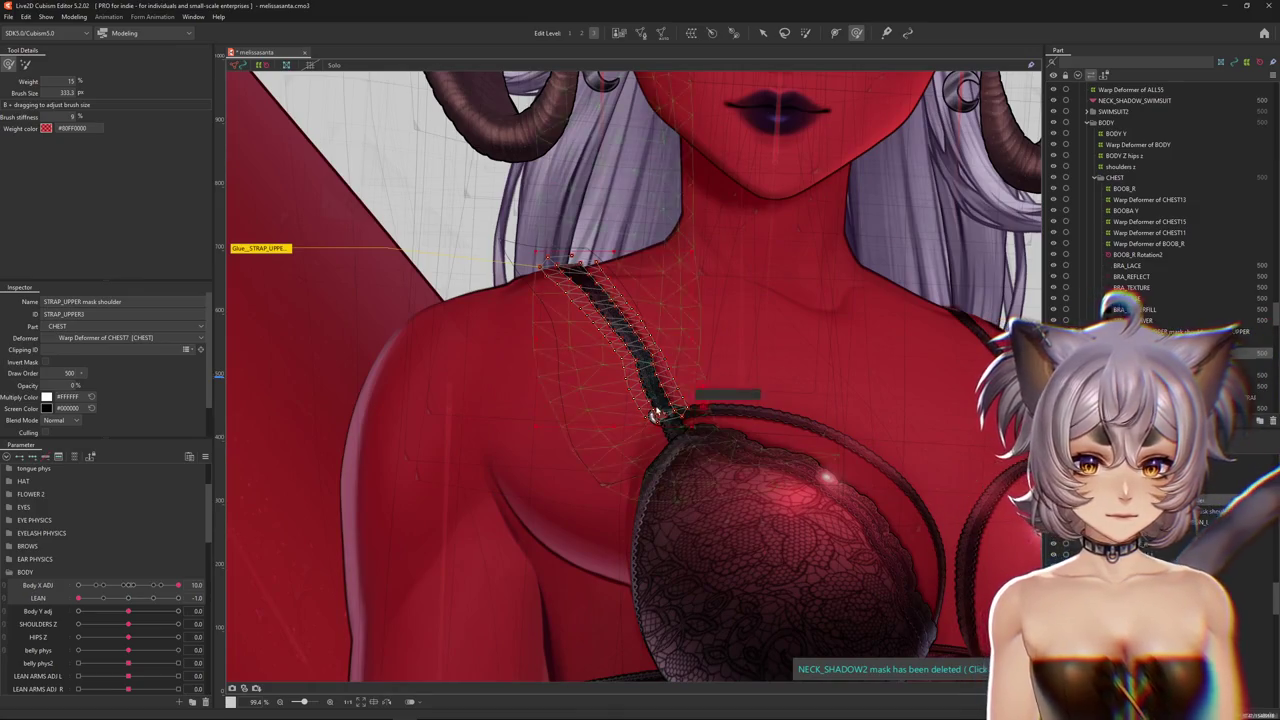
{"action": "right_click", "coordinate": [575, 400]}
{"action": "left_click", "coordinate": [706, 432]}
{"action": "left_click", "coordinate": [630, 360]}
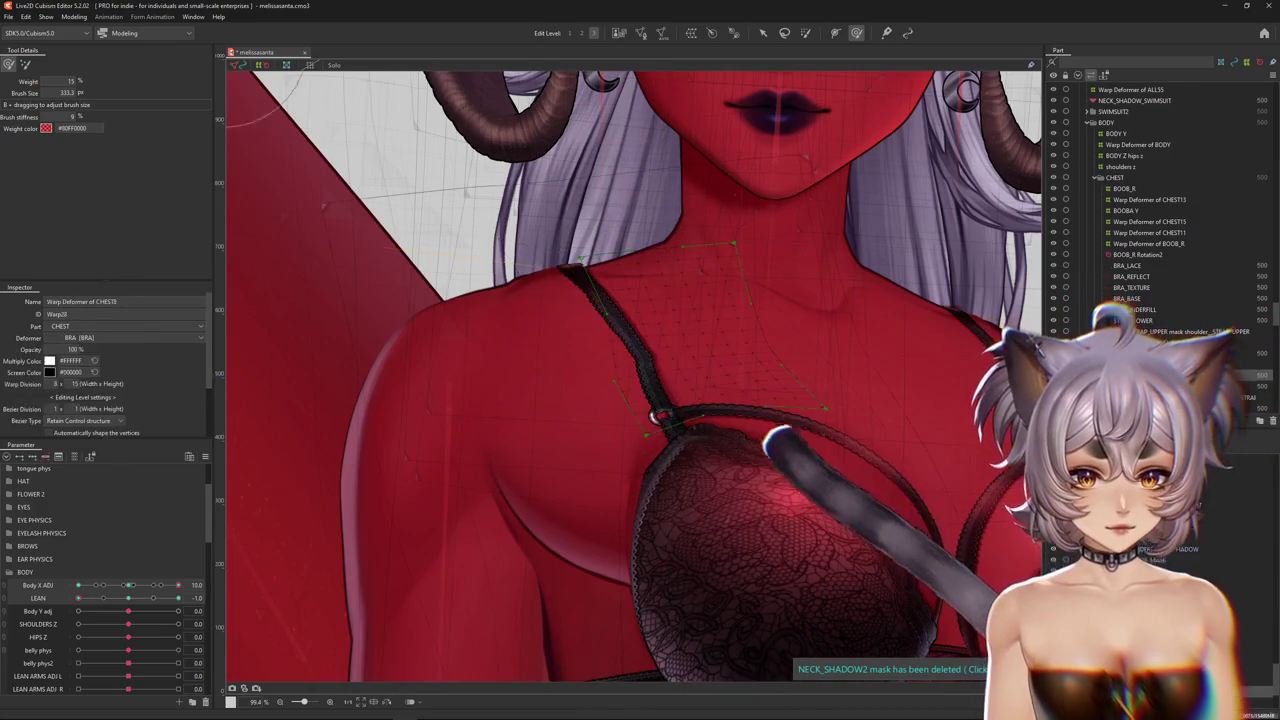
{"action": "key", "text": "ctrl+h"}
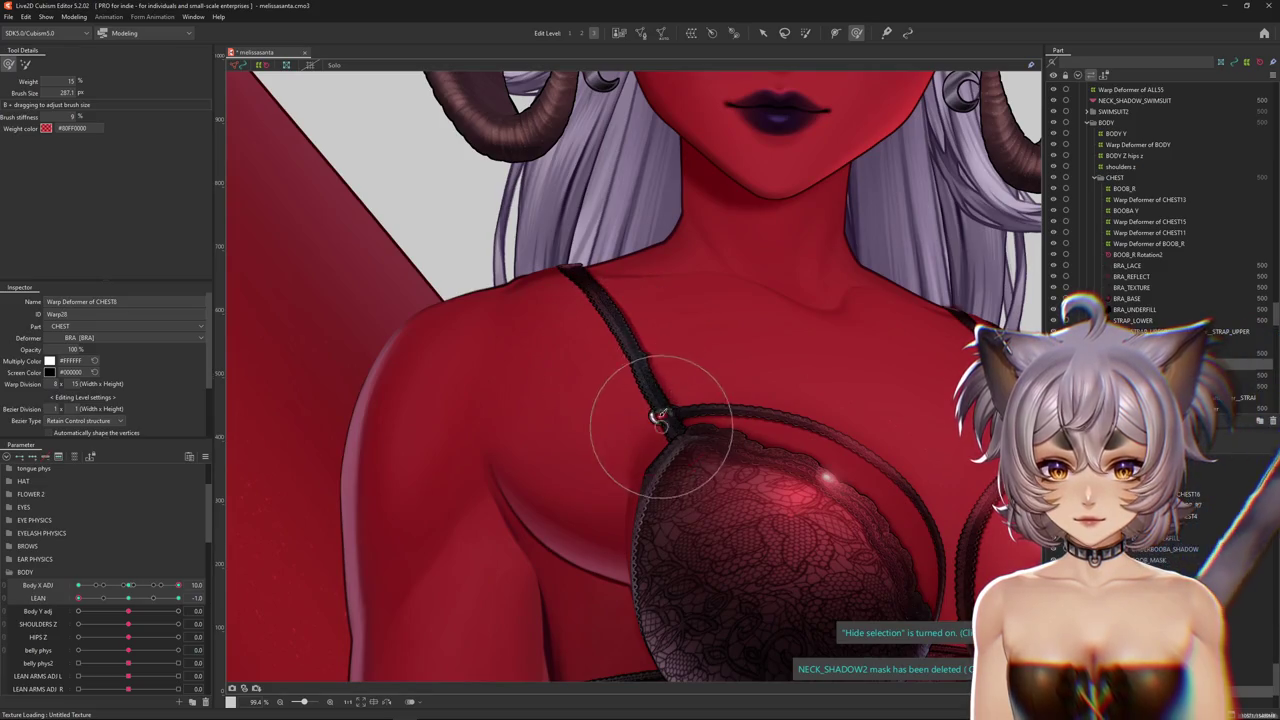
Return Body X ADJ to its centre value and straighten LEAN to 0
{"action": "scroll", "coordinate": [629, 340], "scroll_direction": "up", "scroll_amount": 2}
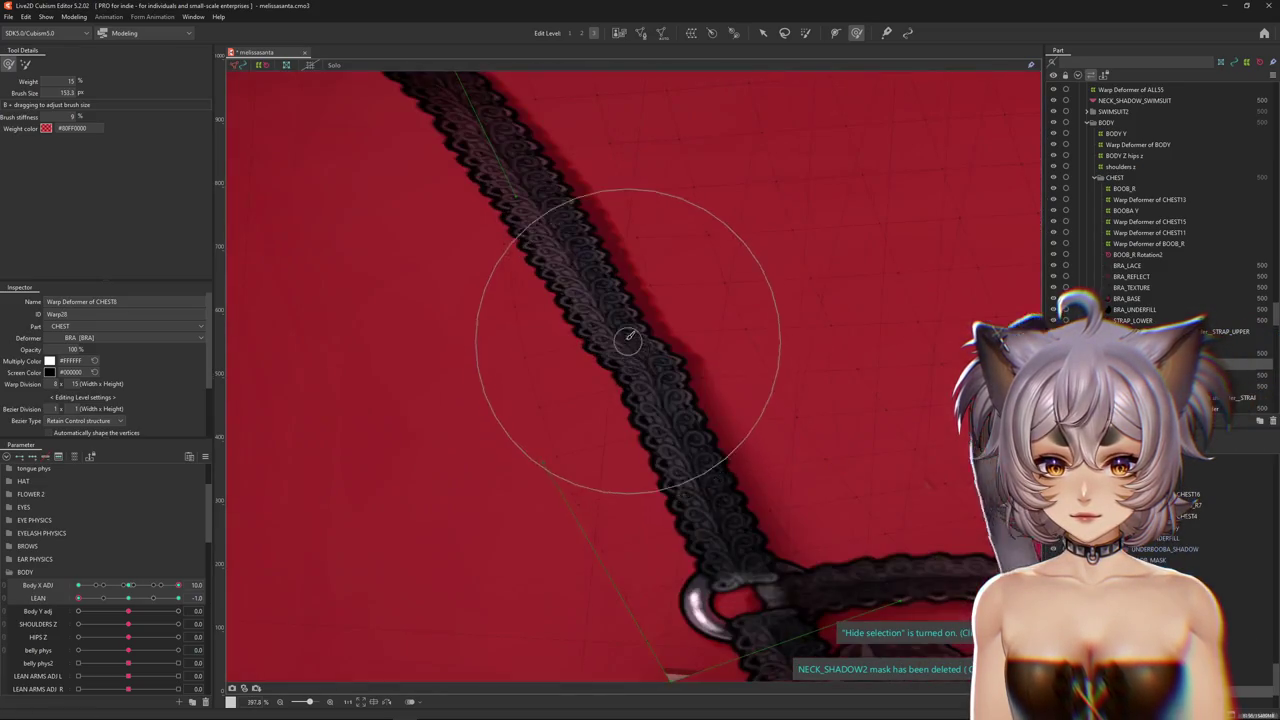
{"action": "scroll", "coordinate": [371, 366], "scroll_direction": "down", "scroll_amount": 3}
{"action": "scroll", "coordinate": [371, 366], "scroll_direction": "down", "scroll_amount": 3}
{"action": "left_click_drag", "start_coordinate": [167, 600], "coordinate": [128, 598]}
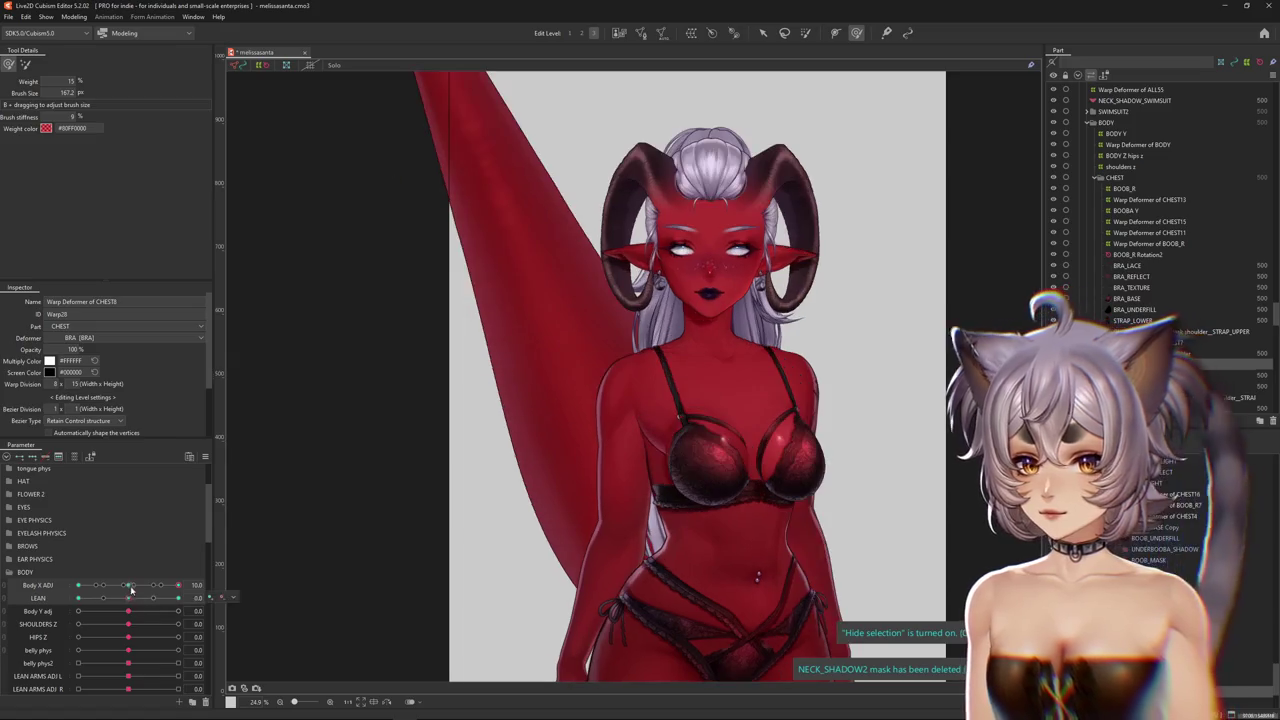
{"action": "left_click", "coordinate": [130, 587]}
Select the upper bra strap mesh and brush-warp it so it runs cleanly over the shoulder
{"action": "scroll", "coordinate": [645, 415], "scroll_direction": "up", "scroll_amount": 5}
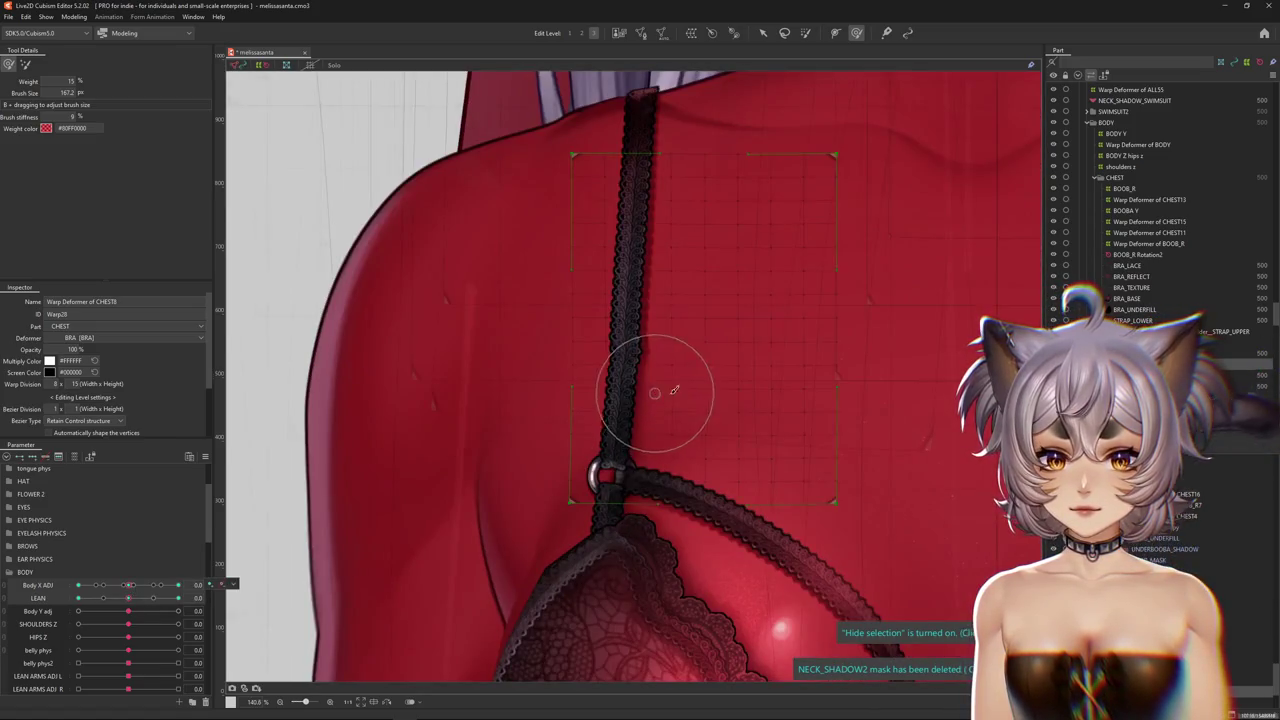
{"action": "key", "text": "Escape"}
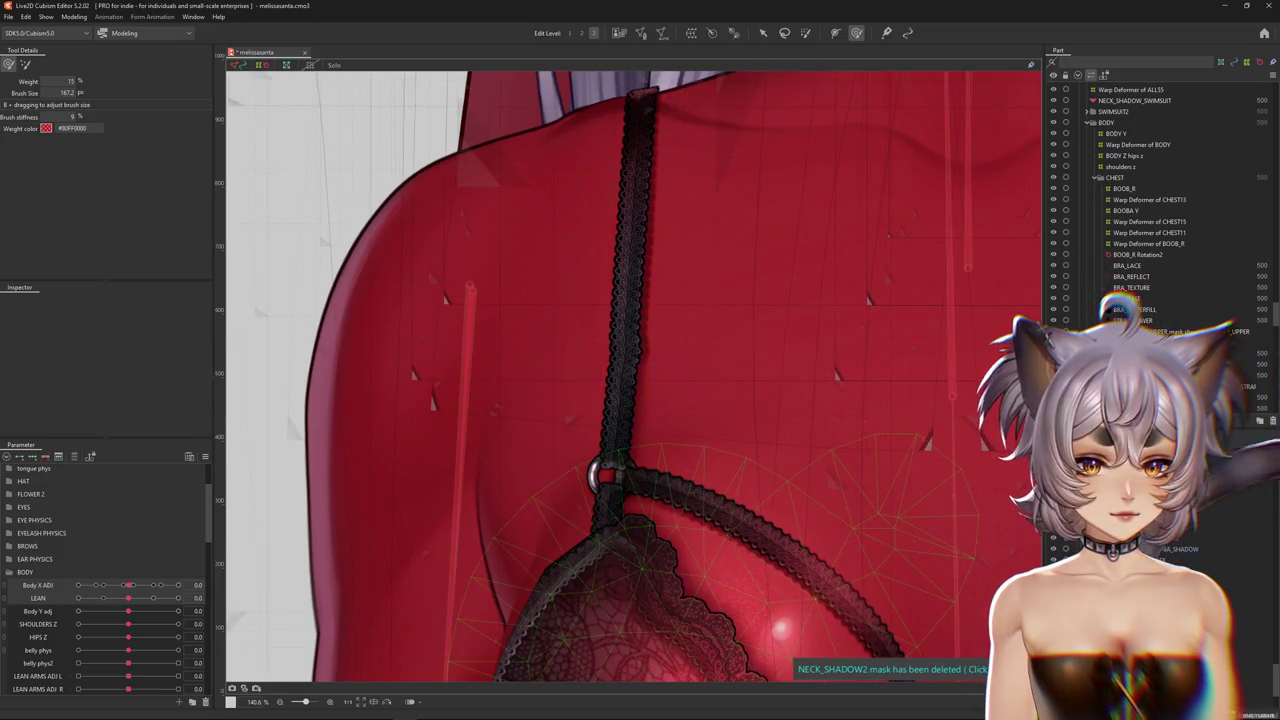
{"action": "left_click", "coordinate": [605, 440]}
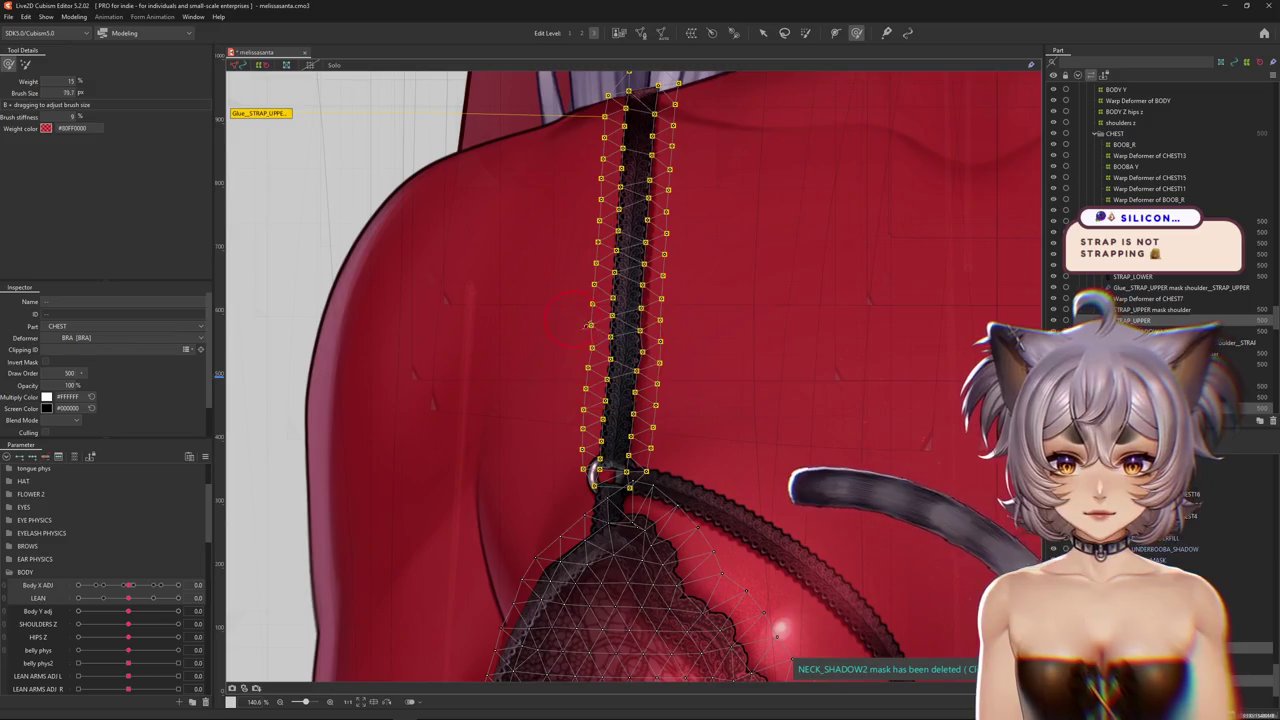
{"action": "left_click_drag", "start_coordinate": [588, 325], "coordinate": [650, 357]}
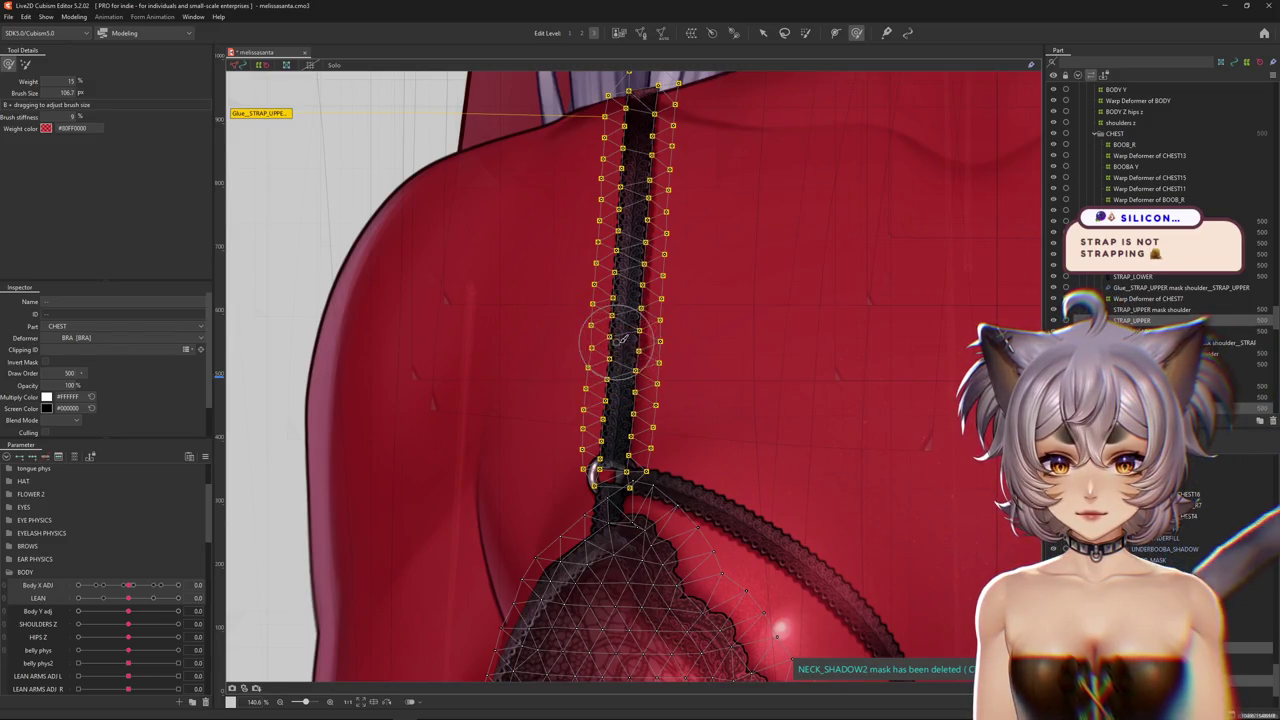
{"action": "key", "text": "ctrl+h"}
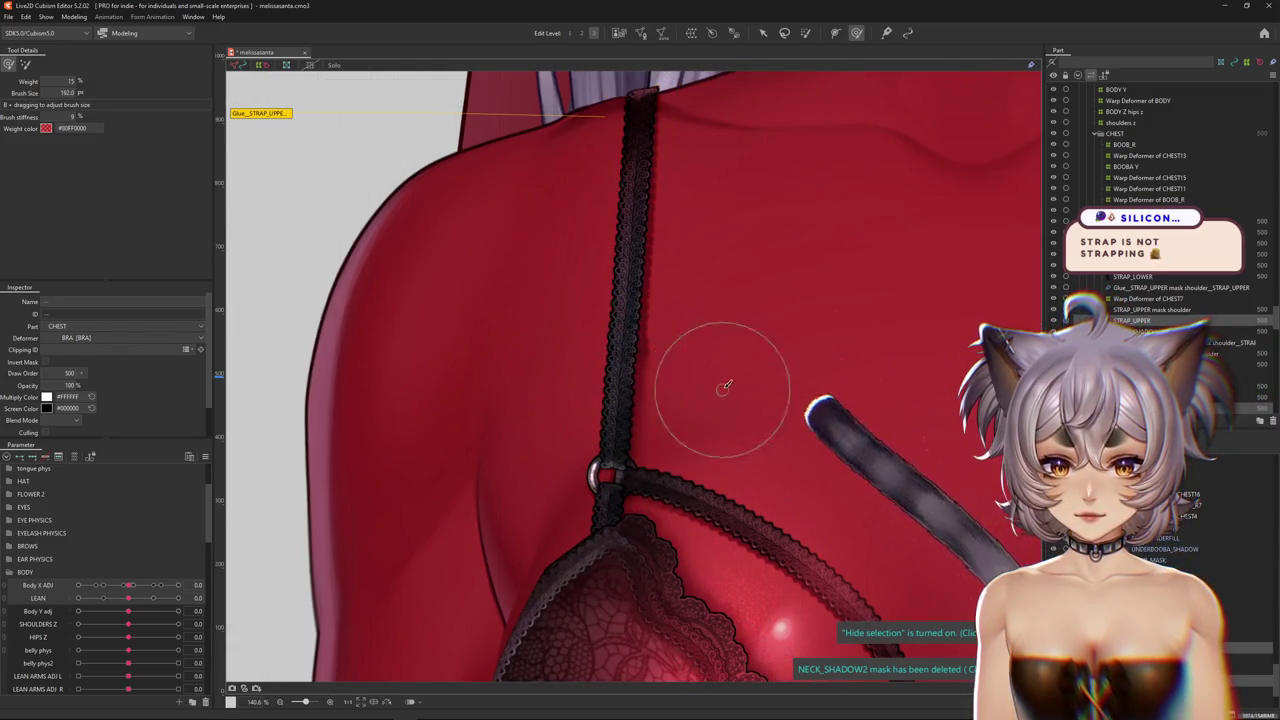
{"action": "mouse_move", "coordinate": [716, 426]}
{"action": "left_mouse_down"}
{"action": "mouse_move", "coordinate": [685, 423]}
{"action": "mouse_move", "coordinate": [571, 266]}
{"action": "left_mouse_up"}
Zoom out and bring the lower torso and underwear into view
{"action": "scroll", "coordinate": [645, 360], "scroll_direction": "up", "scroll_amount": 3}
{"action": "scroll", "coordinate": [645, 360], "scroll_direction": "down", "scroll_amount": 2}
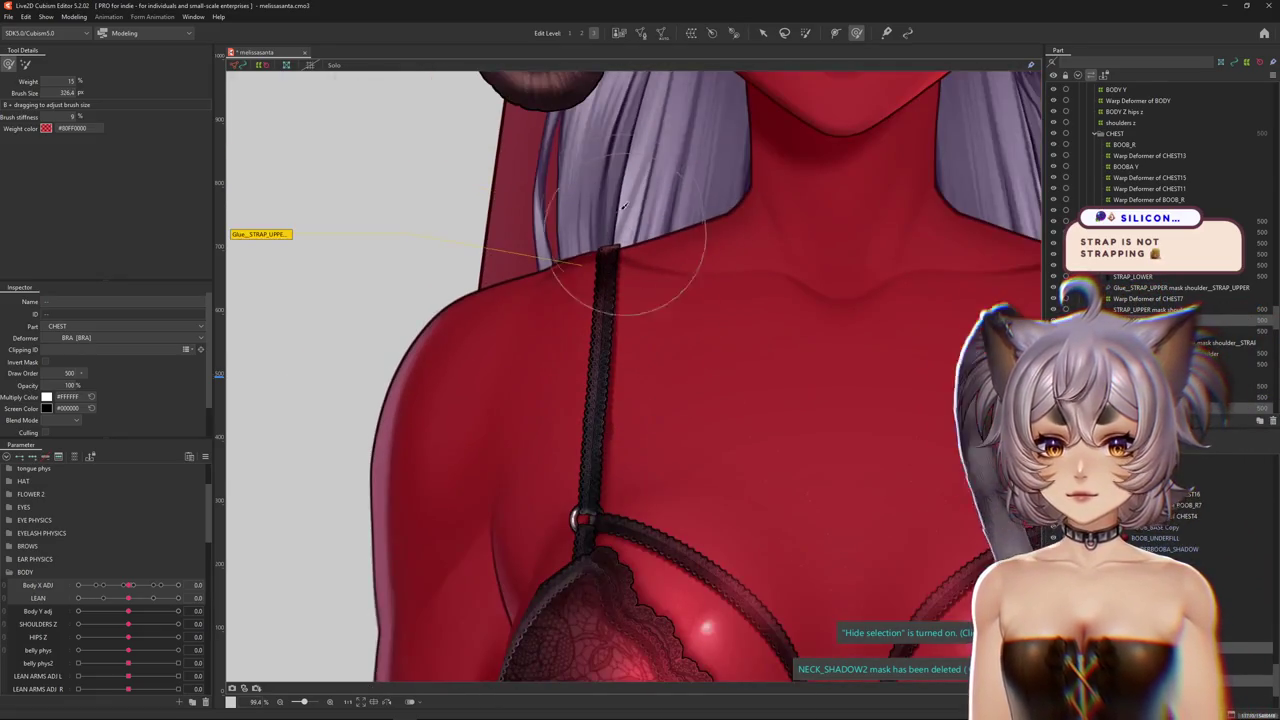
{"action": "scroll", "coordinate": [650, 275], "scroll_direction": "down", "scroll_amount": 2}
{"action": "scroll", "coordinate": [700, 280], "scroll_direction": "down", "scroll_amount": 2}
{"action": "scroll", "coordinate": [688, 405], "scroll_direction": "down", "scroll_amount": 2}
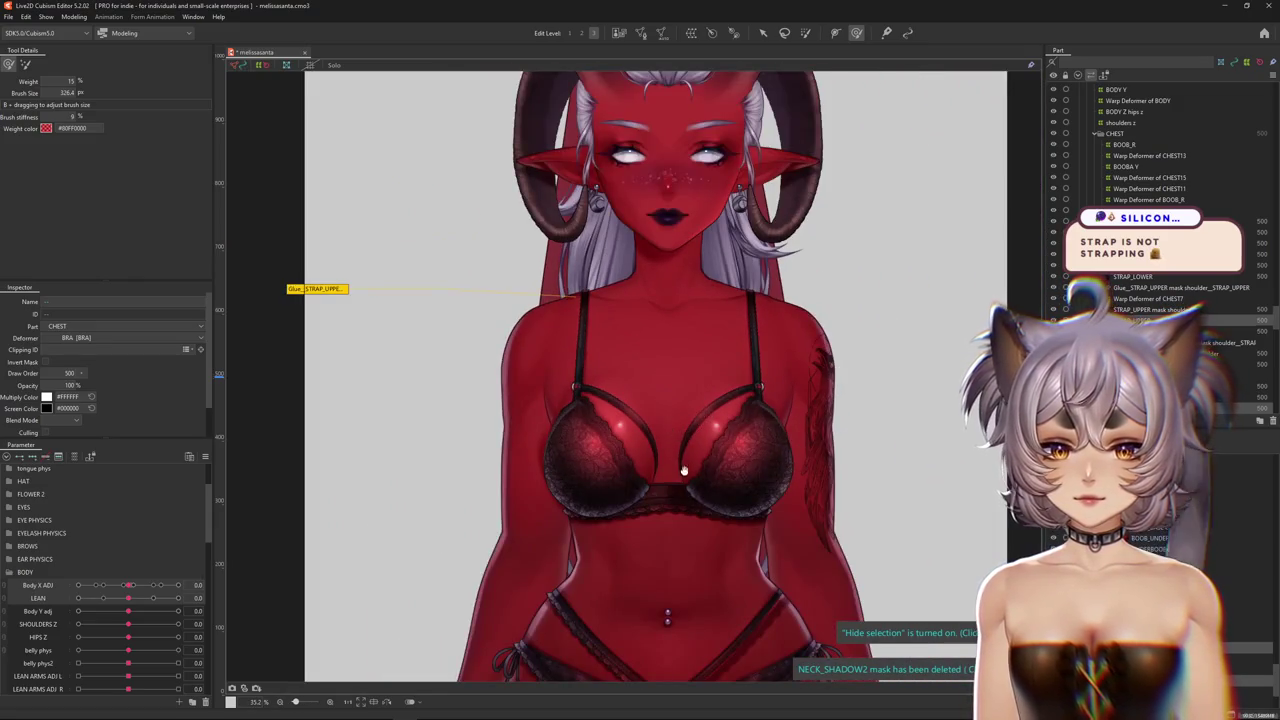
{"action": "middle_click_drag", "start_coordinate": [684, 470], "coordinate": [669, 215]}
Pick UNDIE_MID at the hips, select Warp Deformer of LIL_RIBBON_L, and set division height to 8
{"action": "right_click", "coordinate": [691, 423]}
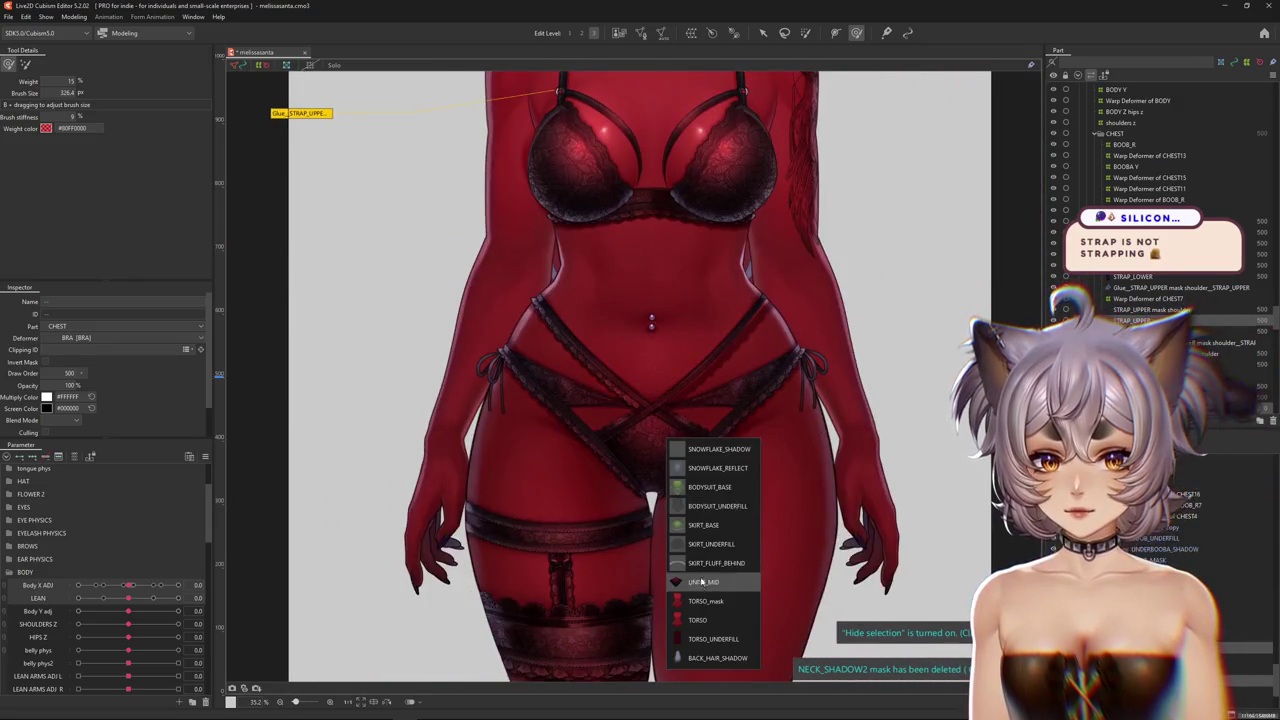
{"action": "left_click", "coordinate": [702, 581]}
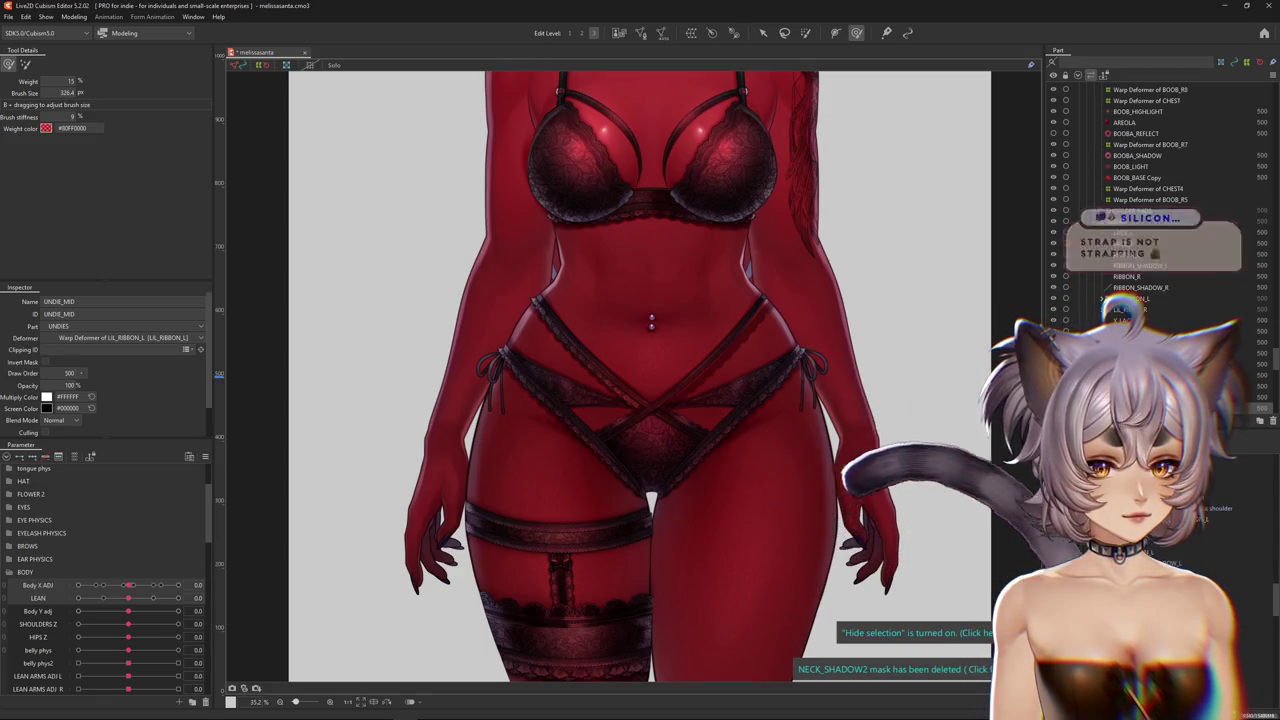
{"action": "left_click", "coordinate": [814, 471]}
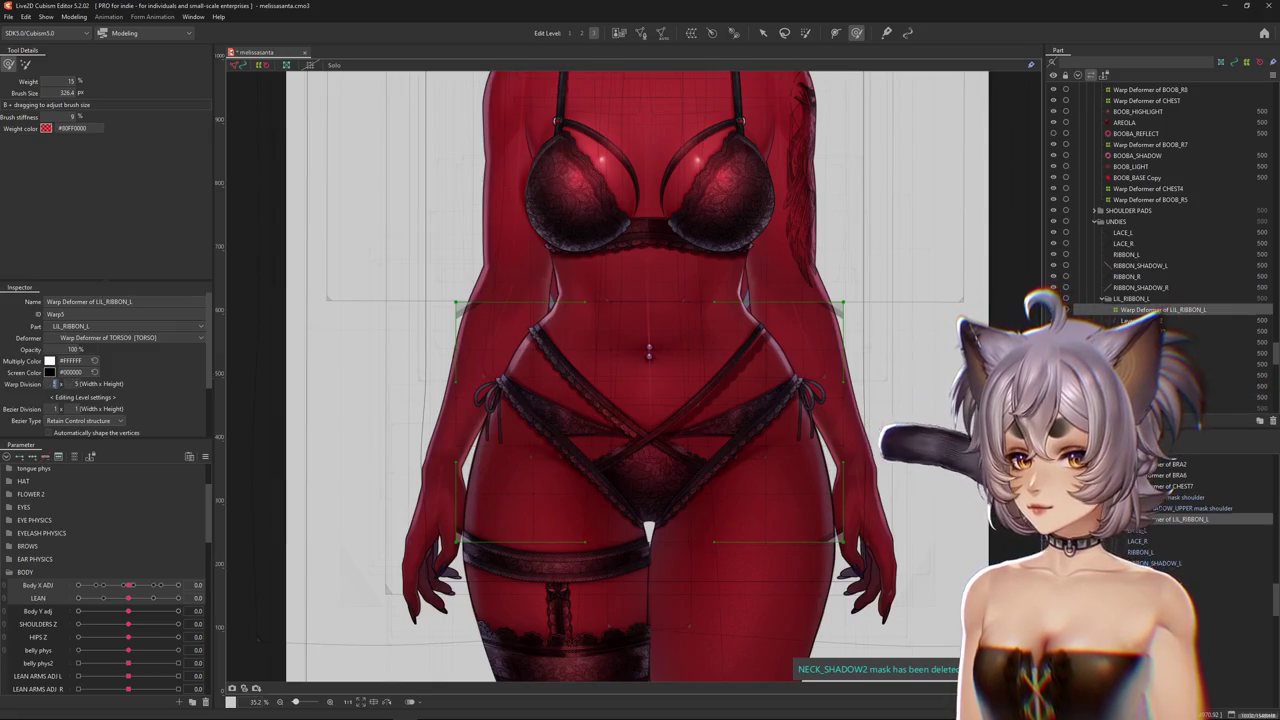
{"action": "left_click", "coordinate": [72, 383]}
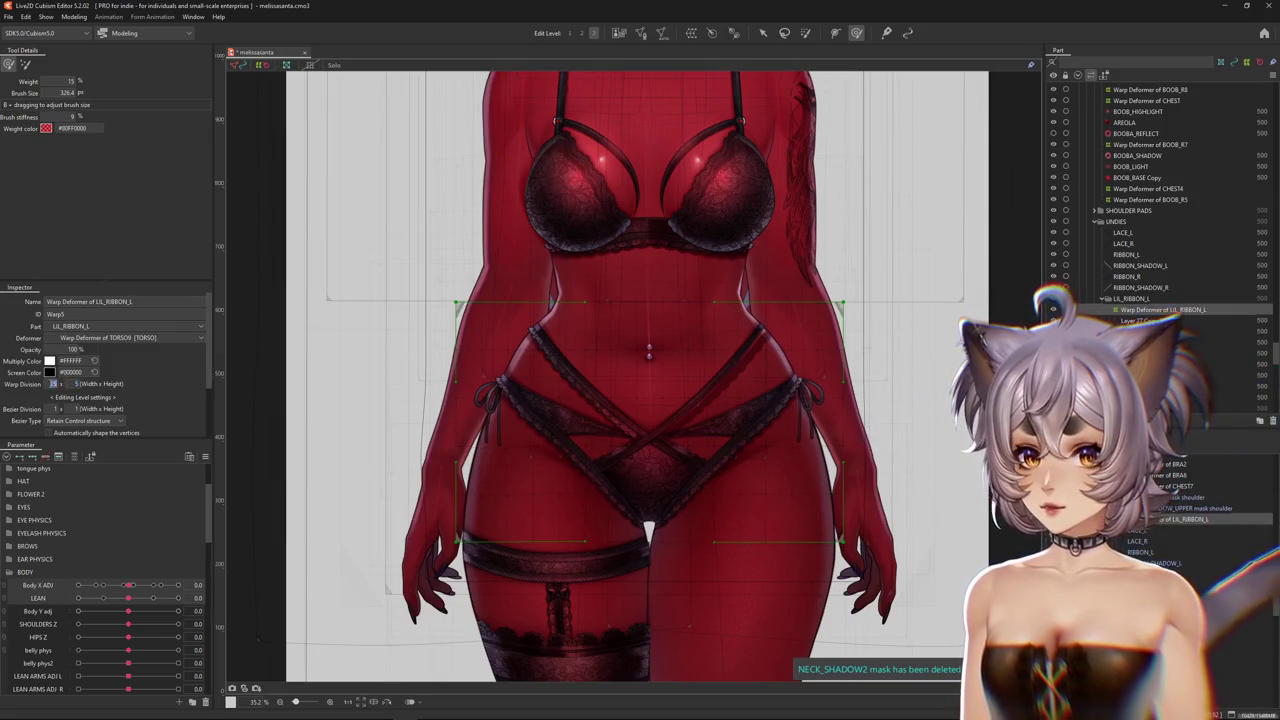
{"action": "type", "text": "8"}
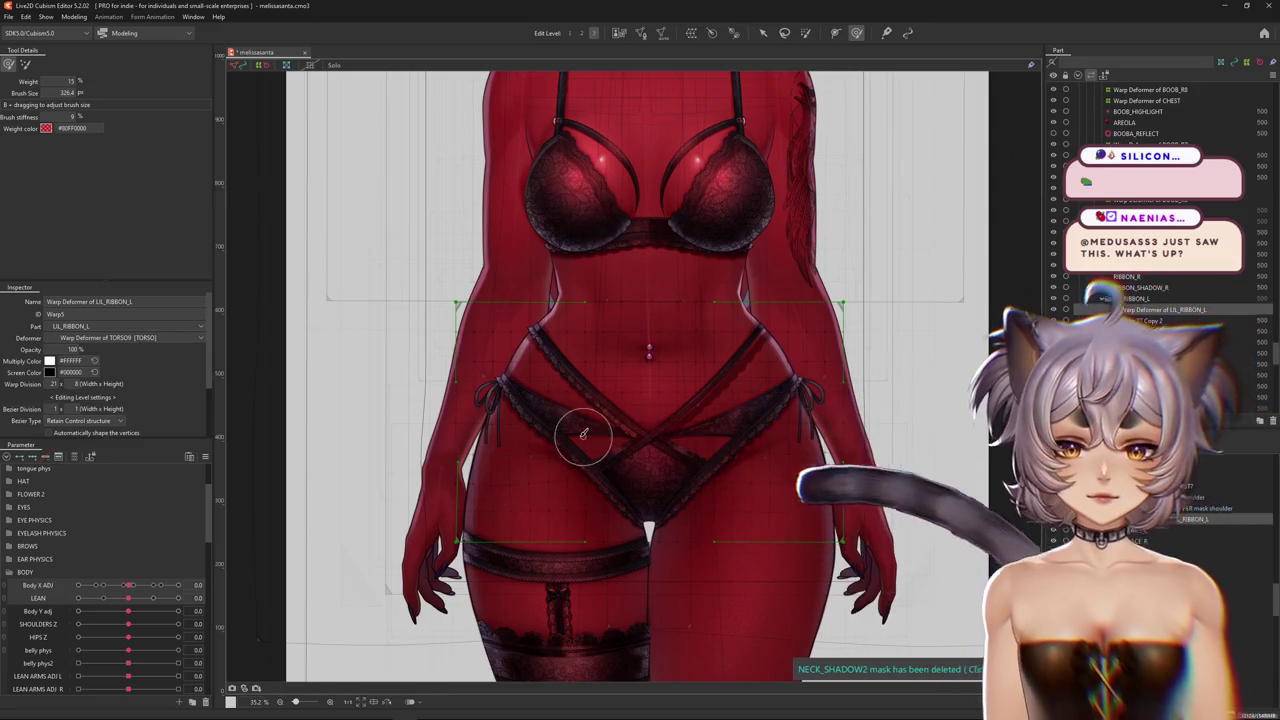
Centre the underwear ribbons in view and hide the deformer frame overlay
{"action": "scroll", "coordinate": [517, 443], "scroll_direction": "down", "scroll_amount": 1}
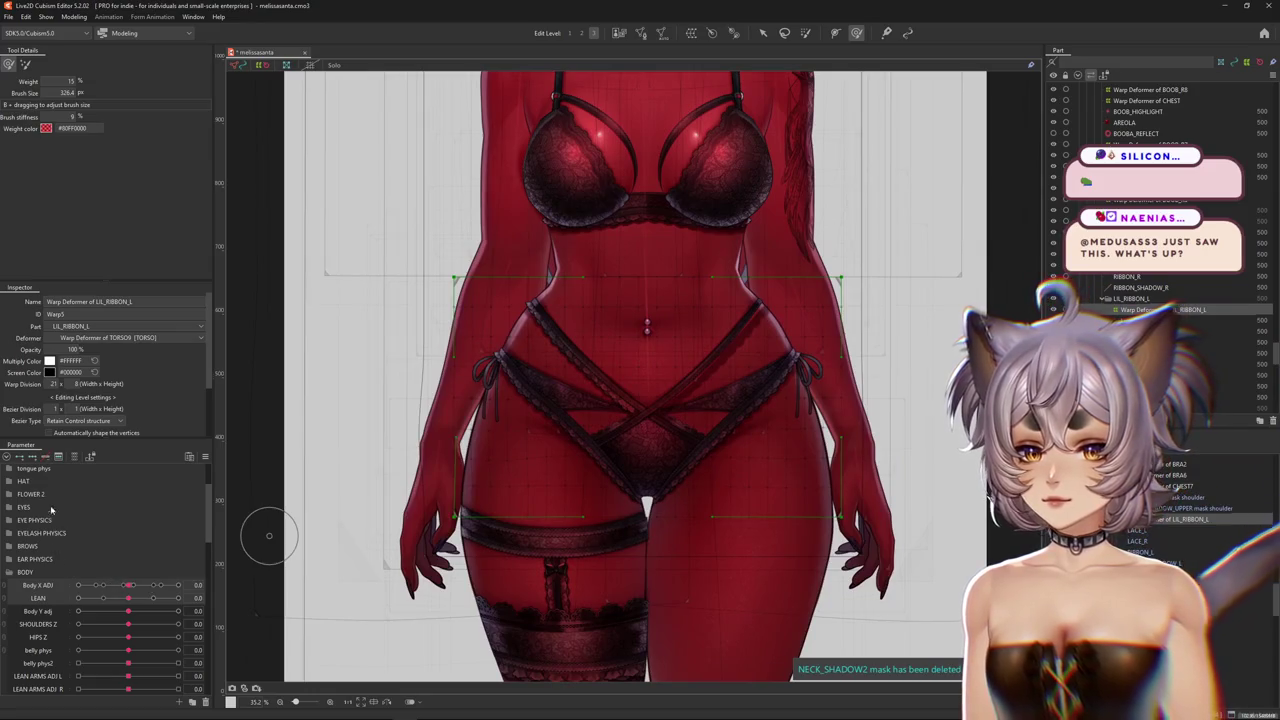
{"action": "scroll", "coordinate": [400, 386], "scroll_direction": "down", "scroll_amount": 3}
{"action": "scroll", "coordinate": [528, 409], "scroll_direction": "up", "scroll_amount": 1}
{"action": "scroll", "coordinate": [509, 447], "scroll_direction": "up", "scroll_amount": 4}
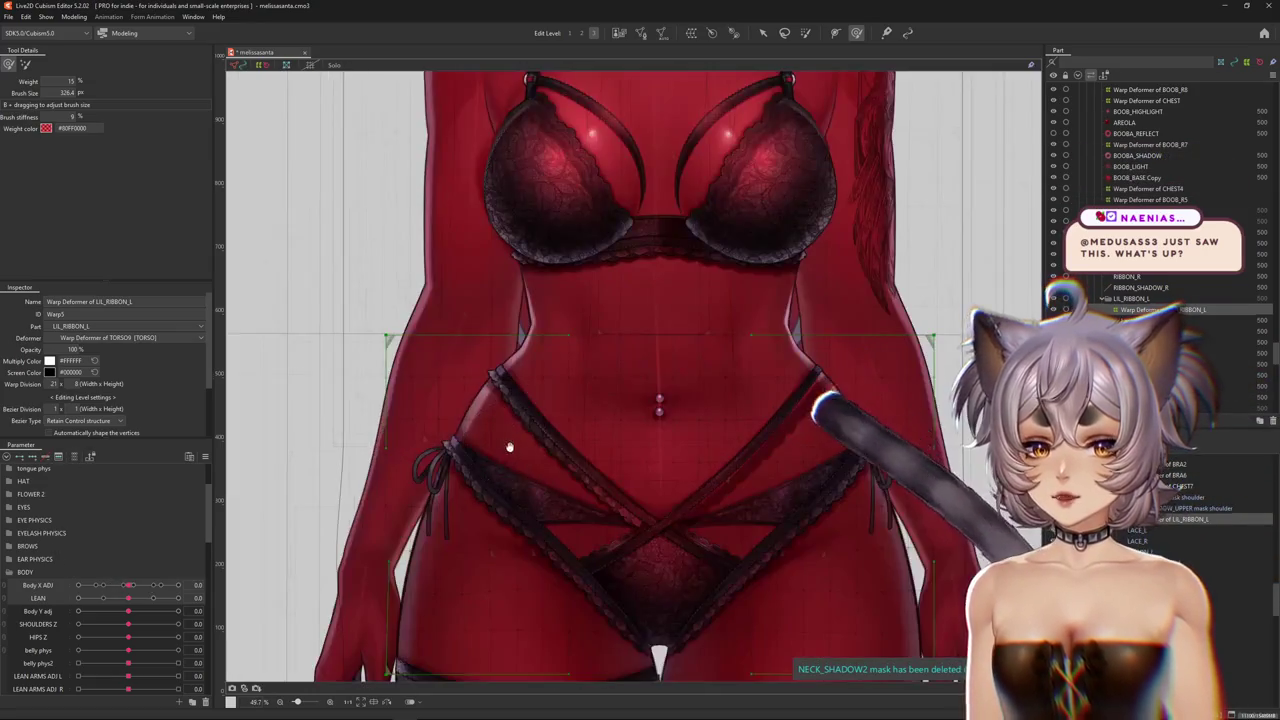
{"action": "middle_click_drag", "start_coordinate": [509, 447], "coordinate": [535, 324]}
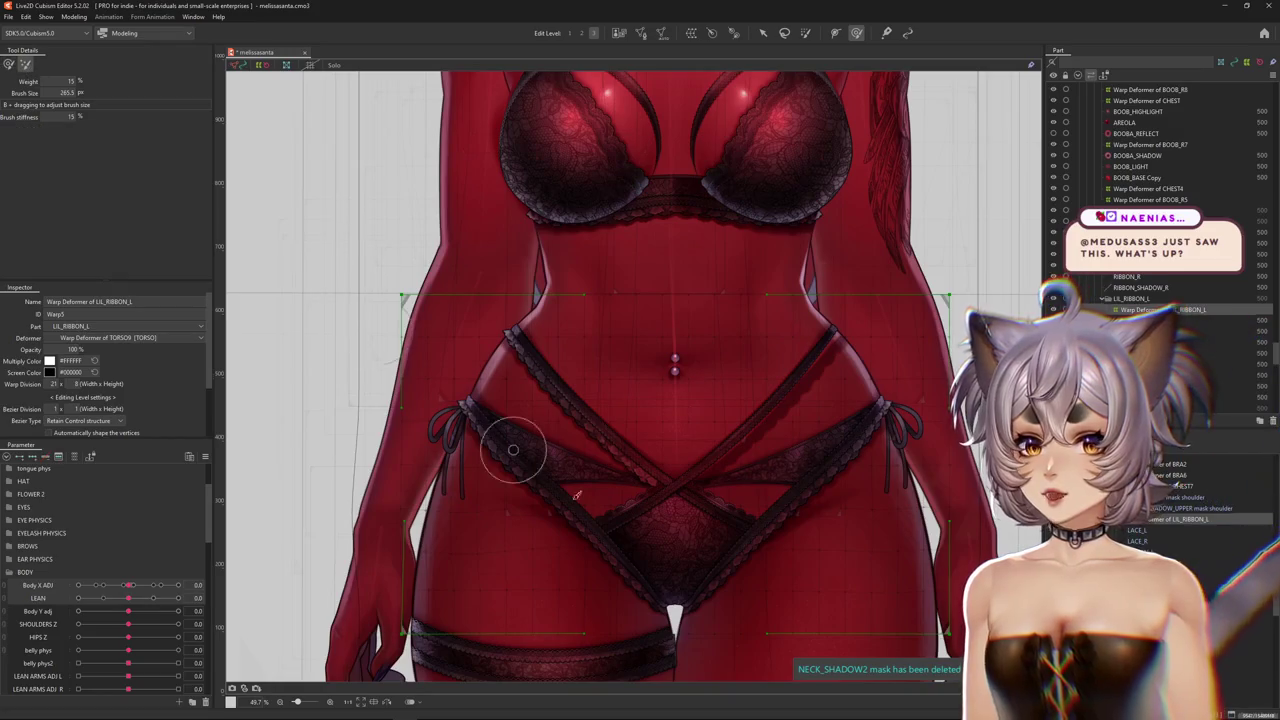
{"action": "scroll", "coordinate": [391, 480], "scroll_direction": "down", "scroll_amount": 1}
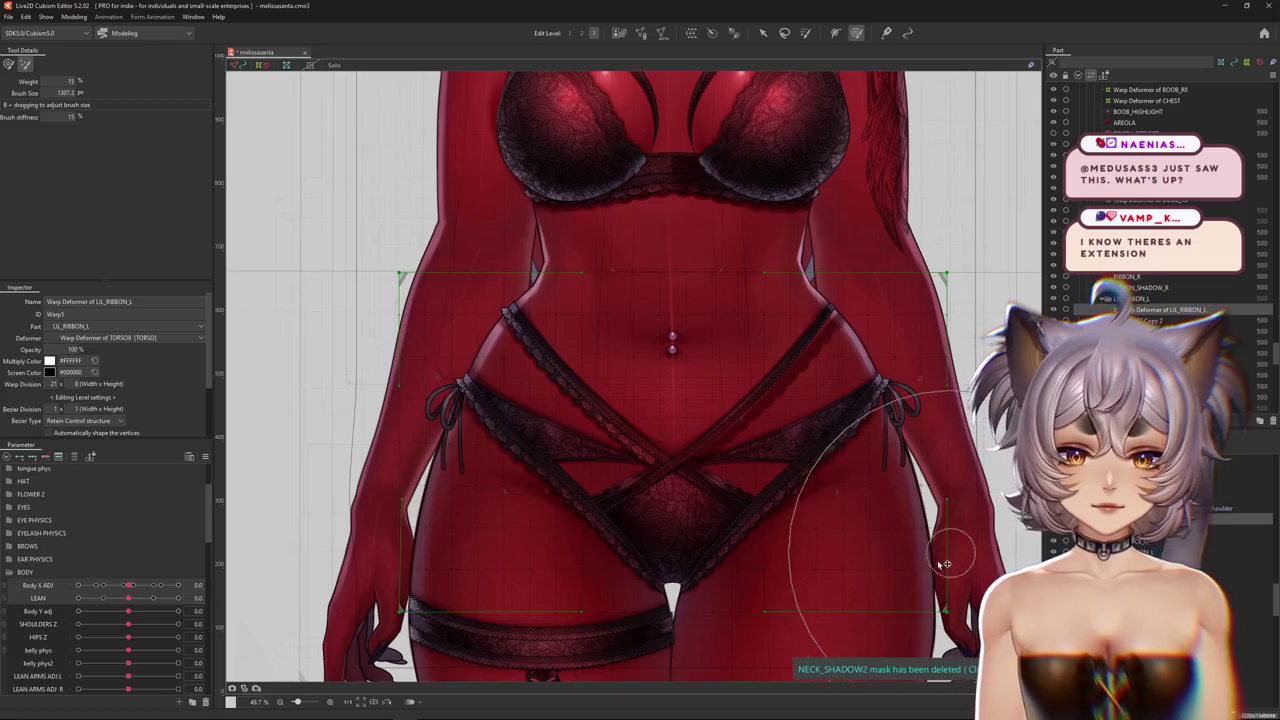
{"action": "key", "text": "ctrl+h"}
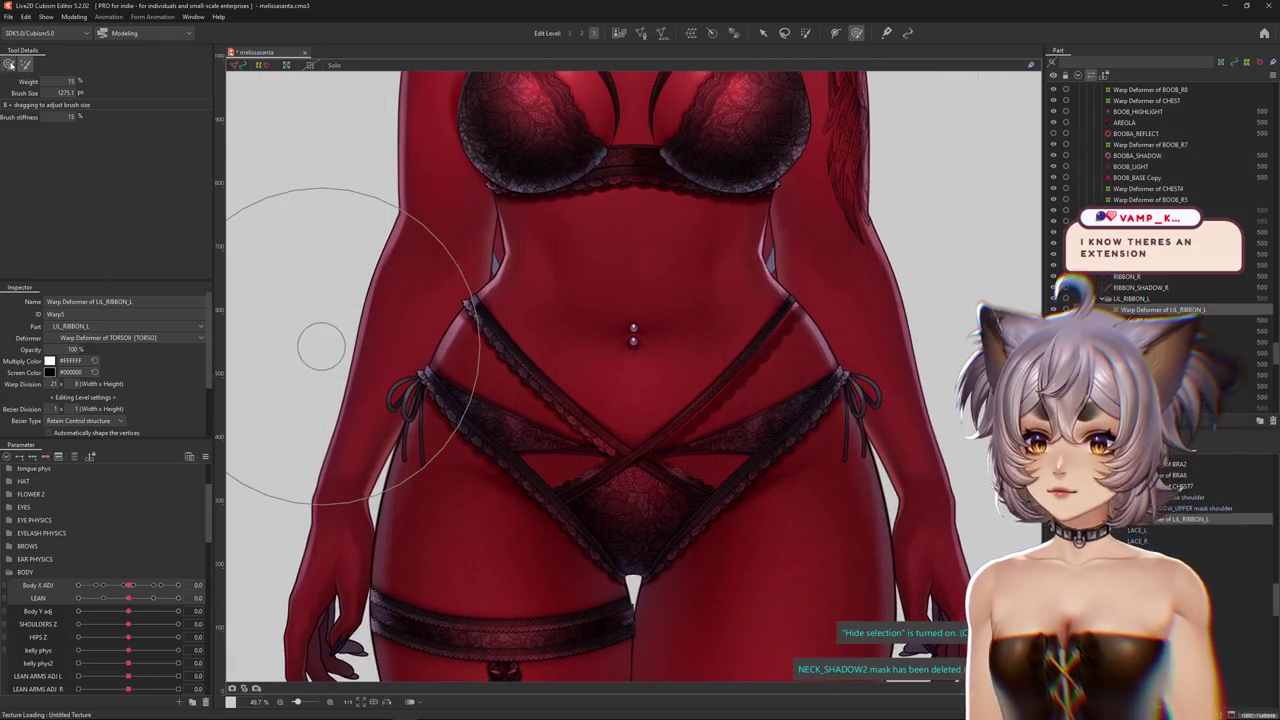
{"action": "scroll", "coordinate": [585, 407], "scroll_direction": "up", "scroll_amount": 2}
Select the RIBBON_L mesh and paste the copied ribbon shape onto it
{"action": "right_click", "coordinate": [581, 428]}
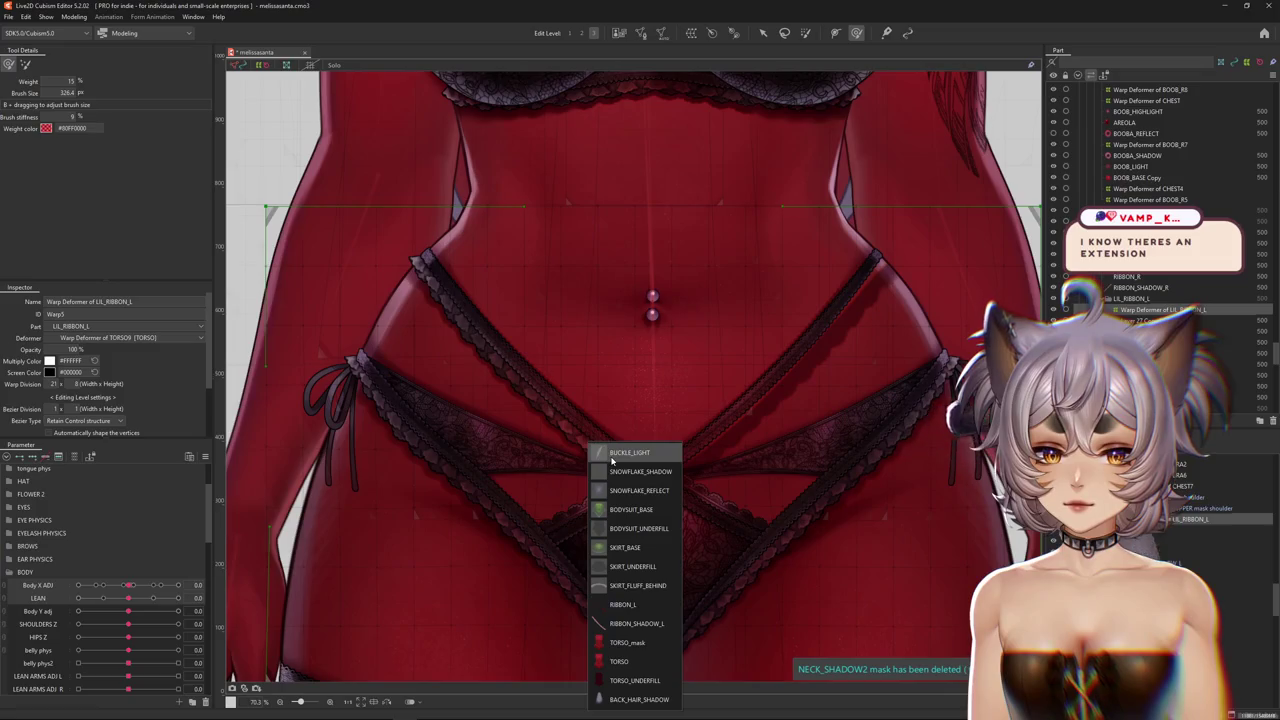
{"action": "left_click", "coordinate": [622, 606]}
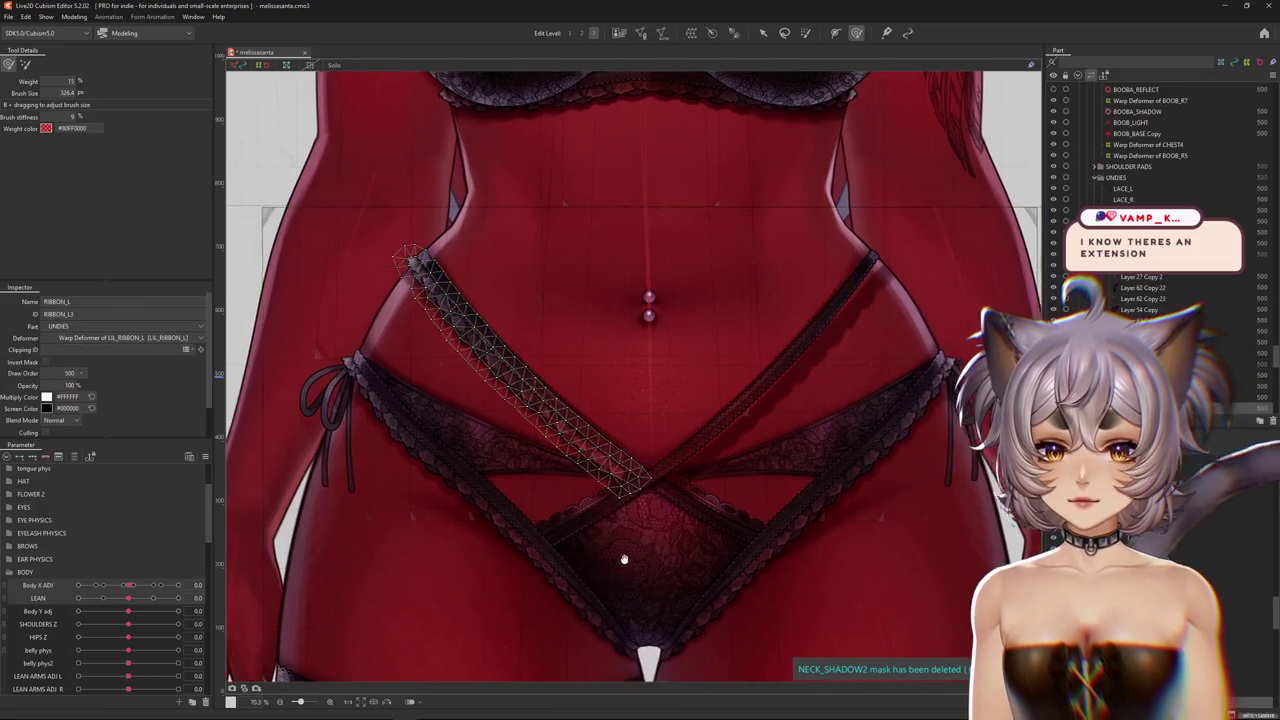
{"action": "key", "text": "ctrl+v"}
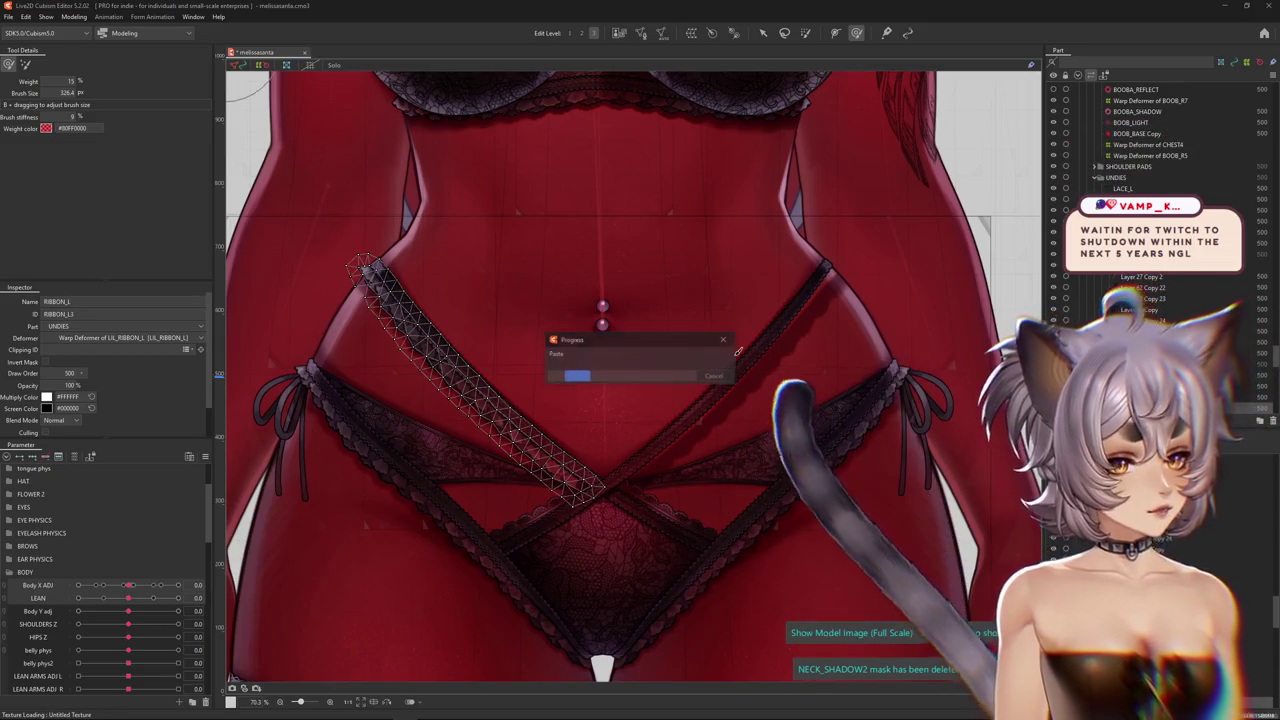
Reflect the pasted ribbon horizontally so it crosses toward the right hip
{"action": "right_click", "coordinate": [563, 376]}
{"action": "left_click", "coordinate": [594, 581]}
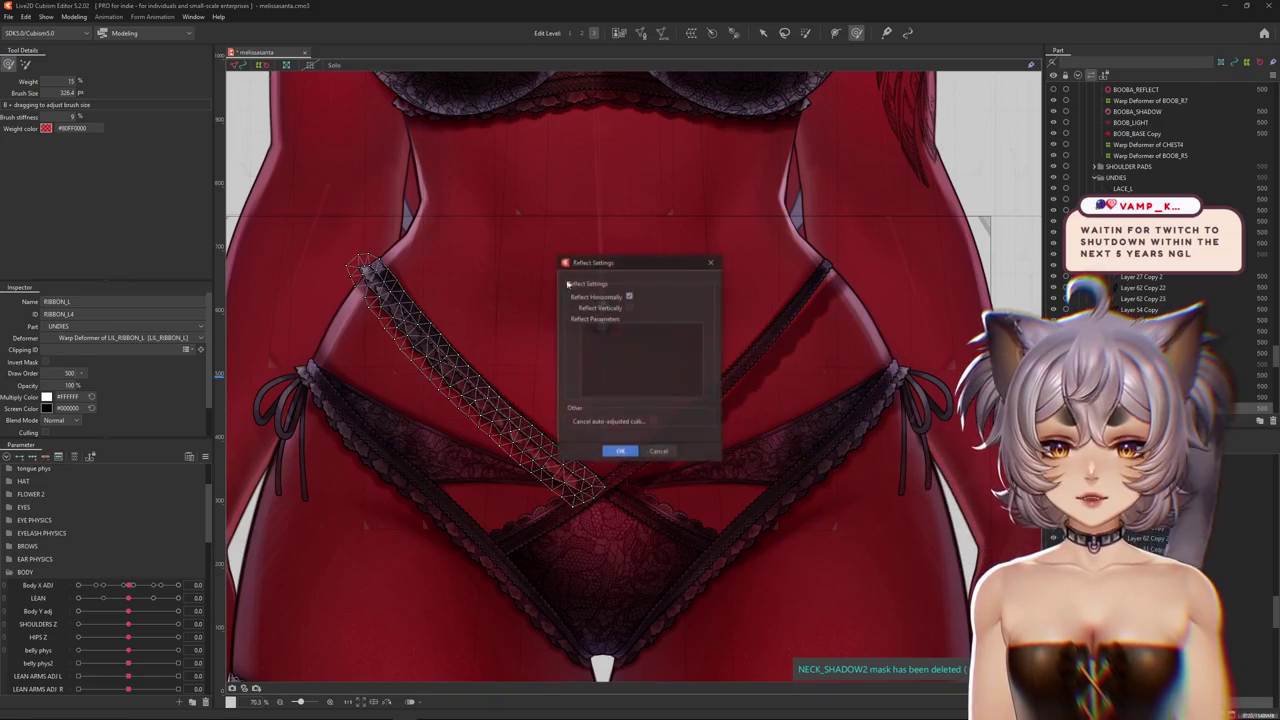
{"action": "left_click", "coordinate": [620, 452]}
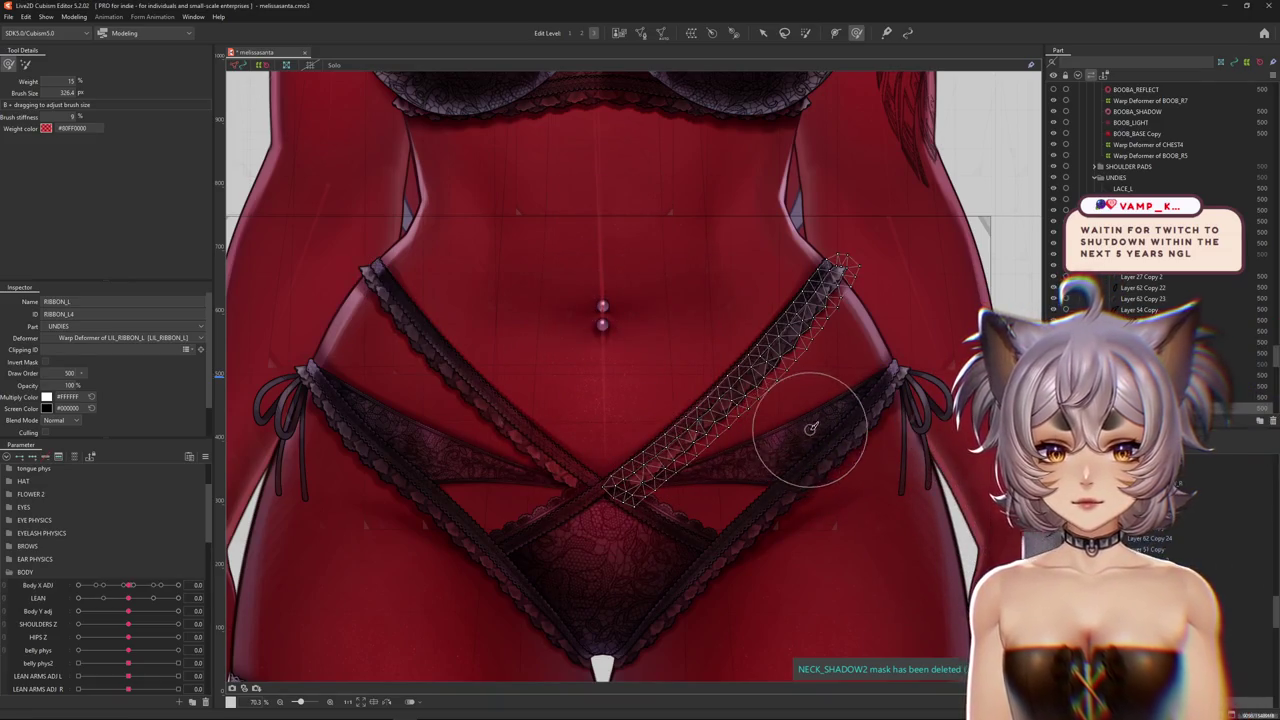
{"action": "key", "text": "ctrl+h"}
Reselect Warp Deformer of LIL_RIBBON_L and turn the body to Body X ADJ 10
{"action": "scroll", "coordinate": [710, 433], "scroll_direction": "down", "scroll_amount": 3}
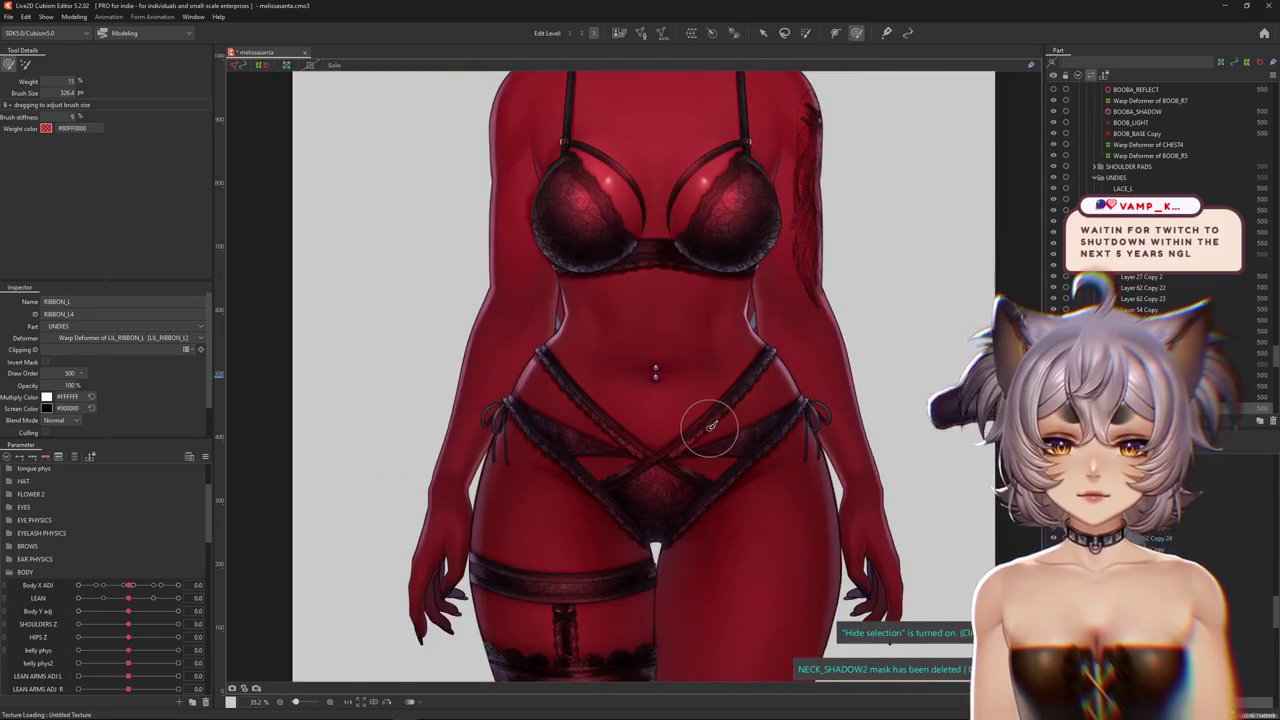
{"action": "scroll", "coordinate": [711, 426], "scroll_direction": "up", "scroll_amount": 2}
{"action": "left_click", "coordinate": [1180, 537]}
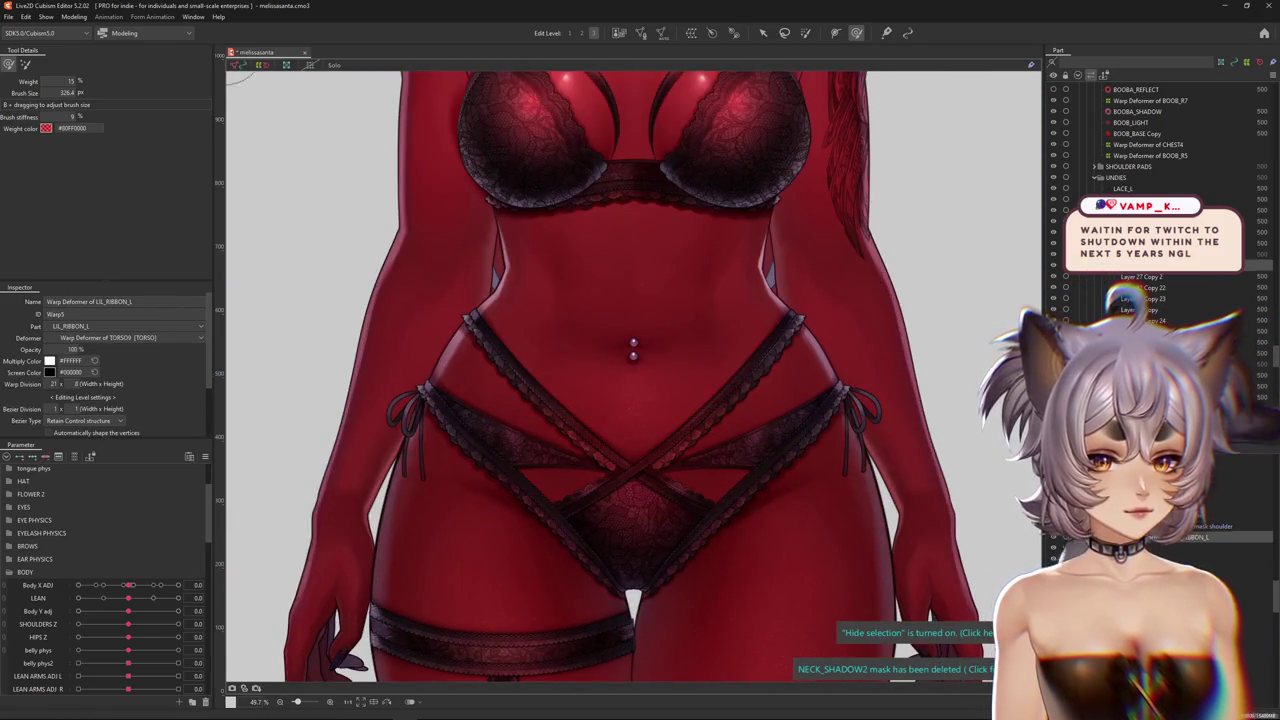
{"action": "left_click_drag", "start_coordinate": [96, 585], "coordinate": [409, 500]}
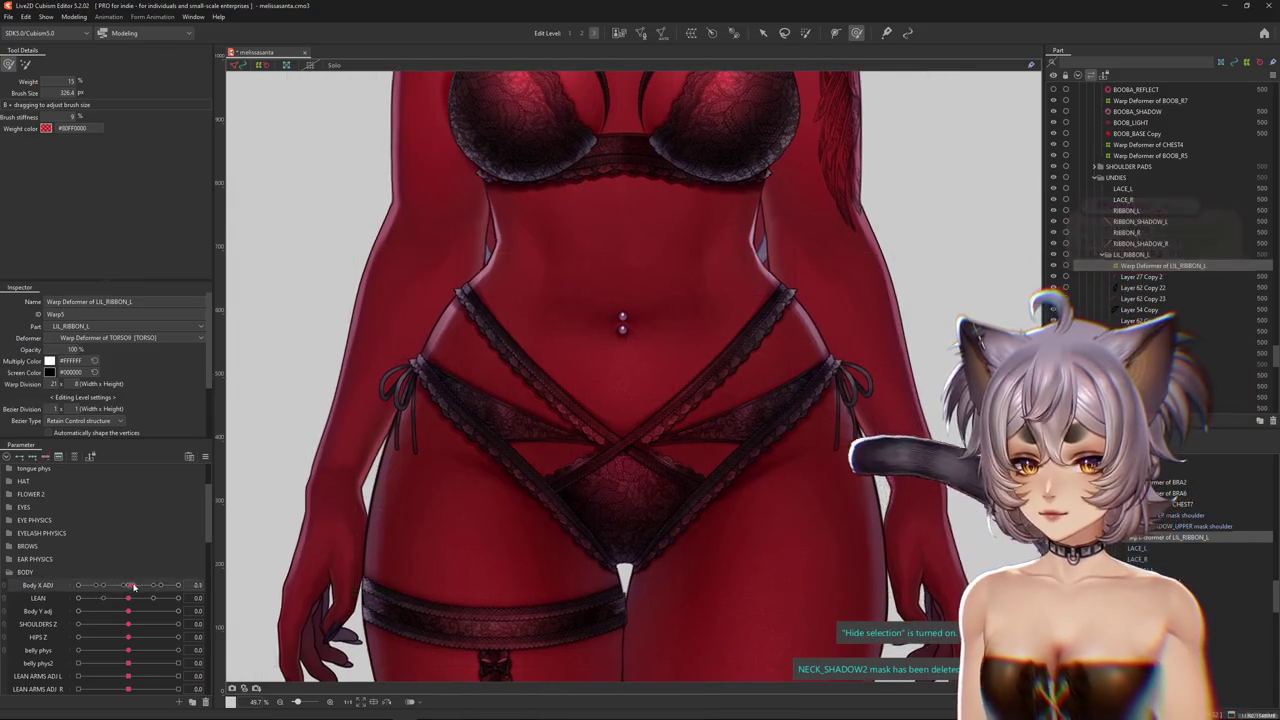
Size the deform brush around the navel and raise the deformer editing level
{"action": "key", "text": "ctrl+h"}
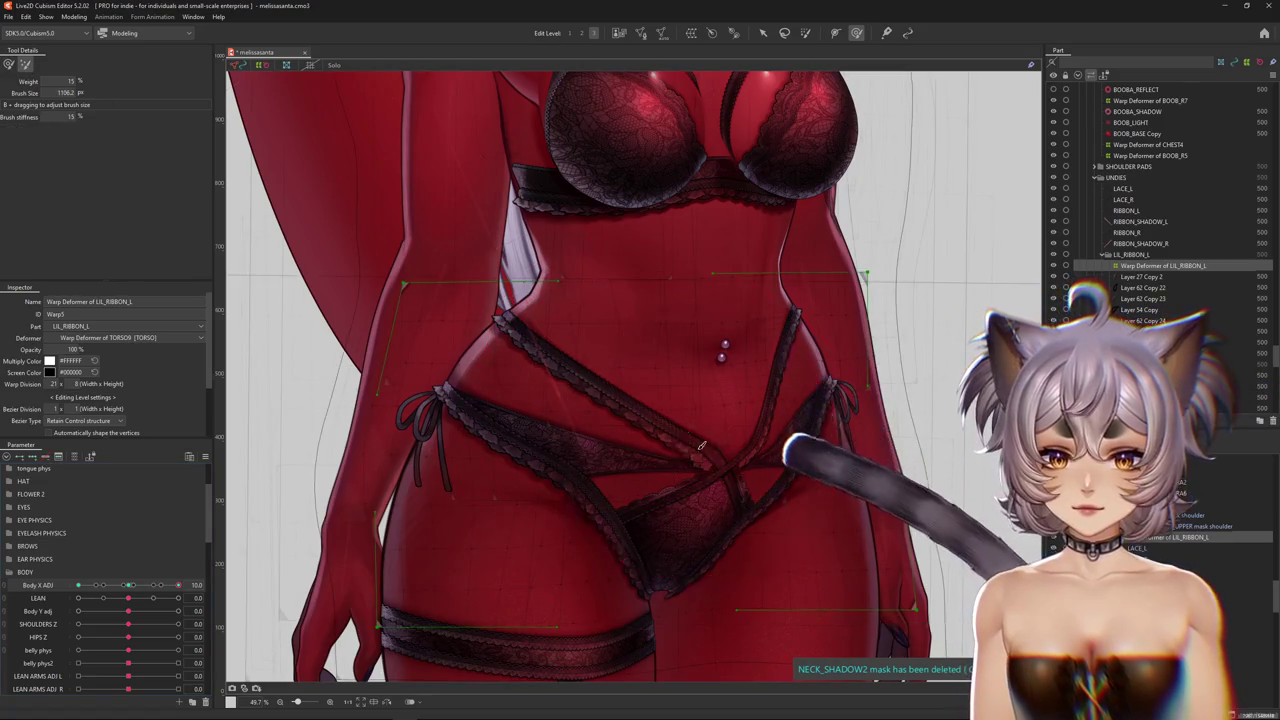
{"action": "left_click_drag", "start_coordinate": [668, 476], "coordinate": [686, 343]}
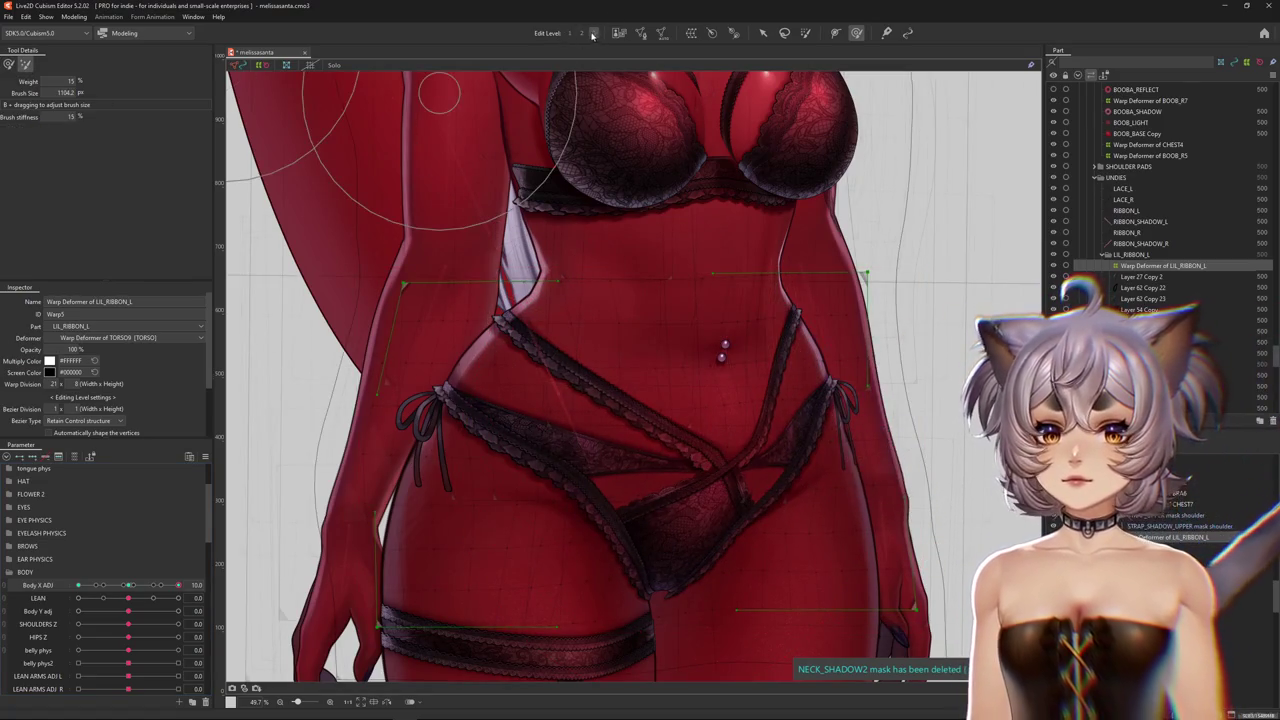
{"action": "left_click_drag", "start_coordinate": [636, 291], "coordinate": [658, 311]}
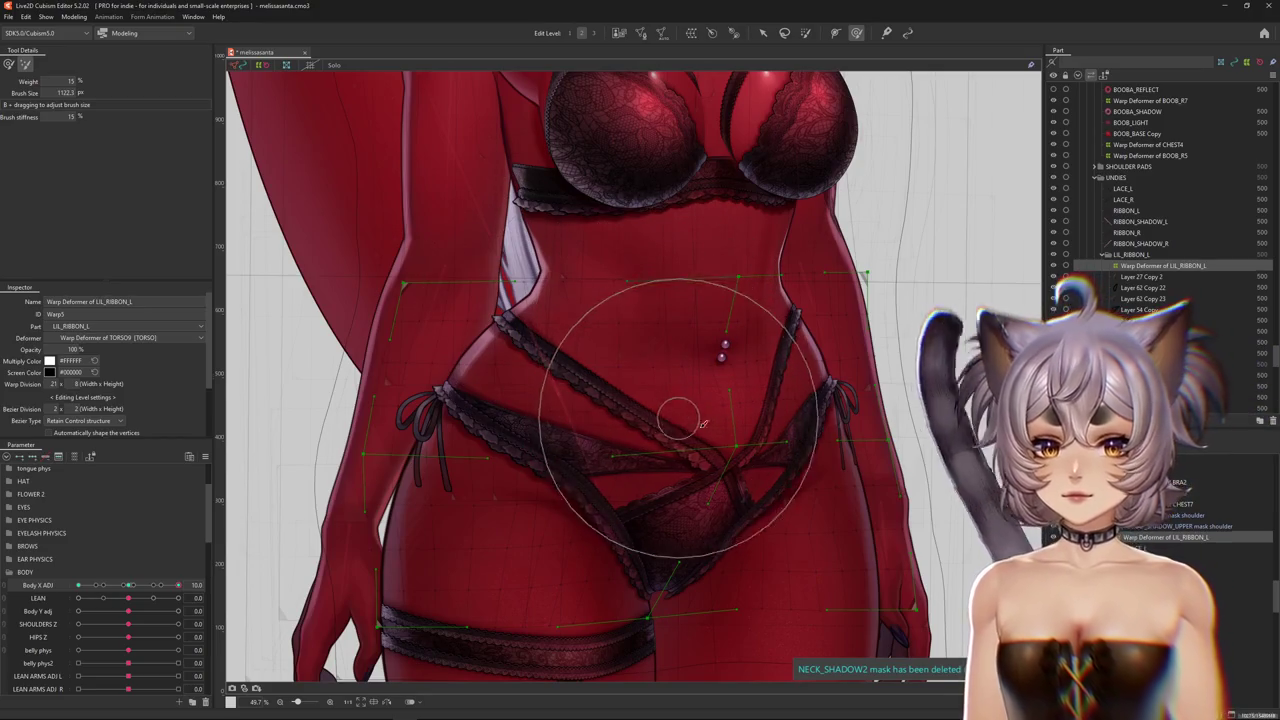
{"action": "mouse_move", "coordinate": [727, 370]}
{"action": "left_mouse_down"}
{"action": "mouse_move", "coordinate": [731, 325]}
{"action": "mouse_move", "coordinate": [665, 393]}
{"action": "left_mouse_up"}
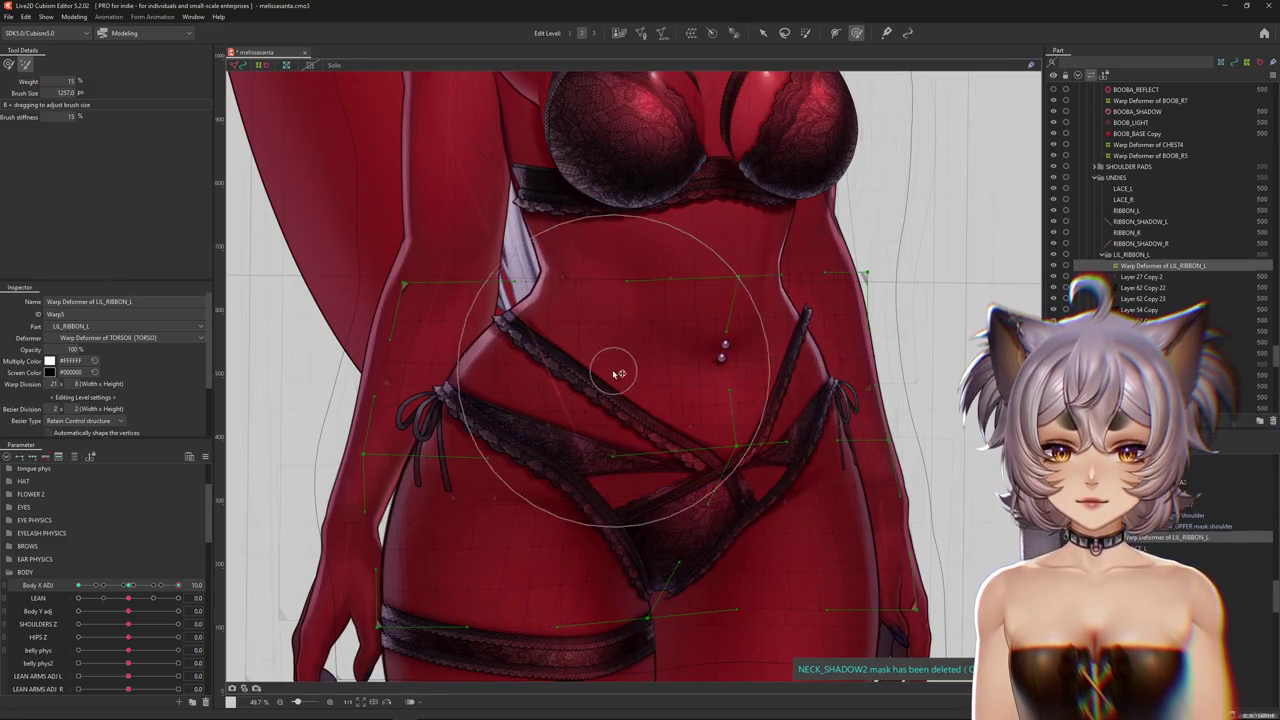
{"action": "left_click_drag", "start_coordinate": [610, 275], "coordinate": [613, 147]}
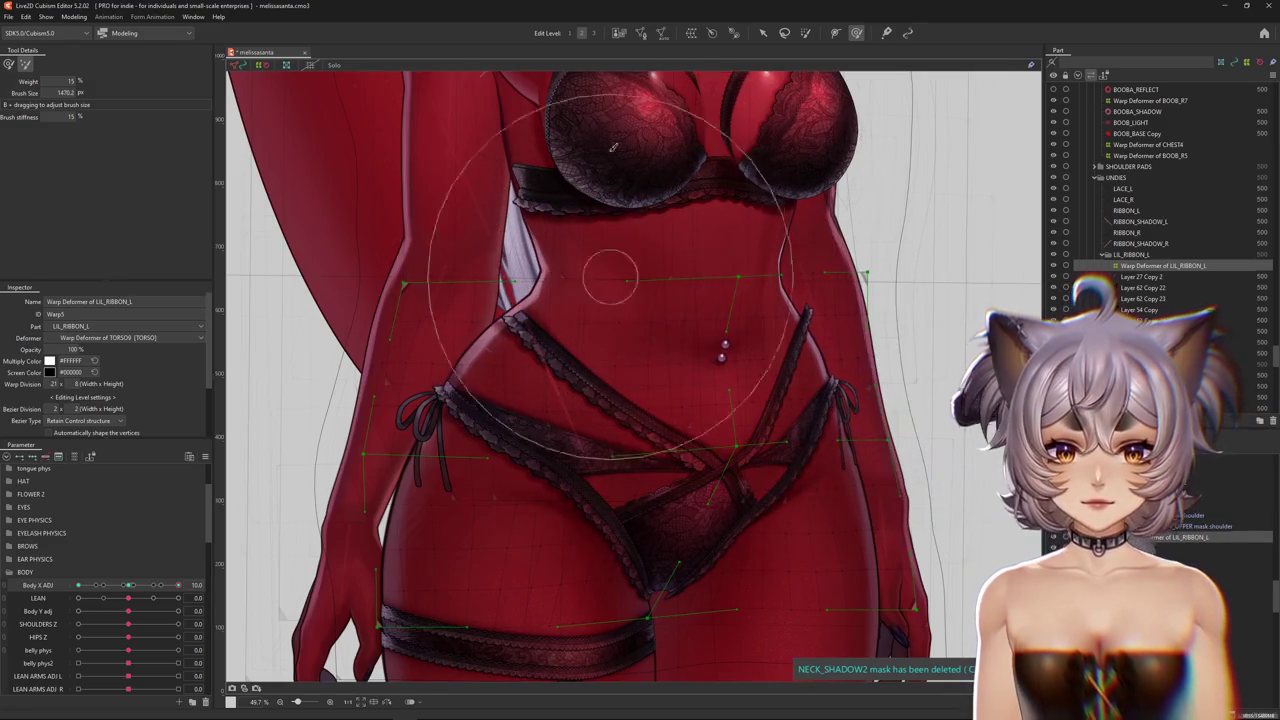
{"action": "left_click", "coordinate": [594, 33]}
{"action": "left_click", "coordinate": [70, 81]}
{"action": "type", "text": "5"}
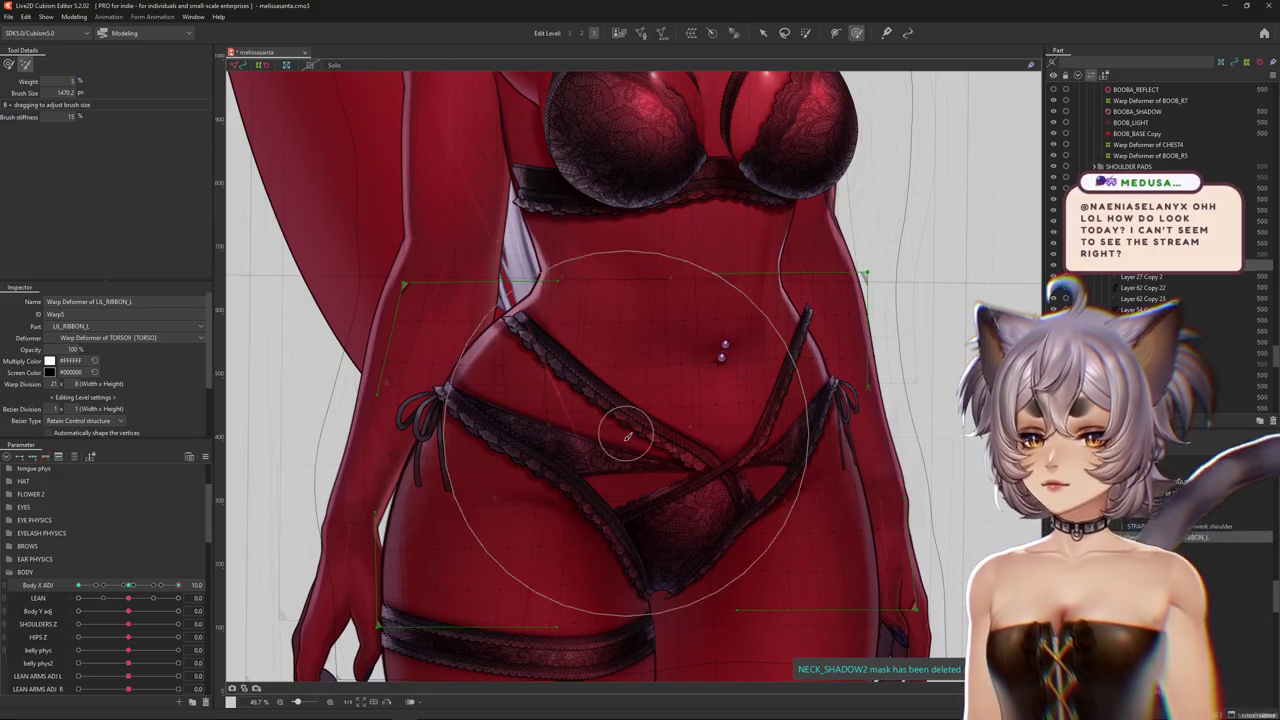
Push the ribbon warp points so the strap curves across the belly toward the lower belly
{"action": "left_click_drag", "start_coordinate": [628, 437], "coordinate": [667, 389]}
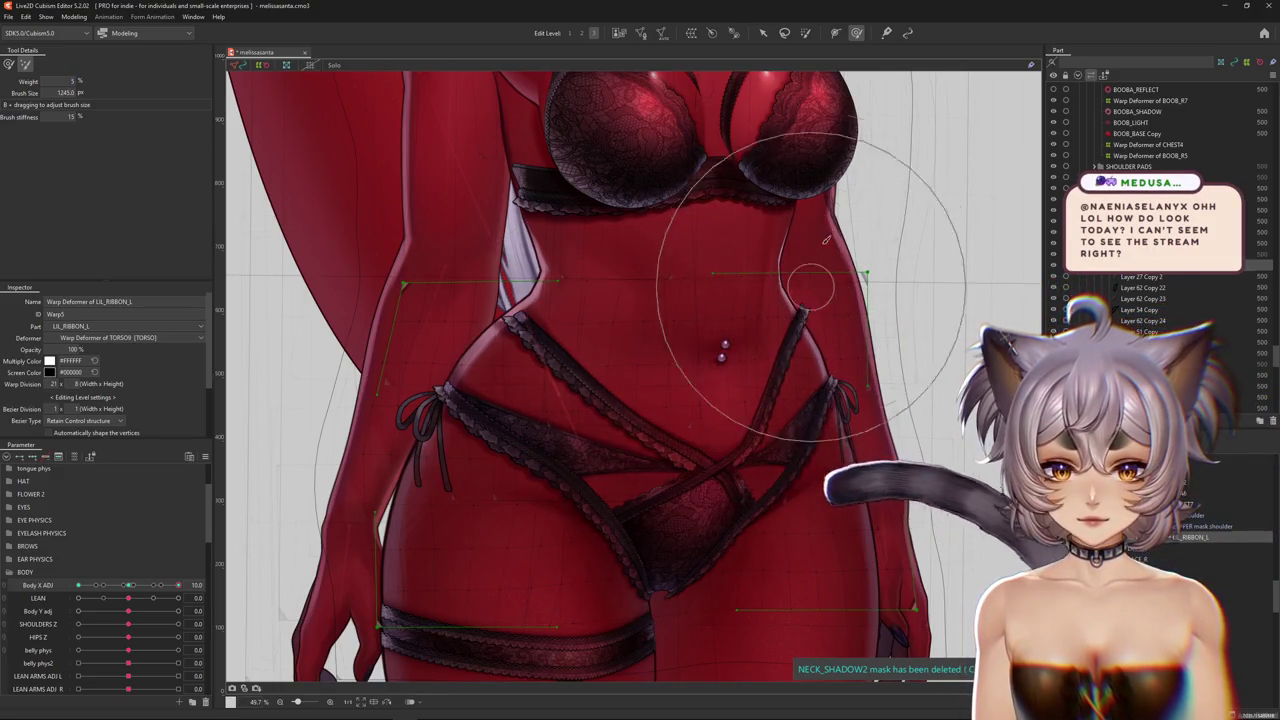
{"action": "left_click_drag", "start_coordinate": [826, 240], "coordinate": [600, 366]}
{"action": "key", "text": "ctrl+h"}
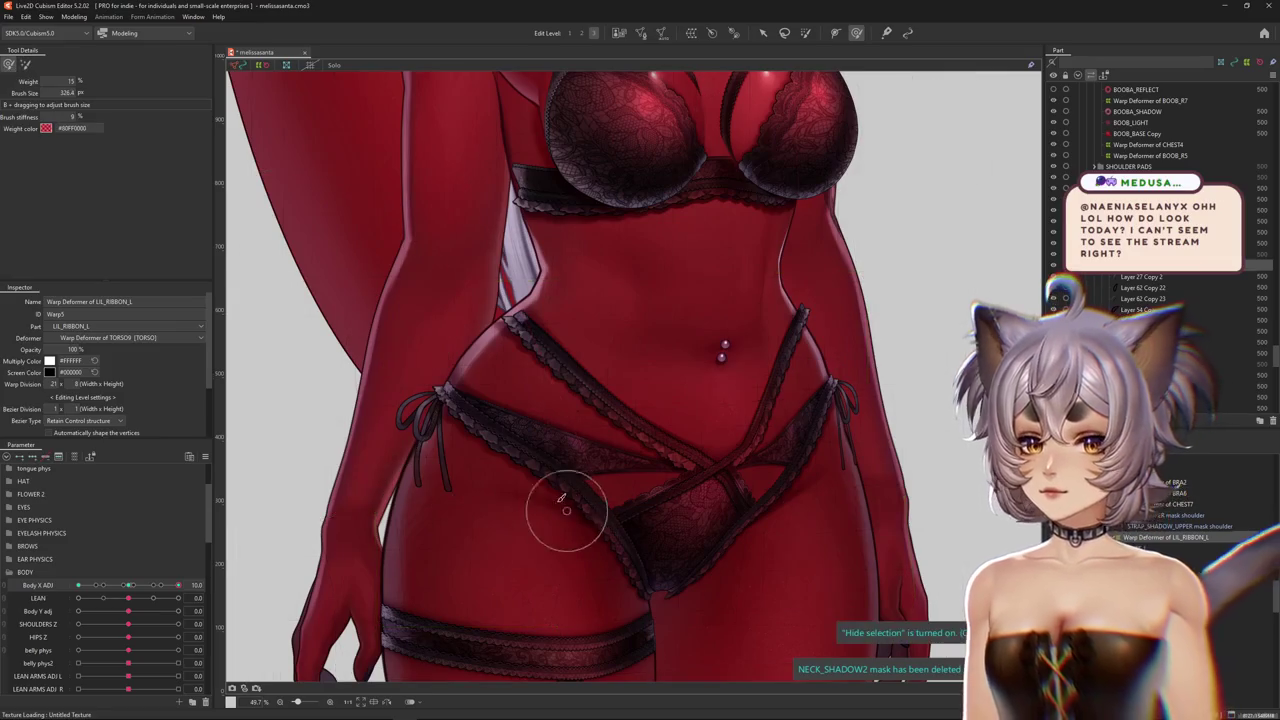
{"action": "left_click_drag", "start_coordinate": [566, 511], "coordinate": [591, 571]}
{"action": "key", "text": "ctrl+h"}
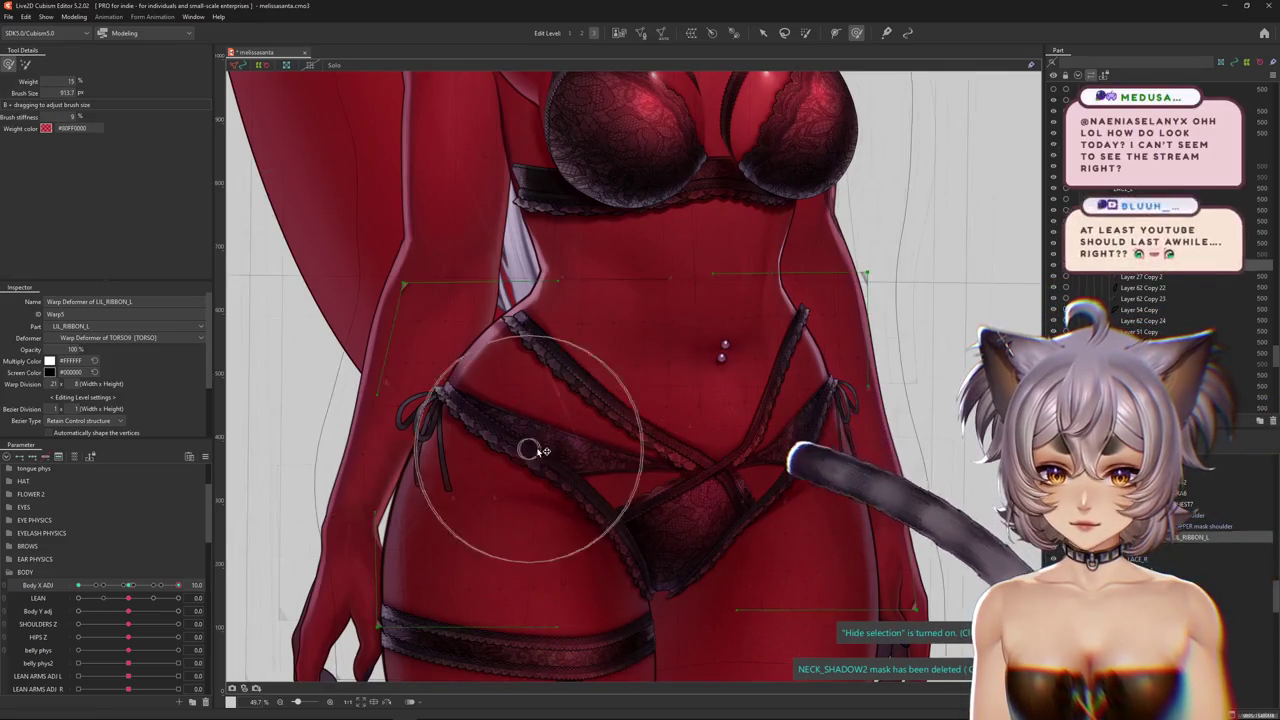
{"action": "left_click_drag", "start_coordinate": [519, 386], "coordinate": [619, 434]}
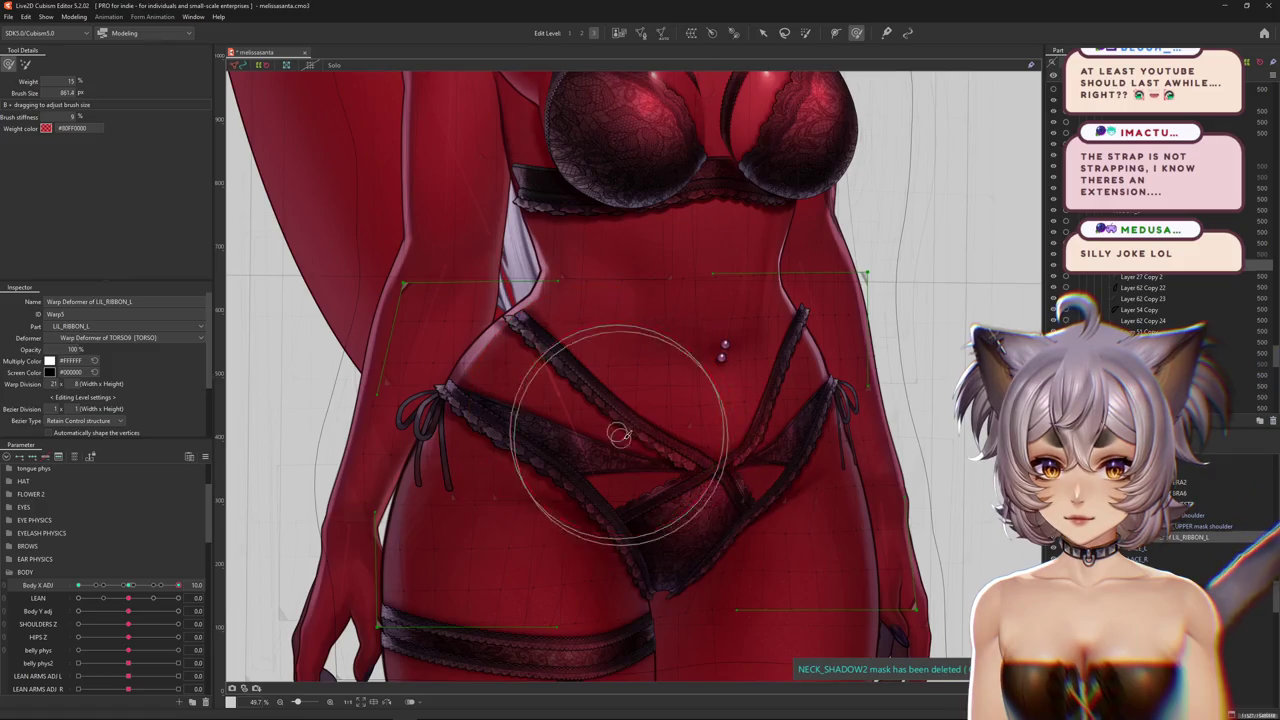
{"action": "left_click_drag", "start_coordinate": [735, 399], "coordinate": [686, 357]}
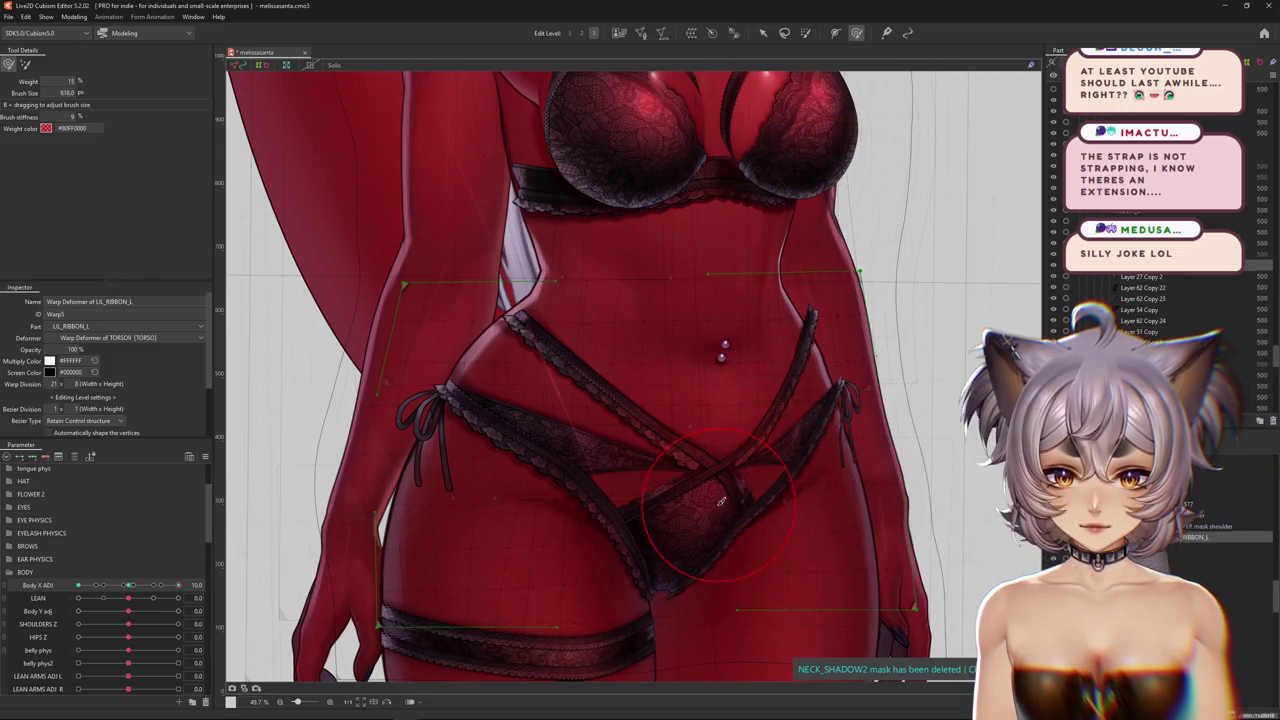
{"action": "left_click_drag", "start_coordinate": [717, 467], "coordinate": [707, 440]}
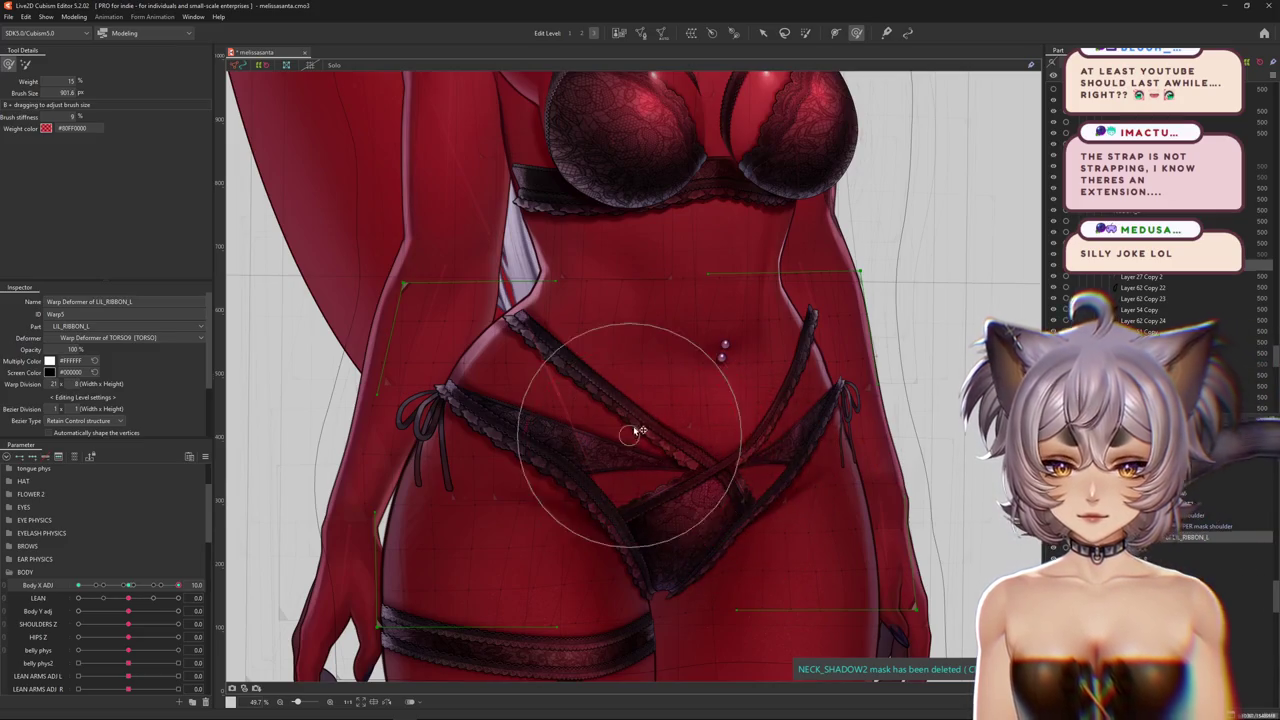
{"action": "mouse_move", "coordinate": [614, 401]}
{"action": "left_mouse_down"}
{"action": "mouse_move", "coordinate": [648, 437]}
{"action": "mouse_move", "coordinate": [686, 421]}
{"action": "left_mouse_up"}
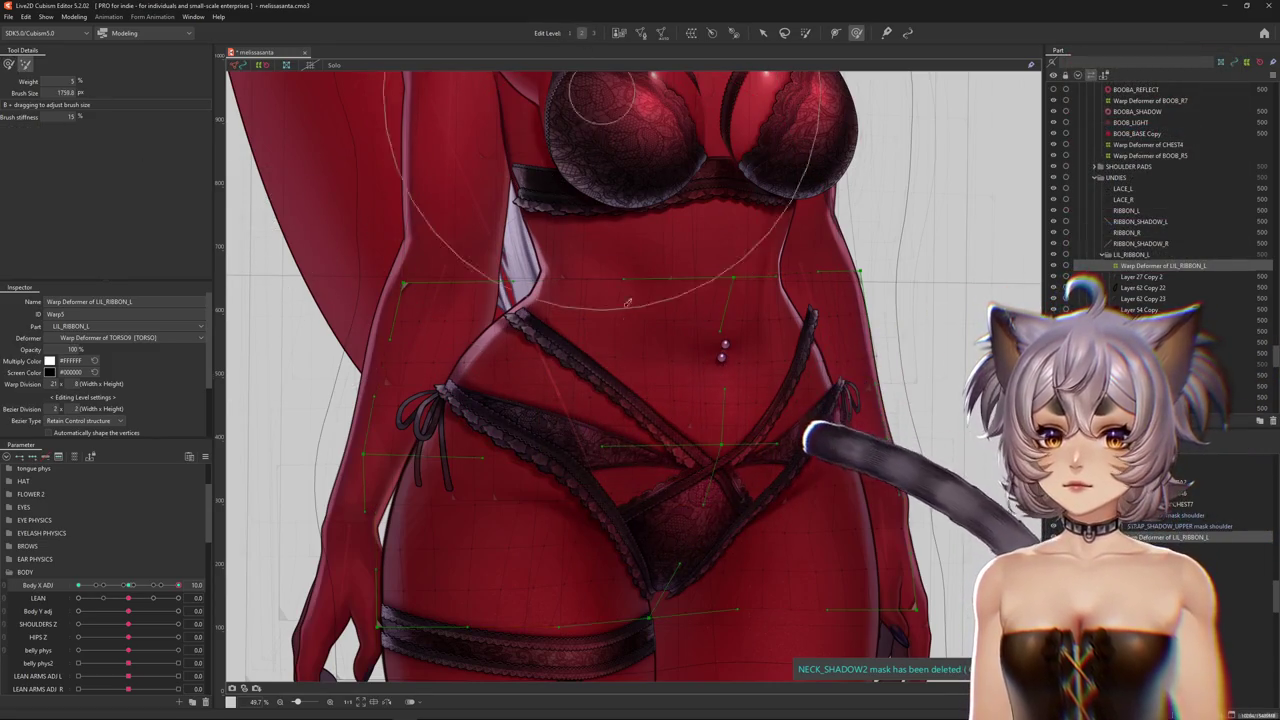
Brush the left ribbon over the belly and preview it at an intermediate Body X angle
{"action": "left_click_drag", "start_coordinate": [642, 344], "coordinate": [689, 326]}
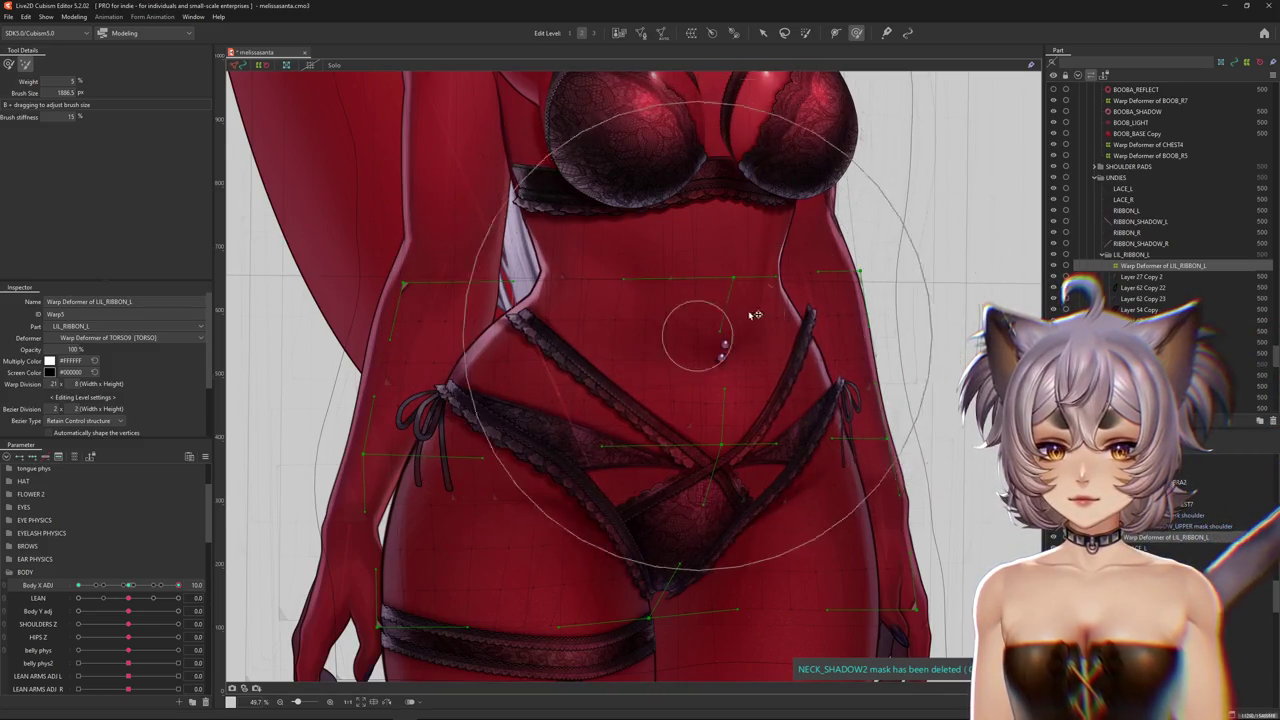
{"action": "scroll", "coordinate": [645, 342], "scroll_direction": "down", "scroll_amount": 3}
{"action": "key", "text": "h"}
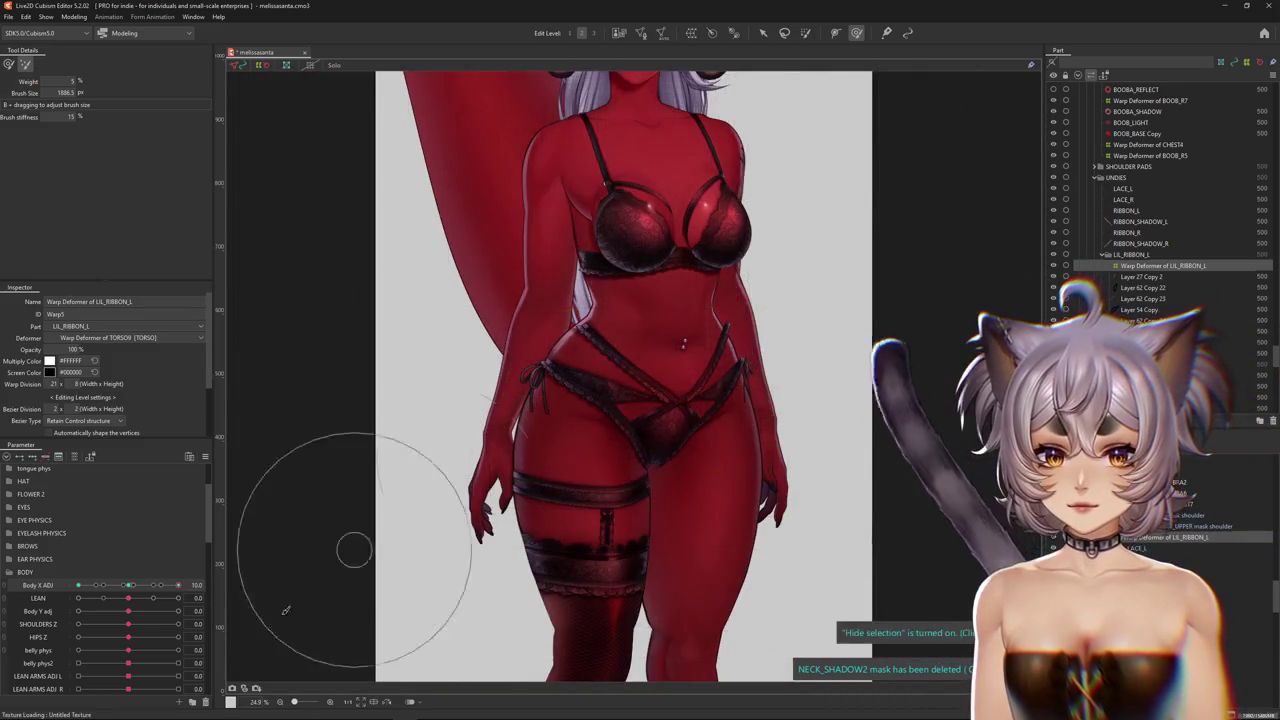
{"action": "scroll", "coordinate": [583, 352], "scroll_direction": "up", "scroll_amount": 3}
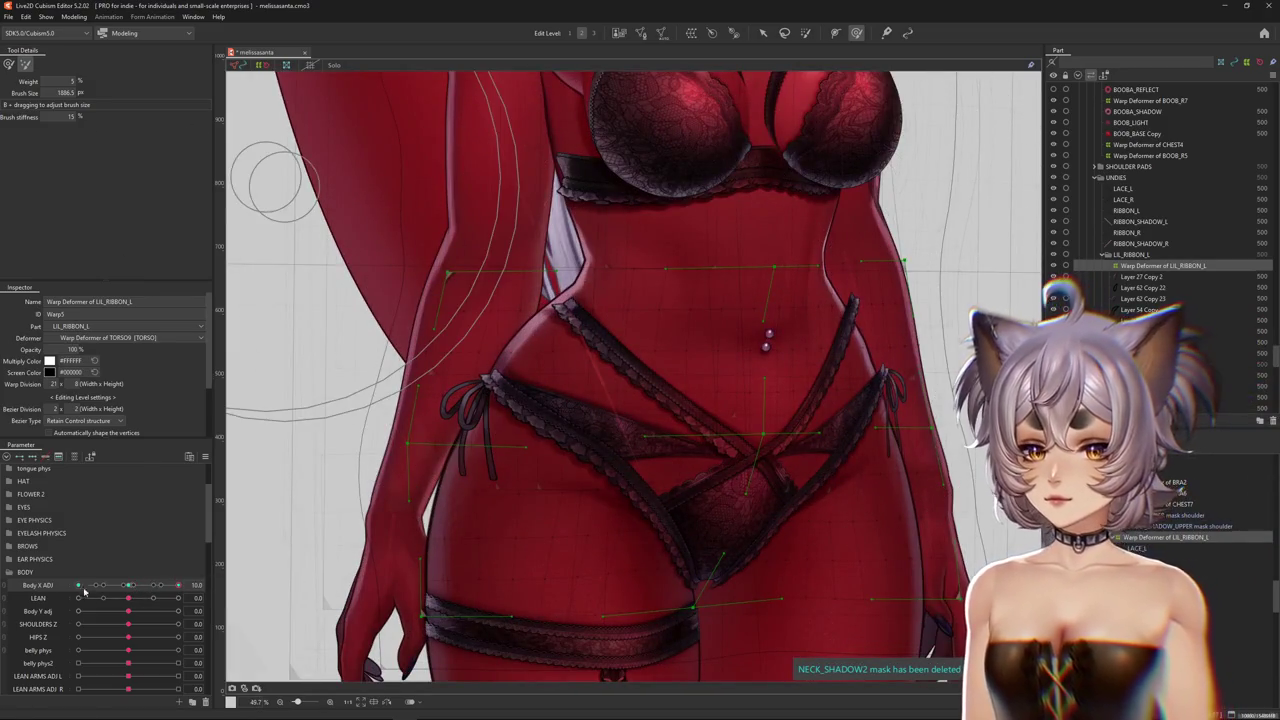
{"action": "left_click_drag", "start_coordinate": [447, 517], "coordinate": [289, 328]}
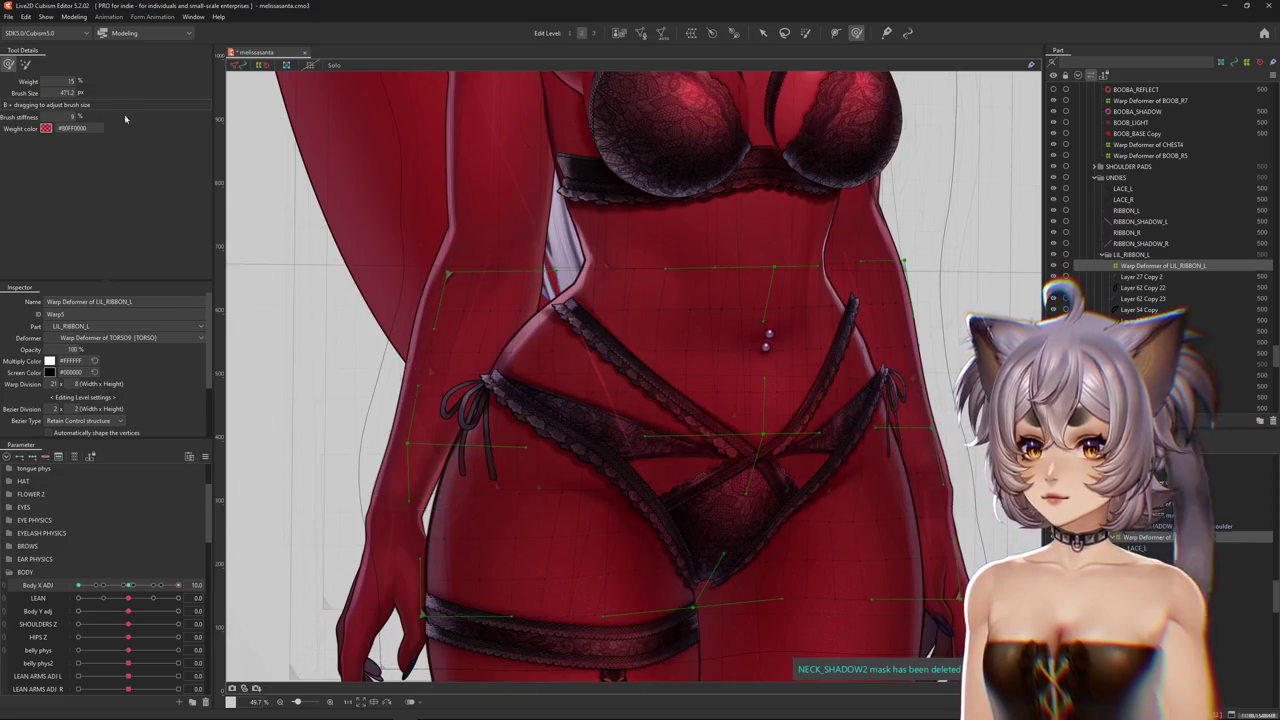
{"action": "left_click_drag", "start_coordinate": [125, 119], "coordinate": [480, 368]}
{"action": "mouse_move", "coordinate": [178, 585]}
{"action": "left_mouse_down"}
{"action": "mouse_move", "coordinate": [143, 585]}
{"action": "mouse_move", "coordinate": [178, 585]}
{"action": "left_mouse_up"}
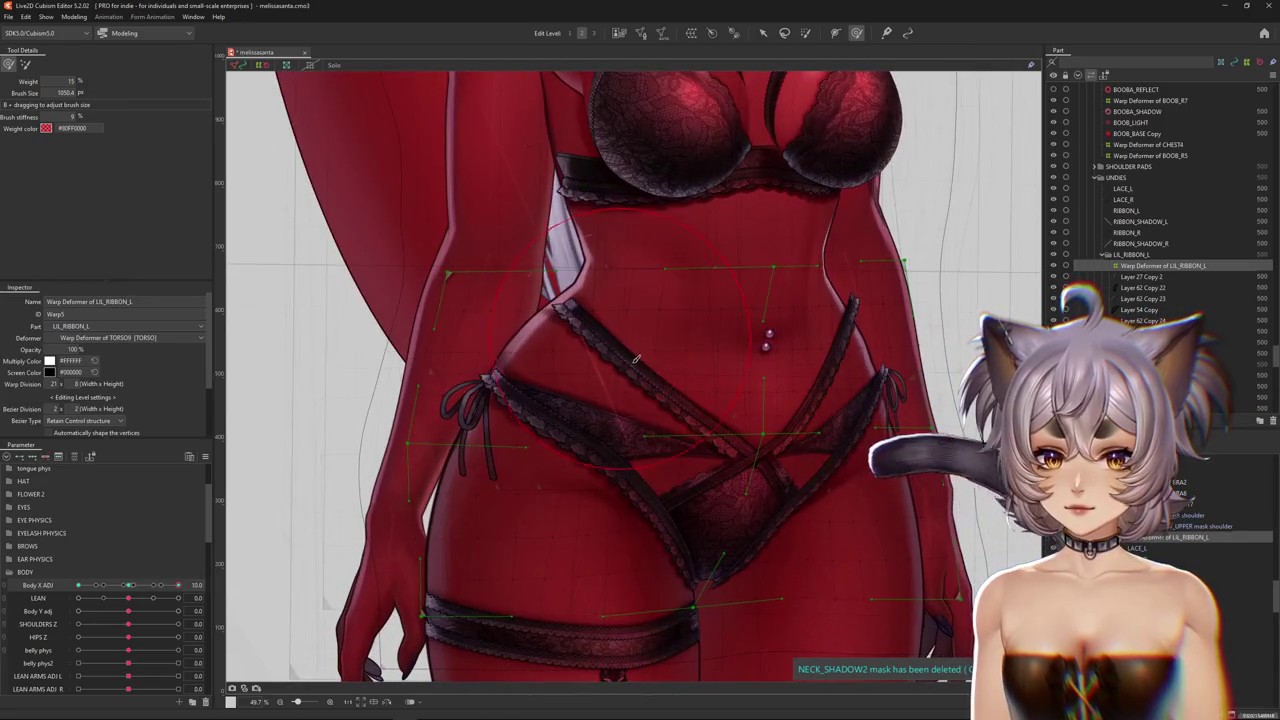
Refine the ribbon at the left hip, crossing and front lace panel, rechecking as the body turns
{"action": "left_click_drag", "start_coordinate": [659, 376], "coordinate": [651, 369]}
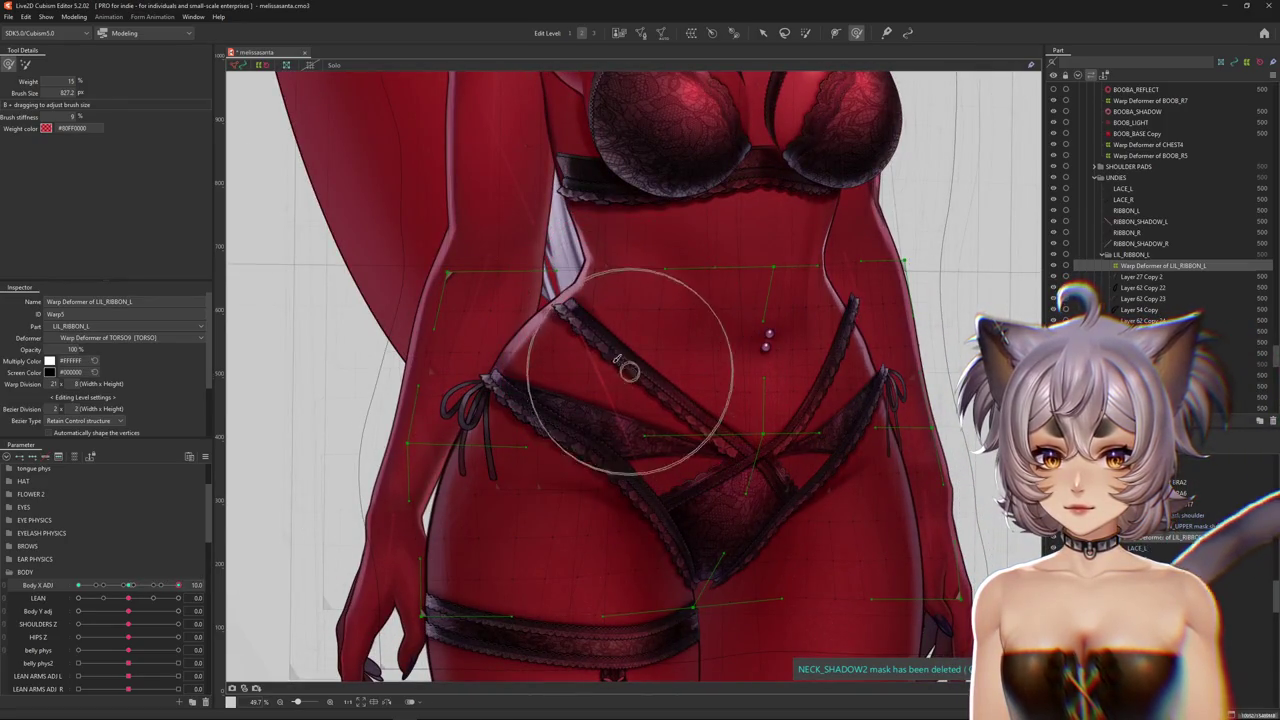
{"action": "middle_click_drag", "start_coordinate": [694, 297], "coordinate": [660, 317]}
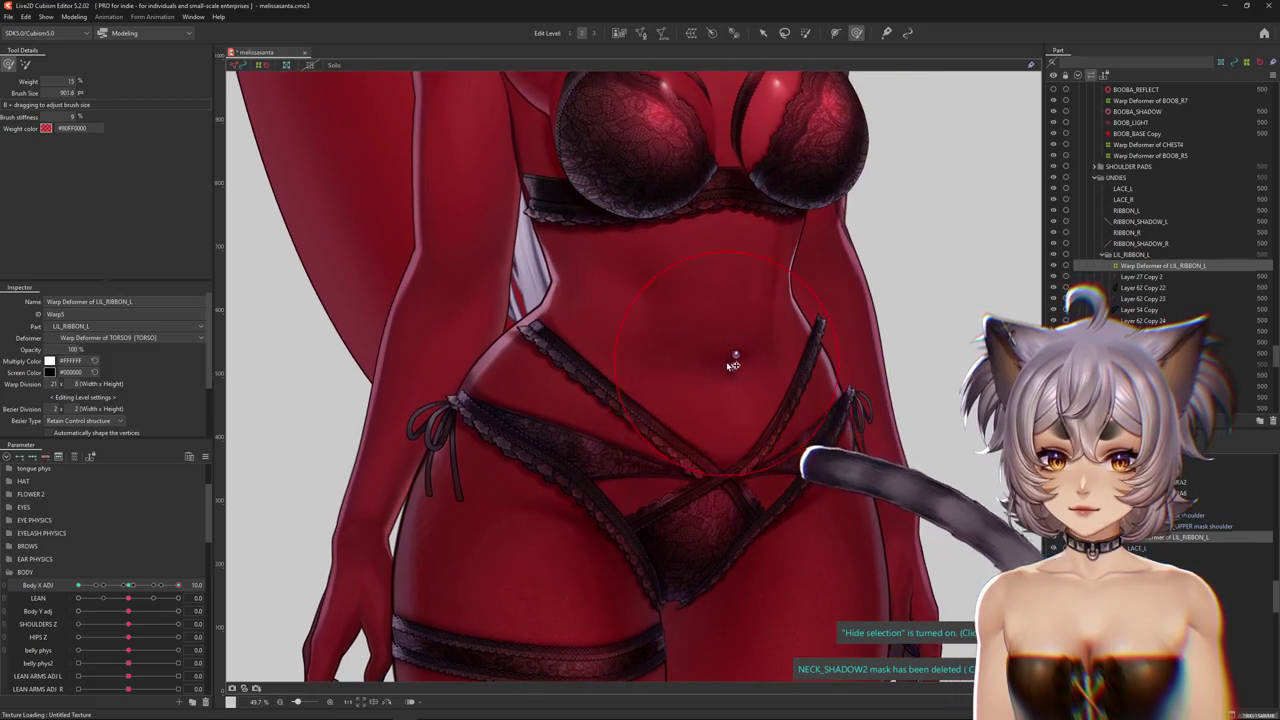
{"action": "left_click_drag", "start_coordinate": [726, 361], "coordinate": [727, 362]}
{"action": "left_click_drag", "start_coordinate": [133, 590], "coordinate": [178, 585]}
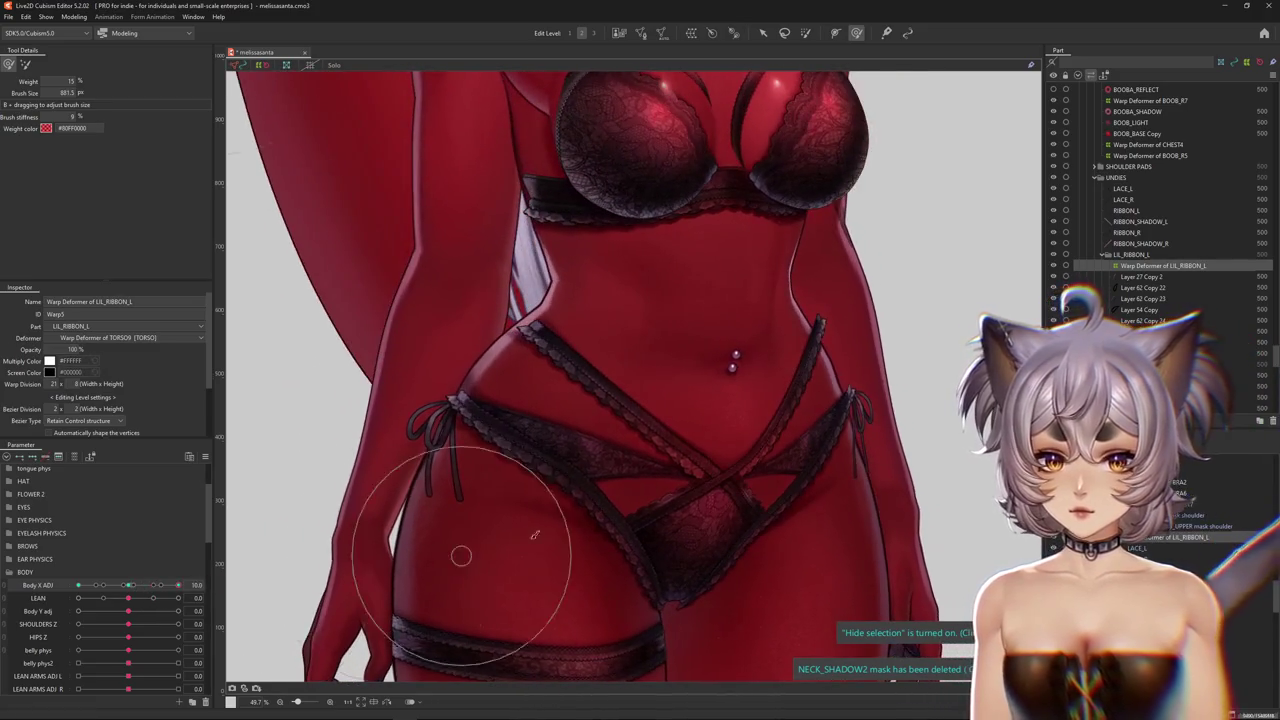
{"action": "left_click_drag", "start_coordinate": [563, 404], "coordinate": [514, 423]}
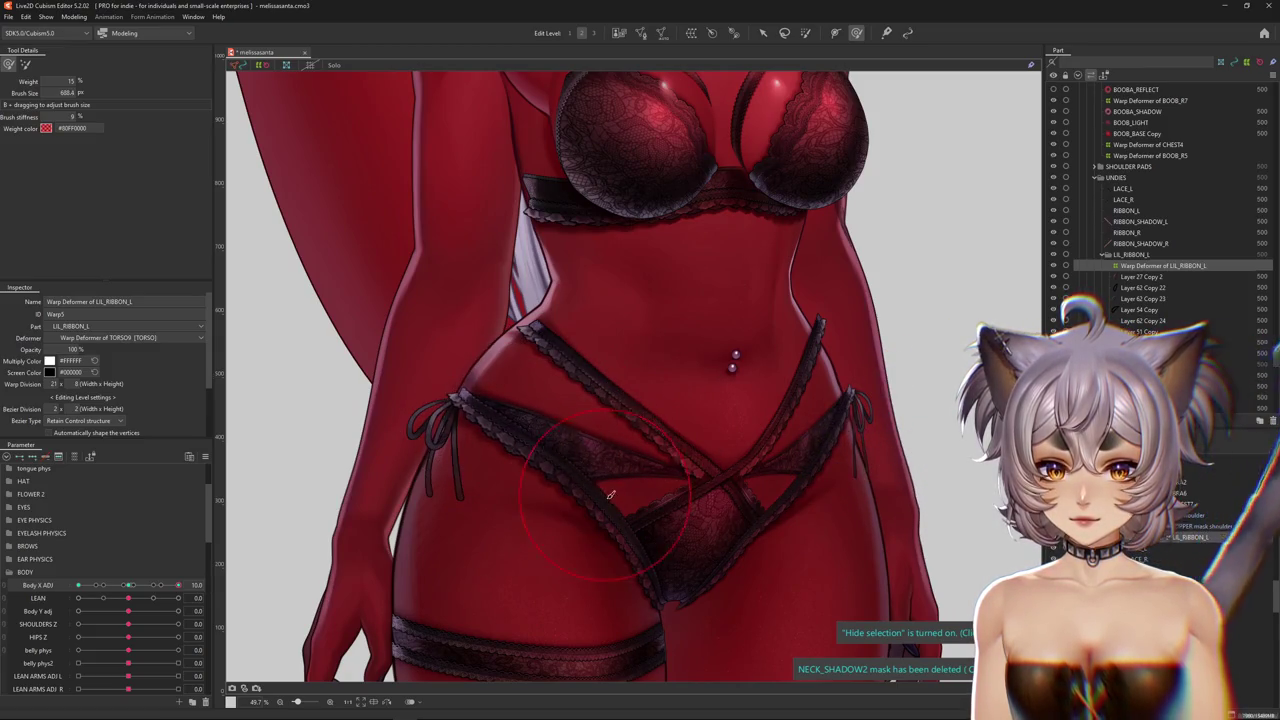
{"action": "mouse_move", "coordinate": [643, 521]}
{"action": "left_mouse_down"}
{"action": "mouse_move", "coordinate": [797, 388]}
{"action": "mouse_move", "coordinate": [806, 356]}
{"action": "left_mouse_up"}
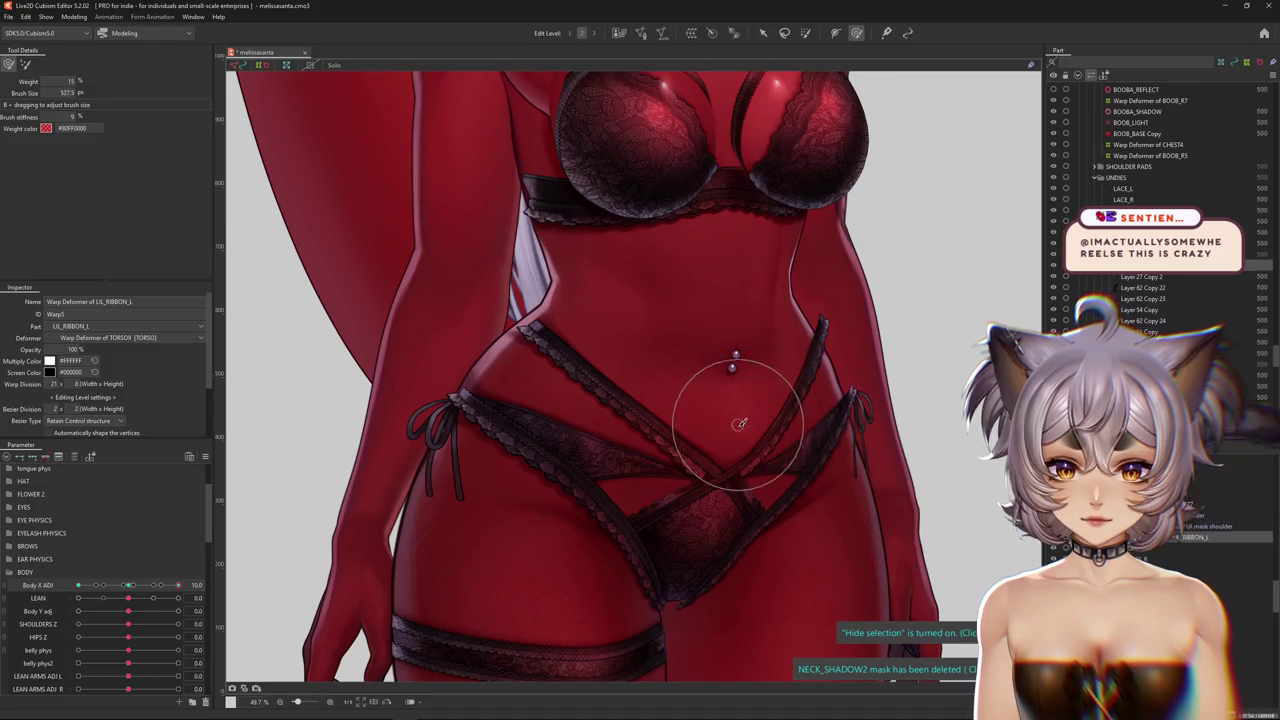
{"action": "left_click_drag", "start_coordinate": [735, 431], "coordinate": [706, 513]}
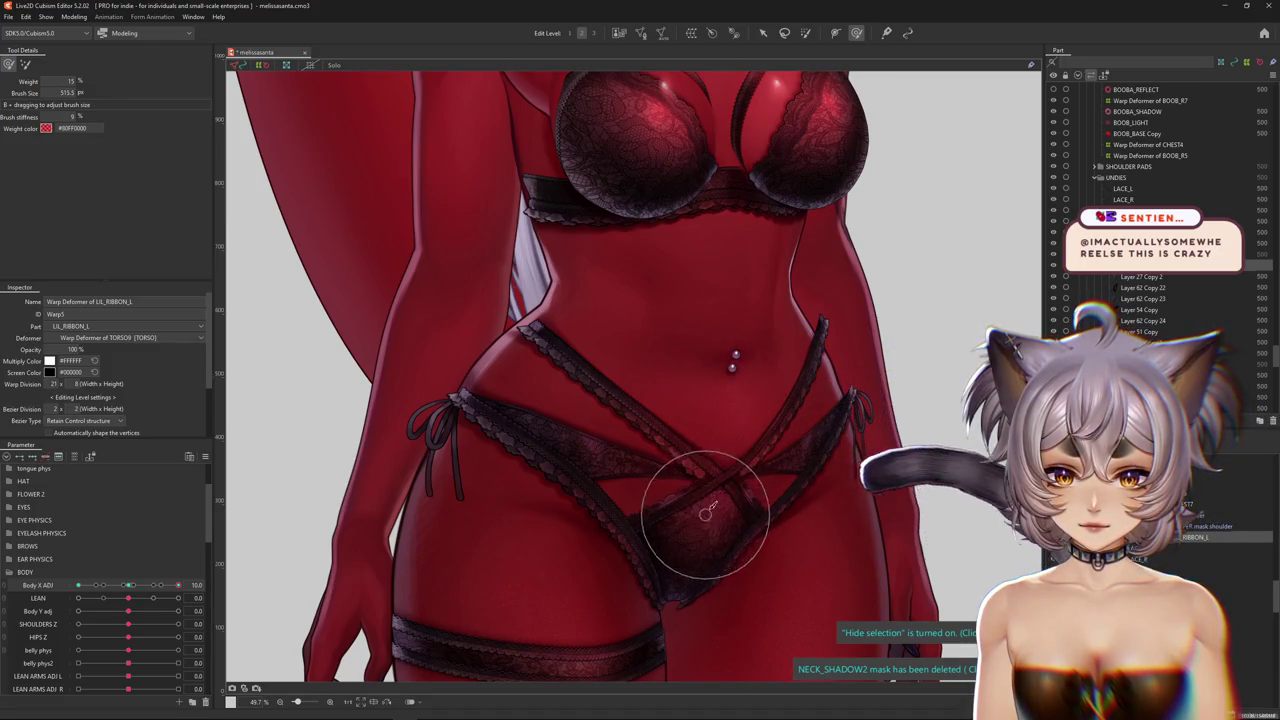
{"action": "scroll", "coordinate": [815, 469], "scroll_direction": "down", "scroll_amount": 1}
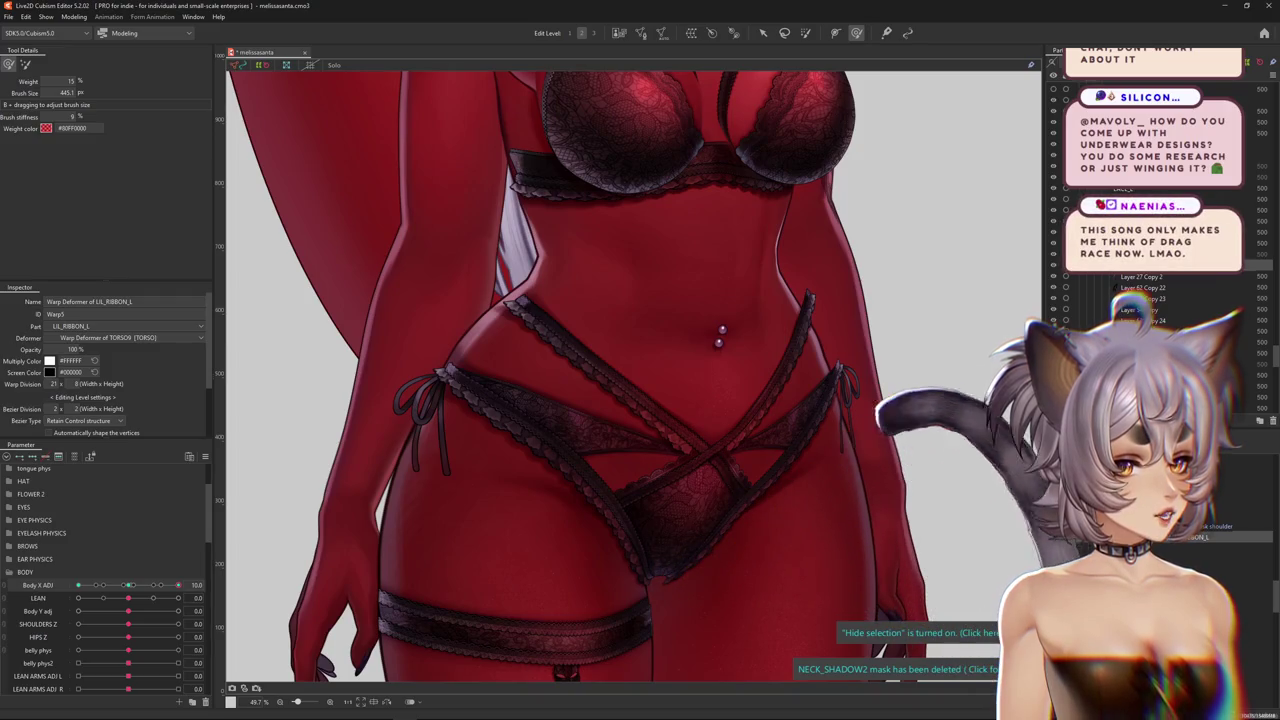
{"action": "scroll", "coordinate": [740, 350], "scroll_direction": "down", "scroll_amount": 3}
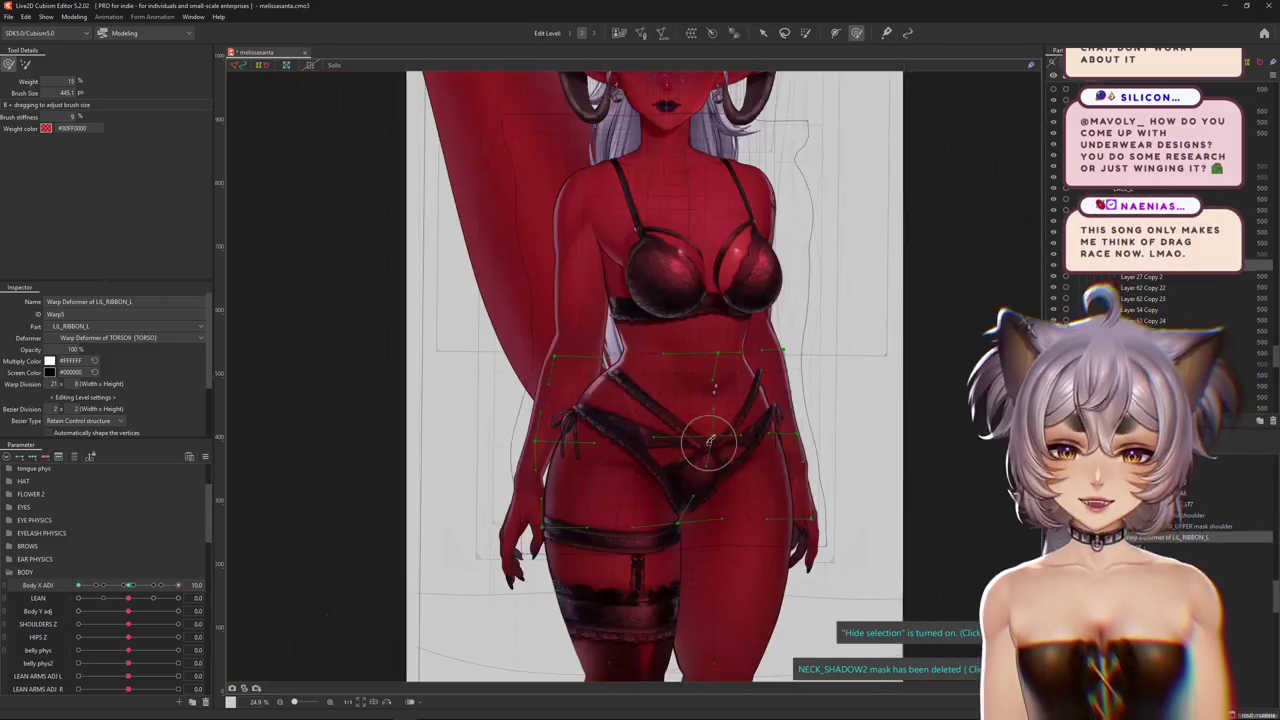
{"action": "scroll", "coordinate": [691, 311], "scroll_direction": "up", "scroll_amount": 3}
{"action": "scroll", "coordinate": [691, 311], "scroll_direction": "up", "scroll_amount": 3}
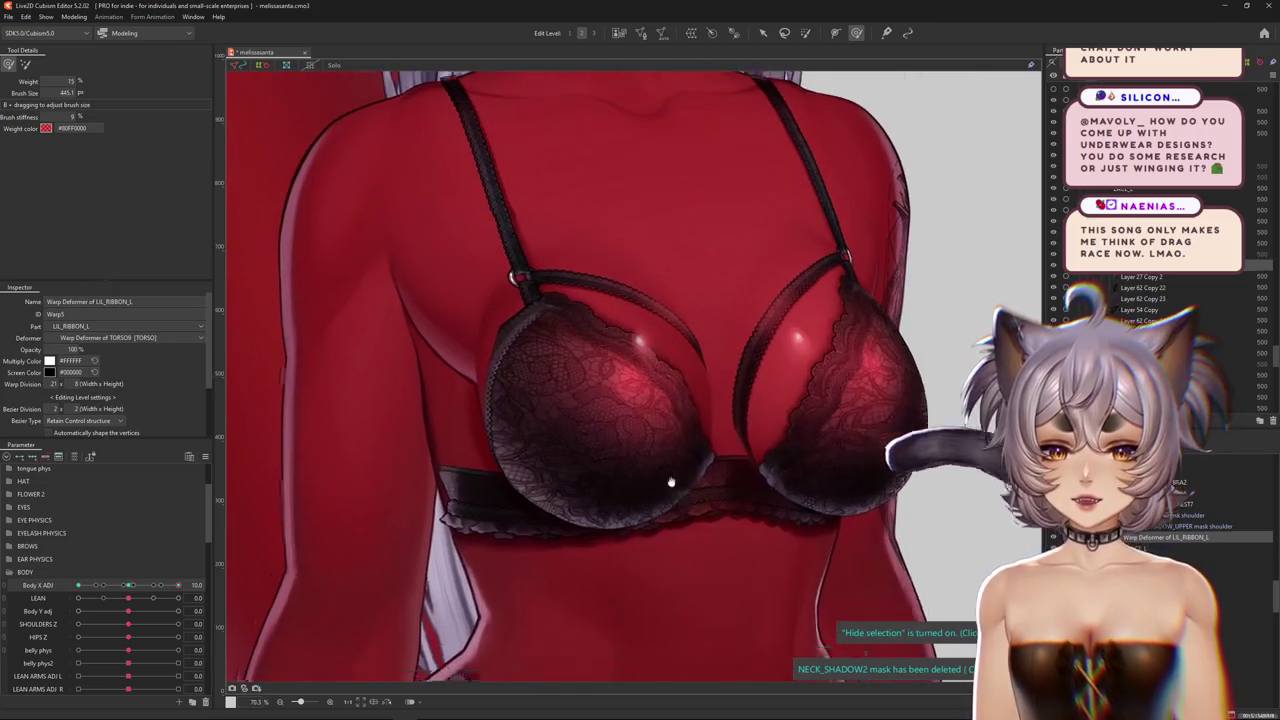
{"action": "middle_click_drag", "start_coordinate": [666, 480], "coordinate": [667, 430]}
{"action": "scroll", "coordinate": [667, 430], "scroll_direction": "down", "scroll_amount": 2}
{"action": "scroll", "coordinate": [667, 430], "scroll_direction": "down", "scroll_amount": 2}
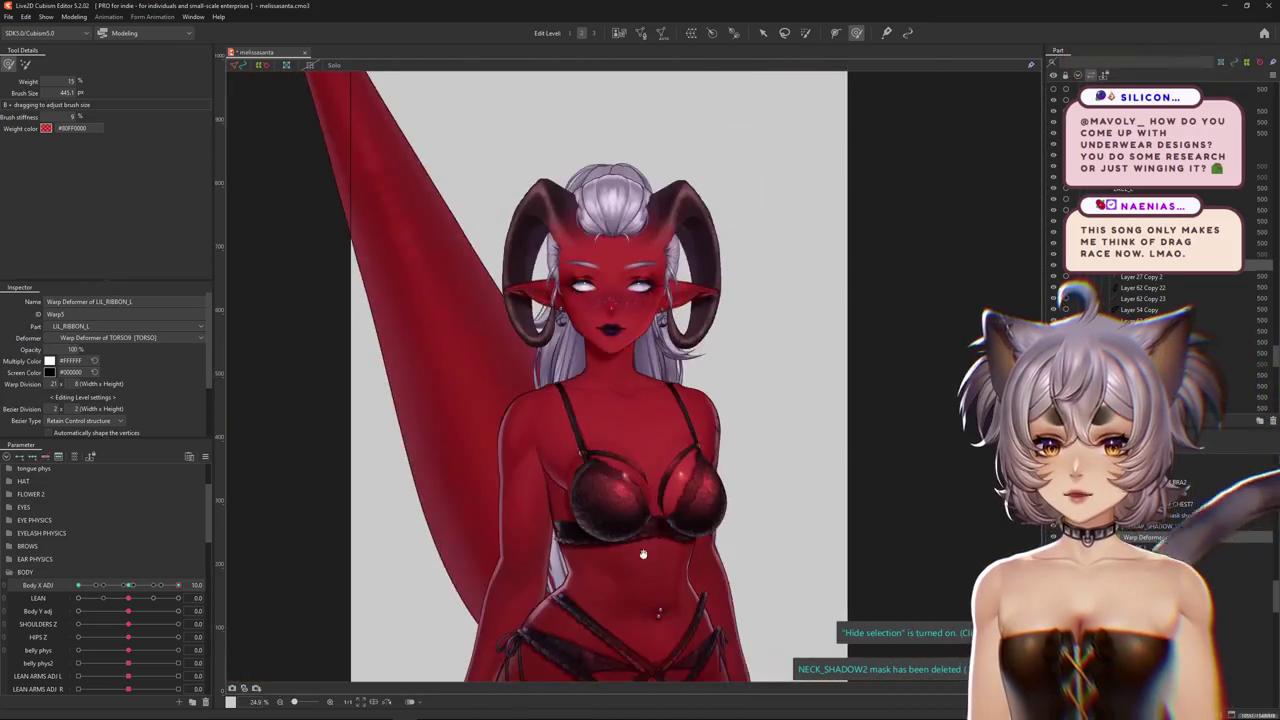
{"action": "scroll", "coordinate": [614, 457], "scroll_direction": "up", "scroll_amount": 2}
{"action": "scroll", "coordinate": [650, 555], "scroll_direction": "up", "scroll_amount": 2}
{"action": "scroll", "coordinate": [650, 555], "scroll_direction": "down", "scroll_amount": 2}
{"action": "scroll", "coordinate": [714, 534], "scroll_direction": "up", "scroll_amount": 2}
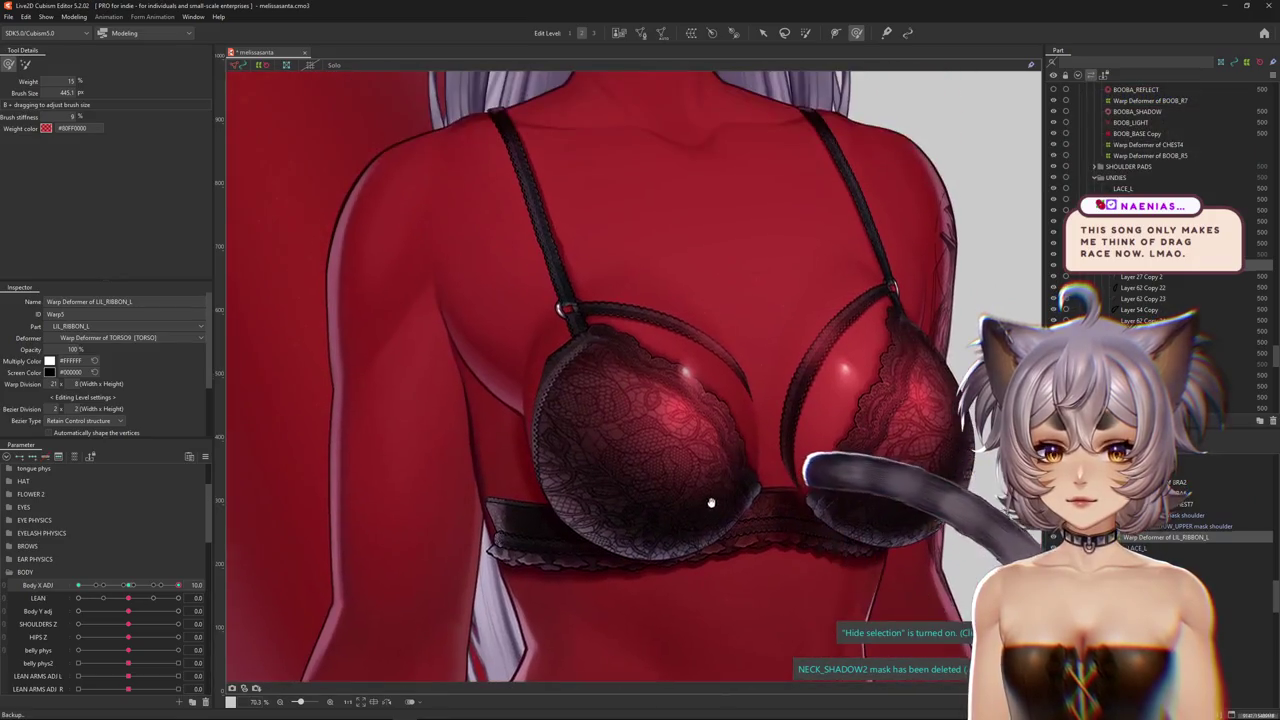
{"action": "scroll", "coordinate": [700, 420], "scroll_direction": "down", "scroll_amount": 1}
{"action": "scroll", "coordinate": [686, 429], "scroll_direction": "down", "scroll_amount": 2}
{"action": "scroll", "coordinate": [645, 445], "scroll_direction": "up", "scroll_amount": 2}
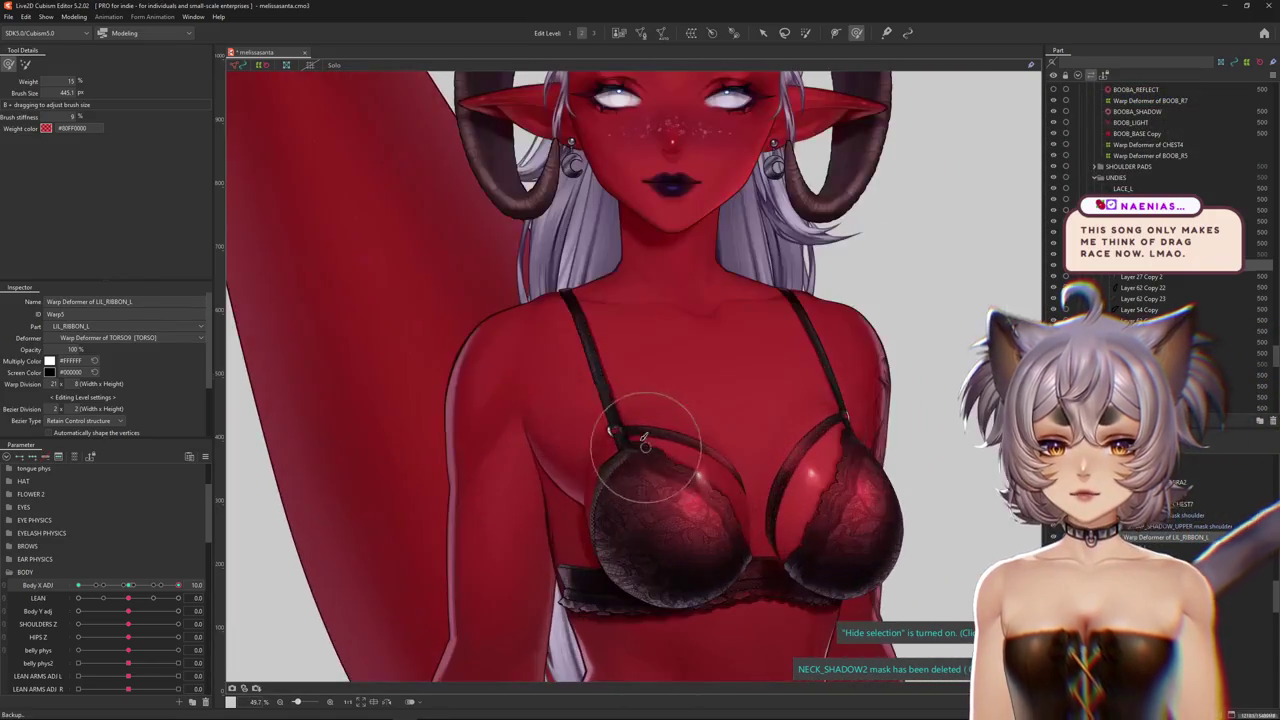
{"action": "scroll", "coordinate": [690, 622], "scroll_direction": "down", "scroll_amount": 1}
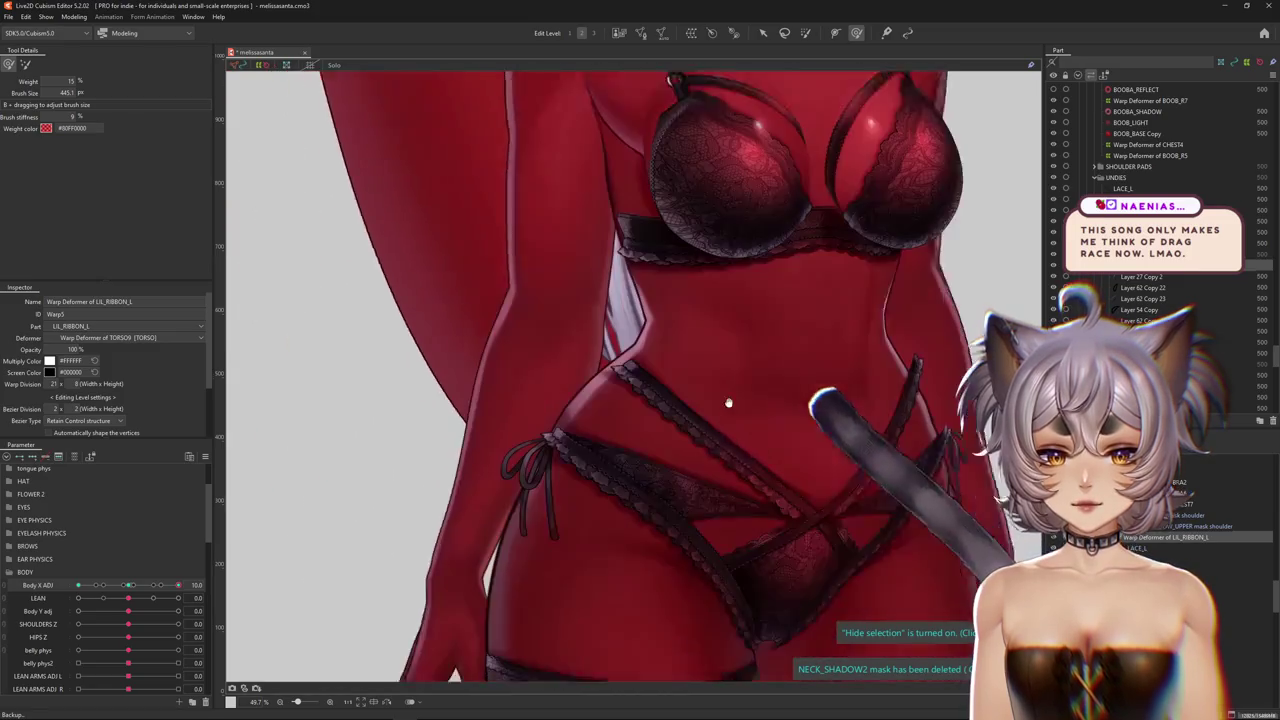
{"action": "scroll", "coordinate": [722, 484], "scroll_direction": "up", "scroll_amount": 1}
{"action": "scroll", "coordinate": [571, 323], "scroll_direction": "up", "scroll_amount": 1}
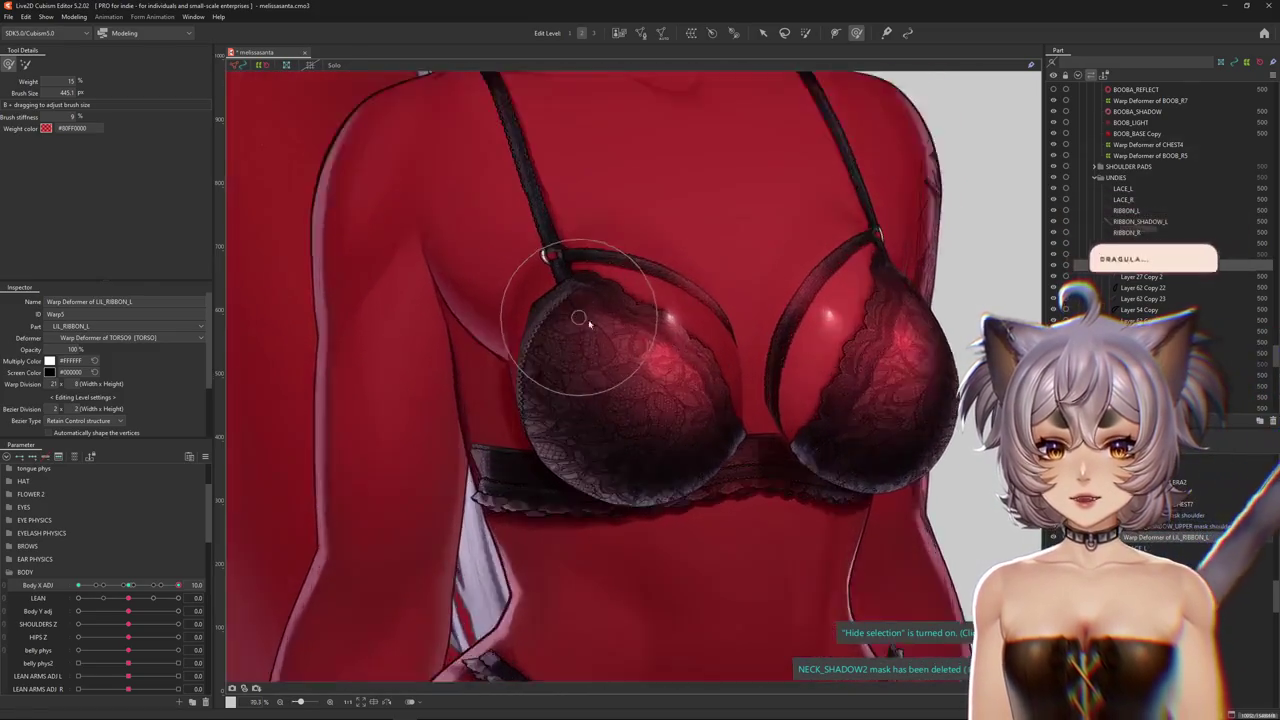
{"action": "scroll", "coordinate": [661, 405], "scroll_direction": "up", "scroll_amount": 1}
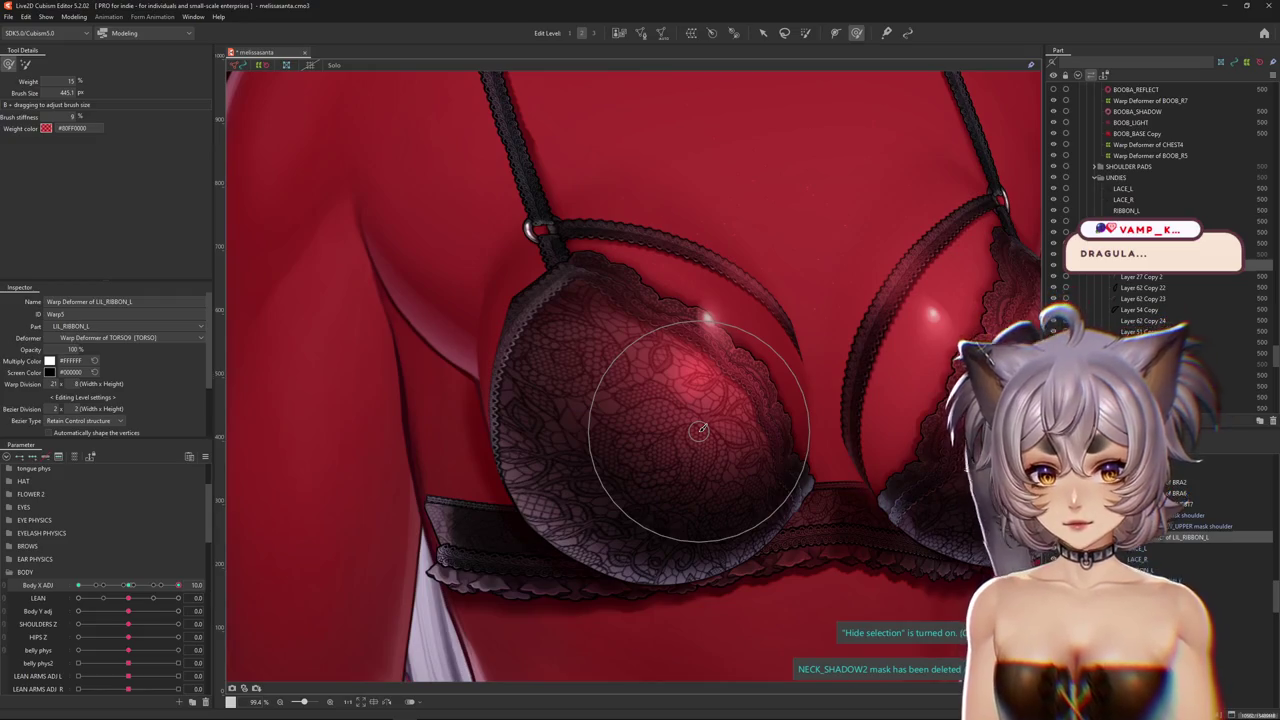
{"action": "middle_click_drag", "start_coordinate": [685, 292], "coordinate": [522, 468]}
{"action": "scroll", "coordinate": [540, 500], "scroll_direction": "up", "scroll_amount": 1}
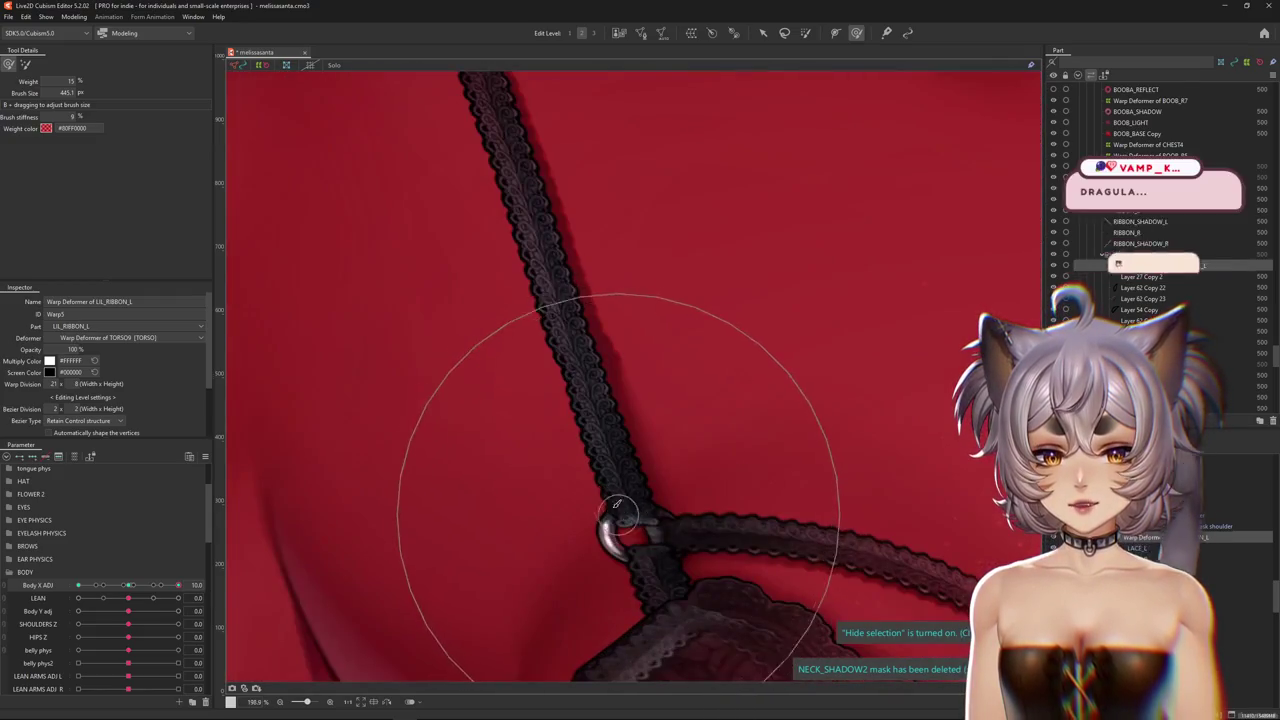
{"action": "scroll", "coordinate": [595, 460], "scroll_direction": "up", "scroll_amount": 1}
{"action": "scroll", "coordinate": [570, 280], "scroll_direction": "down", "scroll_amount": 1}
{"action": "scroll", "coordinate": [605, 335], "scroll_direction": "down", "scroll_amount": 1}
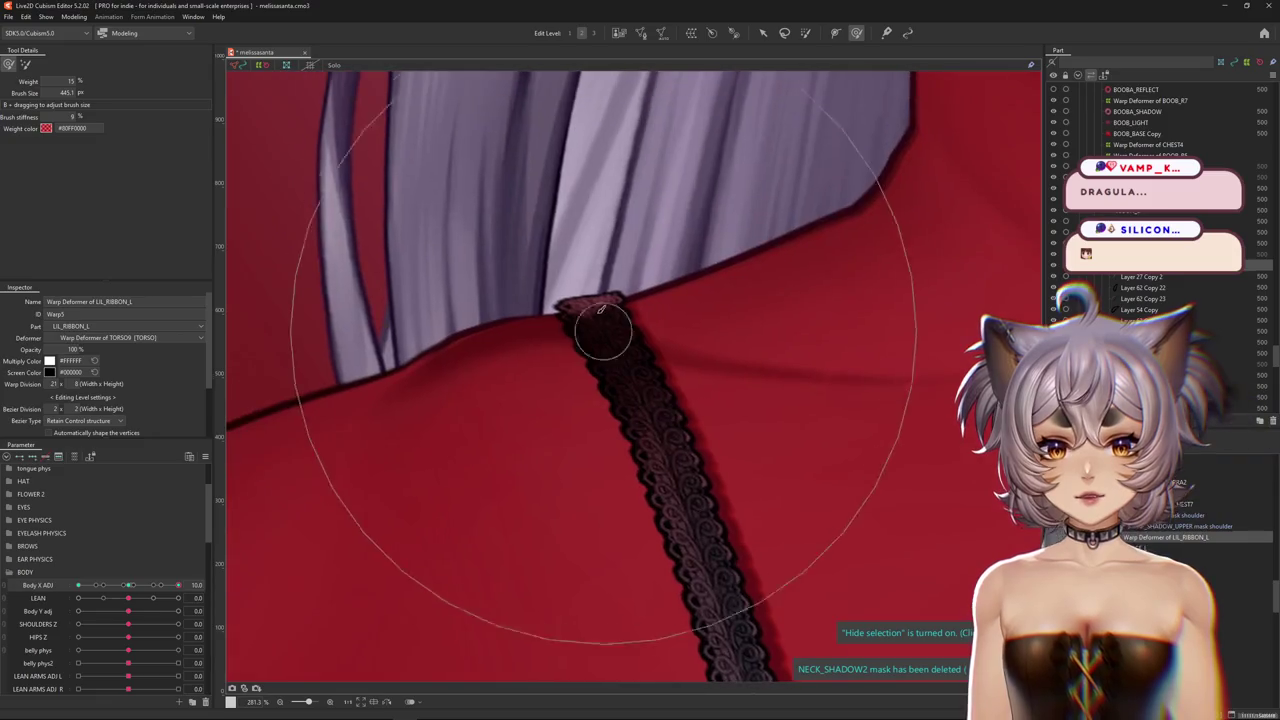
{"action": "scroll", "coordinate": [625, 380], "scroll_direction": "down", "scroll_amount": 1}
{"action": "scroll", "coordinate": [648, 425], "scroll_direction": "up", "scroll_amount": 1}
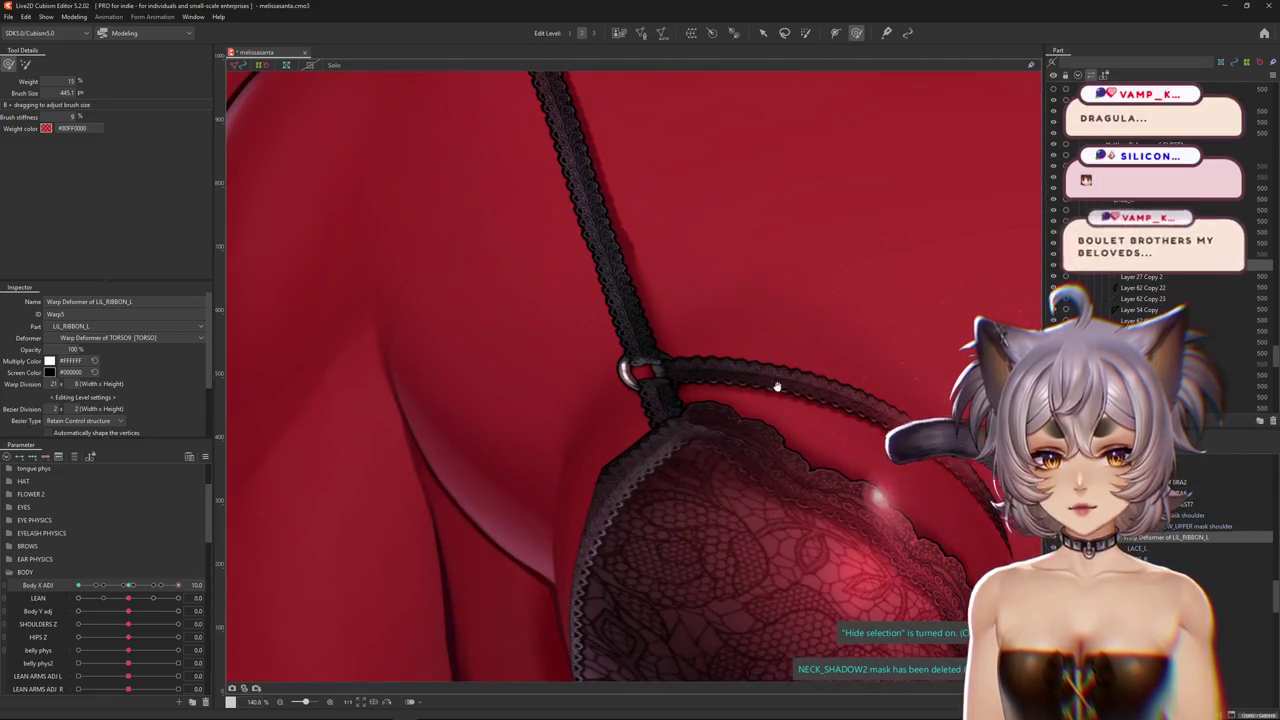
{"action": "scroll", "coordinate": [765, 493], "scroll_direction": "down", "scroll_amount": 2}
{"action": "scroll", "coordinate": [765, 493], "scroll_direction": "up", "scroll_amount": 1}
{"action": "scroll", "coordinate": [760, 450], "scroll_direction": "up", "scroll_amount": 1}
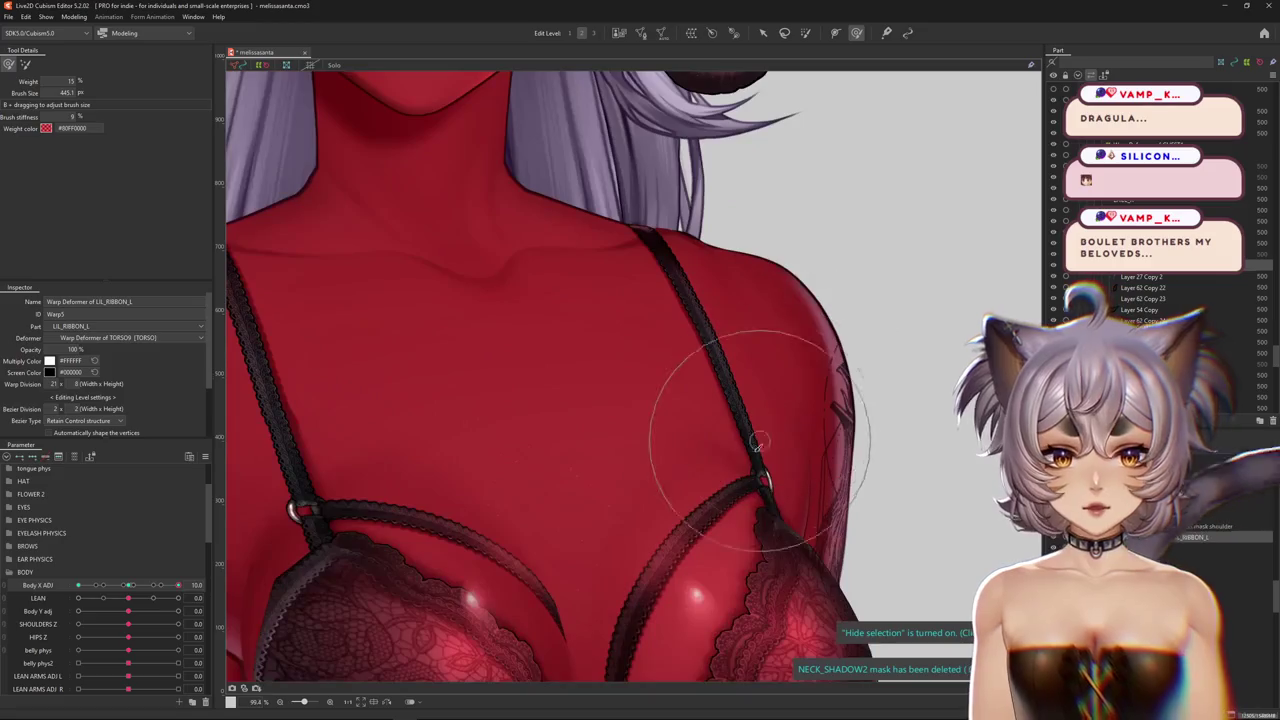
{"action": "middle_click_drag", "start_coordinate": [629, 201], "coordinate": [608, 358]}
{"action": "scroll", "coordinate": [497, 490], "scroll_direction": "down", "scroll_amount": 1}
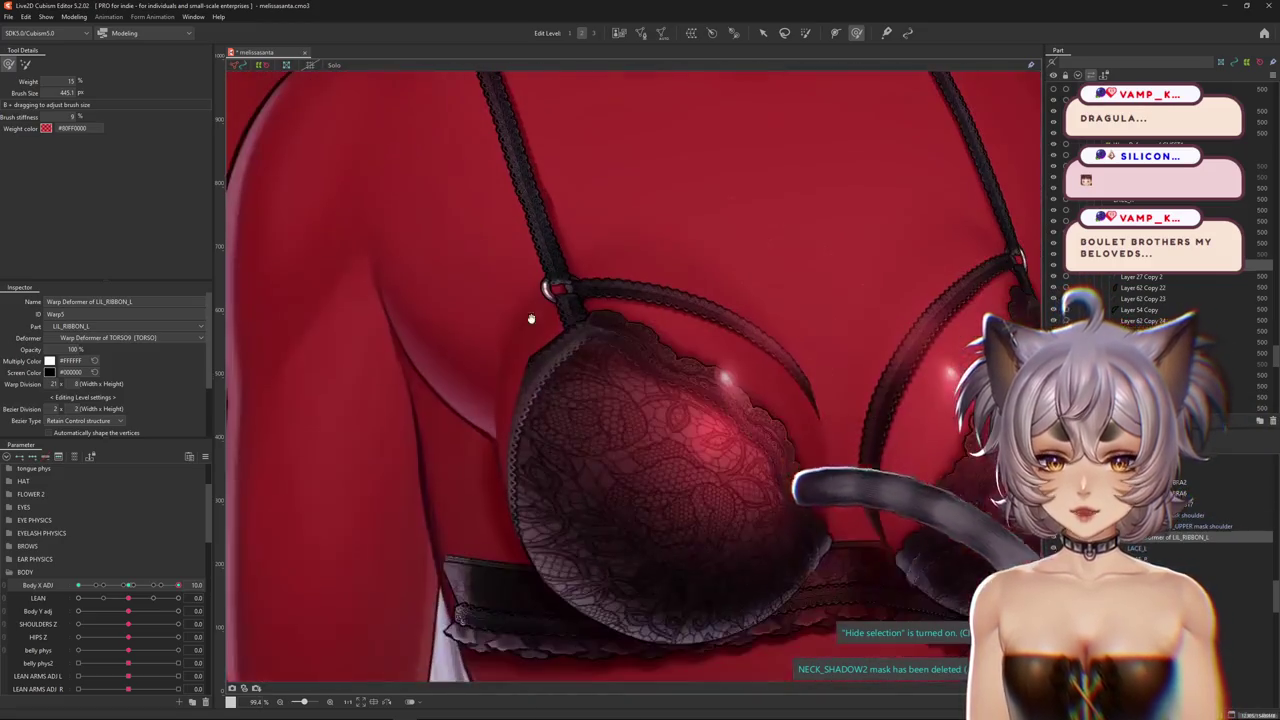
{"action": "scroll", "coordinate": [767, 460], "scroll_direction": "down", "scroll_amount": 2}
{"action": "scroll", "coordinate": [640, 578], "scroll_direction": "up", "scroll_amount": 2}
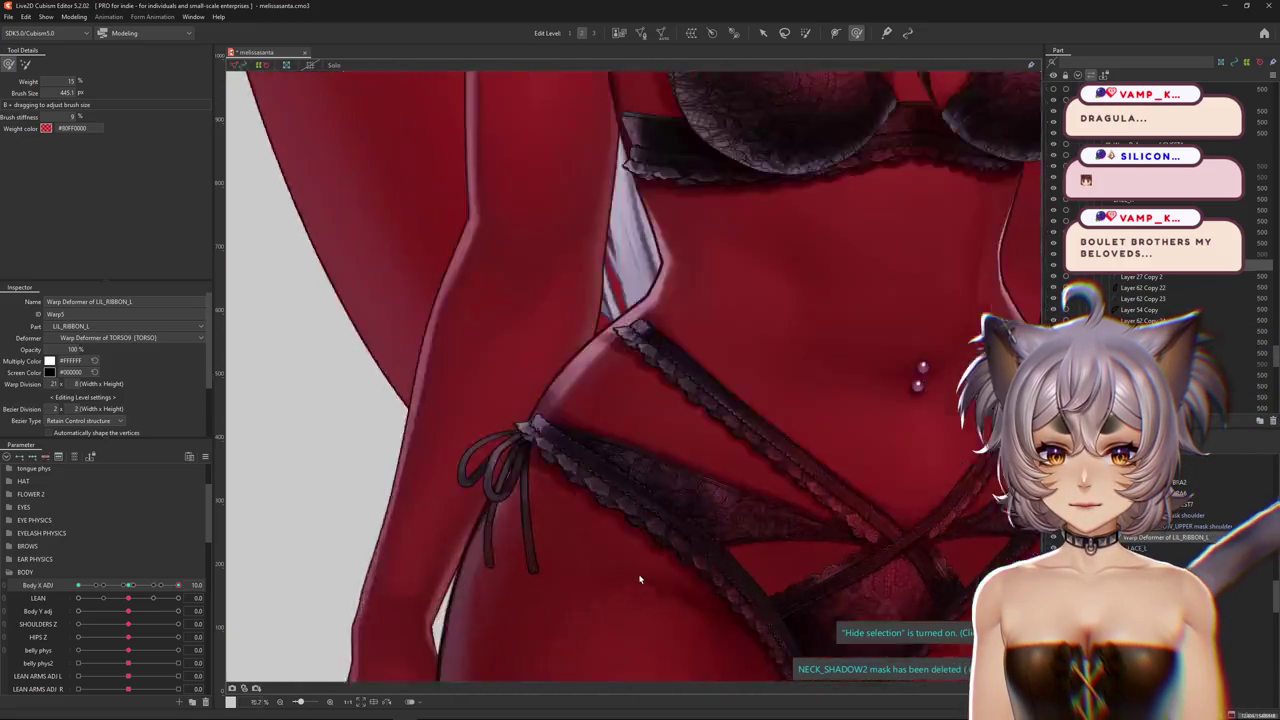
{"action": "mouse_move", "coordinate": [622, 494]}
{"action": "middle_mouse_down"}
{"action": "mouse_move", "coordinate": [686, 457]}
{"action": "mouse_move", "coordinate": [743, 366]}
{"action": "mouse_move", "coordinate": [650, 480]}
{"action": "middle_mouse_up"}
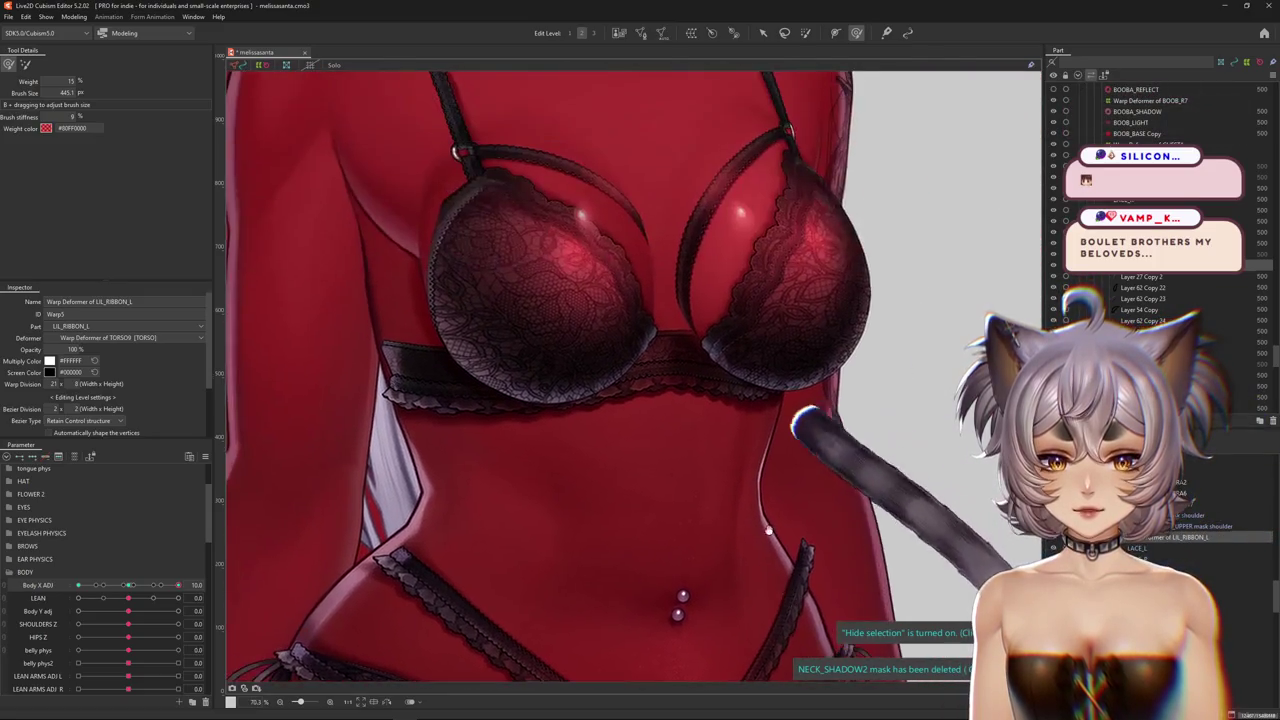
{"action": "scroll", "coordinate": [588, 379], "scroll_direction": "up", "scroll_amount": 2}
{"action": "scroll", "coordinate": [588, 379], "scroll_direction": "up", "scroll_amount": 3}
{"action": "scroll", "coordinate": [600, 349], "scroll_direction": "down", "scroll_amount": 3}
{"action": "scroll", "coordinate": [630, 400], "scroll_direction": "up", "scroll_amount": 3}
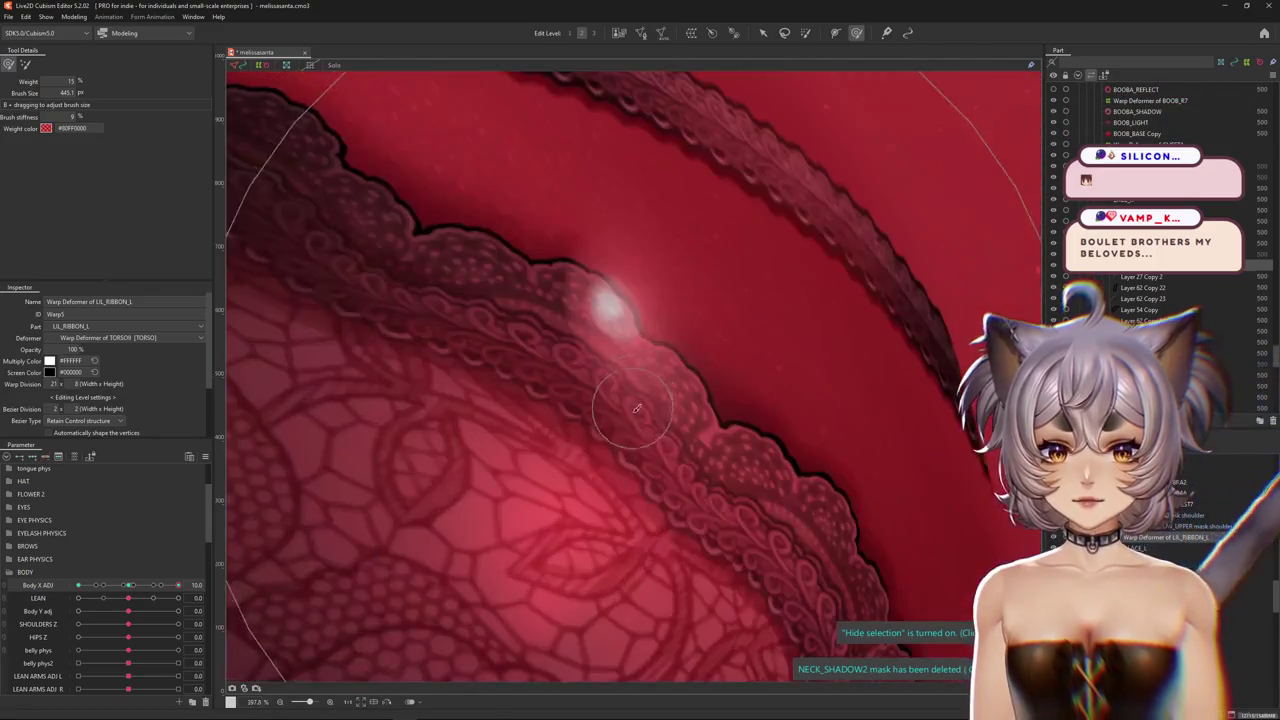
{"action": "scroll", "coordinate": [642, 408], "scroll_direction": "down", "scroll_amount": 3}
{"action": "scroll", "coordinate": [543, 429], "scroll_direction": "up", "scroll_amount": 4}
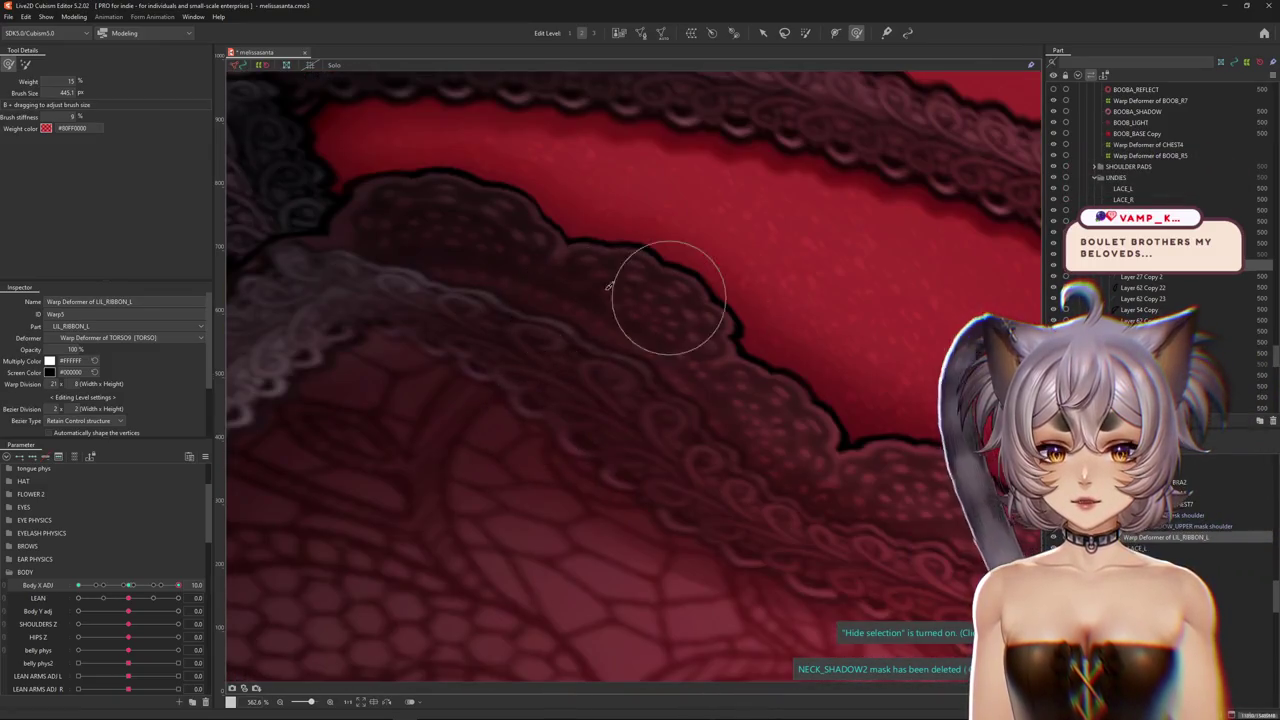
{"action": "scroll", "coordinate": [852, 478], "scroll_direction": "down", "scroll_amount": 5}
{"action": "scroll", "coordinate": [859, 523], "scroll_direction": "down", "scroll_amount": 3}
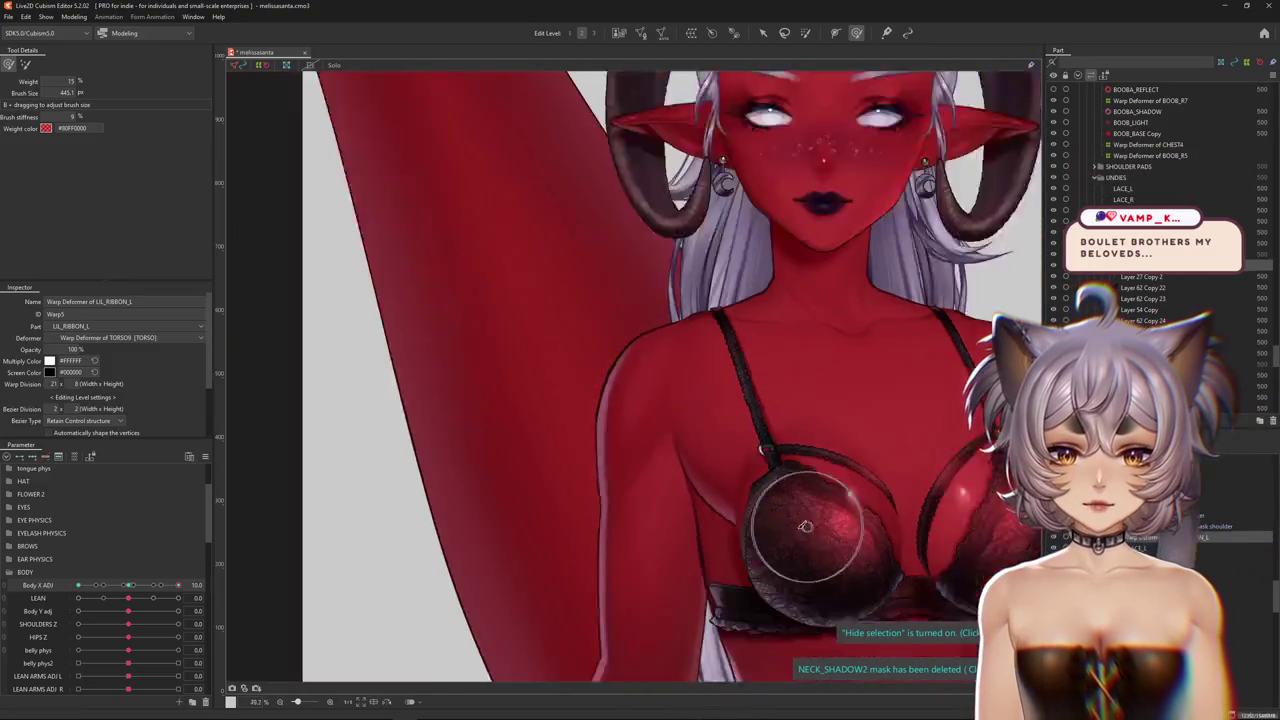
{"action": "middle_click_drag", "start_coordinate": [620, 650], "coordinate": [609, 443]}
{"action": "scroll", "coordinate": [609, 443], "scroll_direction": "up", "scroll_amount": 4}
{"action": "middle_click_drag", "start_coordinate": [532, 460], "coordinate": [687, 483]}
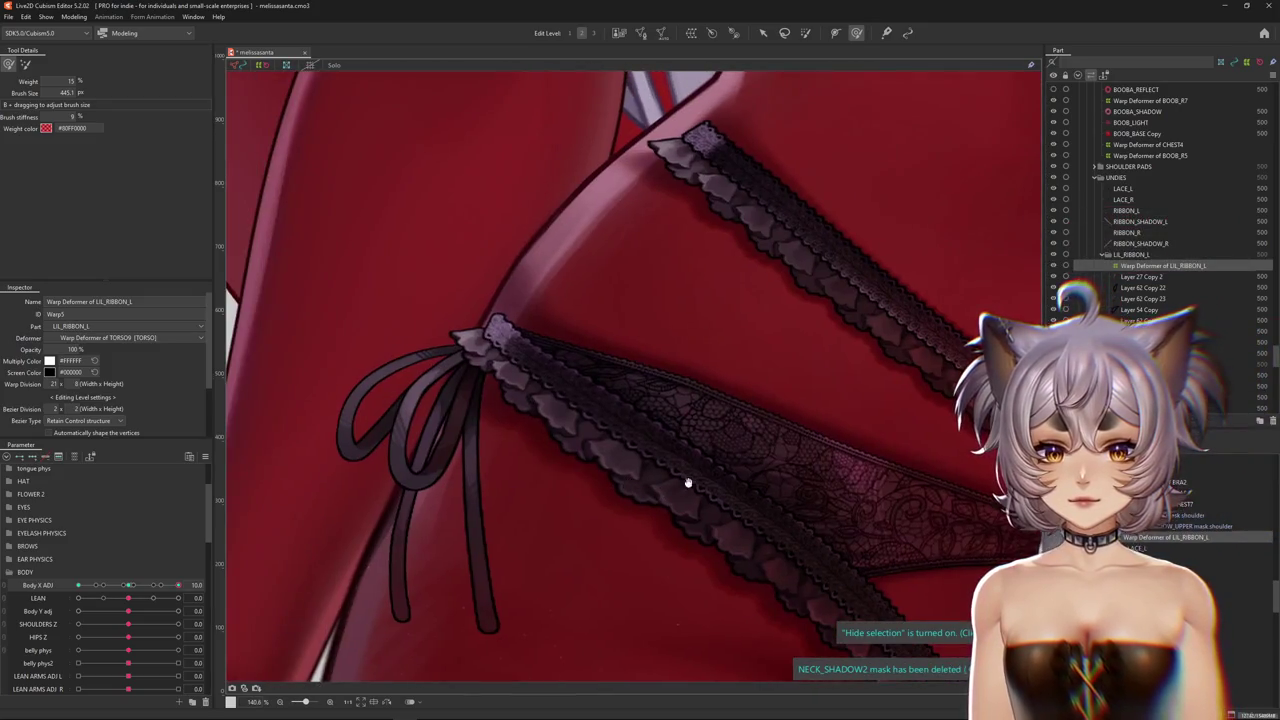
{"action": "scroll", "coordinate": [529, 400], "scroll_direction": "up", "scroll_amount": 2}
{"action": "scroll", "coordinate": [543, 377], "scroll_direction": "up", "scroll_amount": 2}
{"action": "scroll", "coordinate": [627, 386], "scroll_direction": "up", "scroll_amount": 2}
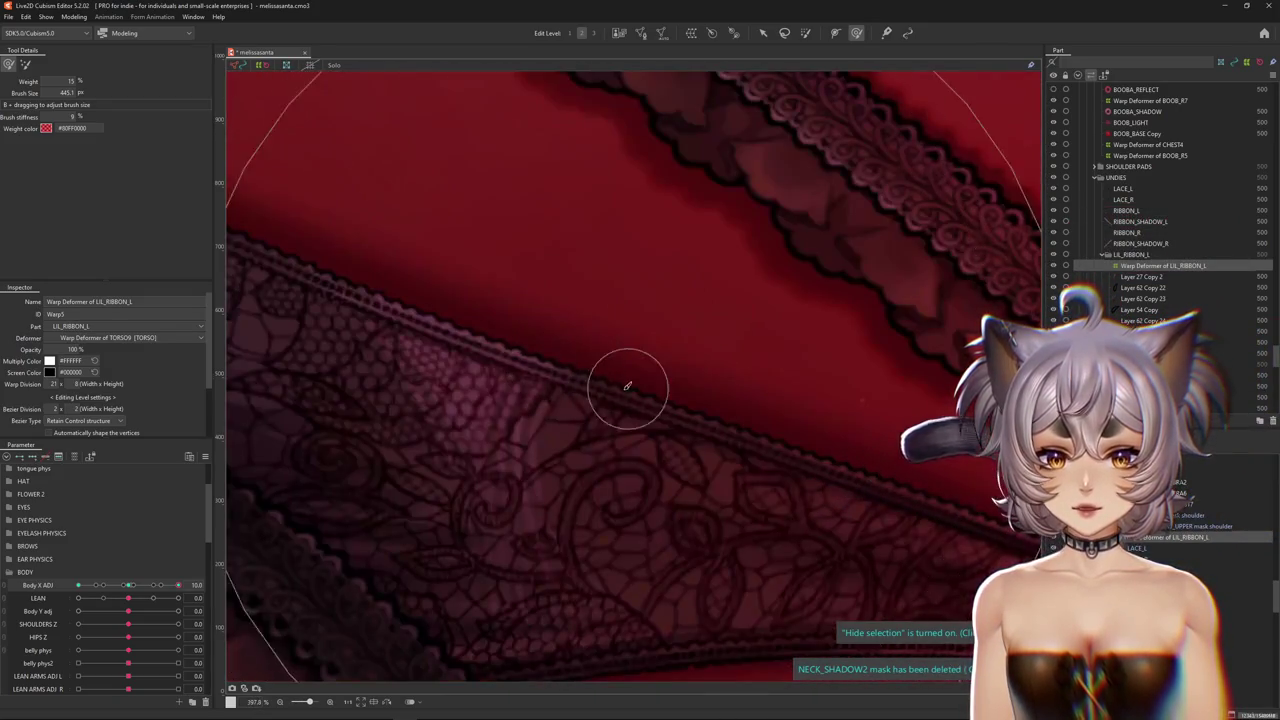
{"action": "scroll", "coordinate": [700, 450], "scroll_direction": "down", "scroll_amount": 10}
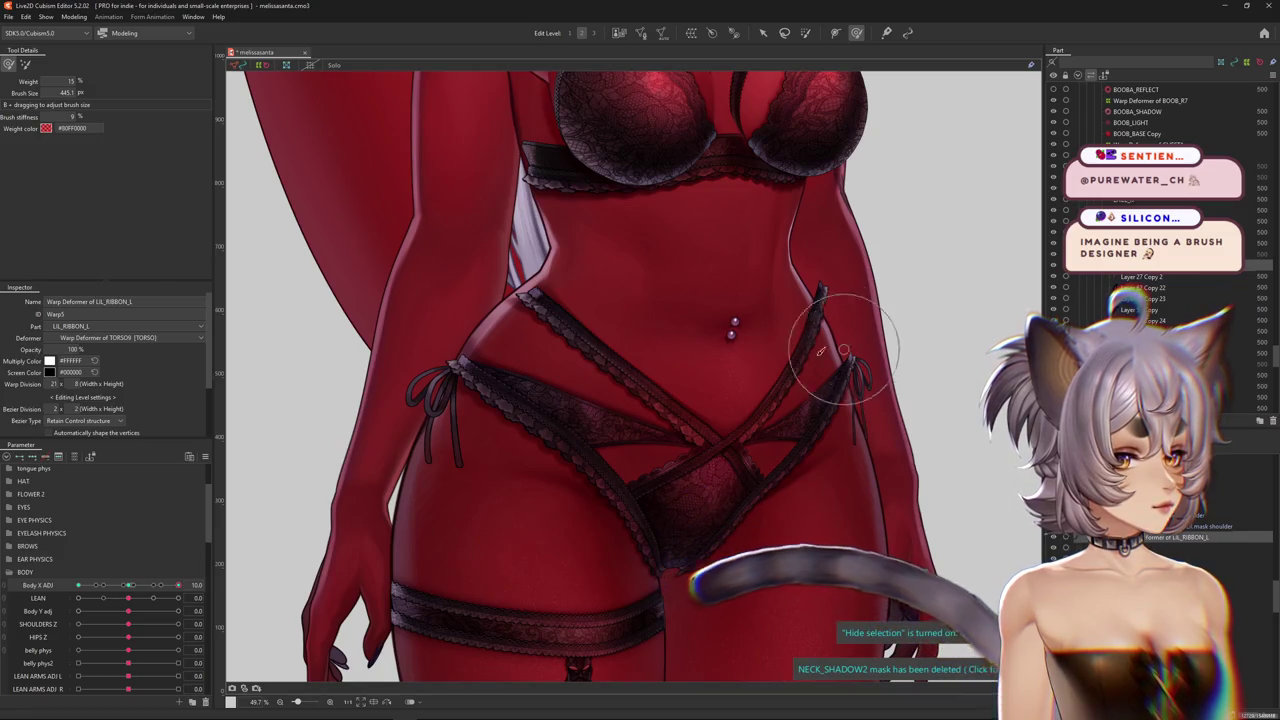
Zoom out over the underwear, then zoom into the hips to show the LIL_RIBBON_L warp grid
{"action": "scroll", "coordinate": [757, 345], "scroll_direction": "down", "scroll_amount": 3}
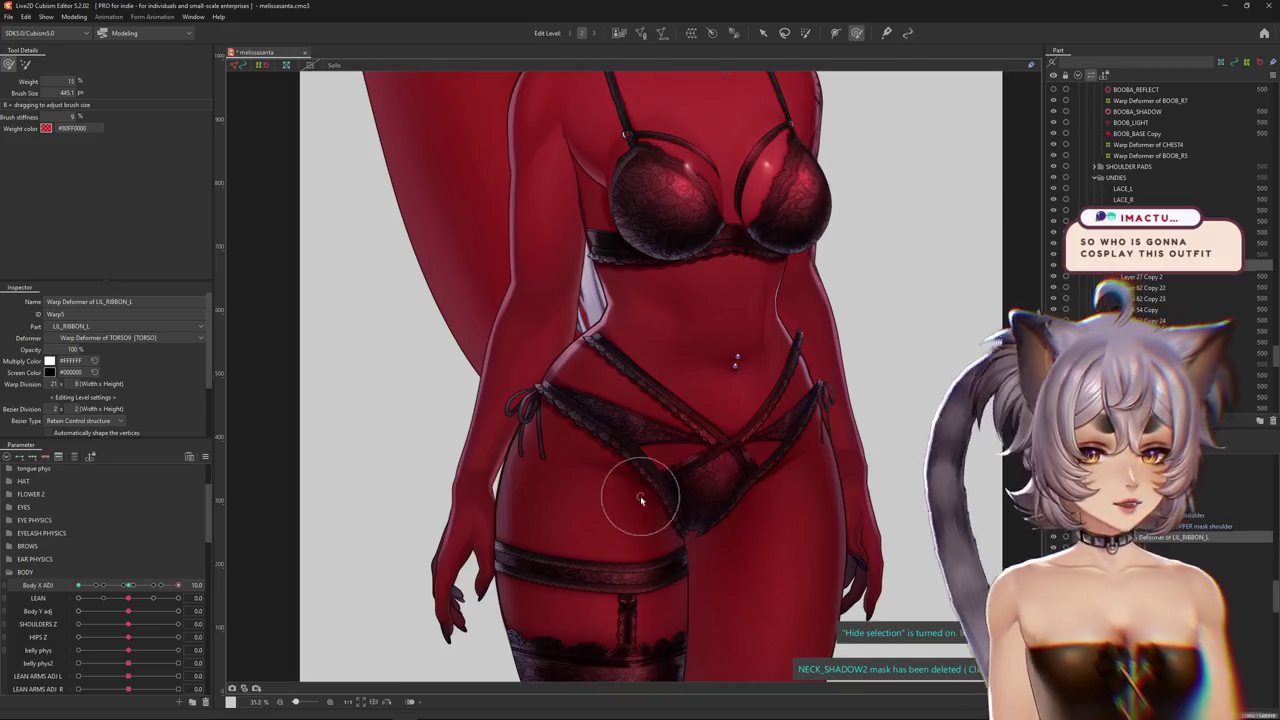
{"action": "scroll", "coordinate": [641, 500], "scroll_direction": "up", "scroll_amount": 5}
{"action": "scroll", "coordinate": [646, 520], "scroll_direction": "down", "scroll_amount": 1}
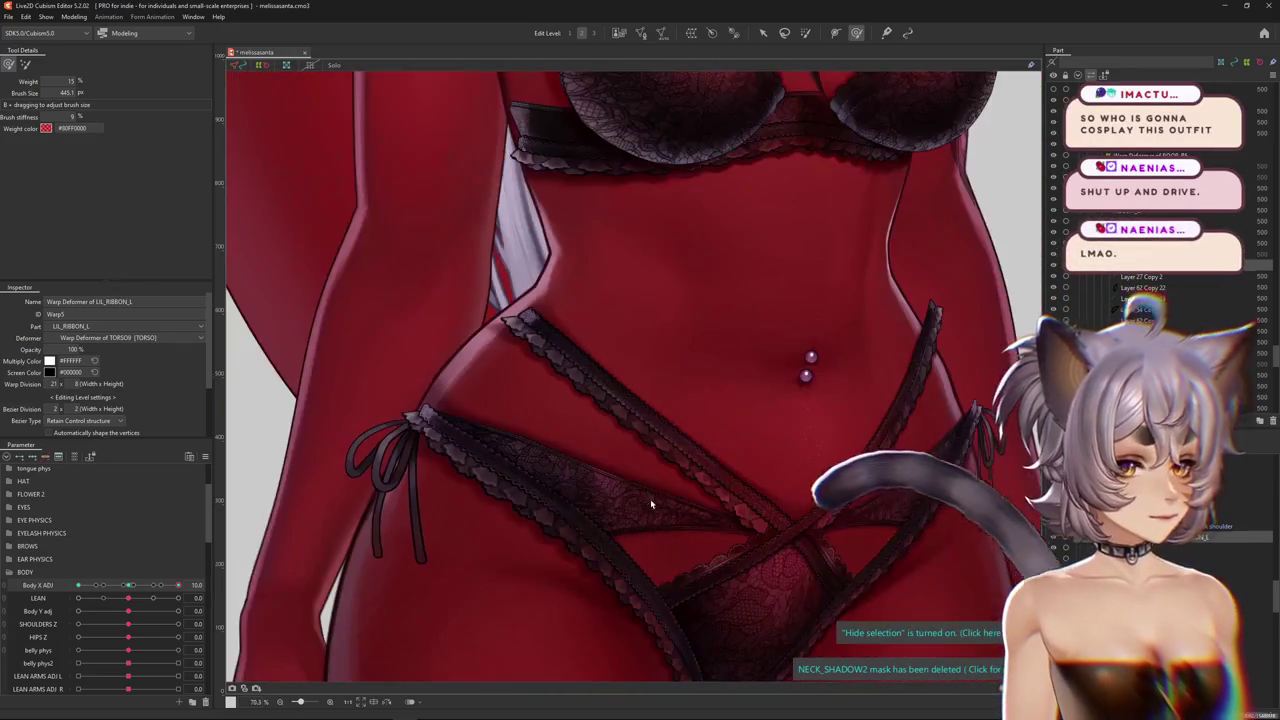
{"action": "scroll", "coordinate": [651, 503], "scroll_direction": "down", "scroll_amount": 1}
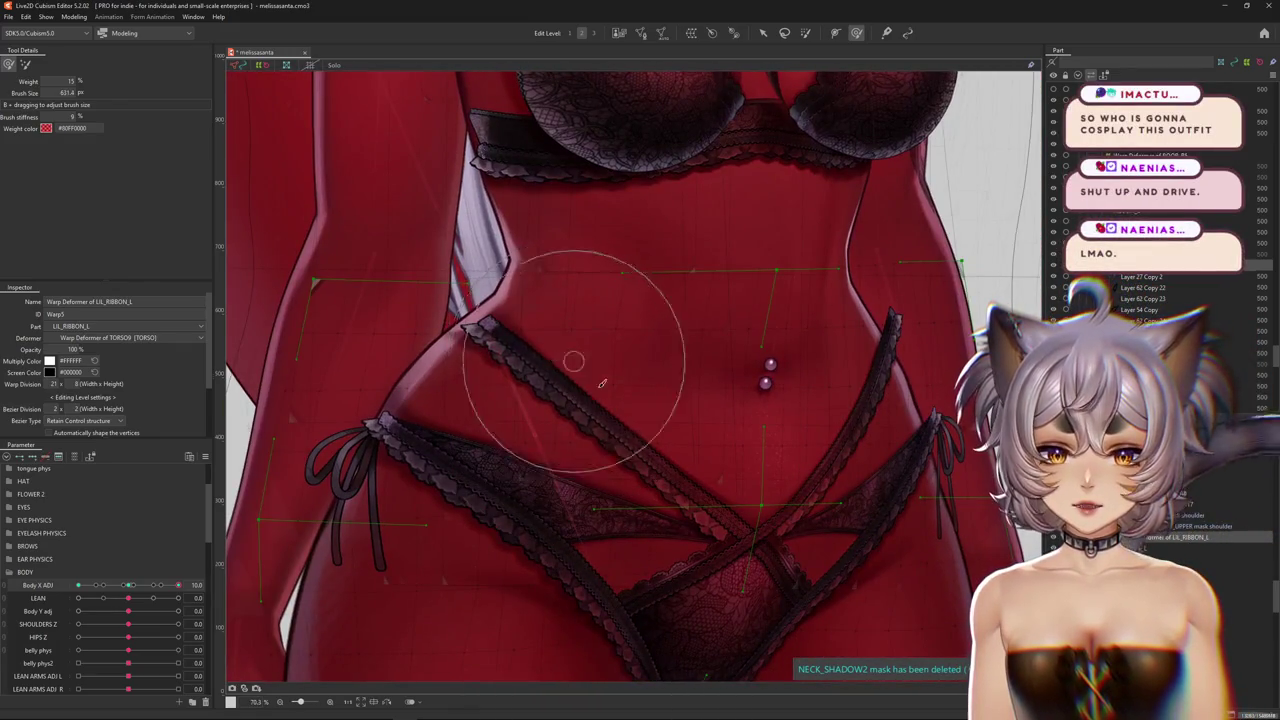
Push the ribbon deformer into place over the hip and reshape it around the left hip
{"action": "middle_click_drag", "start_coordinate": [617, 503], "coordinate": [651, 457]}
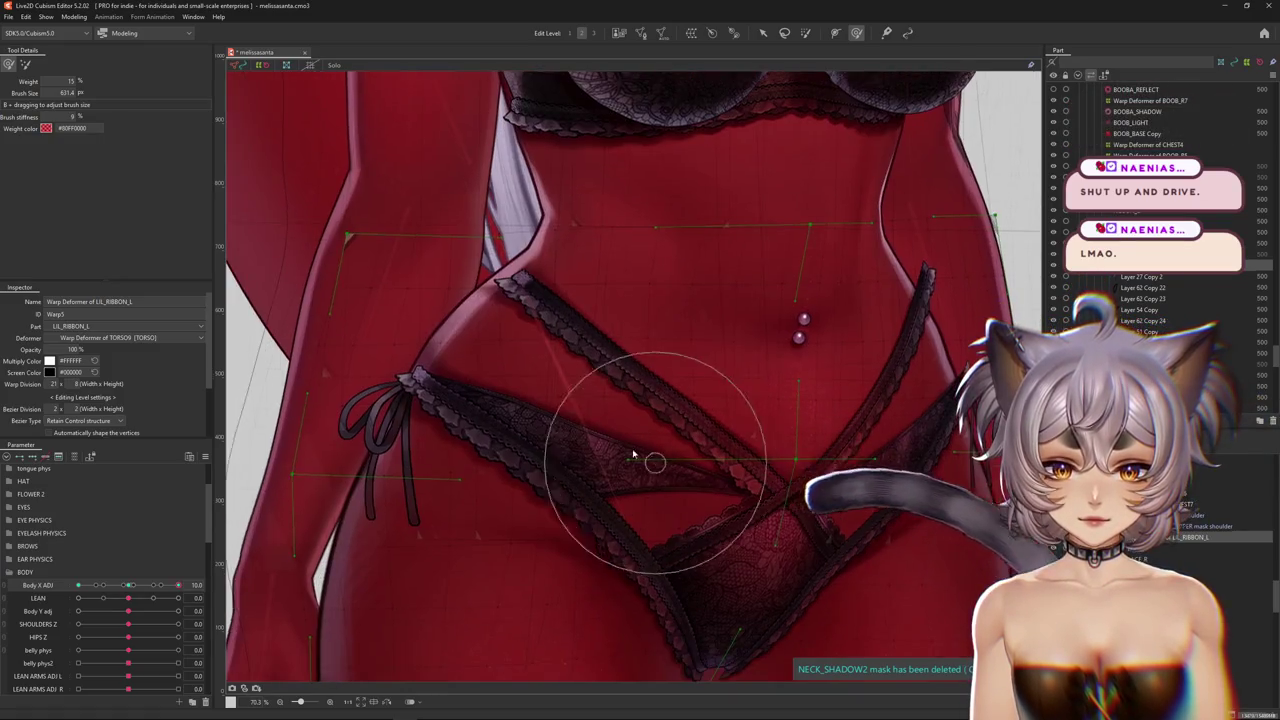
{"action": "key", "text": "ctrl+h"}
{"action": "scroll", "coordinate": [566, 452], "scroll_direction": "down", "scroll_amount": 1}
{"action": "scroll", "coordinate": [557, 491], "scroll_direction": "down", "scroll_amount": 1}
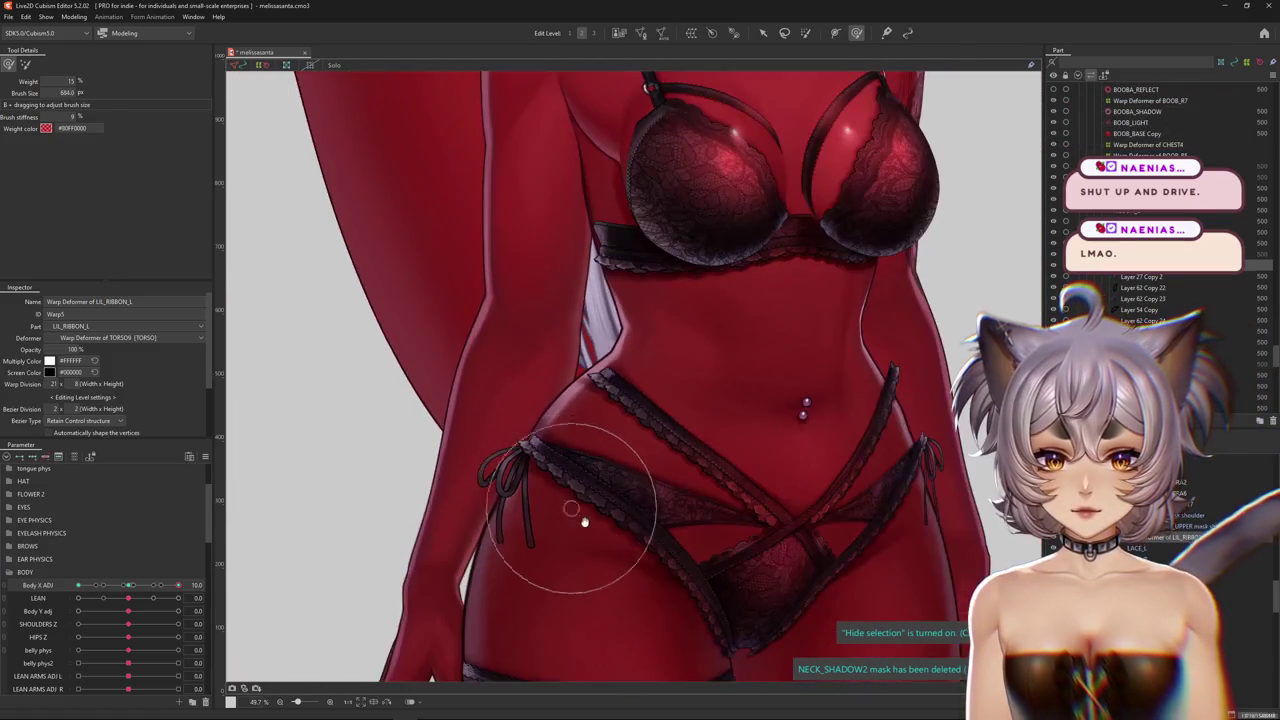
{"action": "scroll", "coordinate": [571, 508], "scroll_direction": "down", "scroll_amount": 1}
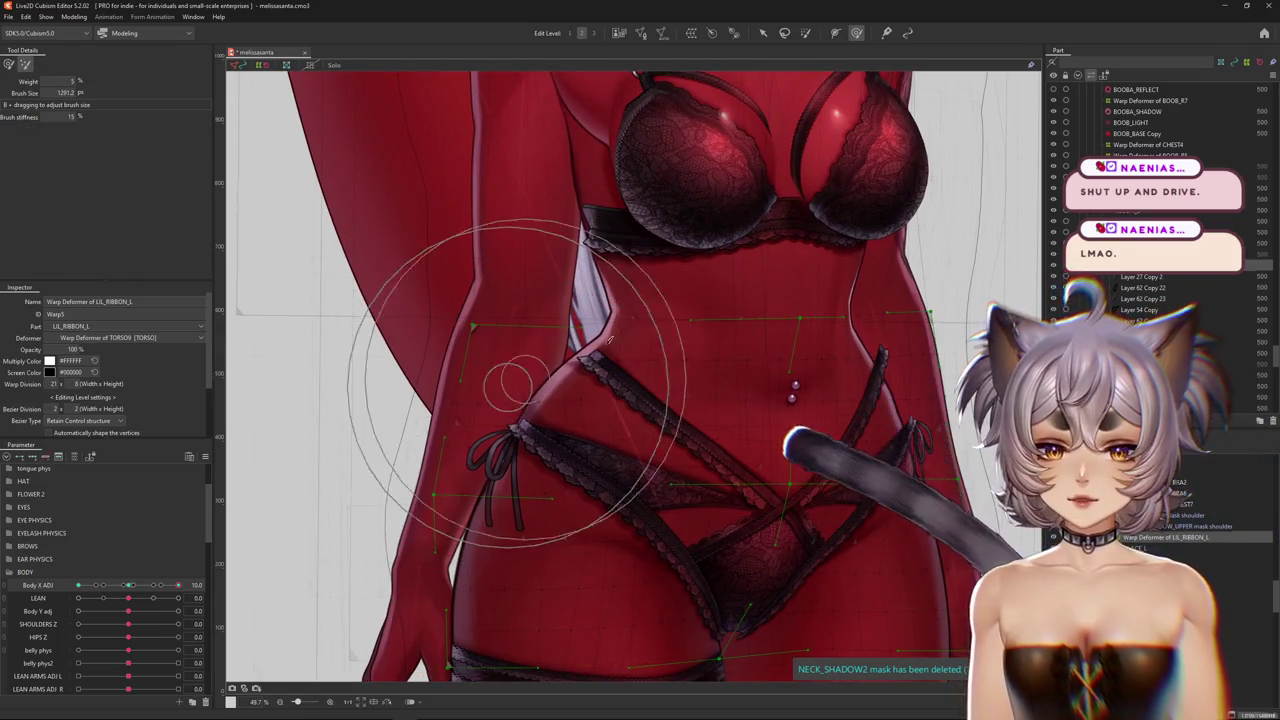
{"action": "middle_click_drag", "start_coordinate": [767, 395], "coordinate": [596, 373]}
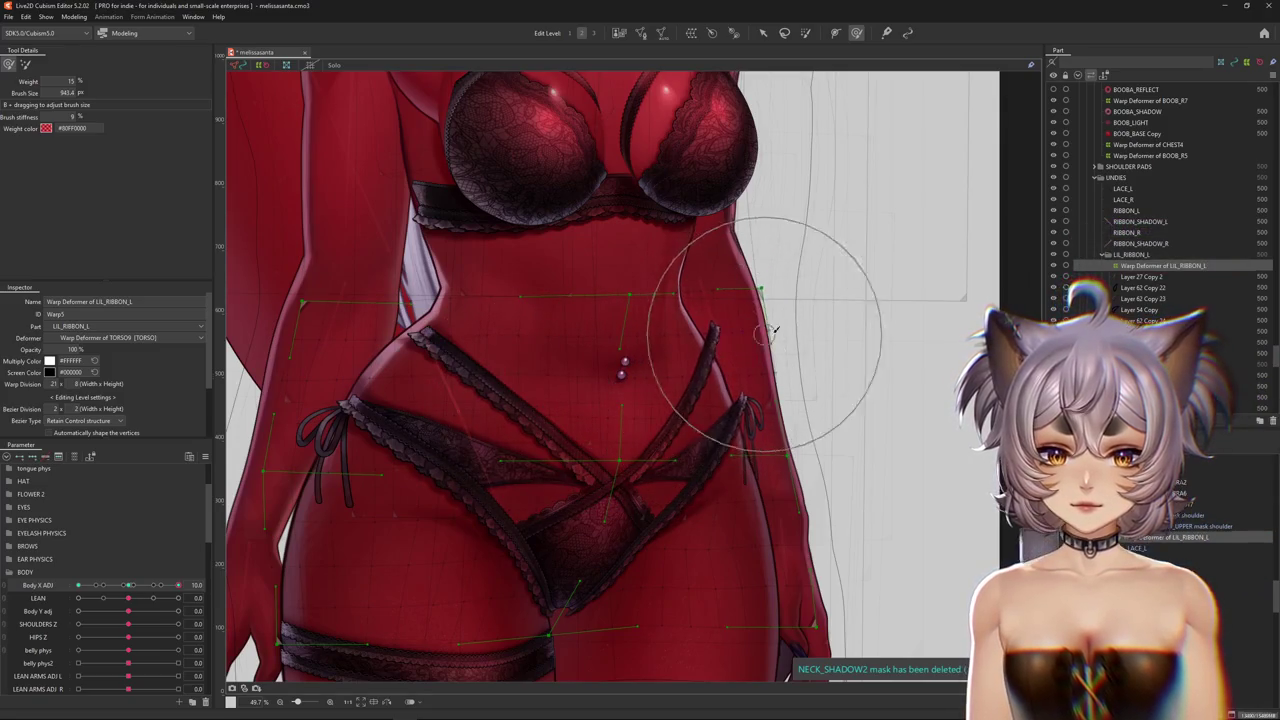
Reshape the ribbon deformer around the crotch so the right ribbon end meets the right hip tie
{"action": "scroll", "coordinate": [770, 330], "scroll_direction": "down", "scroll_amount": 2}
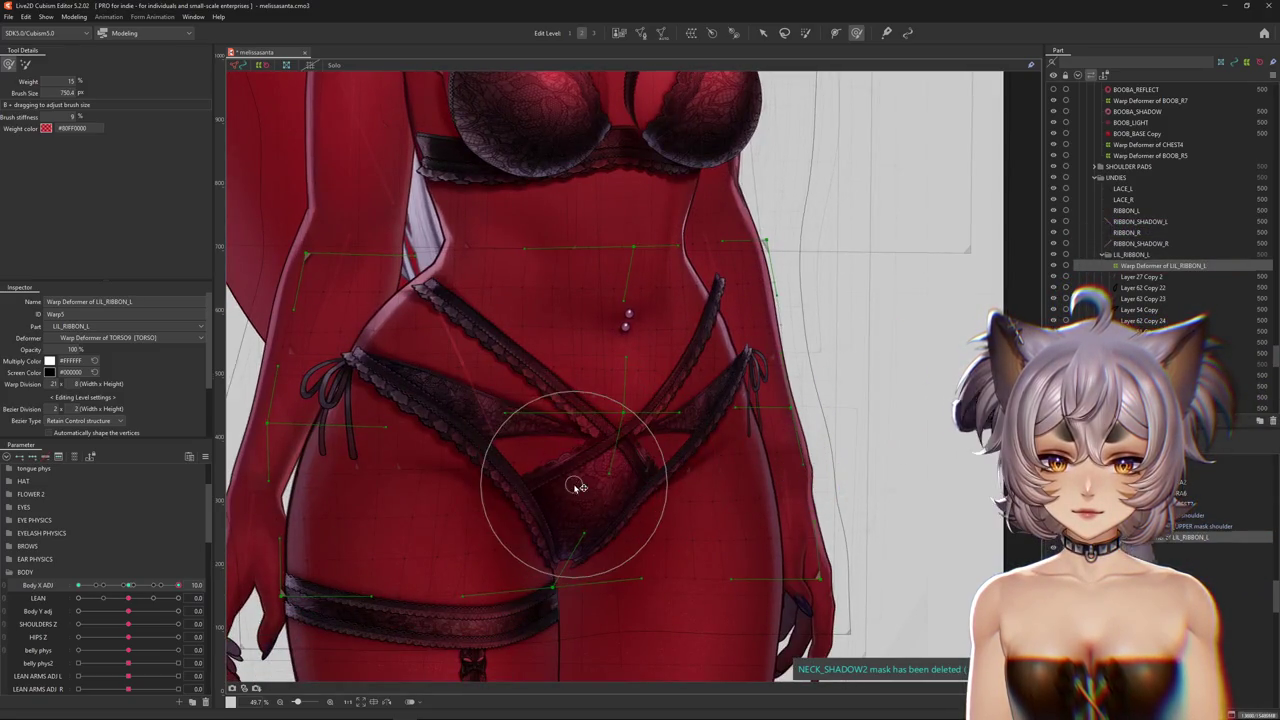
{"action": "middle_click_drag", "start_coordinate": [578, 487], "coordinate": [642, 457]}
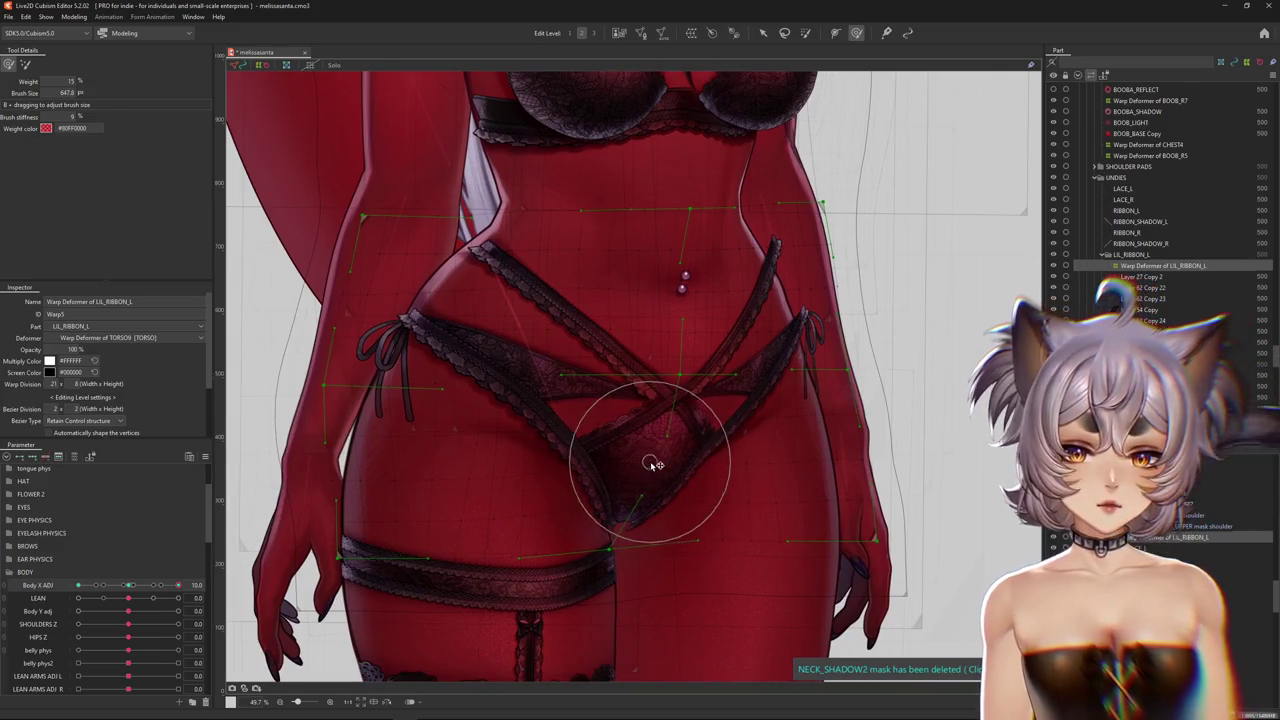
{"action": "scroll", "coordinate": [640, 438], "scroll_direction": "up", "scroll_amount": 2}
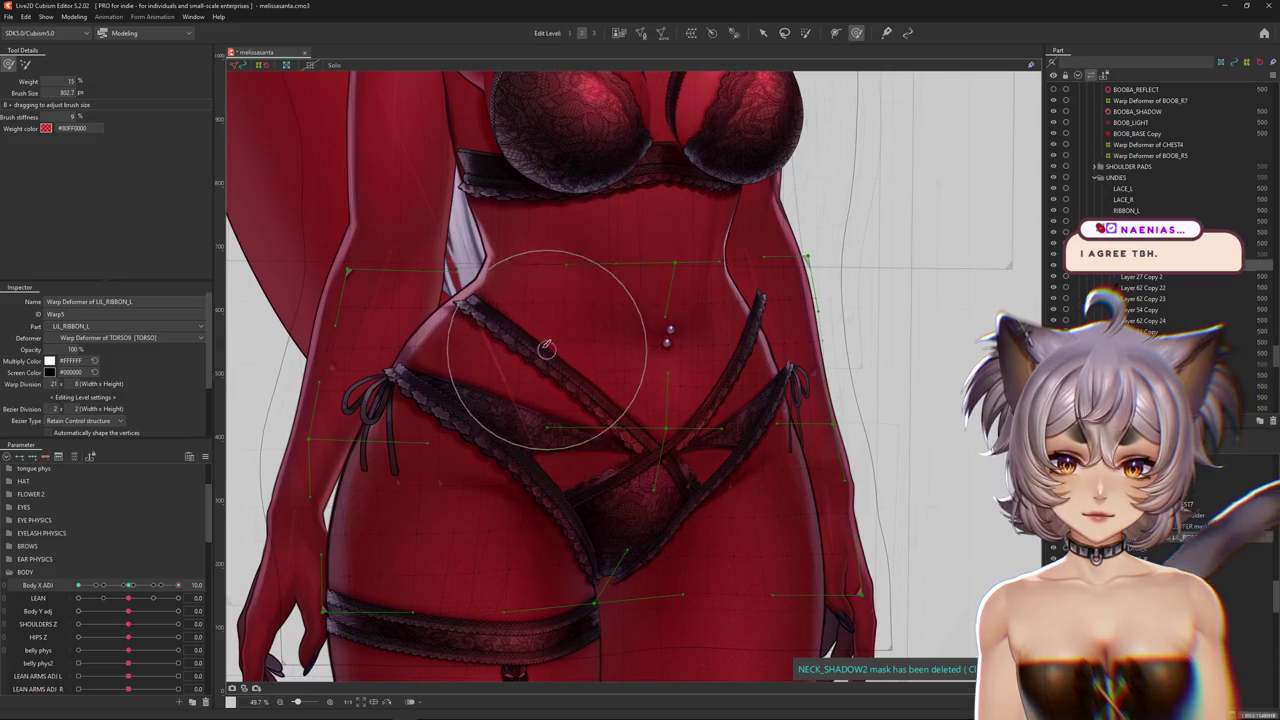
{"action": "scroll", "coordinate": [505, 327], "scroll_direction": "up", "scroll_amount": 1}
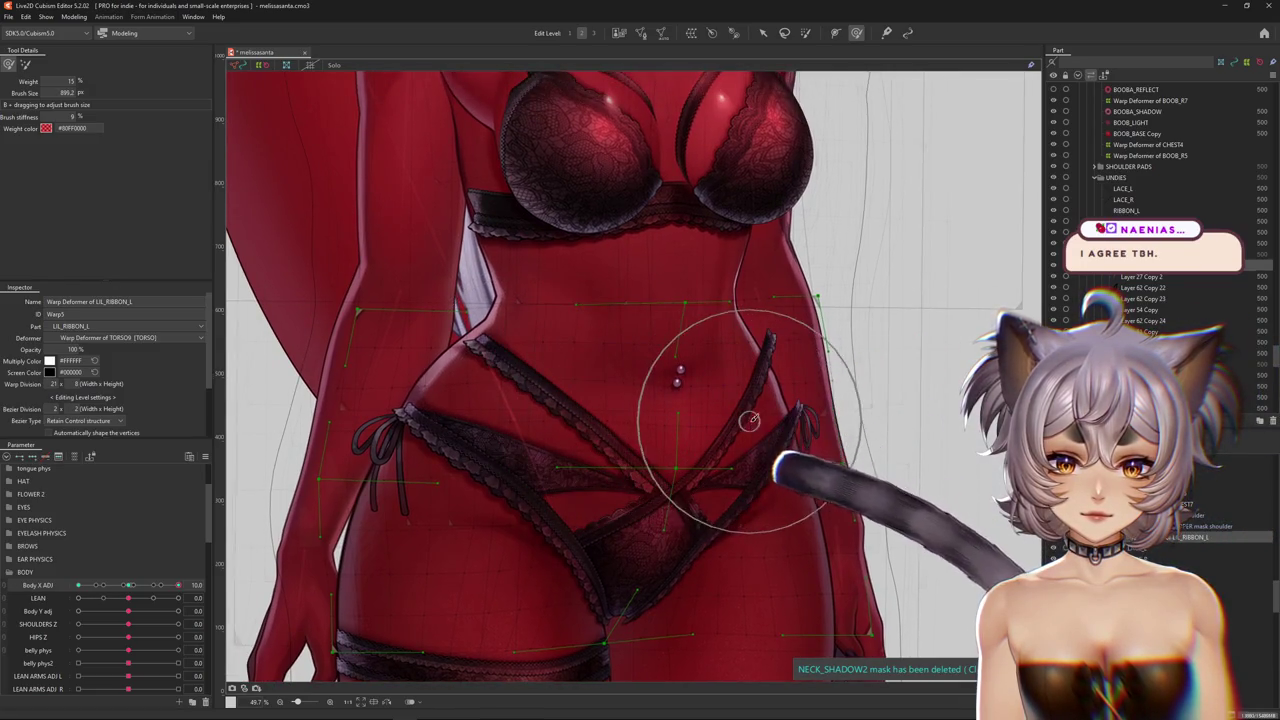
{"action": "scroll", "coordinate": [777, 372], "scroll_direction": "down", "scroll_amount": 1}
{"action": "scroll", "coordinate": [790, 410], "scroll_direction": "down", "scroll_amount": 1}
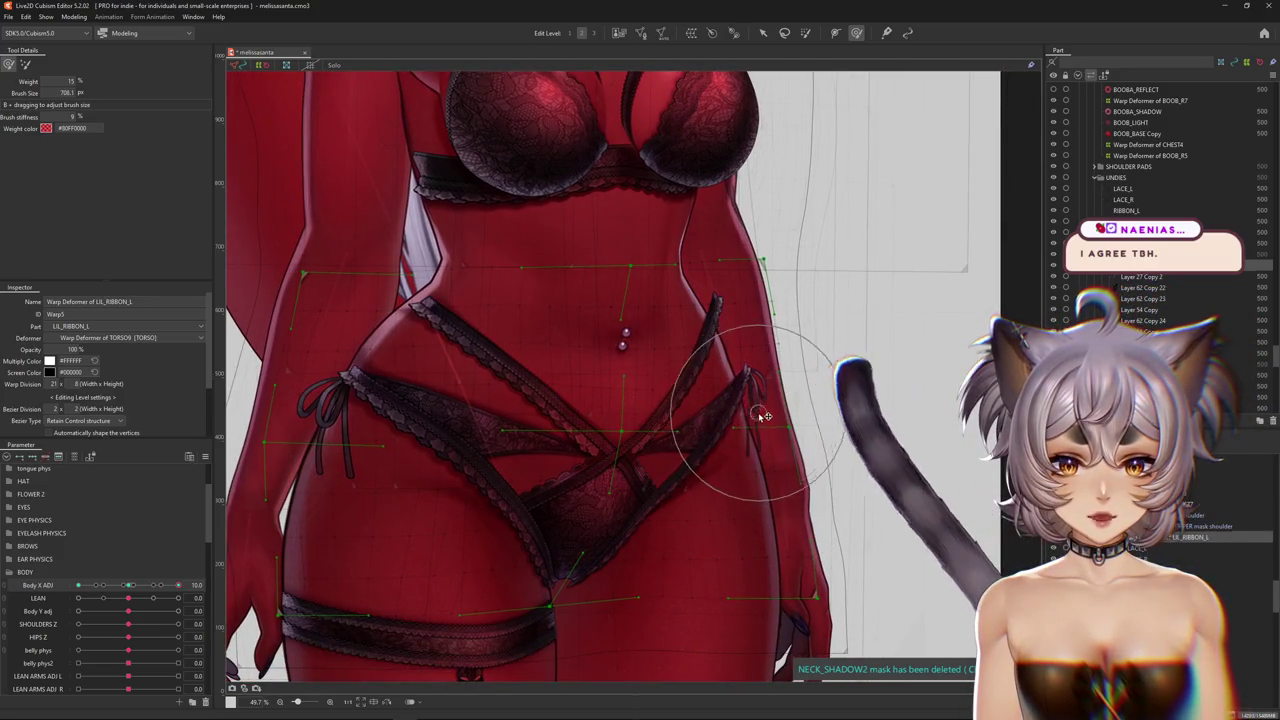
{"action": "scroll", "coordinate": [757, 371], "scroll_direction": "up", "scroll_amount": 1}
{"action": "scroll", "coordinate": [777, 307], "scroll_direction": "down", "scroll_amount": 1}
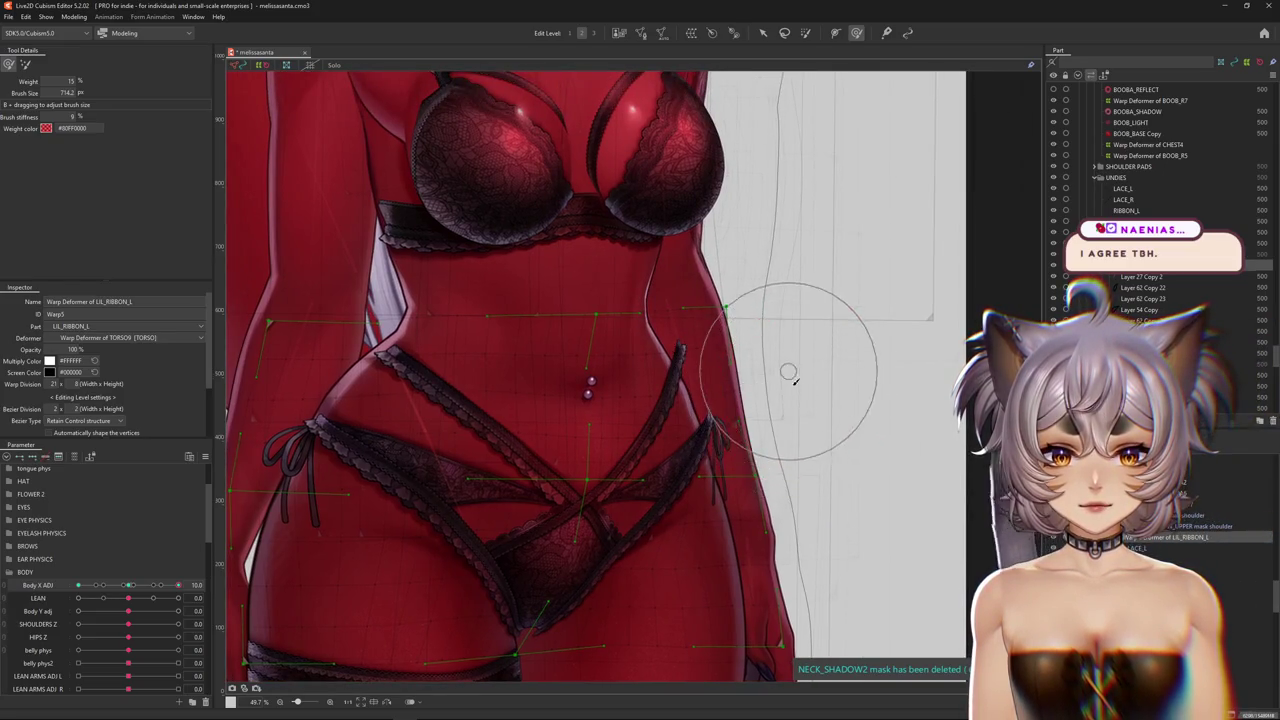
{"action": "scroll", "coordinate": [620, 410], "scroll_direction": "down", "scroll_amount": 1}
{"action": "left_click", "coordinate": [25, 64]}
{"action": "scroll", "coordinate": [663, 406], "scroll_direction": "down", "scroll_amount": 2}
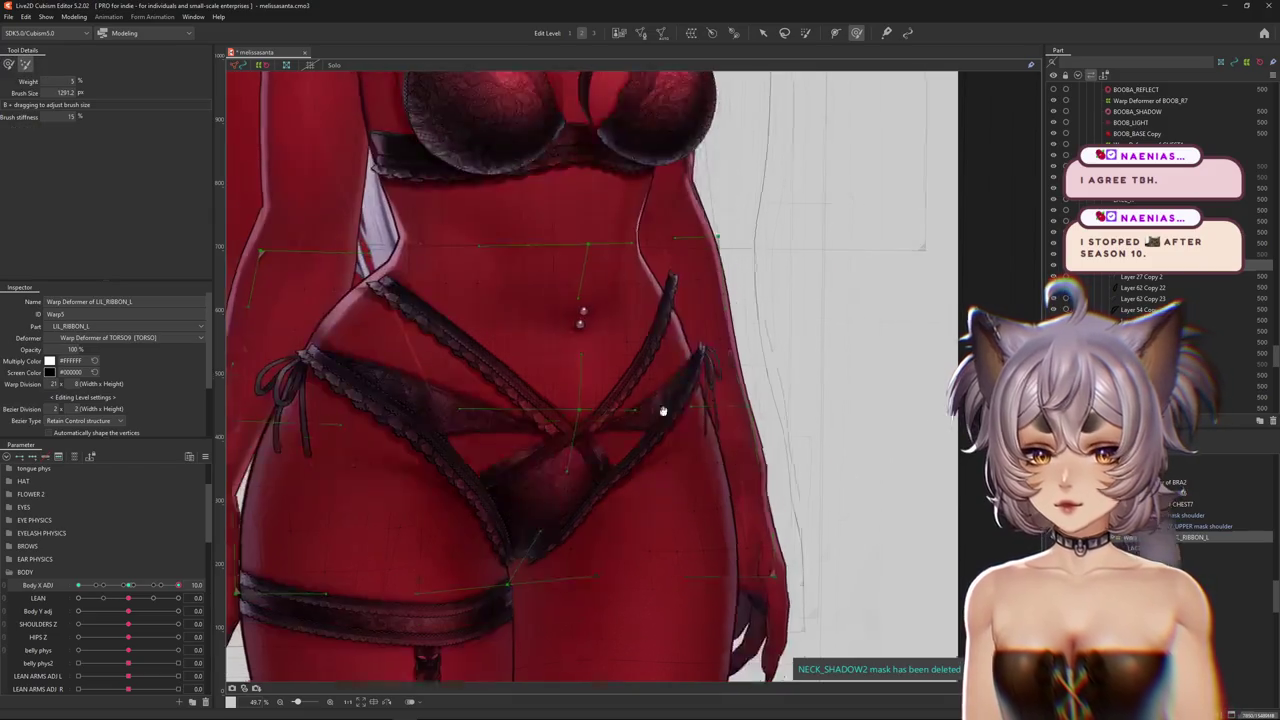
Warp the ribbon deformer along the right thigh with the alternate brush
{"action": "scroll", "coordinate": [717, 419], "scroll_direction": "down", "scroll_amount": 2}
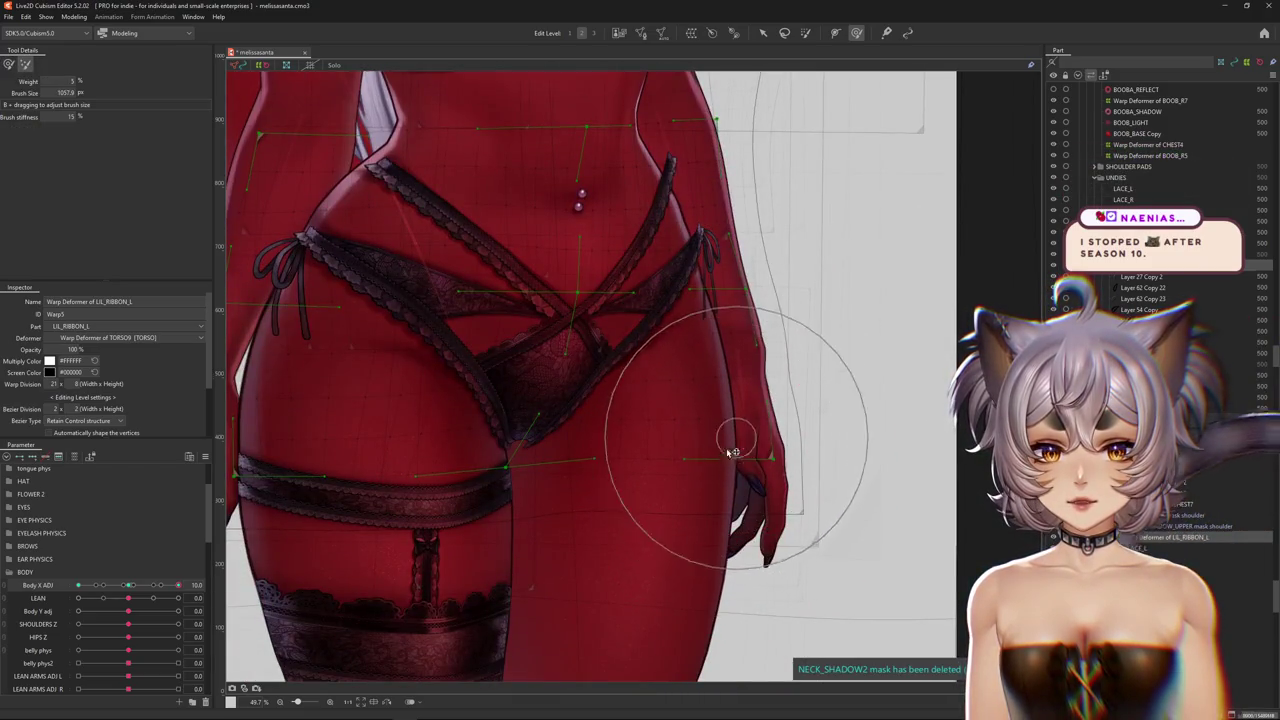
{"action": "middle_click_drag", "start_coordinate": [370, 545], "coordinate": [506, 546]}
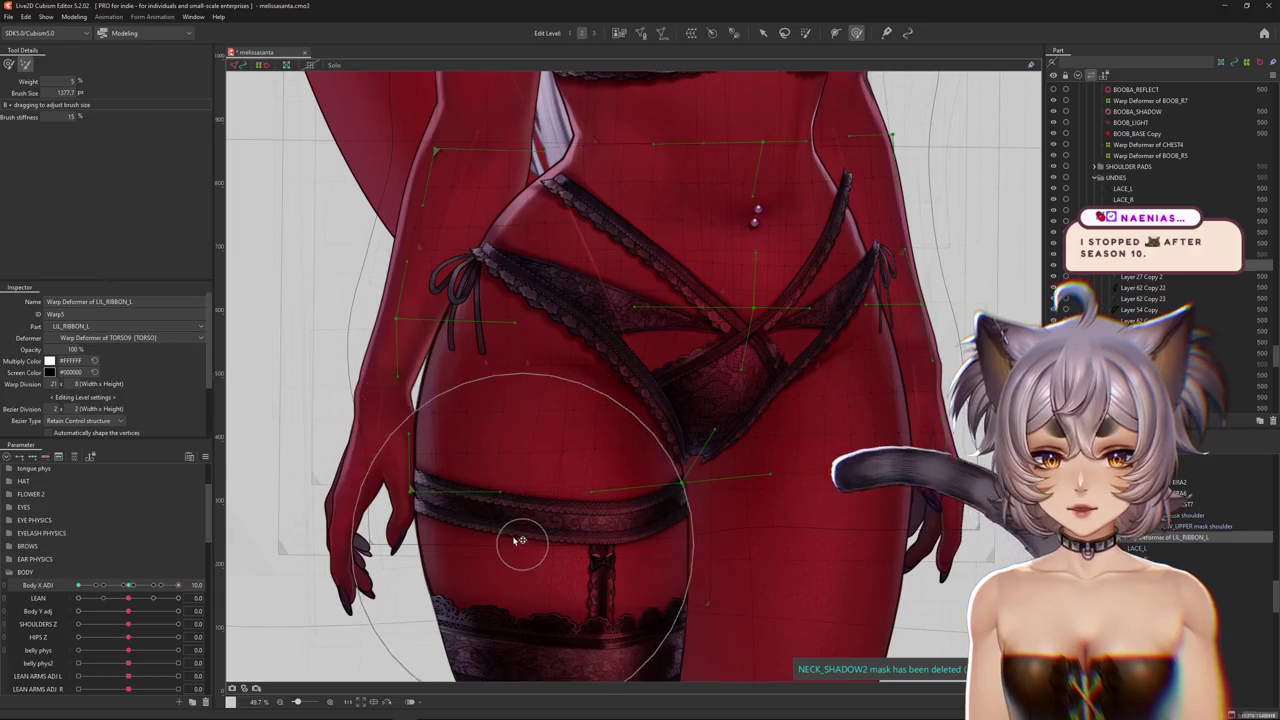
{"action": "scroll", "coordinate": [500, 430], "scroll_direction": "up", "scroll_amount": 4}
{"action": "scroll", "coordinate": [600, 370], "scroll_direction": "up", "scroll_amount": 3}
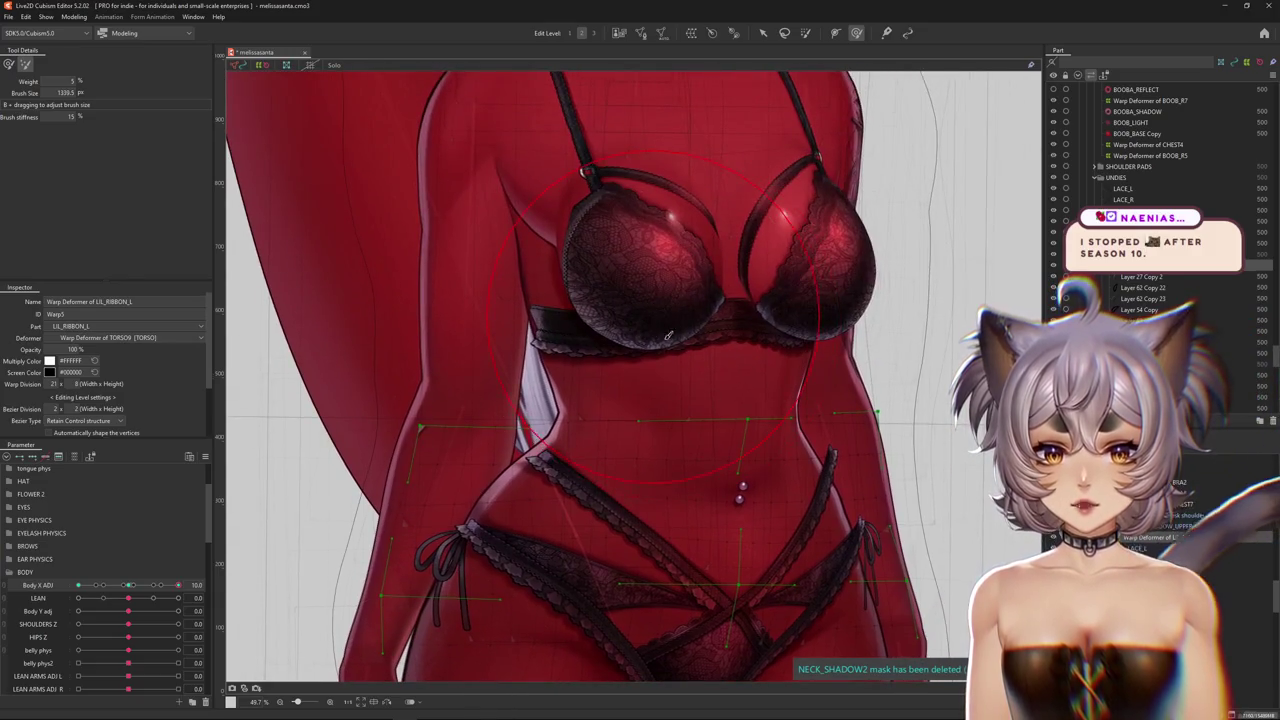
{"action": "scroll", "coordinate": [731, 359], "scroll_direction": "down", "scroll_amount": 3}
{"action": "scroll", "coordinate": [737, 366], "scroll_direction": "down", "scroll_amount": 1}
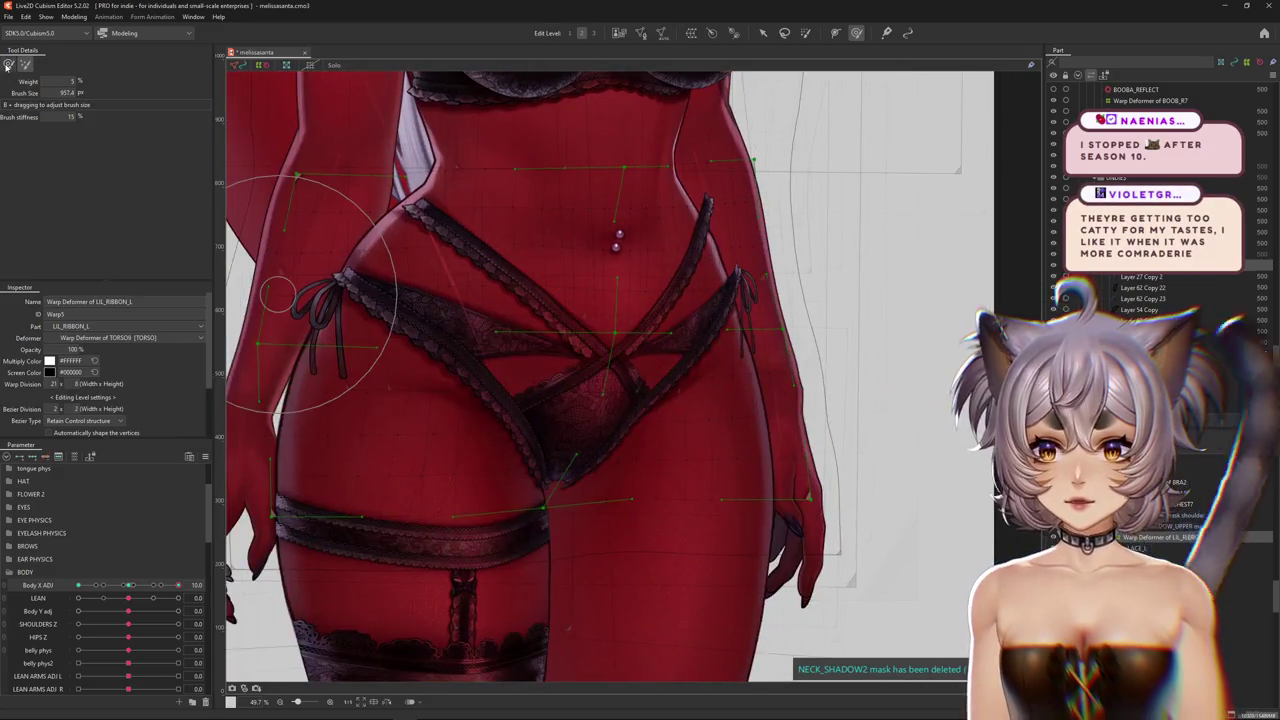
Return to the weighted deformation brush and reshape the ribbon with the warp grid hidden
{"action": "left_click", "coordinate": [8, 64]}
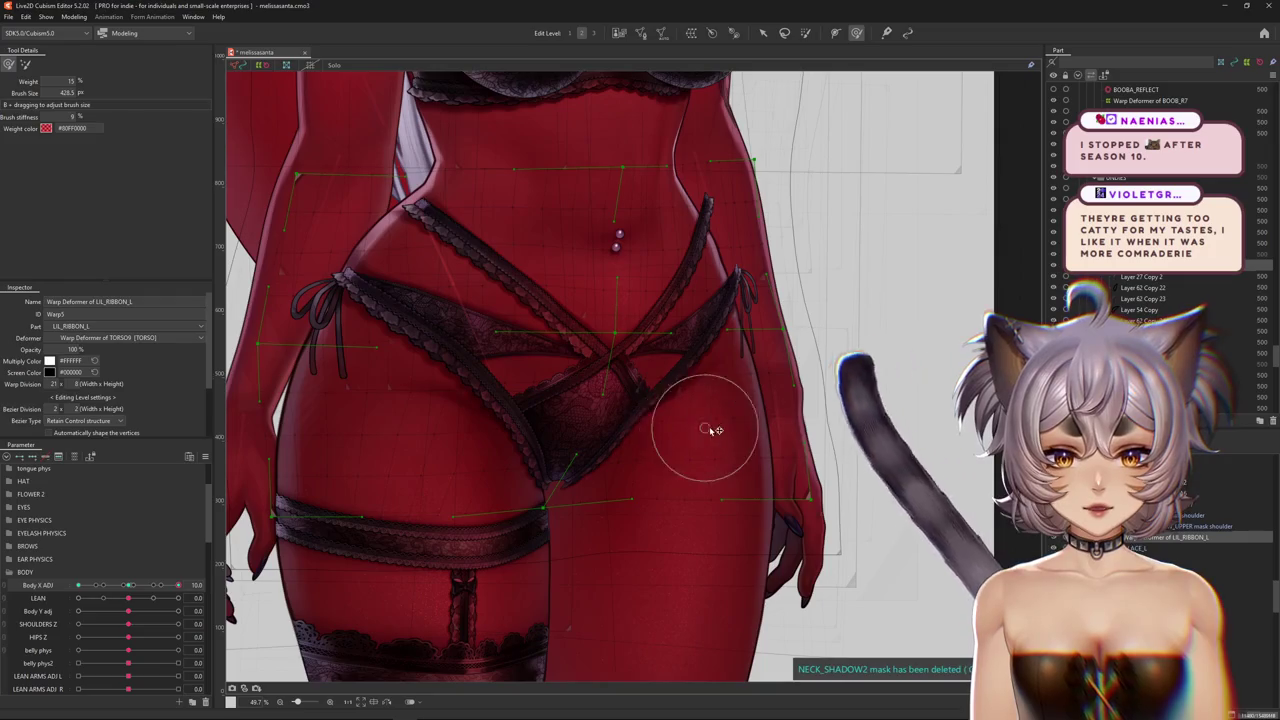
{"action": "scroll", "coordinate": [730, 440], "scroll_direction": "up", "scroll_amount": 1}
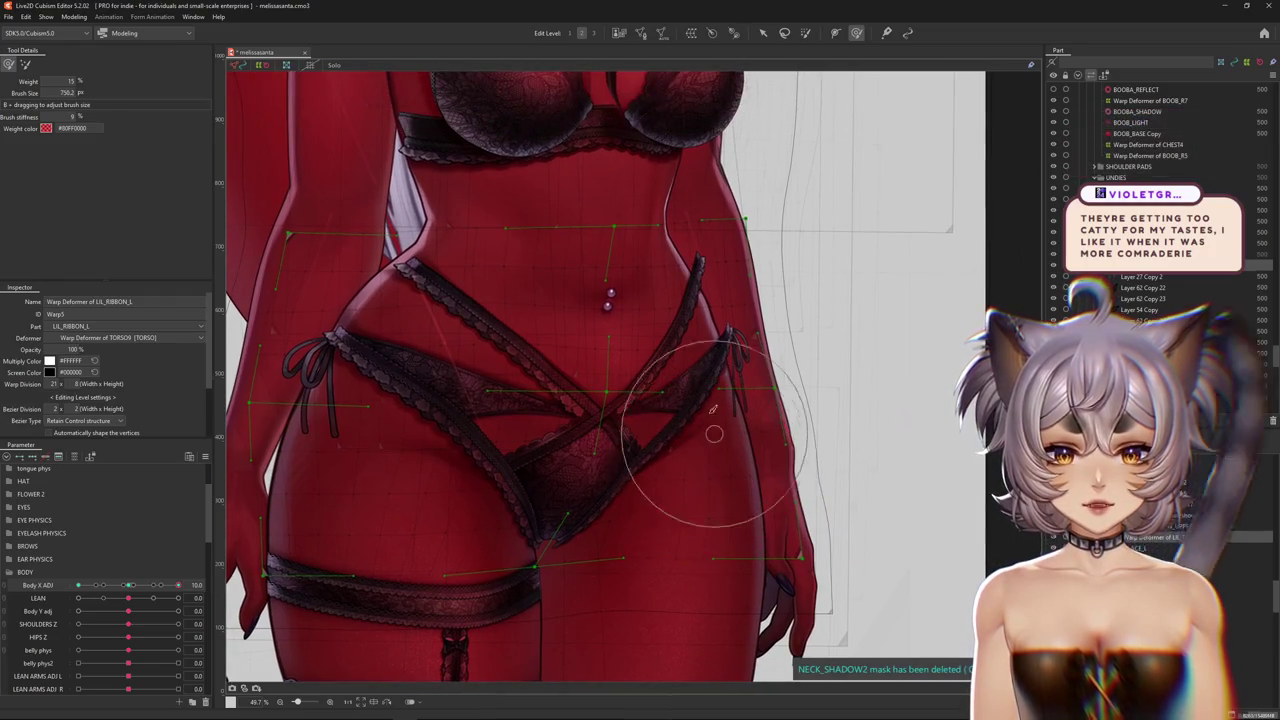
{"action": "scroll", "coordinate": [670, 470], "scroll_direction": "up", "scroll_amount": 1}
{"action": "scroll", "coordinate": [562, 354], "scroll_direction": "up", "scroll_amount": 1}
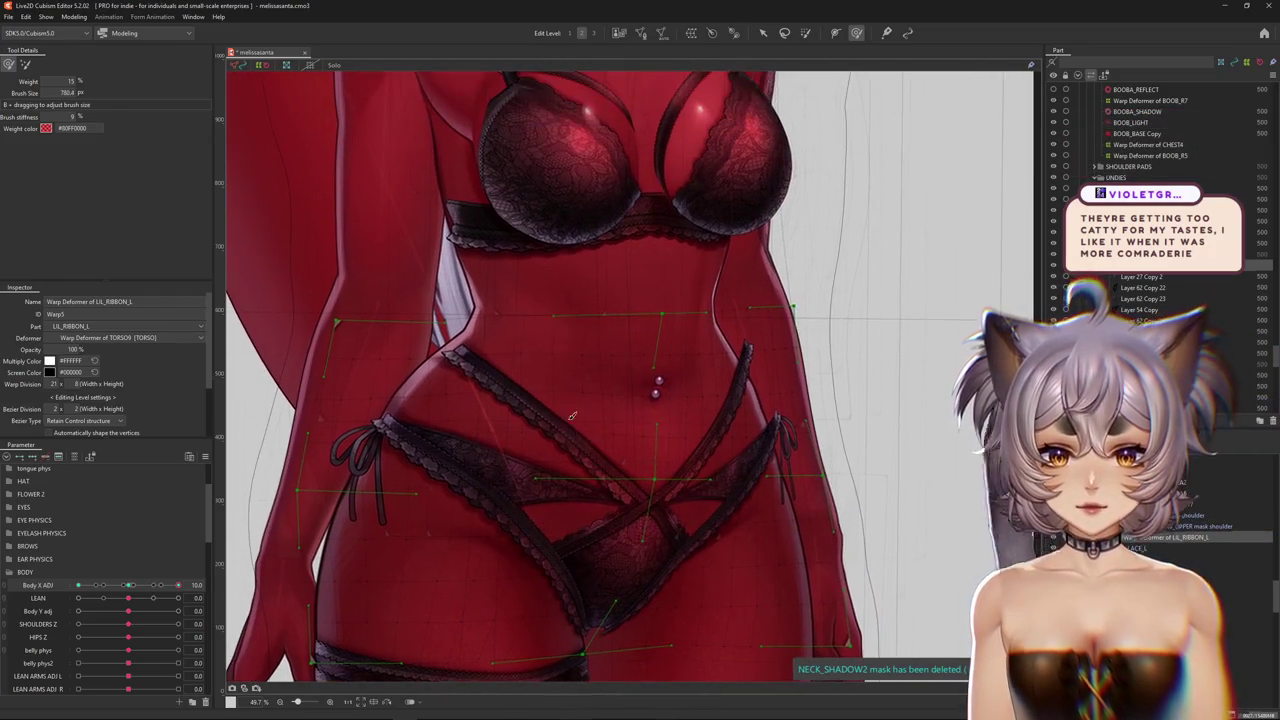
{"action": "scroll", "coordinate": [535, 425], "scroll_direction": "up", "scroll_amount": 1}
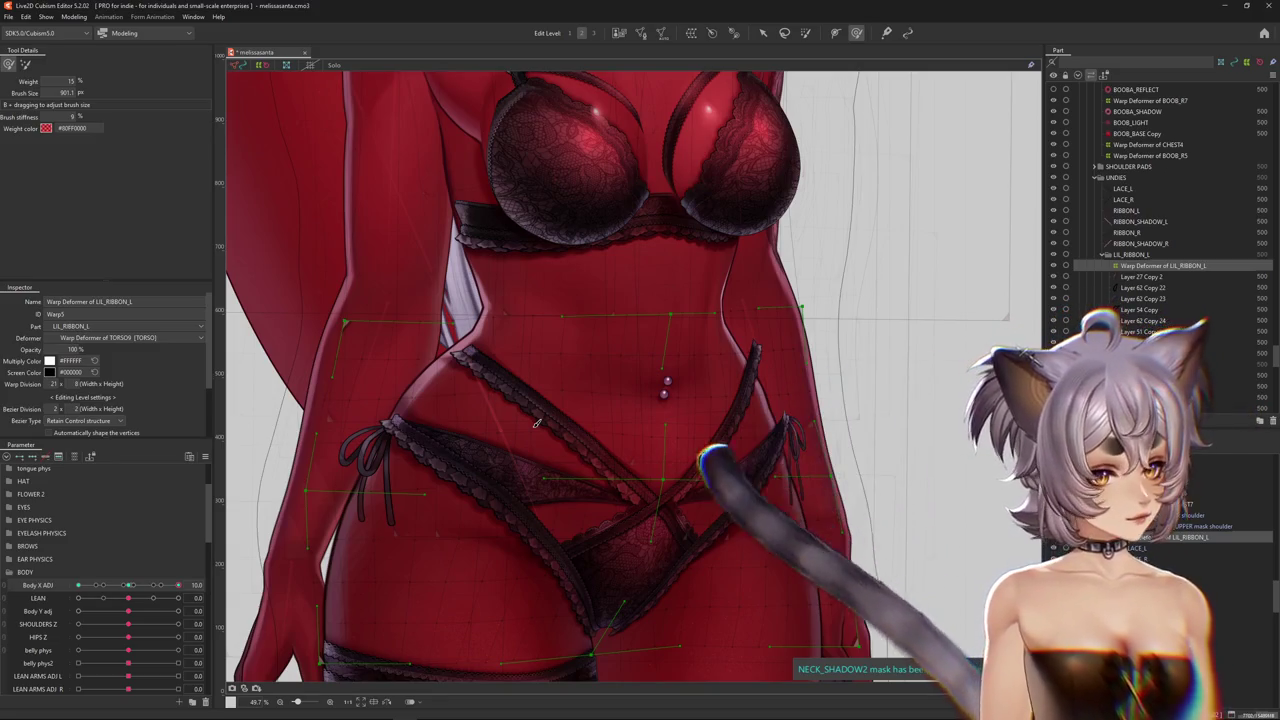
{"action": "key", "text": "ctrl+shift+h"}
{"action": "key", "text": "ctrl+shift+h"}
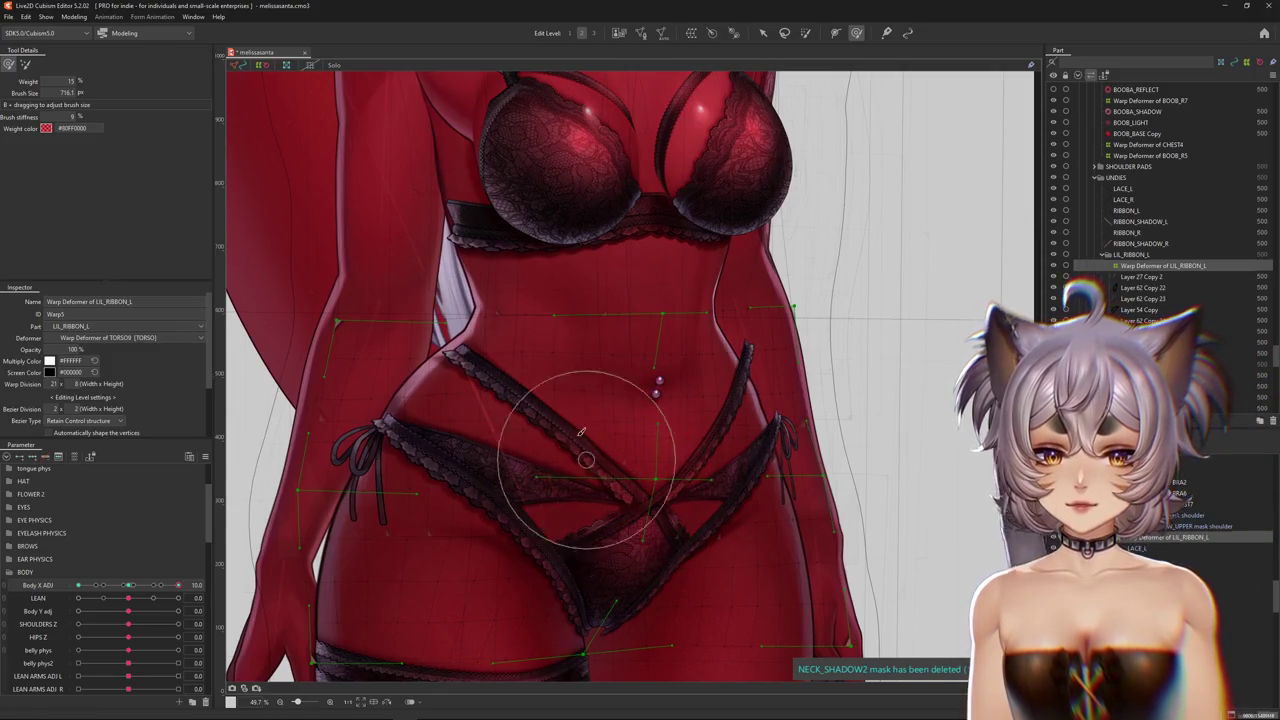
{"action": "left_click_drag", "start_coordinate": [557, 428], "coordinate": [445, 318]}
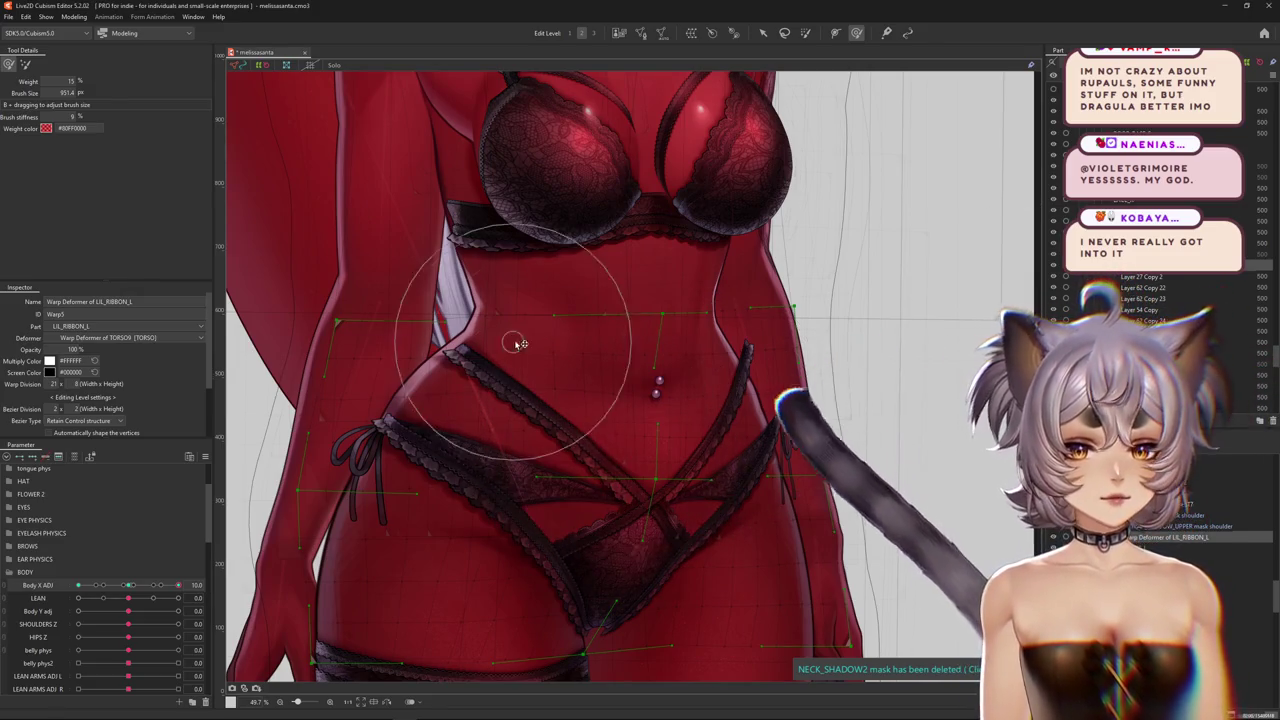
{"action": "left_click_drag", "start_coordinate": [571, 337], "coordinate": [532, 389]}
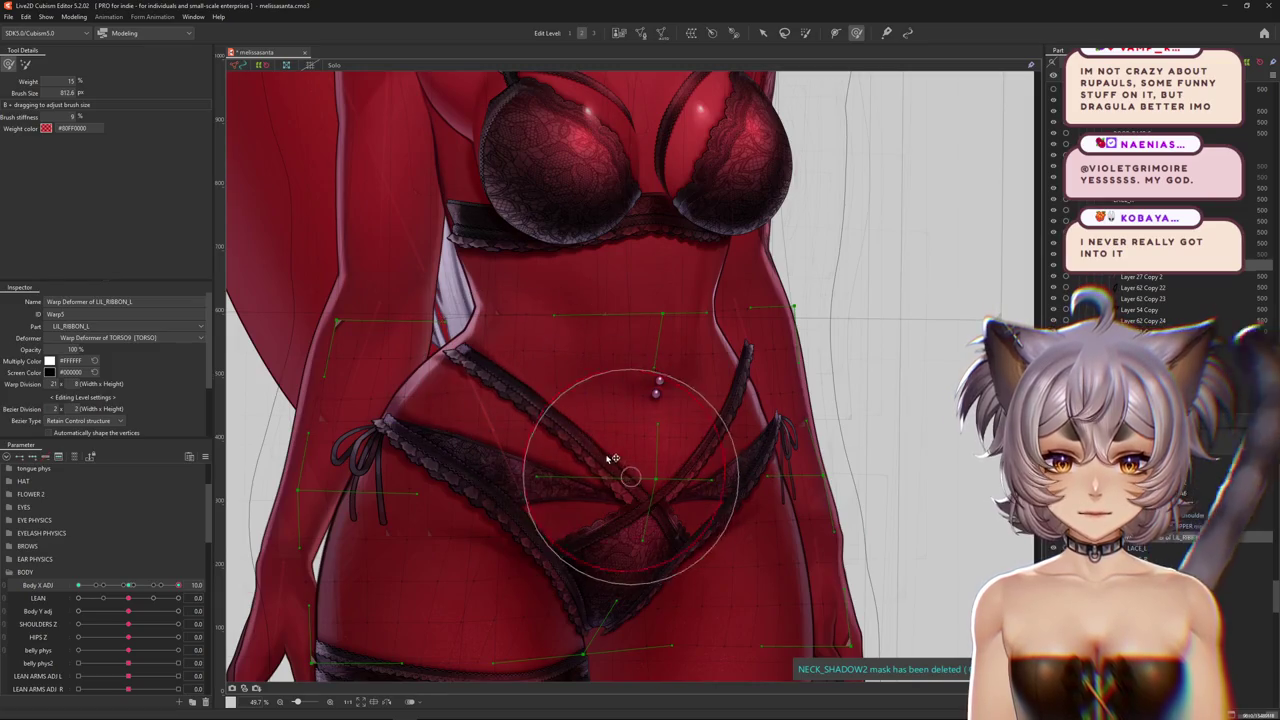
{"action": "left_click_drag", "start_coordinate": [612, 458], "coordinate": [619, 468]}
Keep brushing the left ribbon from hip across the belly, toggling the warp grid to check
{"action": "scroll", "coordinate": [621, 455], "scroll_direction": "down", "scroll_amount": 1}
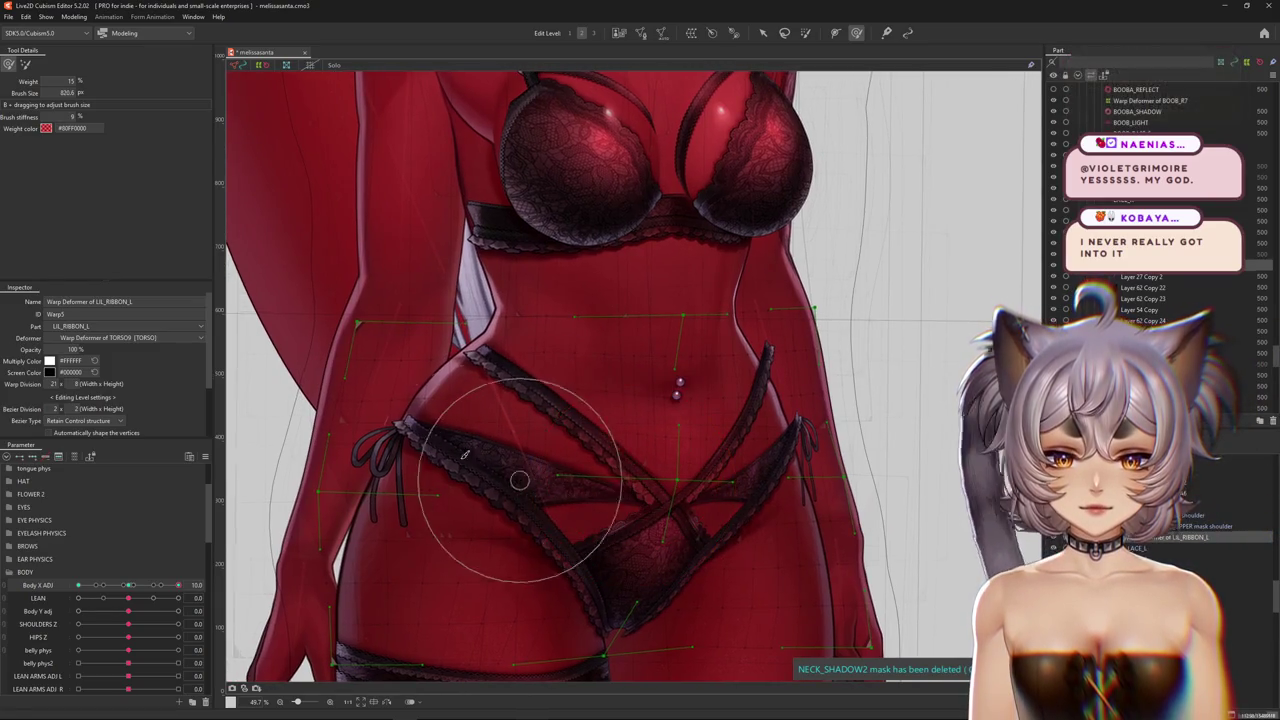
{"action": "left_click_drag", "start_coordinate": [457, 466], "coordinate": [386, 429]}
{"action": "scroll", "coordinate": [350, 530], "scroll_direction": "up", "scroll_amount": 1}
{"action": "key", "text": "ctrl+h"}
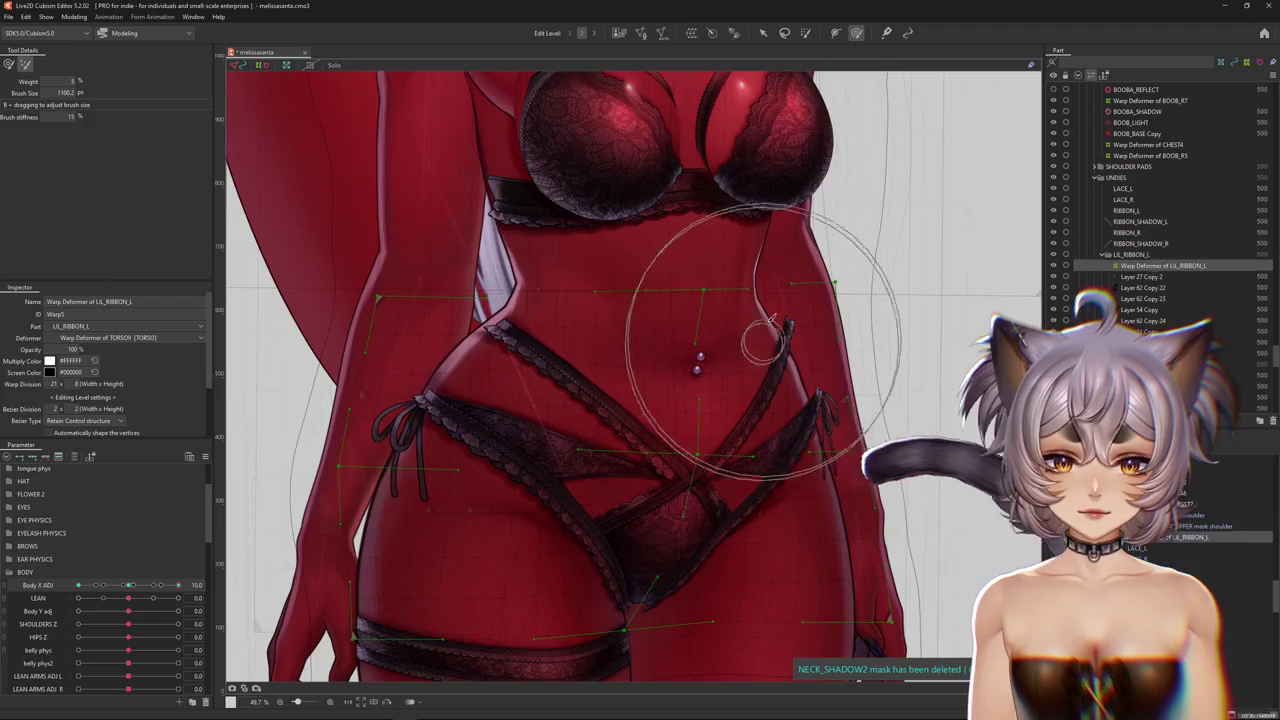
{"action": "left_click_drag", "start_coordinate": [757, 337], "coordinate": [584, 340]}
{"action": "left_click_drag", "start_coordinate": [593, 394], "coordinate": [602, 360]}
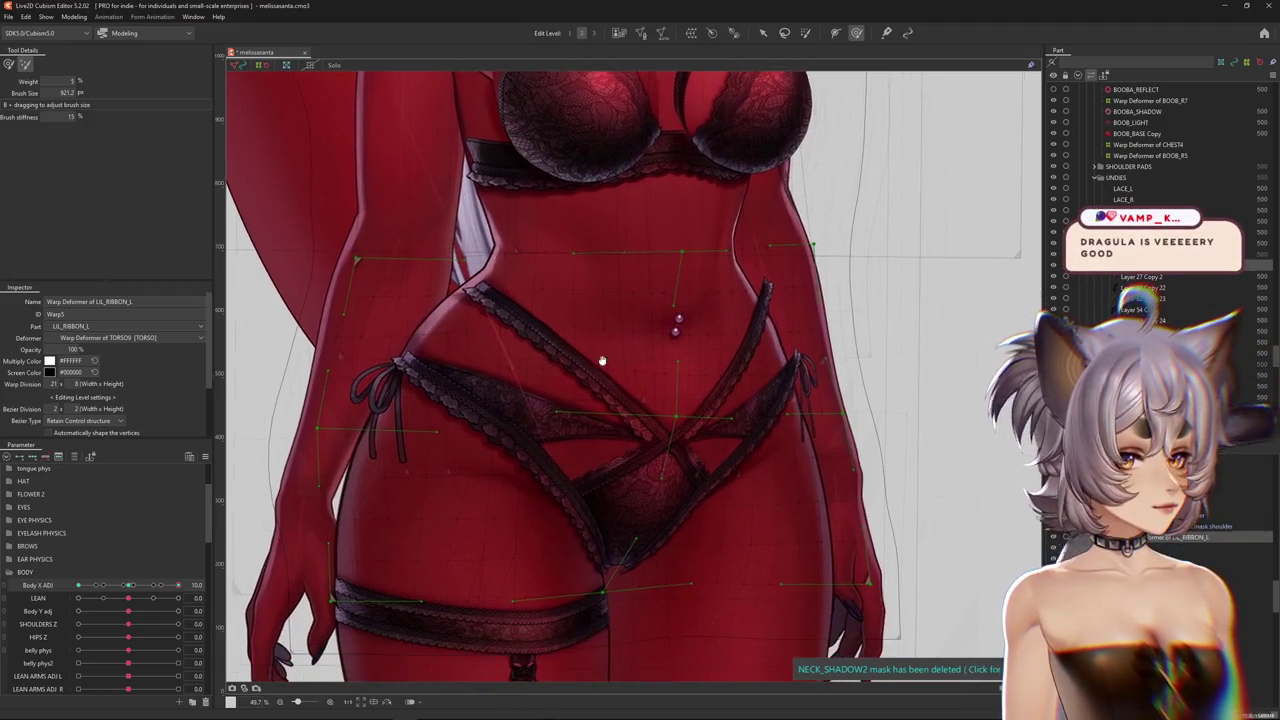
{"action": "key", "text": "b"}
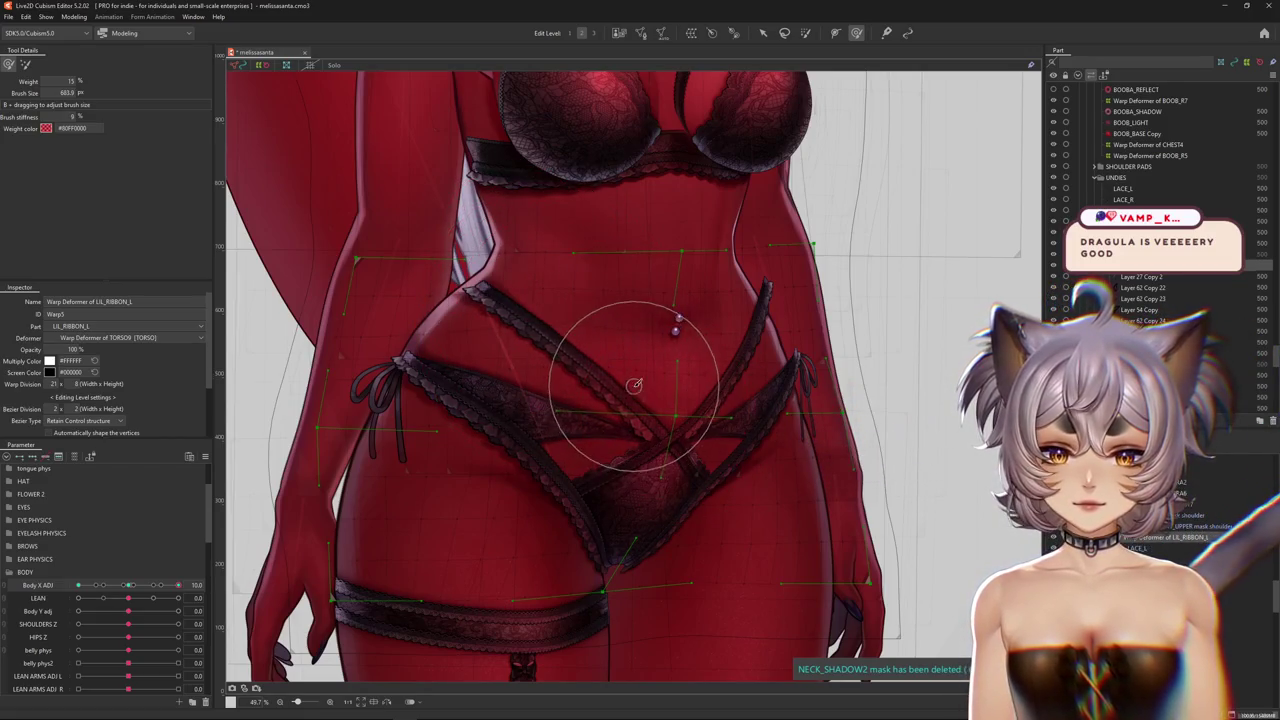
{"action": "scroll", "coordinate": [634, 385], "scroll_direction": "down", "scroll_amount": 3}
{"action": "scroll", "coordinate": [650, 350], "scroll_direction": "down", "scroll_amount": 2}
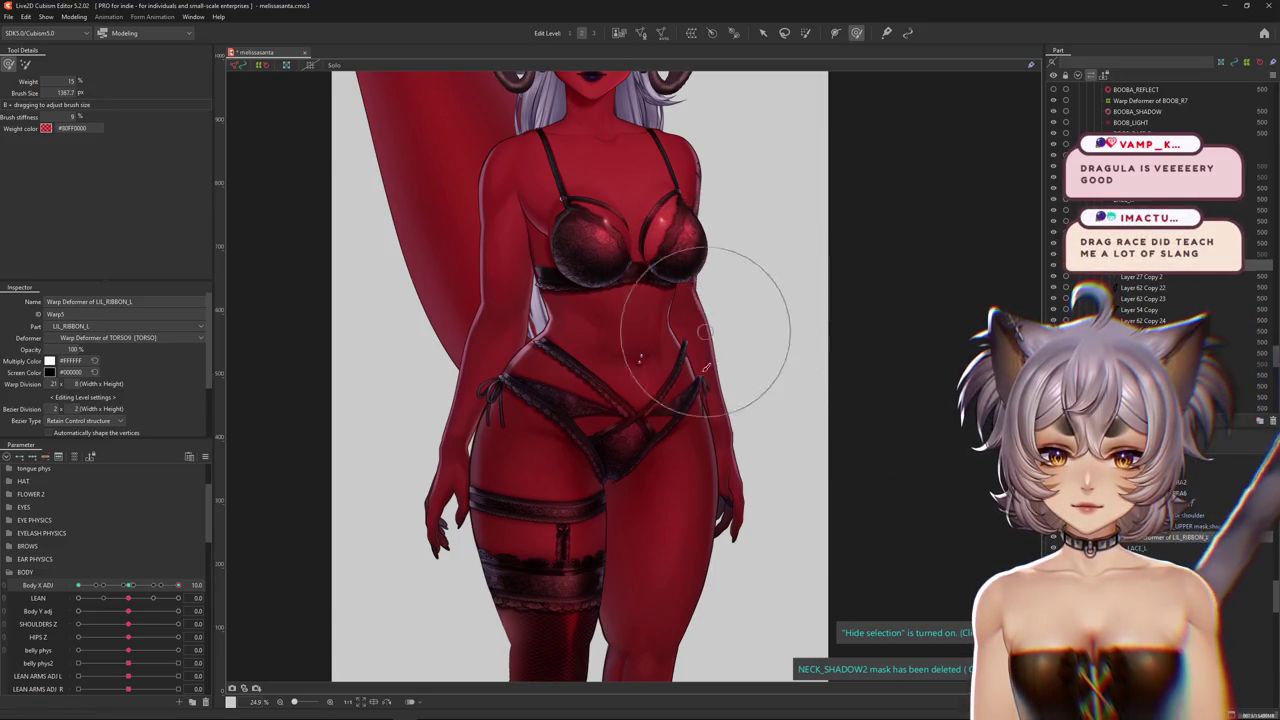
{"action": "scroll", "coordinate": [687, 436], "scroll_direction": "up", "scroll_amount": 5}
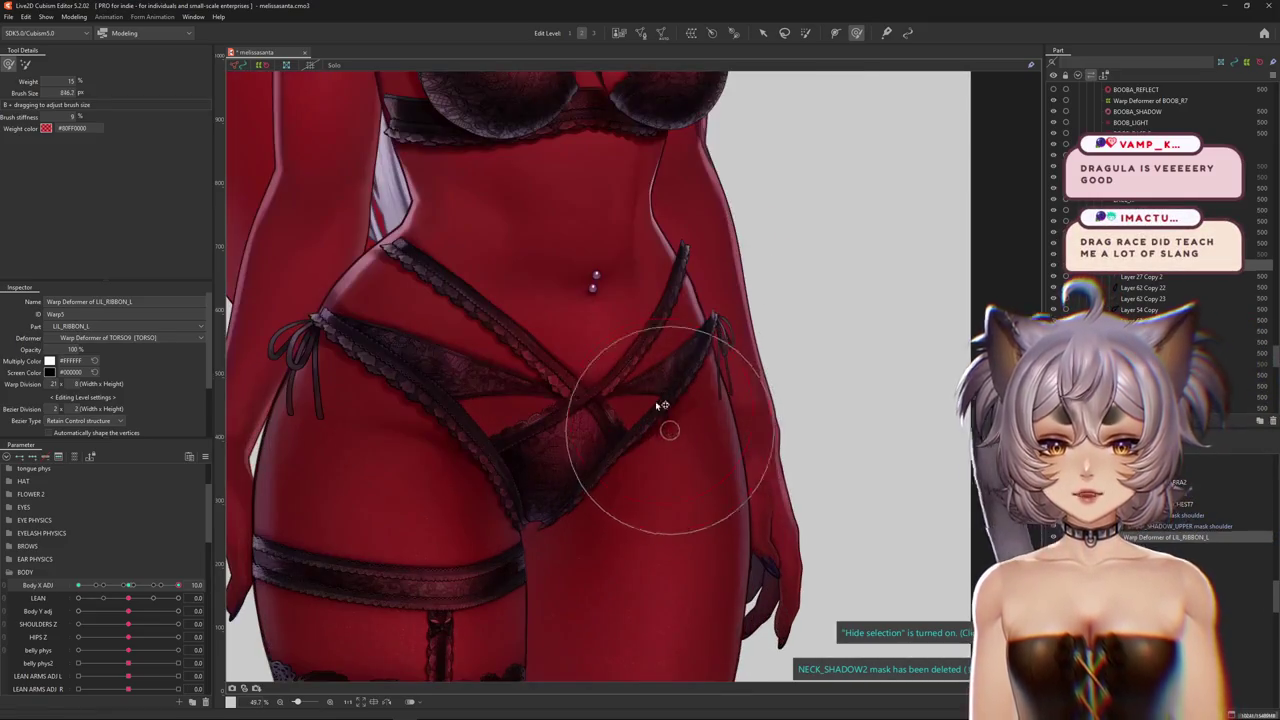
Refine the ribbon over the hips and check it across the Body X range
{"action": "middle_click_drag", "start_coordinate": [634, 337], "coordinate": [668, 413]}
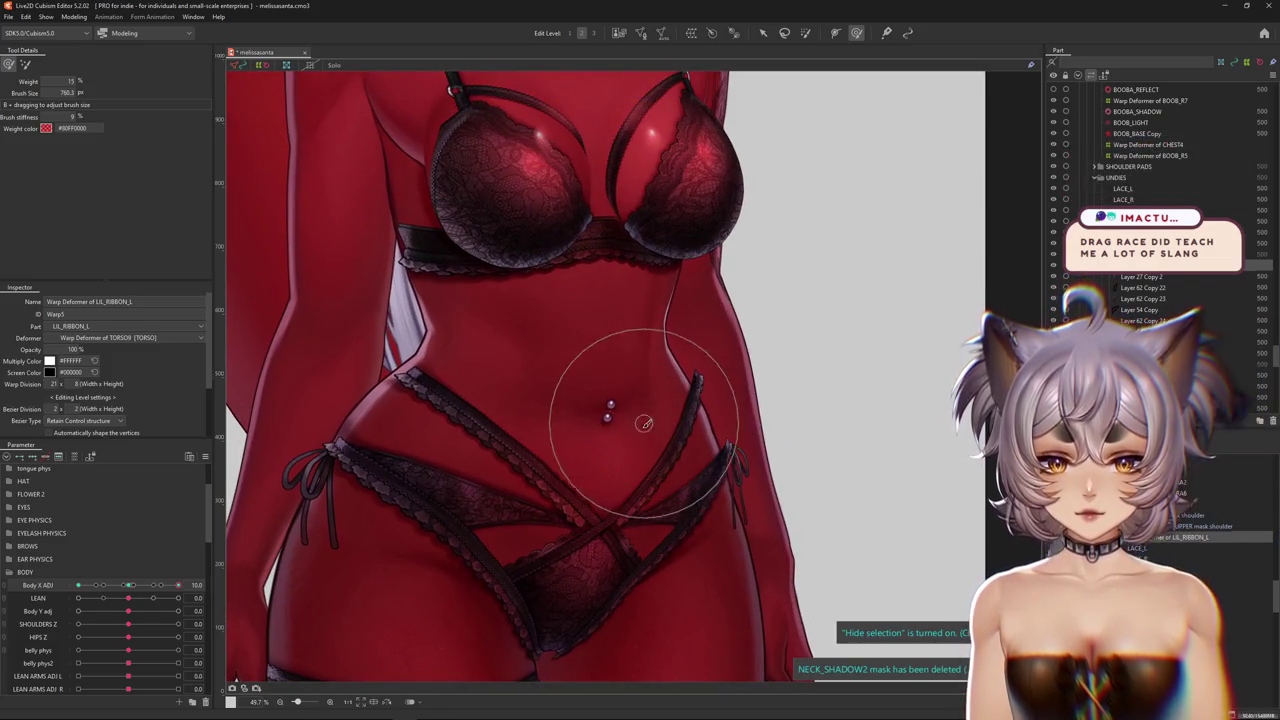
{"action": "middle_click_drag", "start_coordinate": [480, 415], "coordinate": [545, 357]}
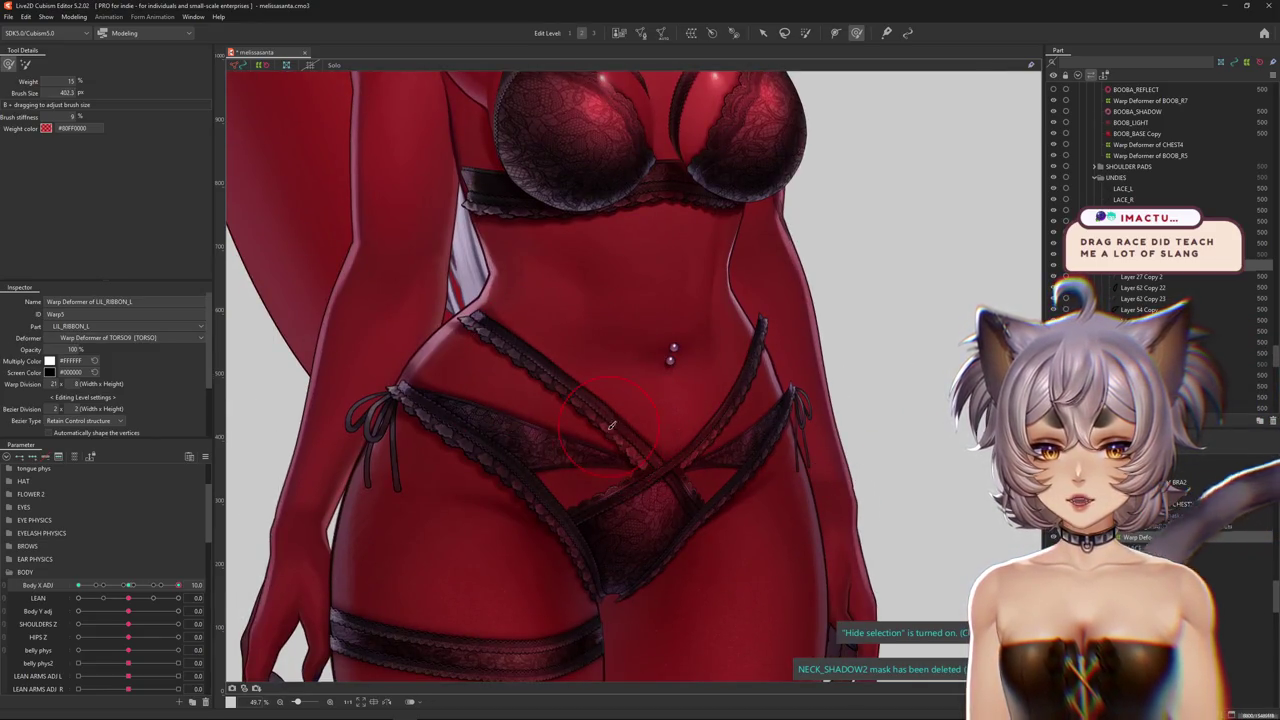
{"action": "middle_click_drag", "start_coordinate": [598, 412], "coordinate": [634, 449]}
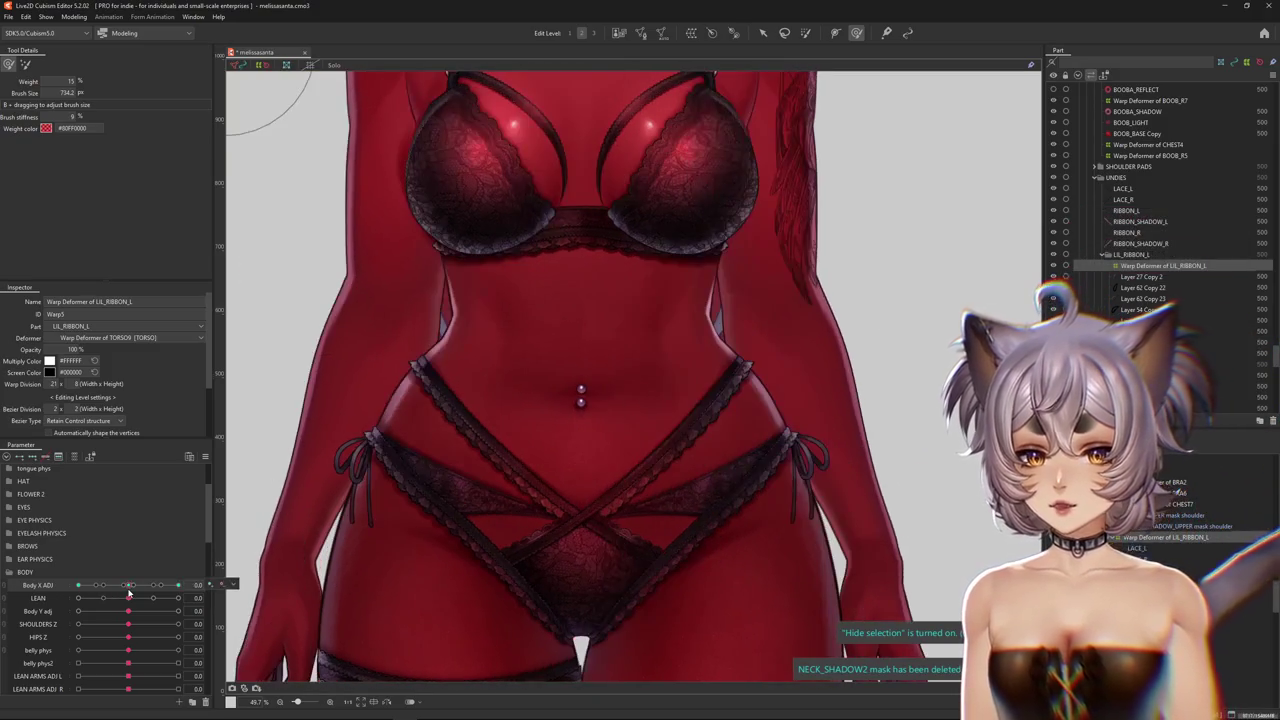
{"action": "left_click_drag", "start_coordinate": [128, 585], "coordinate": [182, 585]}
{"action": "middle_click_drag", "start_coordinate": [654, 403], "coordinate": [650, 371]}
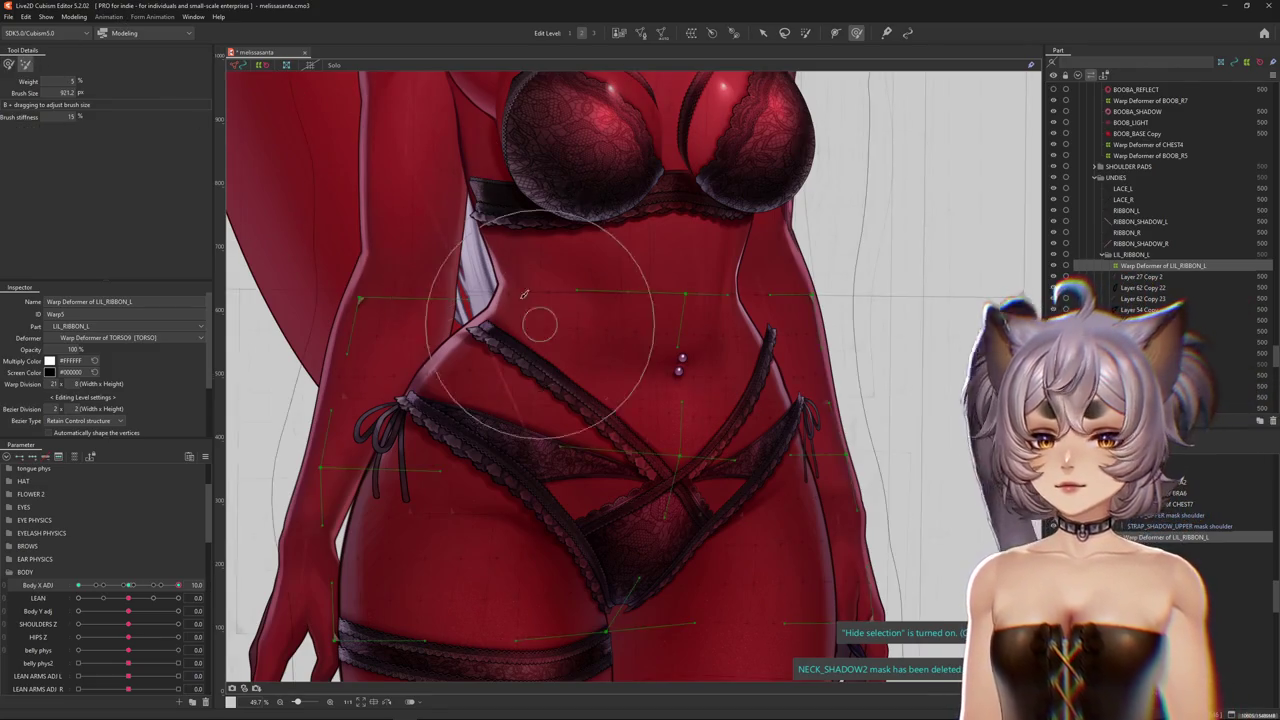
{"action": "left_click_drag", "start_coordinate": [523, 294], "coordinate": [576, 117]}
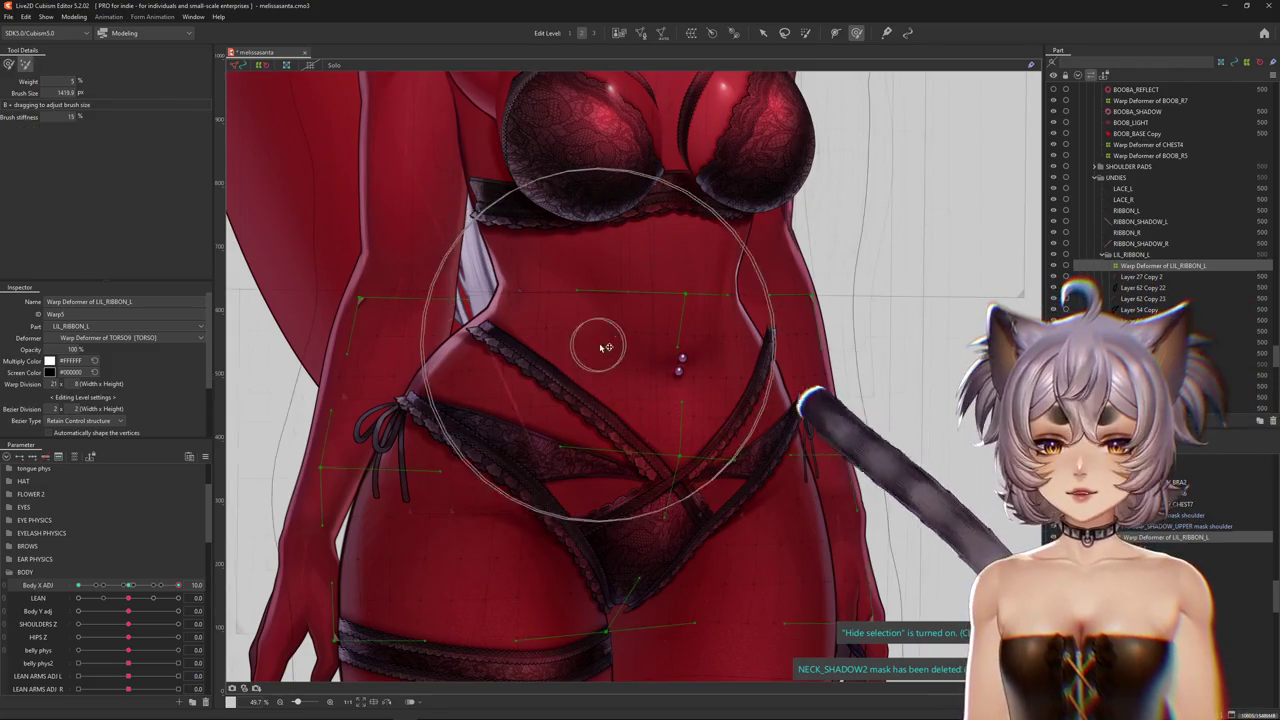
At warp Edit Level 1, try a waist pinch on the ribbon and undo it
{"action": "left_click", "coordinate": [594, 34]}
{"action": "mouse_move", "coordinate": [431, 241]}
{"action": "left_mouse_down"}
{"action": "mouse_move", "coordinate": [443, 271]}
{"action": "mouse_move", "coordinate": [414, 371]}
{"action": "mouse_move", "coordinate": [590, 366]}
{"action": "mouse_move", "coordinate": [595, 418]}
{"action": "mouse_move", "coordinate": [33, 68]}
{"action": "left_mouse_up"}
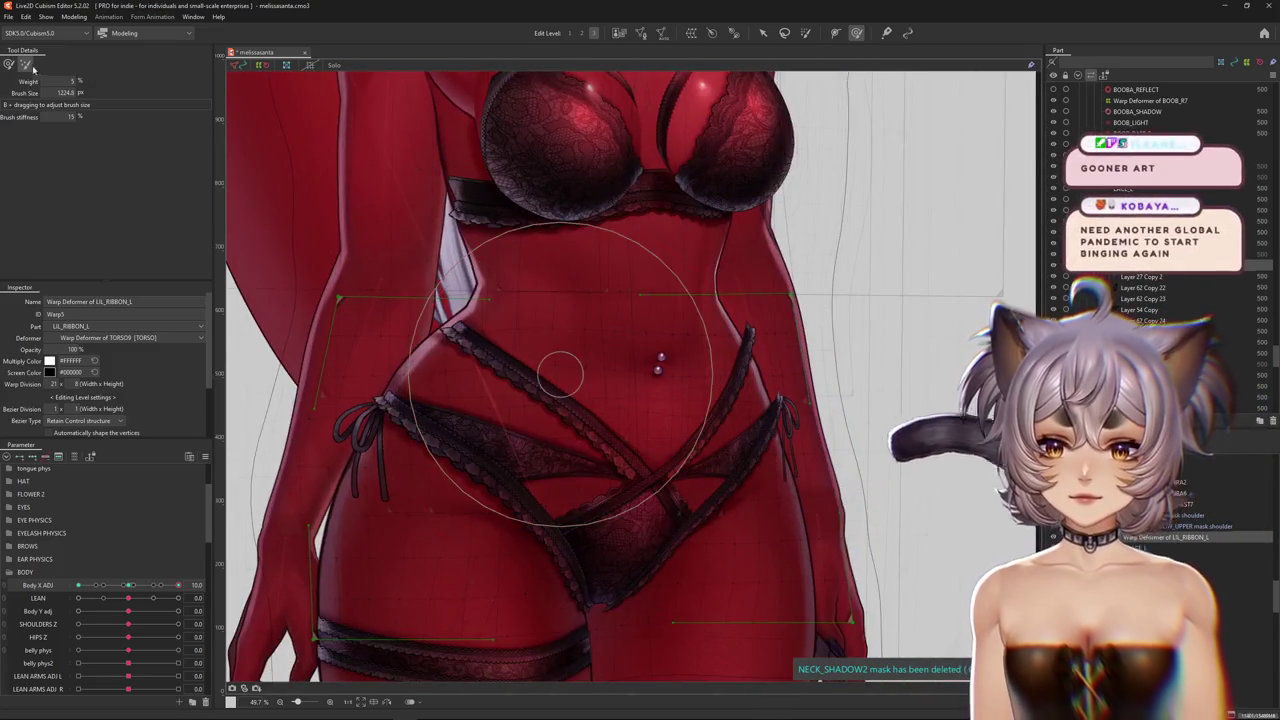
{"action": "key", "text": "ctrl+z"}
{"action": "key", "text": "ctrl+z"}
{"action": "key", "text": "ctrl+z"}
{"action": "key", "text": "ctrl+z"}
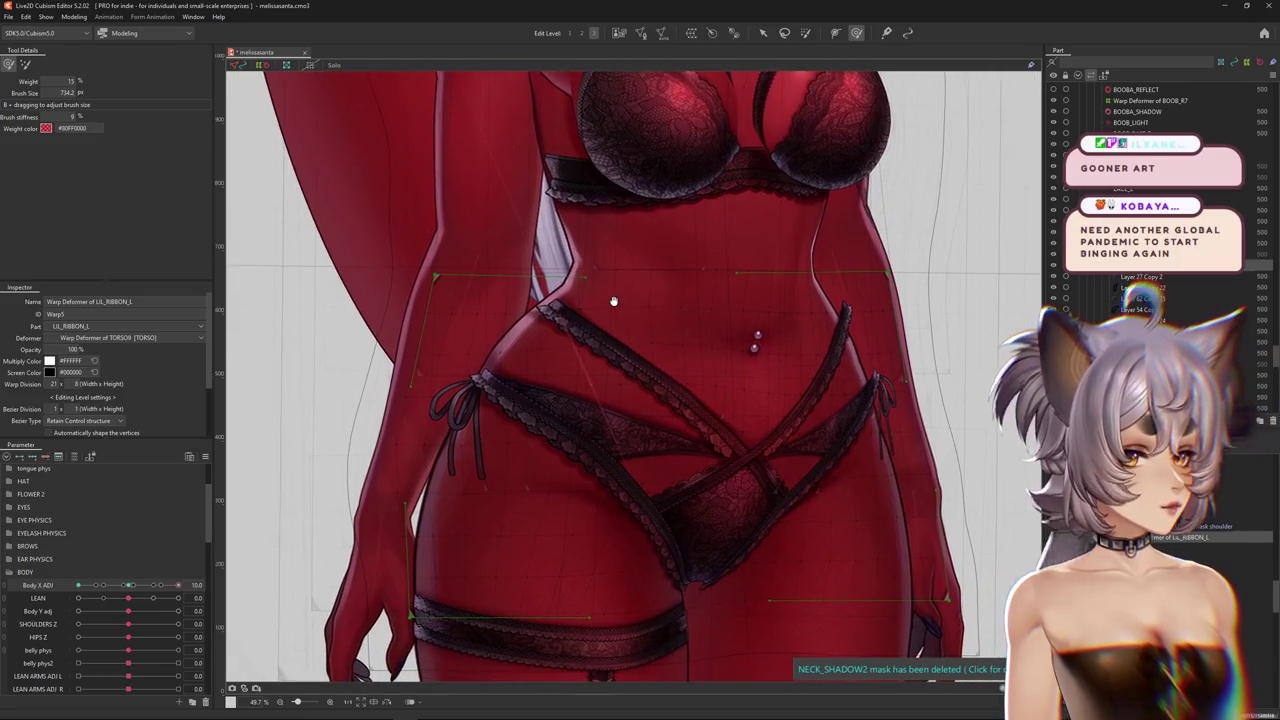
{"action": "key", "text": "ctrl+z"}
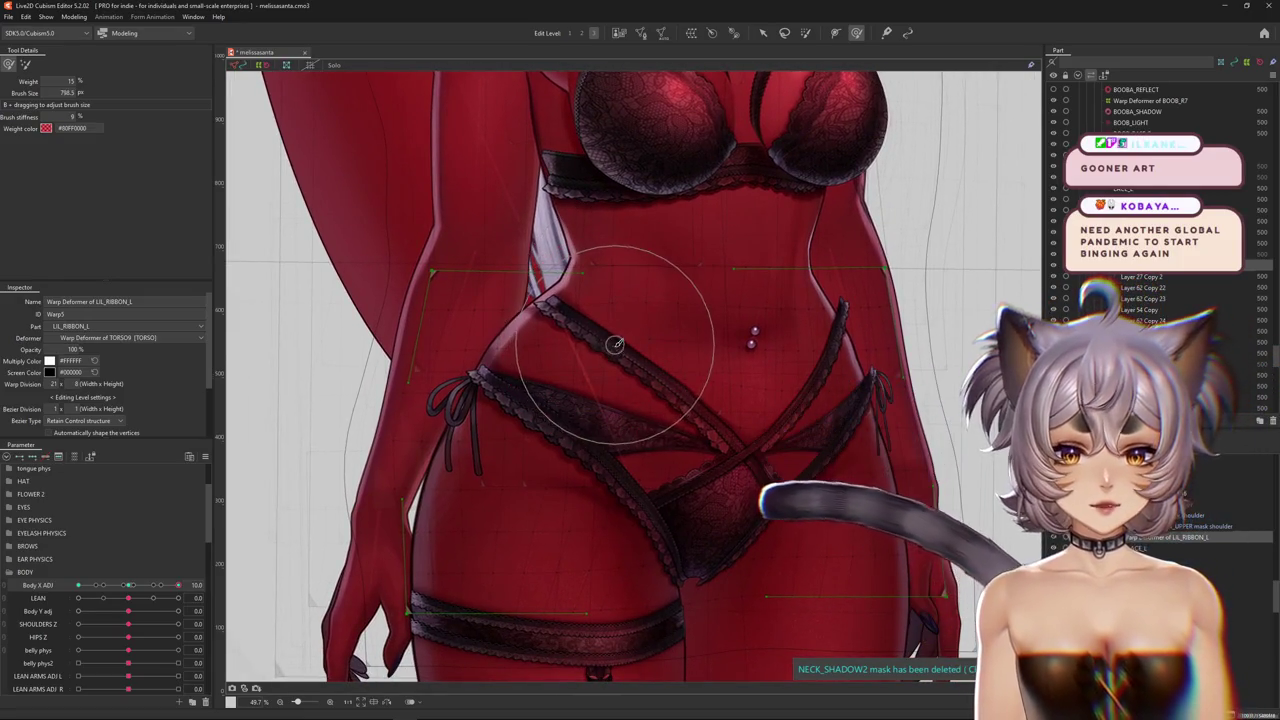
Resize the deform brush and hide the warp grid to refine the ribbon's coarse shape
{"action": "mouse_move", "coordinate": [610, 343]}
{"action": "left_mouse_down"}
{"action": "mouse_move", "coordinate": [708, 404]}
{"action": "mouse_move", "coordinate": [697, 465]}
{"action": "left_mouse_up"}
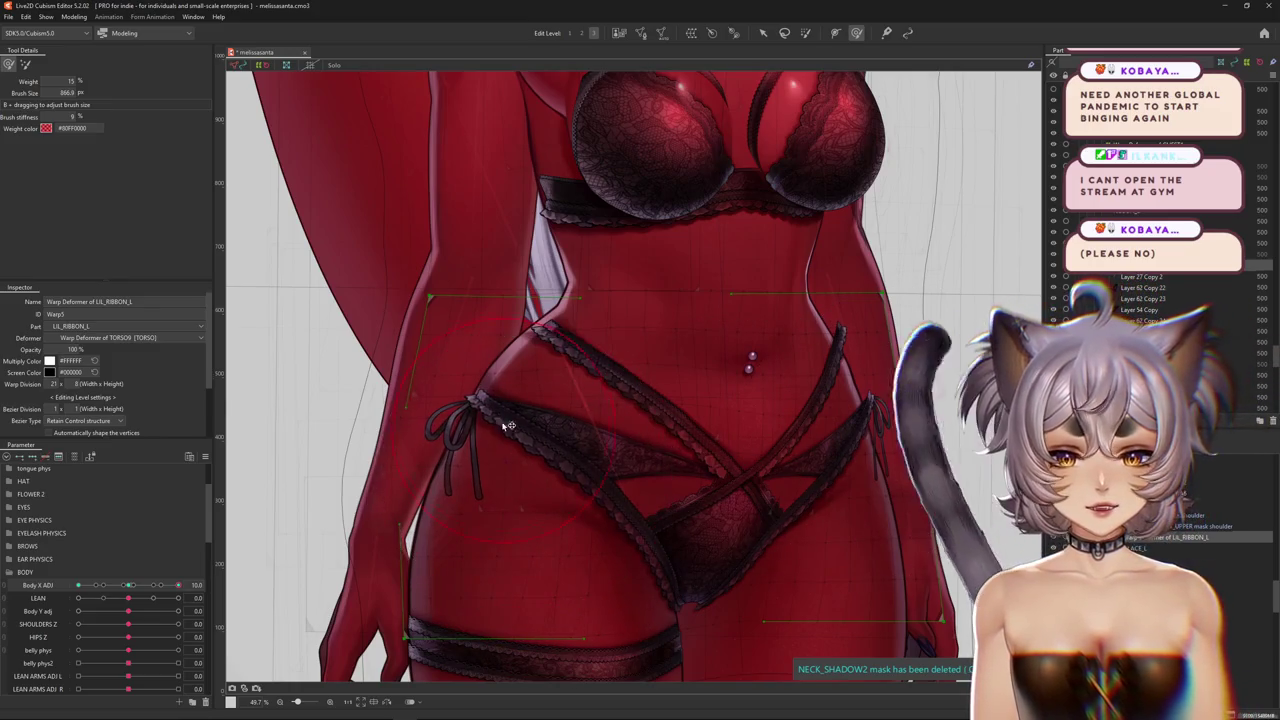
{"action": "left_click_drag", "start_coordinate": [520, 487], "coordinate": [550, 386]}
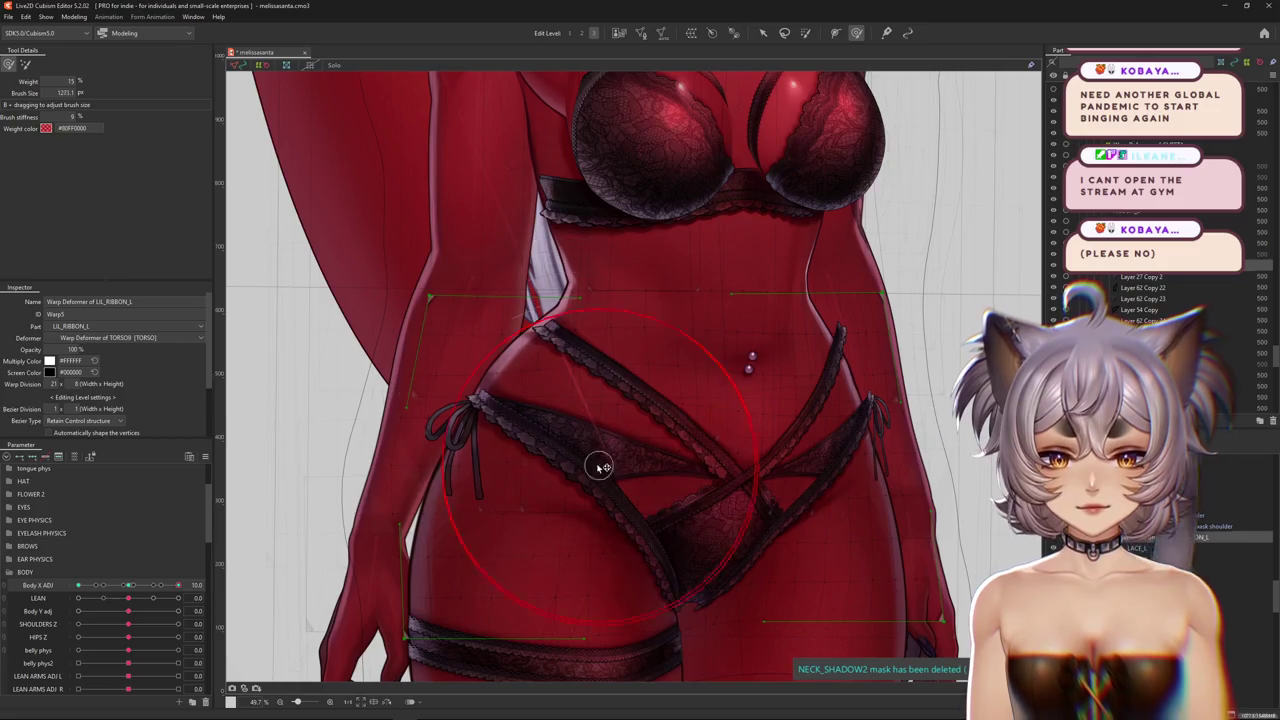
{"action": "mouse_move", "coordinate": [599, 467]}
{"action": "left_mouse_down"}
{"action": "mouse_move", "coordinate": [563, 523]}
{"action": "mouse_move", "coordinate": [676, 472]}
{"action": "left_mouse_up"}
{"action": "key", "text": "ctrl+h"}
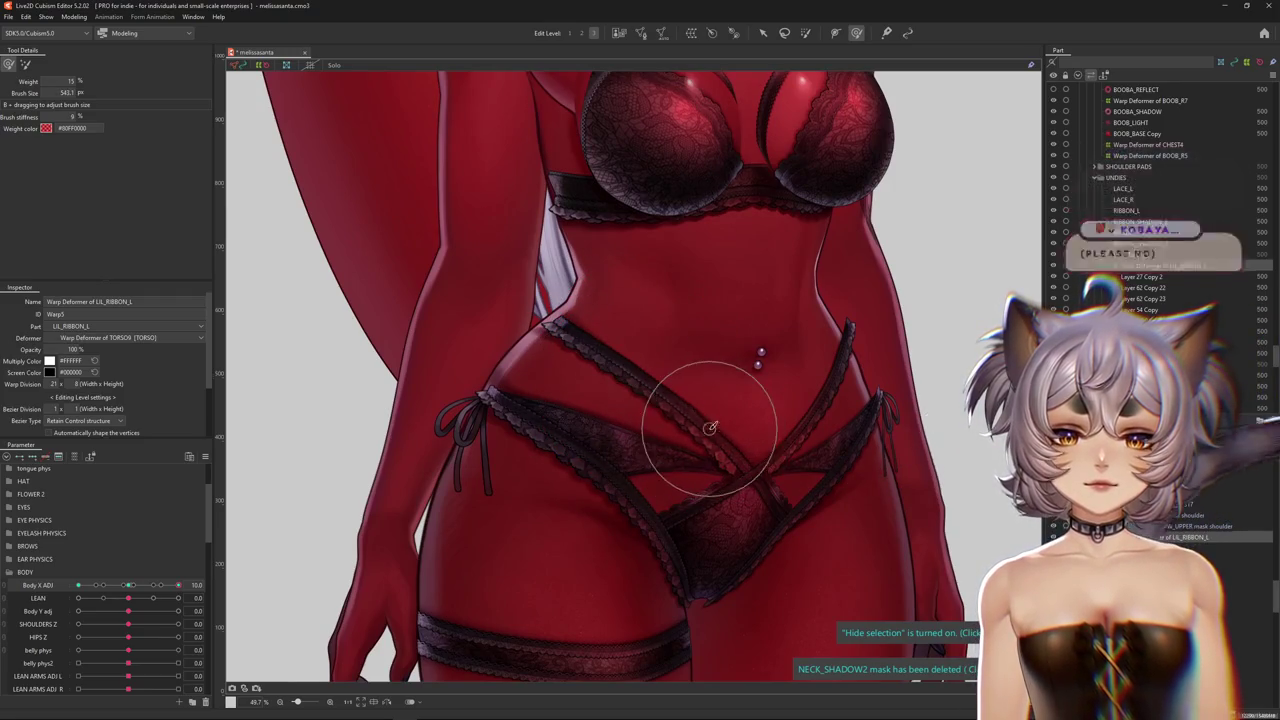
{"action": "left_click_drag", "start_coordinate": [722, 448], "coordinate": [682, 446]}
{"action": "scroll", "coordinate": [681, 461], "scroll_direction": "down", "scroll_amount": 2}
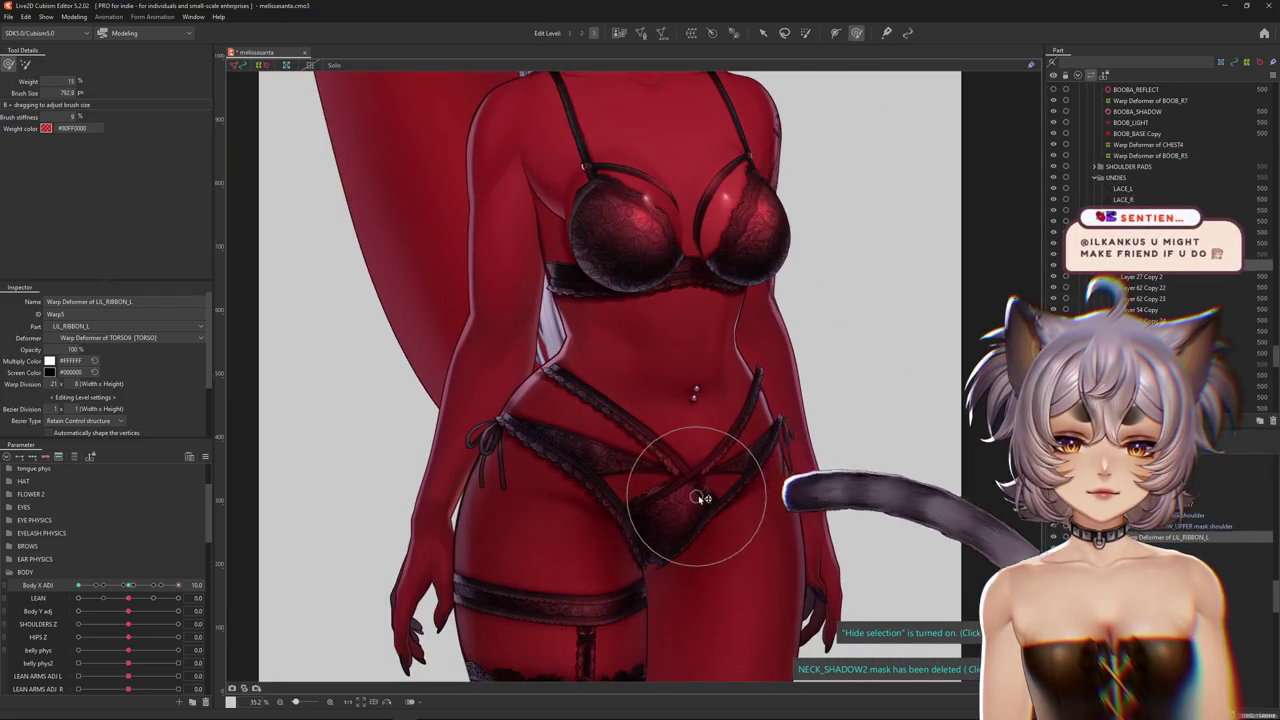
{"action": "left_click_drag", "start_coordinate": [683, 541], "coordinate": [684, 547]}
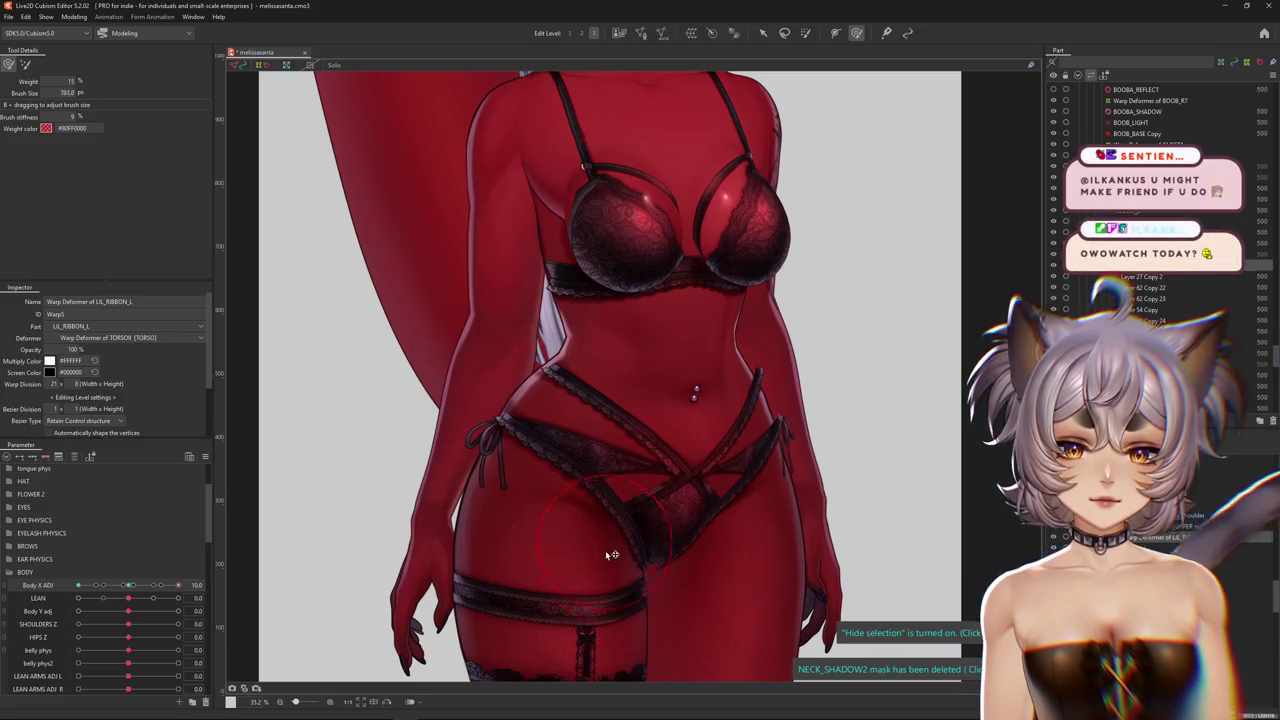
Scrub Body X ADJ to check the ribbon as the body turns, then refocus on the torso
{"action": "left_click_drag", "start_coordinate": [558, 565], "coordinate": [564, 533]}
{"action": "left_click_drag", "start_coordinate": [128, 587], "coordinate": [398, 502]}
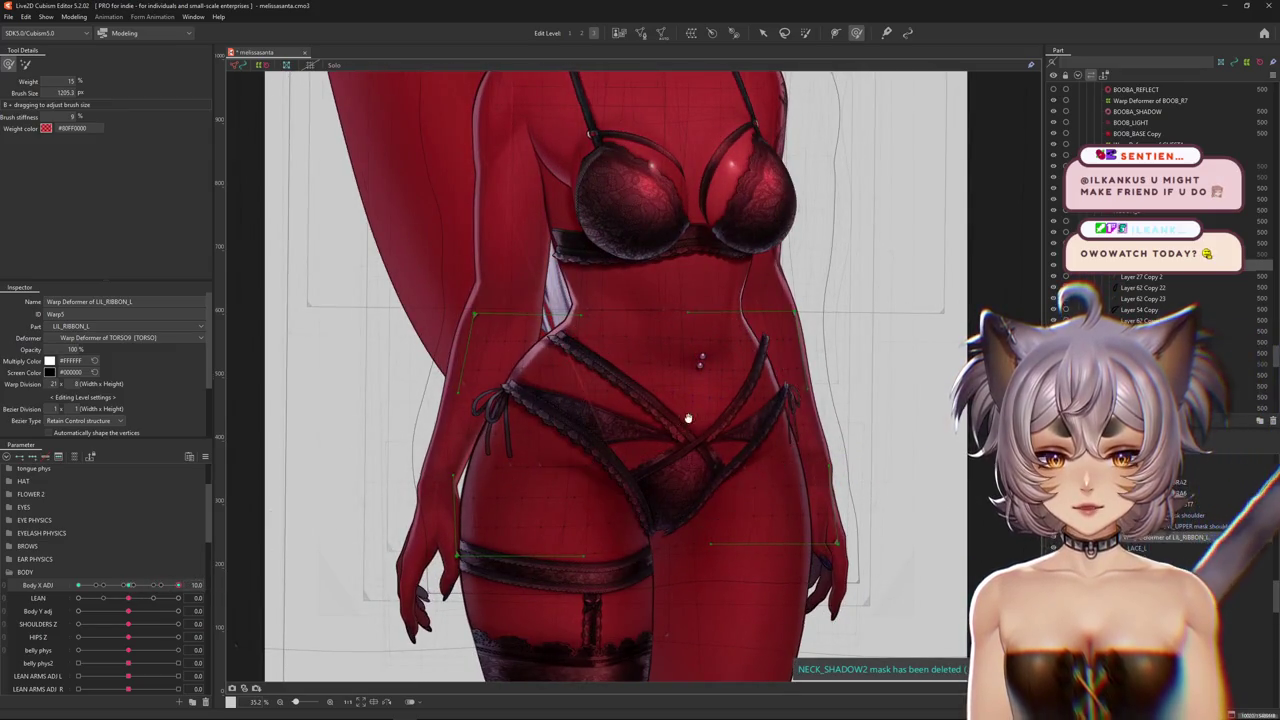
{"action": "left_click_drag", "start_coordinate": [688, 418], "coordinate": [669, 436]}
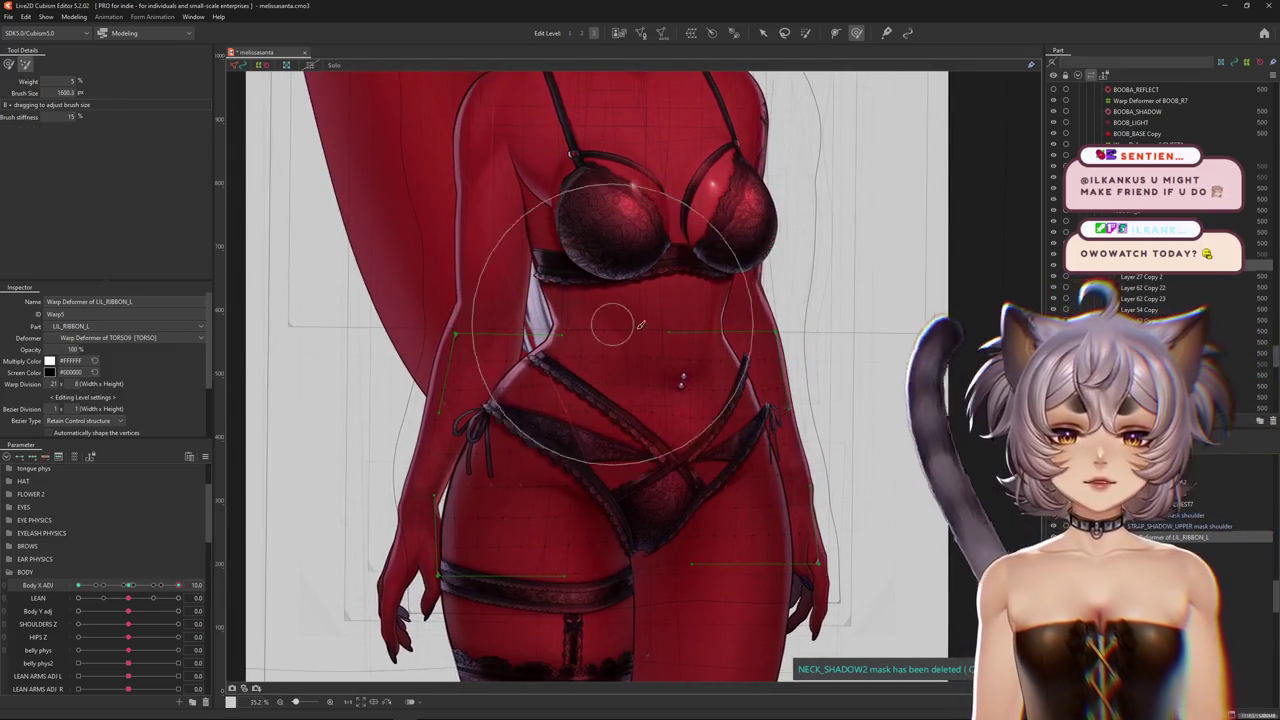
{"action": "left_click_drag", "start_coordinate": [678, 327], "coordinate": [585, 37]}
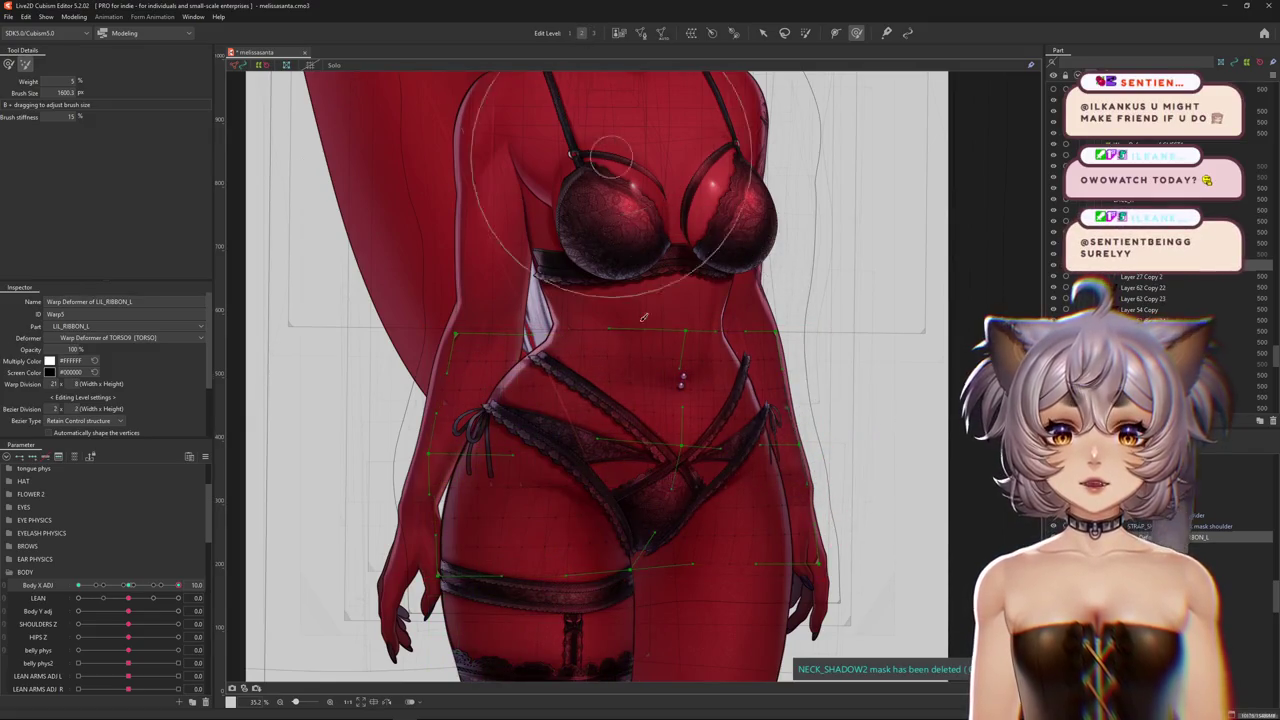
Center the waist and hips, resize the brush, and undo a trial stretch on the ribbon
{"action": "left_click_drag", "start_coordinate": [644, 318], "coordinate": [664, 390]}
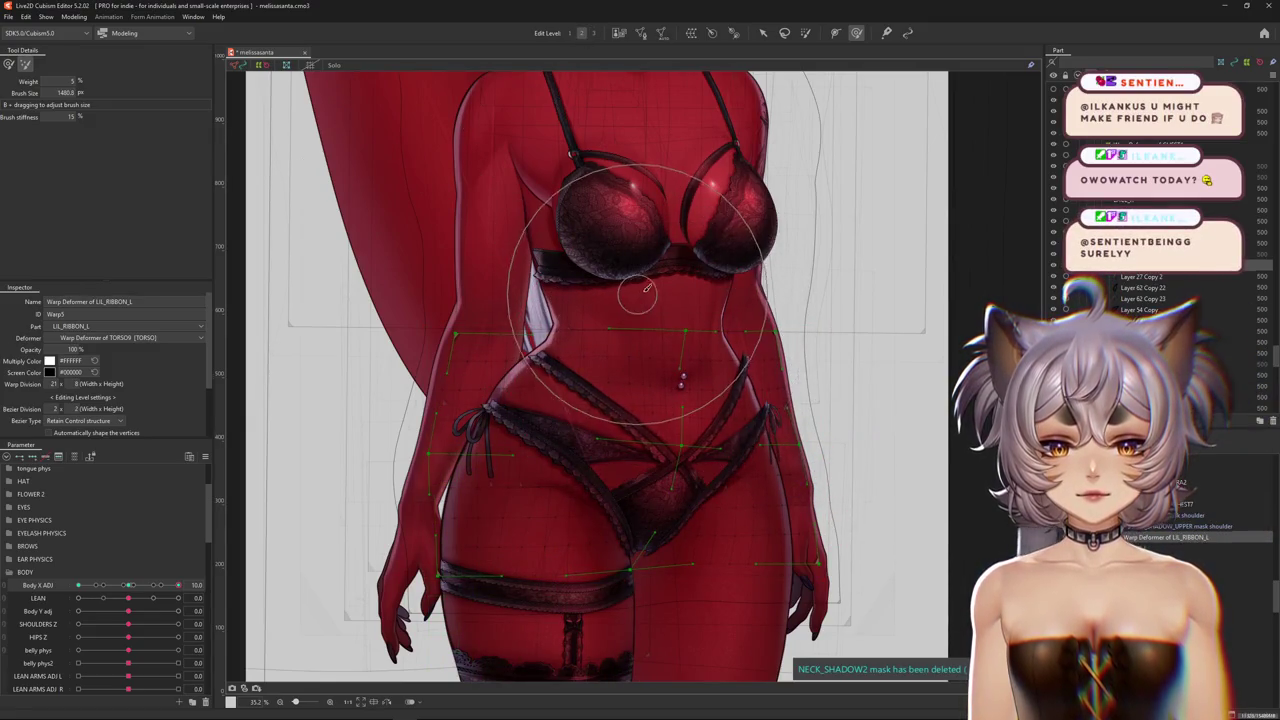
{"action": "mouse_move", "coordinate": [658, 408]}
{"action": "left_mouse_down"}
{"action": "mouse_move", "coordinate": [628, 338]}
{"action": "mouse_move", "coordinate": [630, 227]}
{"action": "left_mouse_up"}
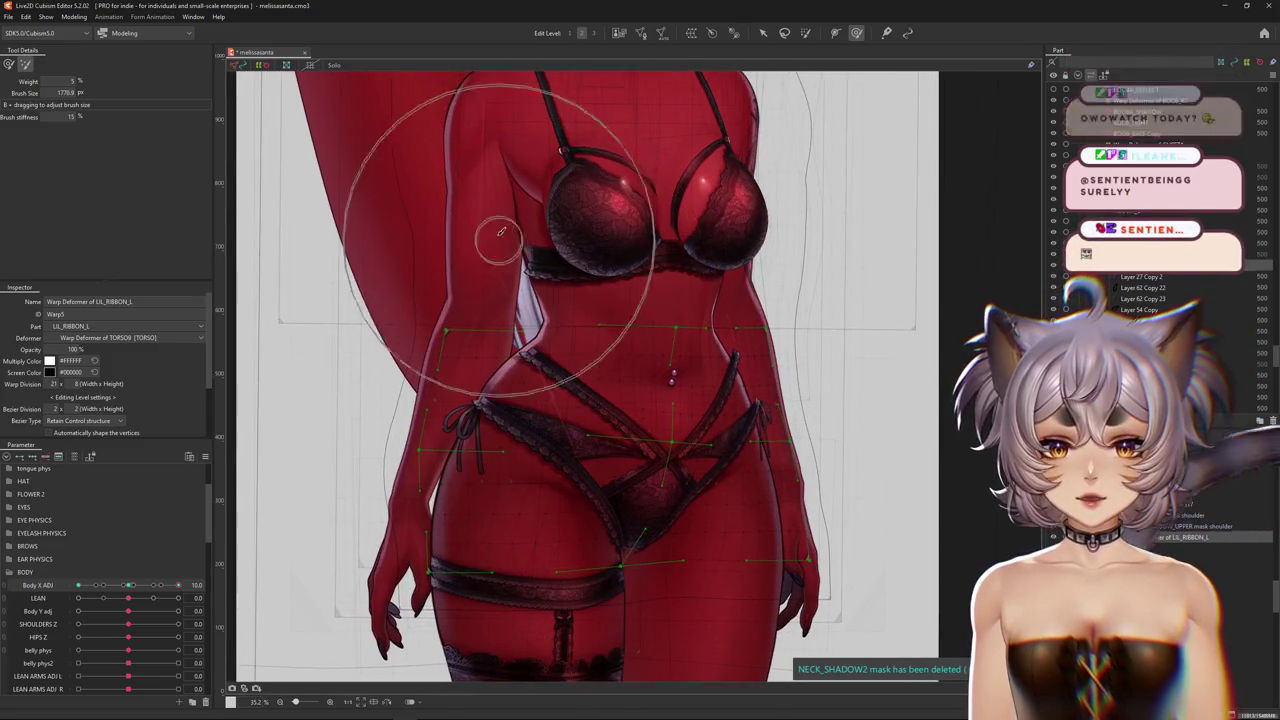
{"action": "scroll", "coordinate": [668, 210], "scroll_direction": "up", "scroll_amount": 1}
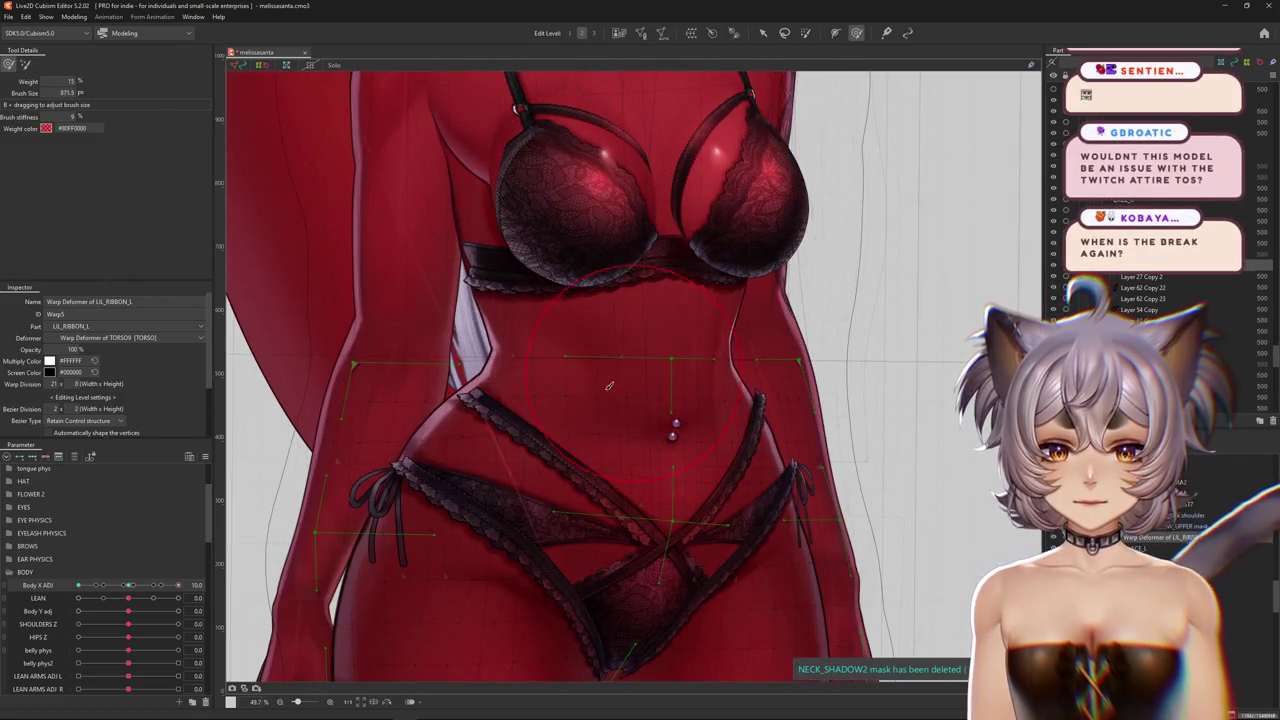
{"action": "middle_click_drag", "start_coordinate": [573, 444], "coordinate": [688, 364]}
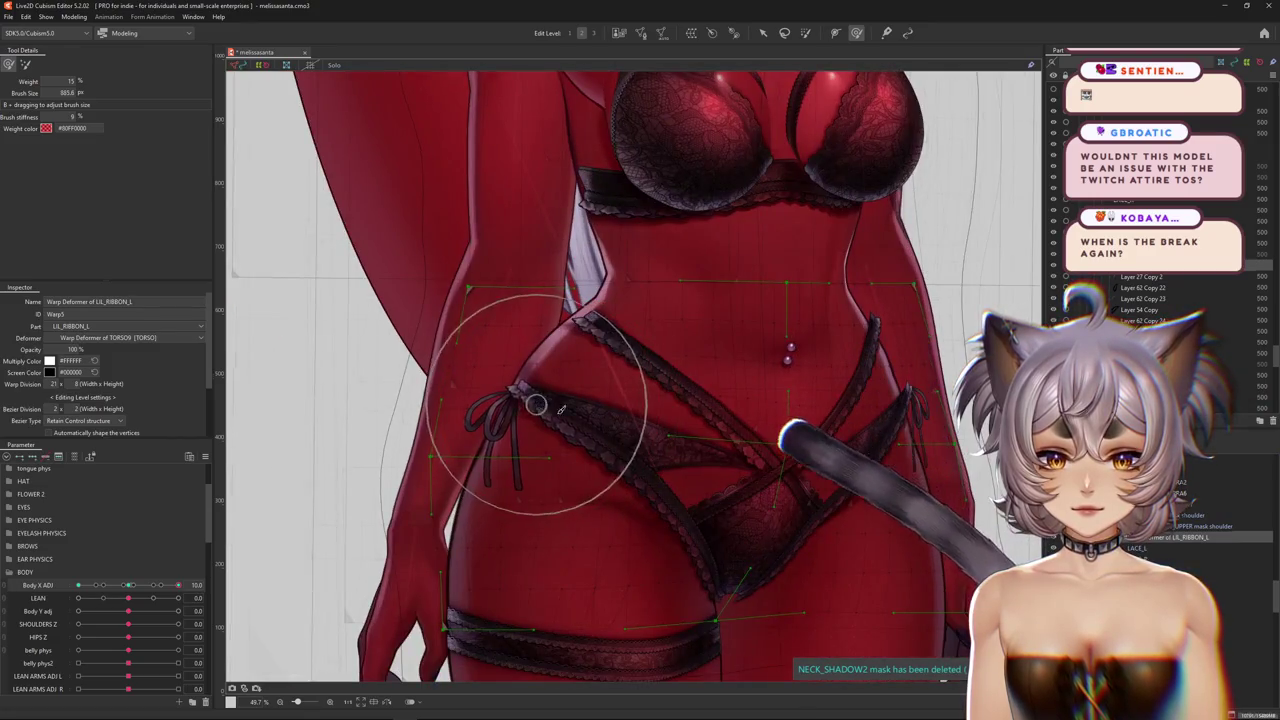
{"action": "middle_click_drag", "start_coordinate": [664, 483], "coordinate": [659, 433]}
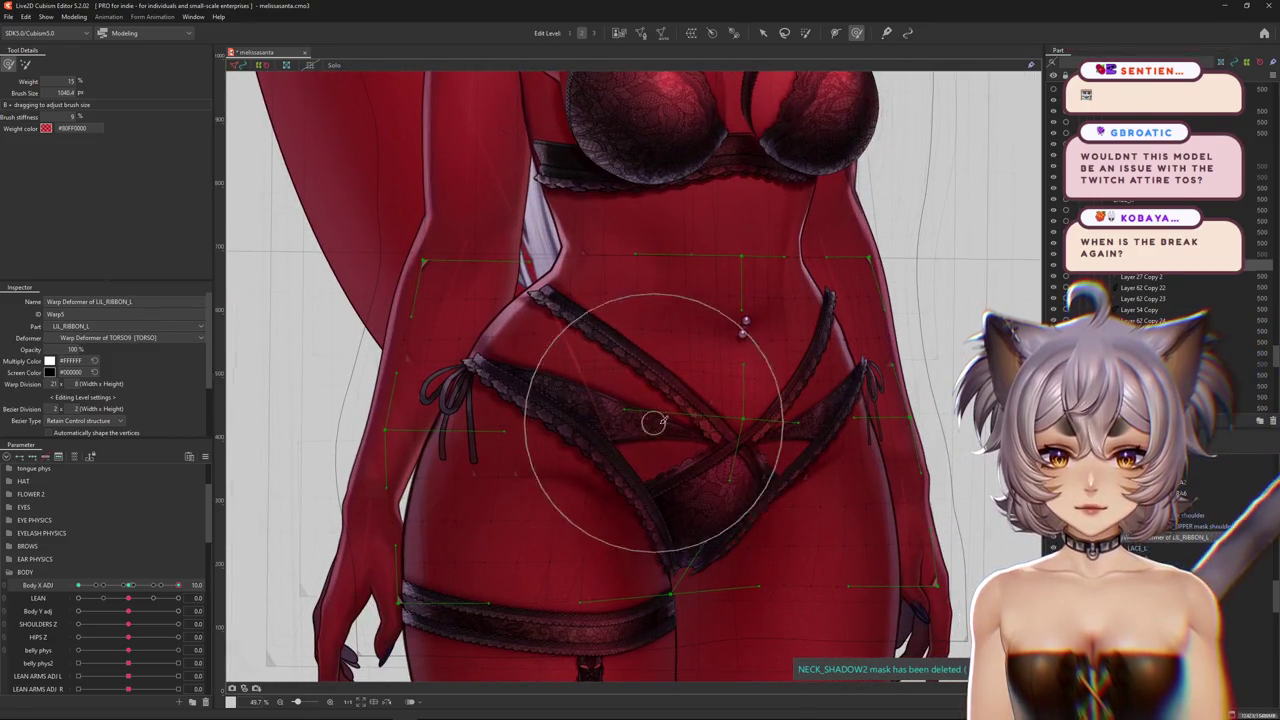
{"action": "left_click_drag", "start_coordinate": [653, 422], "coordinate": [510, 432]}
{"action": "middle_click_drag", "start_coordinate": [522, 465], "coordinate": [500, 440]}
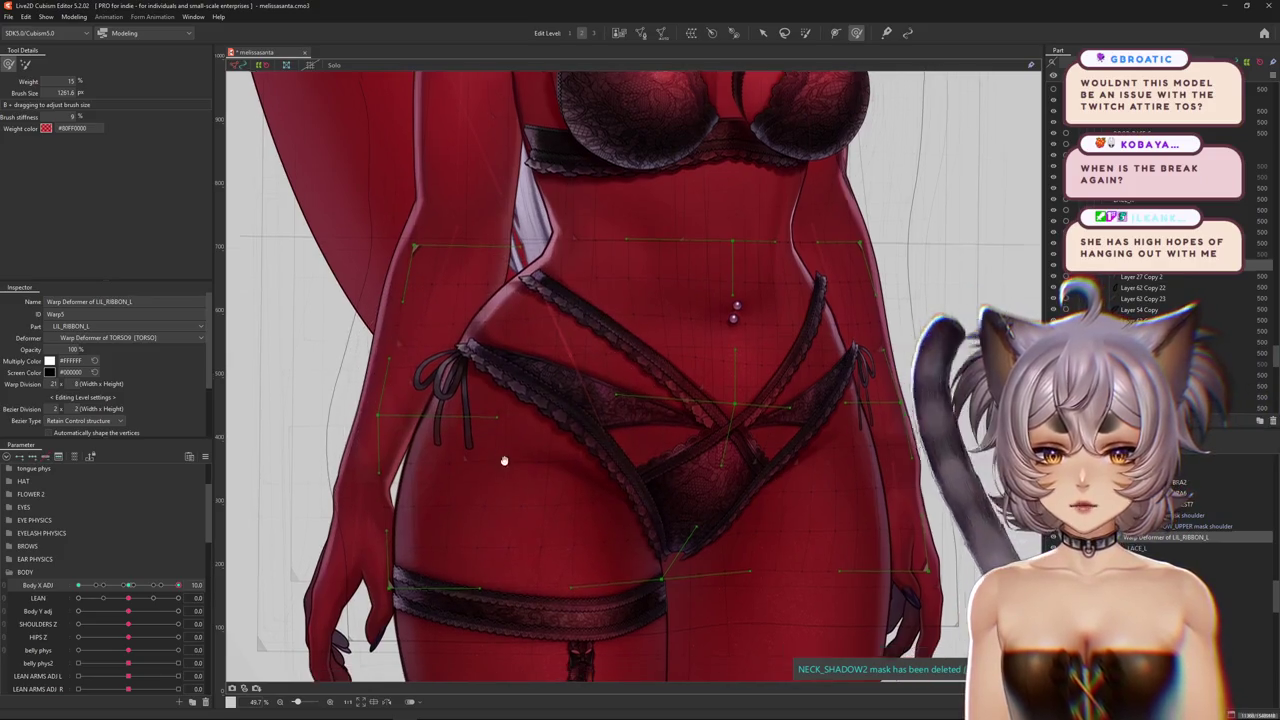
{"action": "key", "text": "ctrl+h"}
{"action": "middle_click_drag", "start_coordinate": [683, 484], "coordinate": [721, 470]}
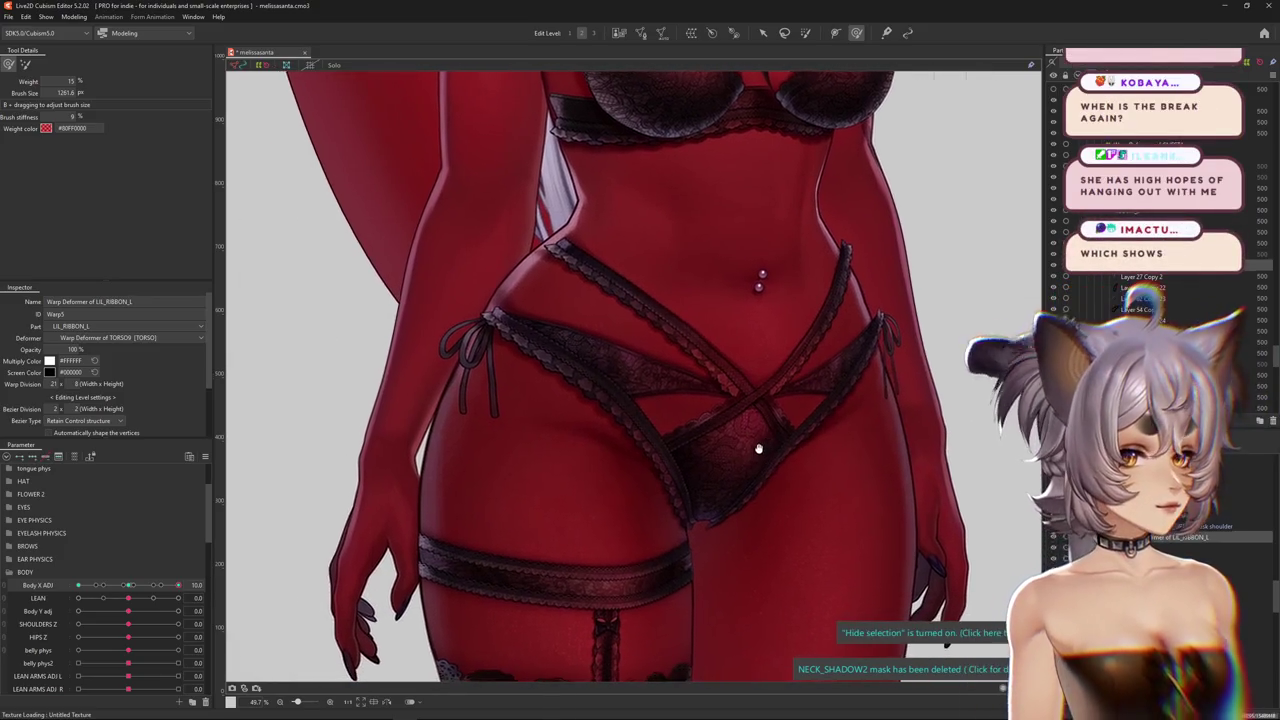
{"action": "left_click_drag", "start_coordinate": [742, 402], "coordinate": [688, 354]}
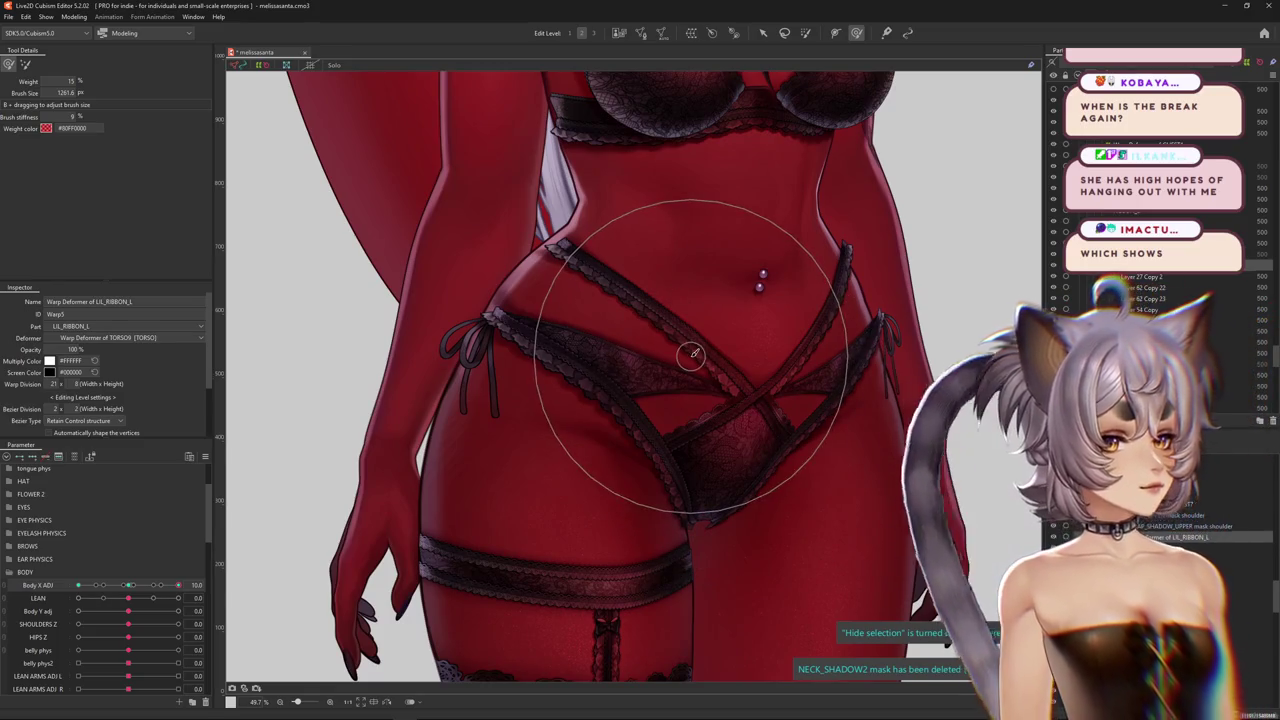
{"action": "key", "text": "ctrl+z"}
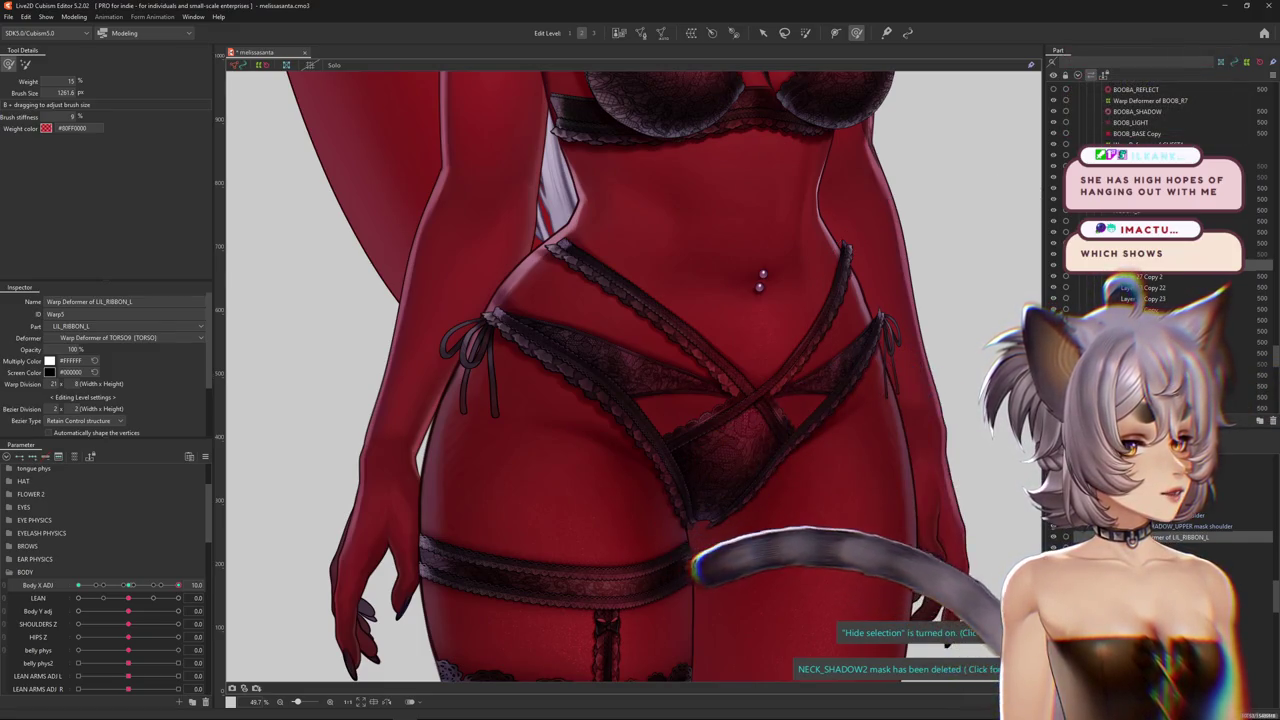
Select the LIL_RIBBON_L warp deformer and tune the brush between about 596 and 1485 px
{"action": "scroll", "coordinate": [1150, 262], "scroll_direction": "down", "scroll_amount": 5}
{"action": "left_click", "coordinate": [568, 538]}
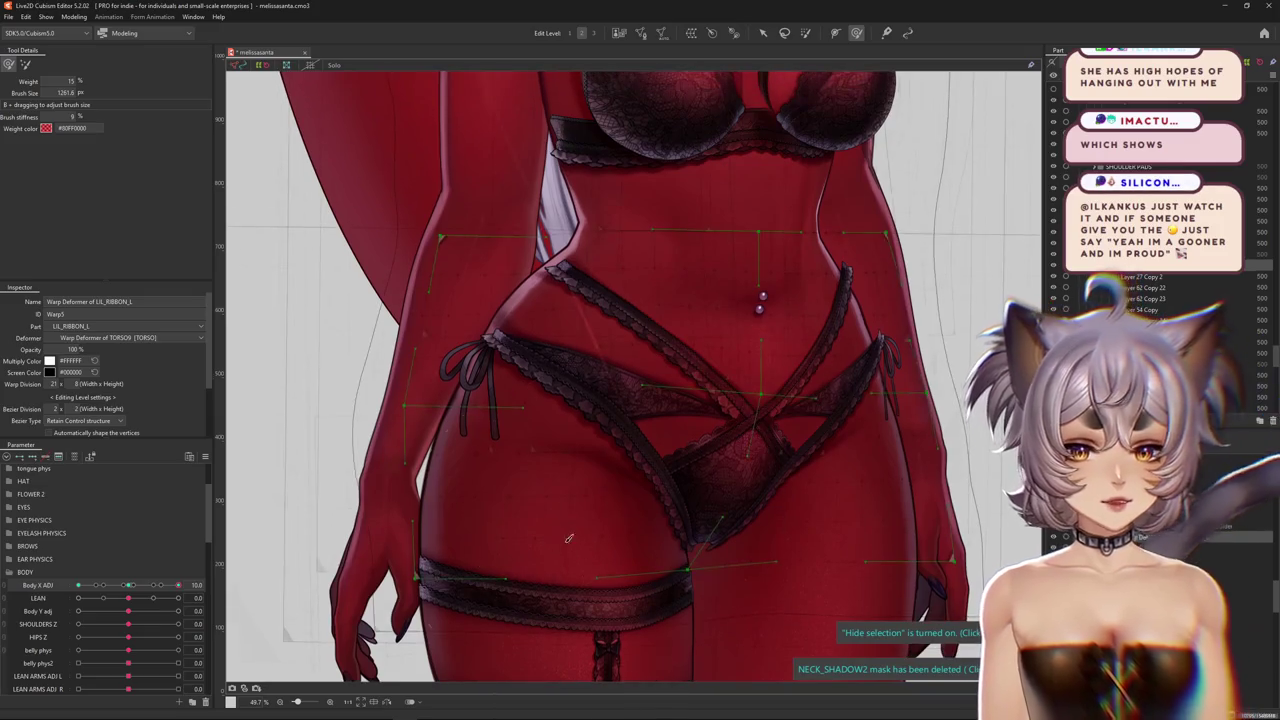
{"action": "left_click_drag", "start_coordinate": [465, 578], "coordinate": [543, 571]}
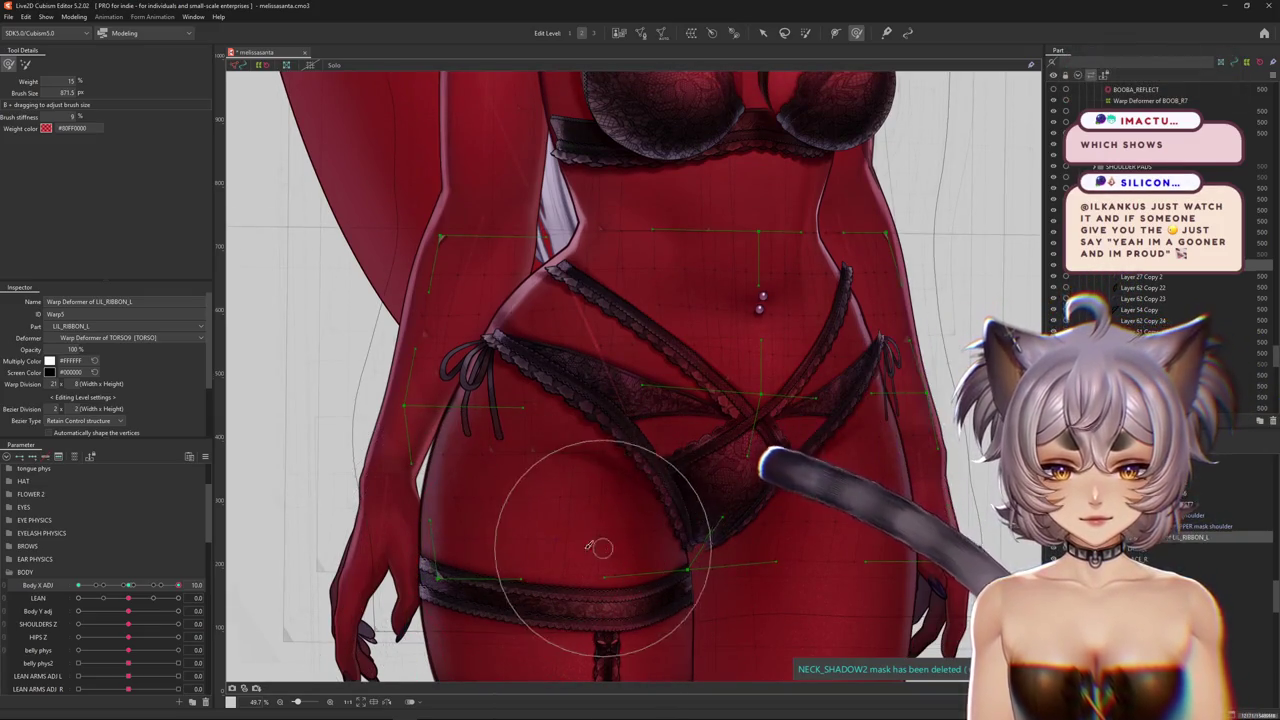
{"action": "key", "text": "ctrl+h"}
{"action": "left_click_drag", "start_coordinate": [620, 512], "coordinate": [656, 515]}
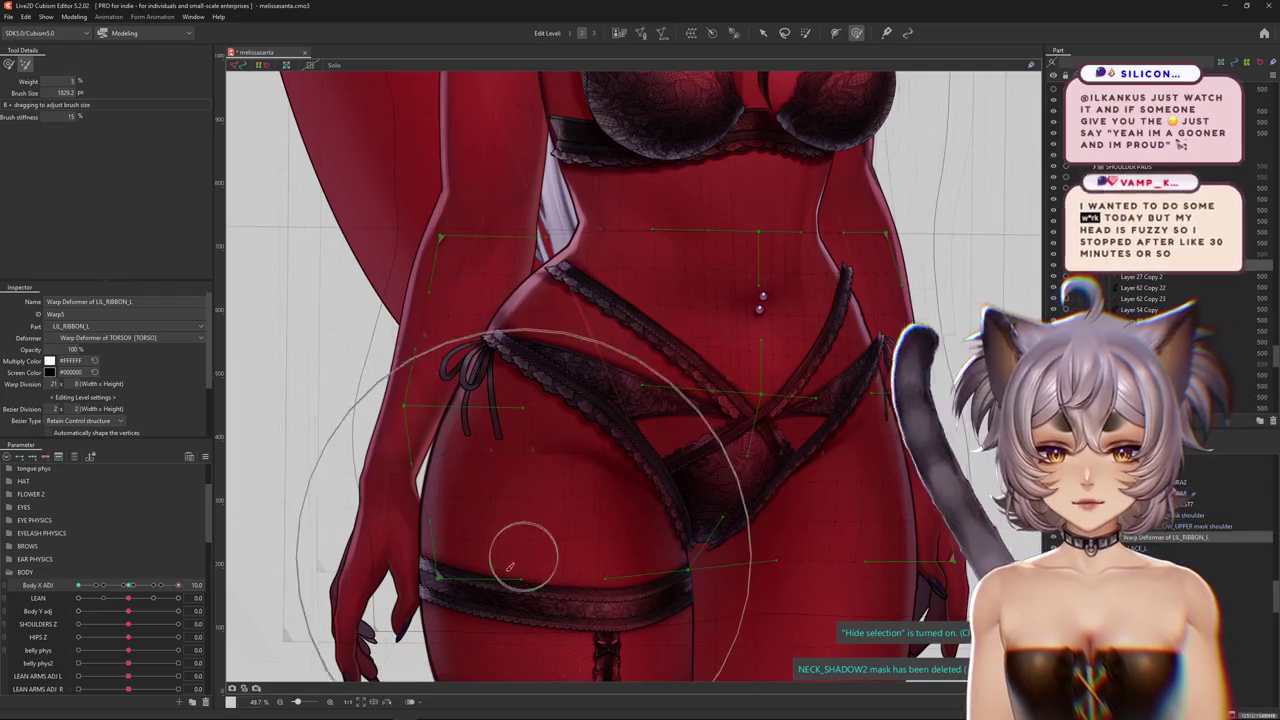
{"action": "left_click_drag", "start_coordinate": [491, 577], "coordinate": [443, 543]}
{"action": "middle_click_drag", "start_coordinate": [707, 615], "coordinate": [729, 529]}
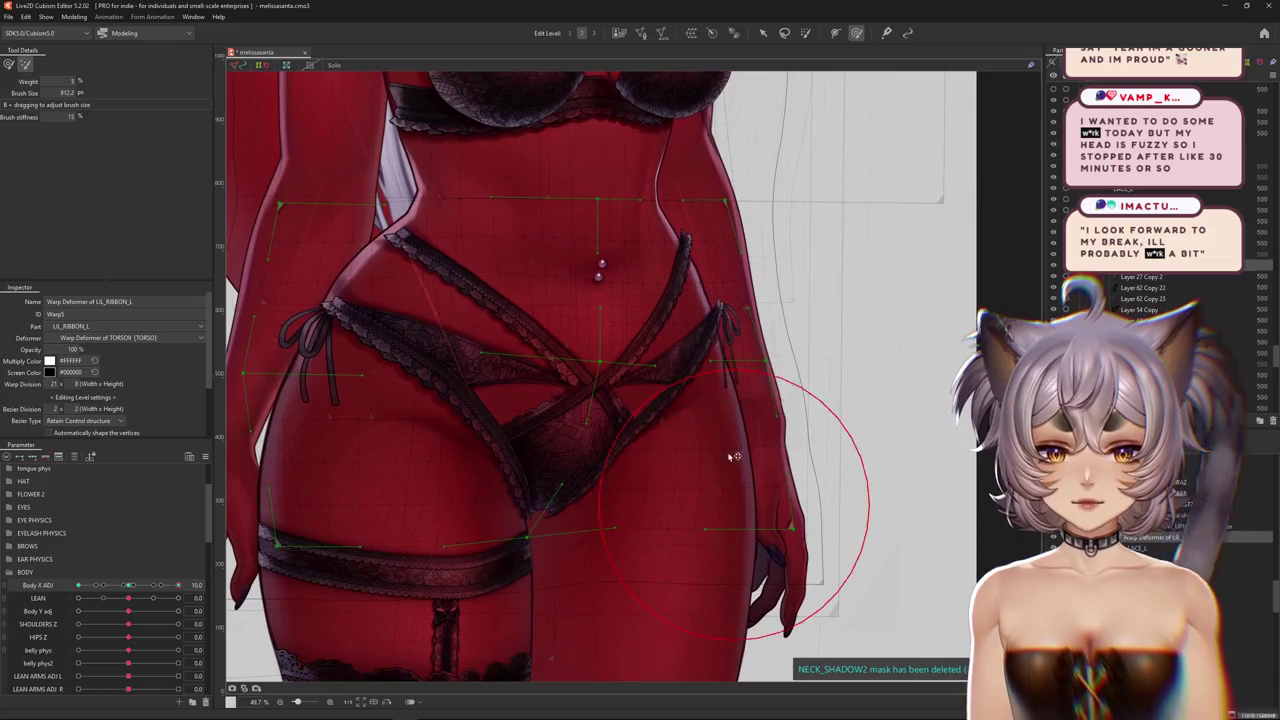
{"action": "left_click_drag", "start_coordinate": [729, 529], "coordinate": [652, 278]}
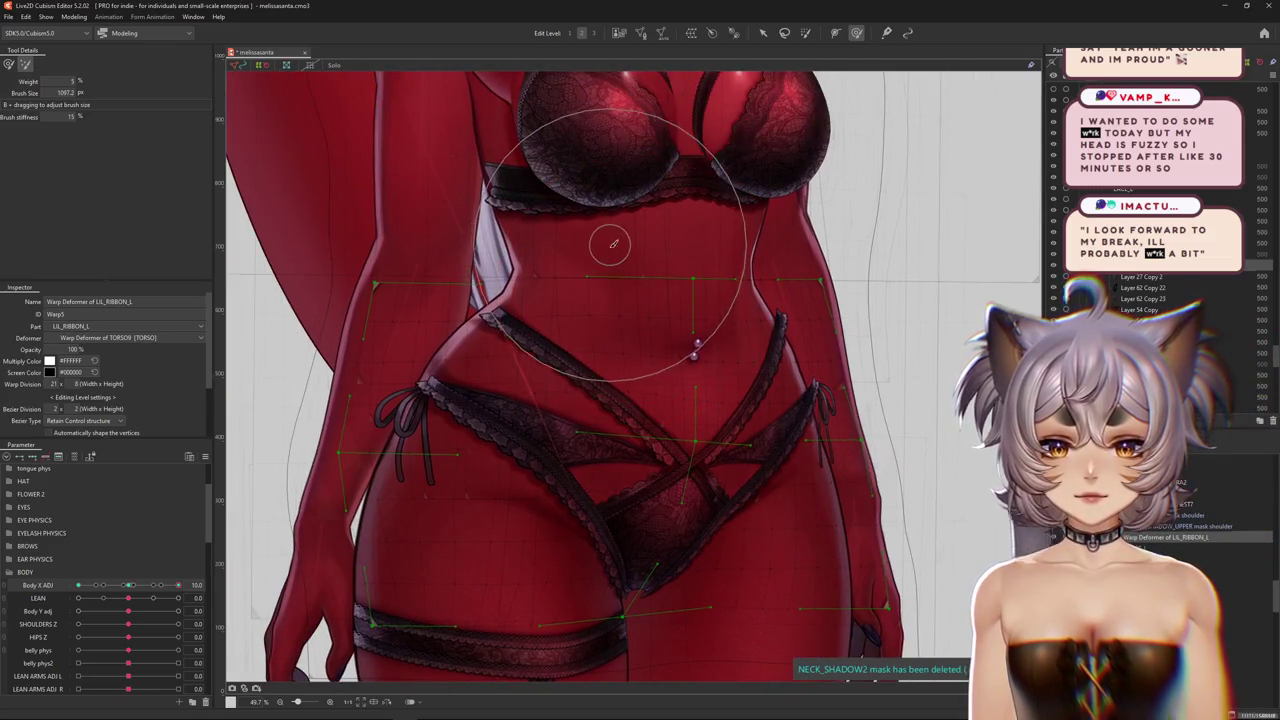
{"action": "middle_click_drag", "start_coordinate": [614, 243], "coordinate": [657, 277]}
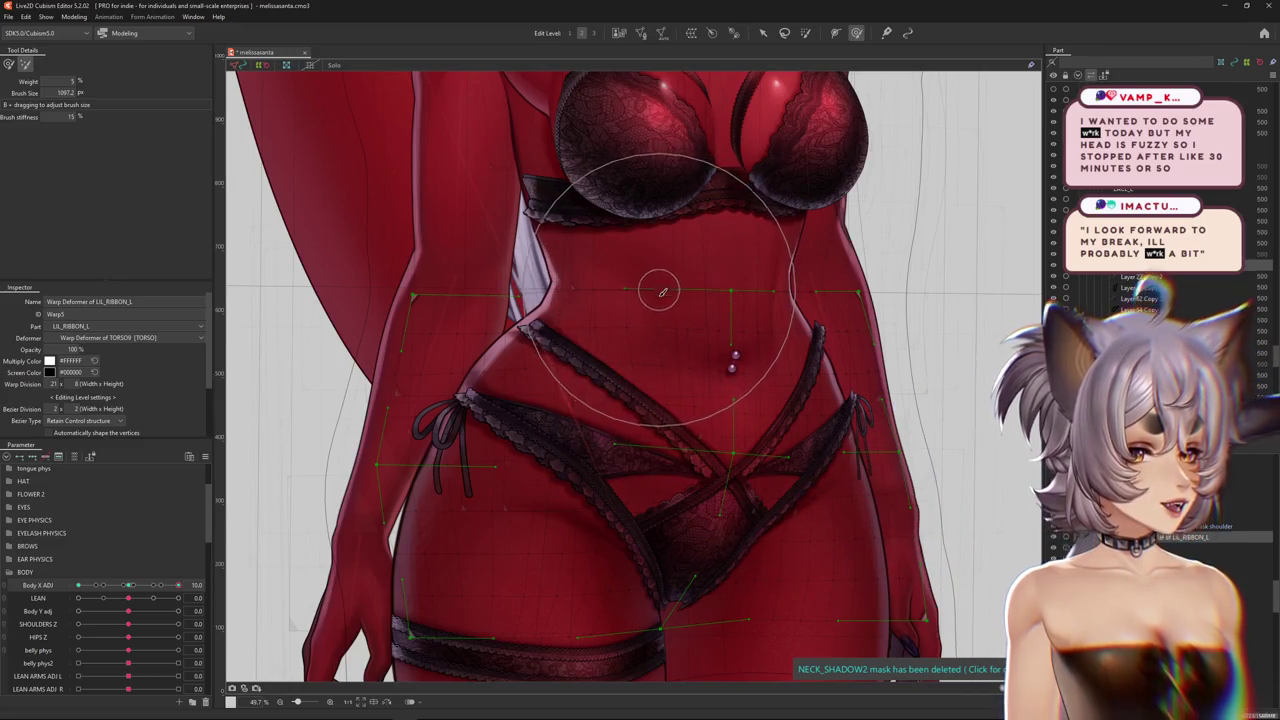
Brush-warp the ribbon over the waist at about 1189 px, hiding the mesh to check its shape
{"action": "key", "text": "ctrl+h"}
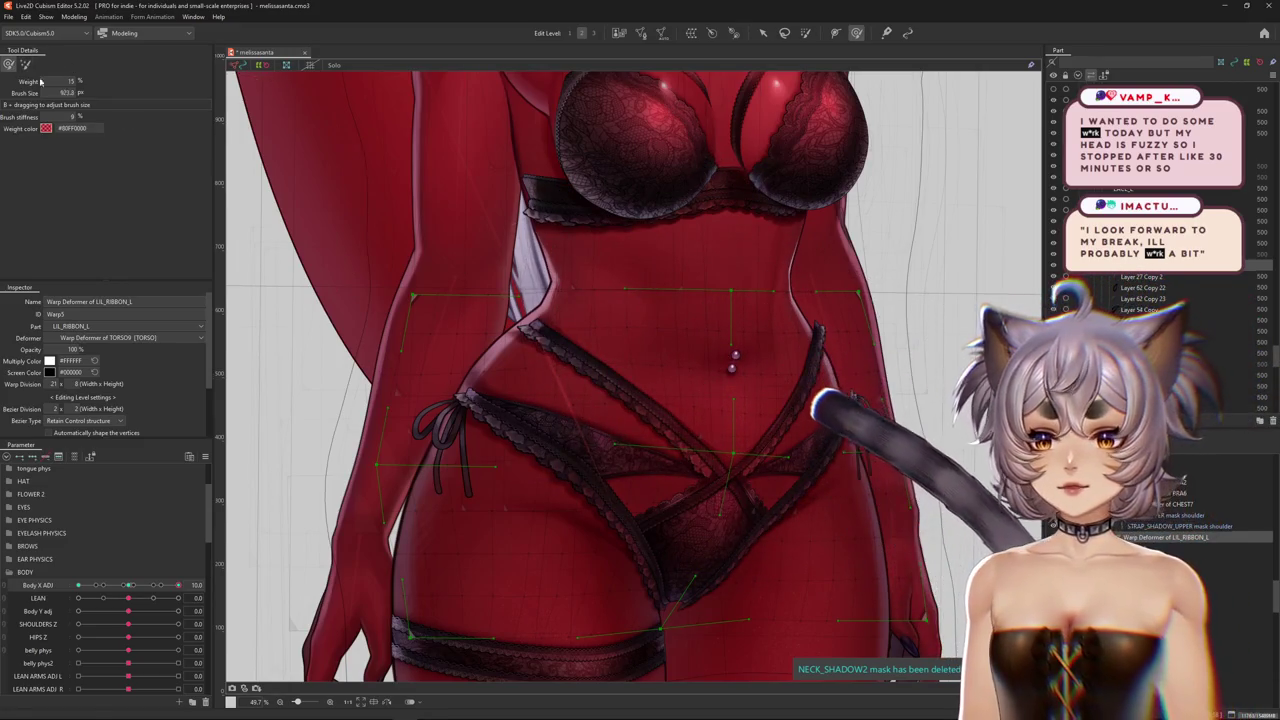
{"action": "mouse_move", "coordinate": [606, 398]}
{"action": "left_mouse_down"}
{"action": "mouse_move", "coordinate": [612, 372]}
{"action": "mouse_move", "coordinate": [614, 400]}
{"action": "left_mouse_up"}
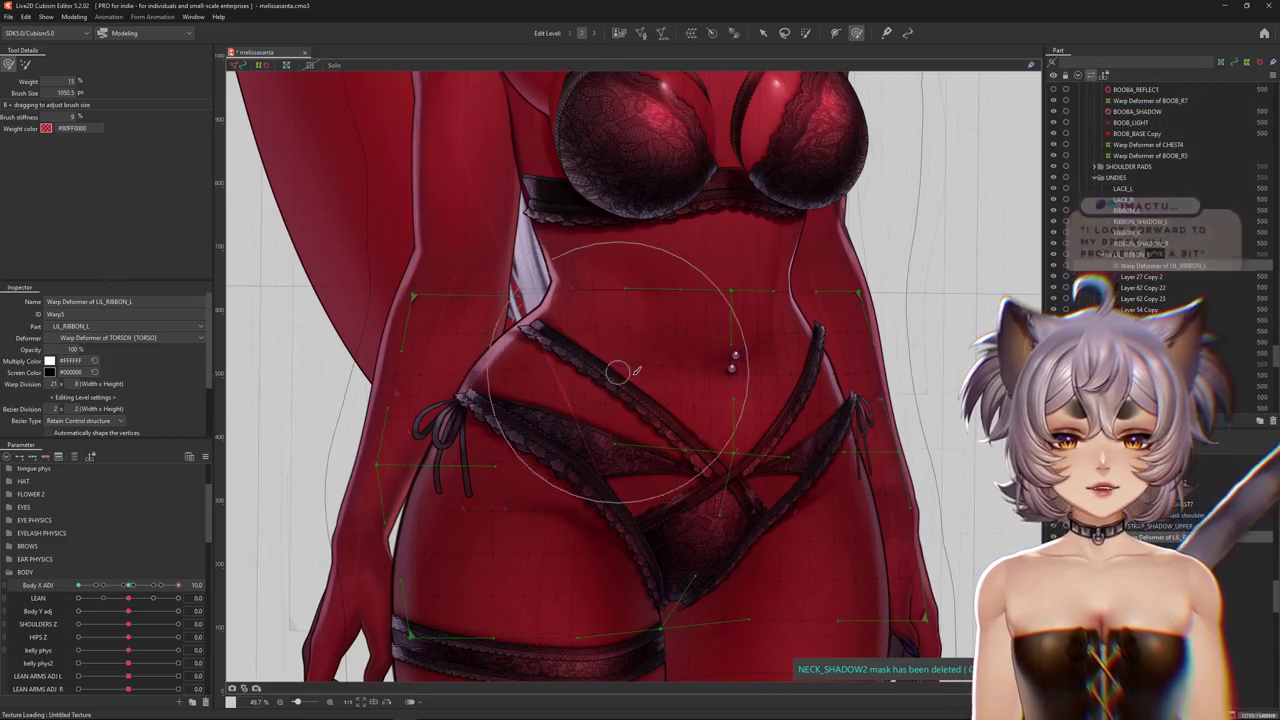
{"action": "middle_click_drag", "start_coordinate": [610, 430], "coordinate": [675, 452]}
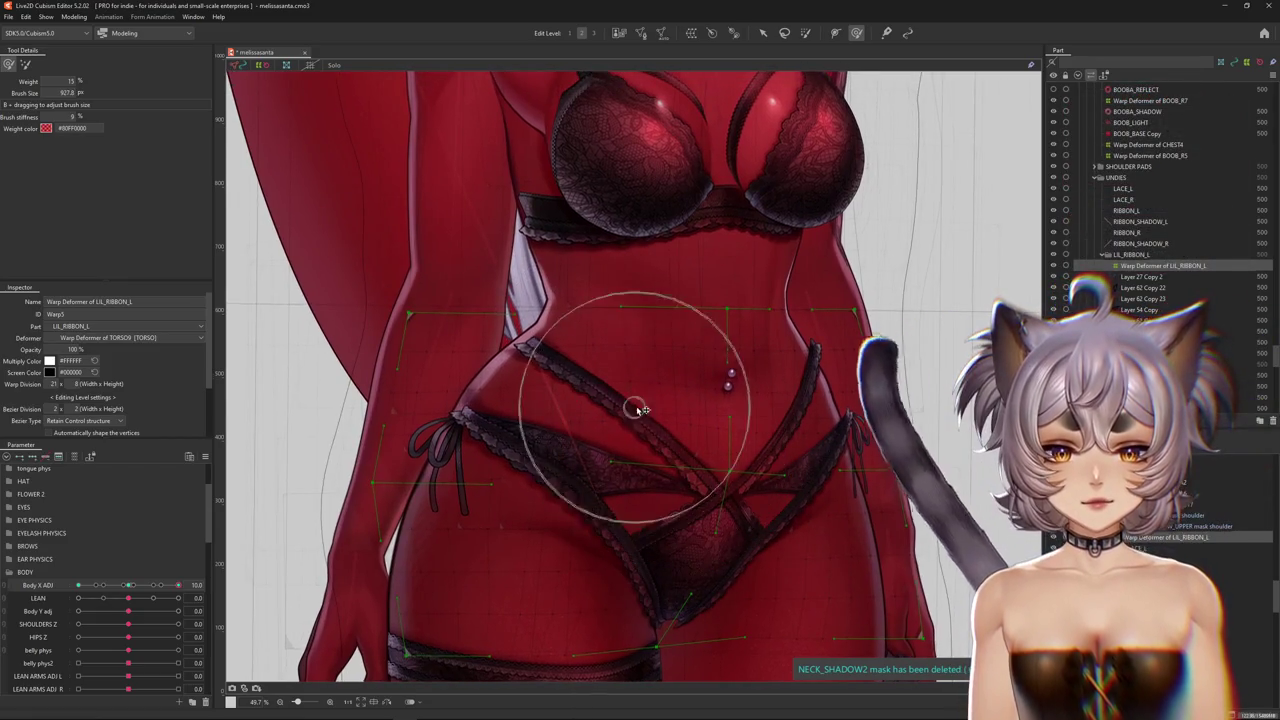
{"action": "left_click_drag", "start_coordinate": [586, 214], "coordinate": [640, 320]}
{"action": "scroll", "coordinate": [640, 319], "scroll_direction": "down", "scroll_amount": 3}
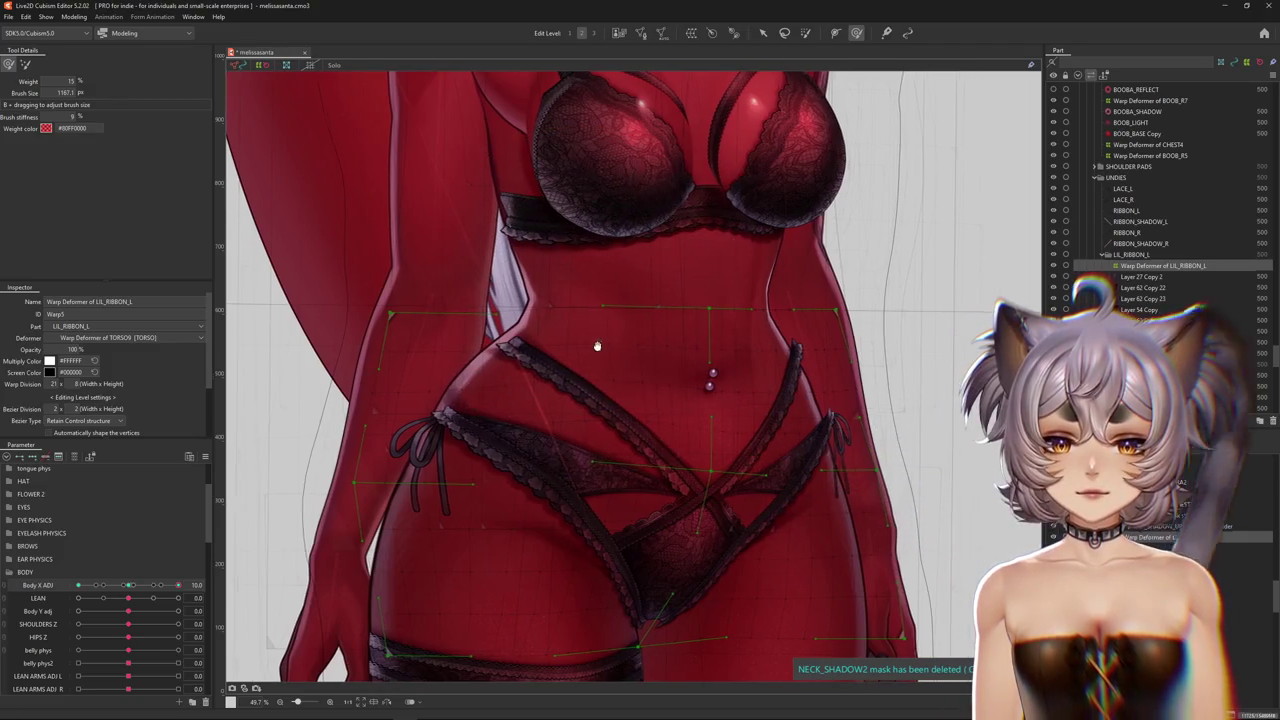
{"action": "key", "text": "h"}
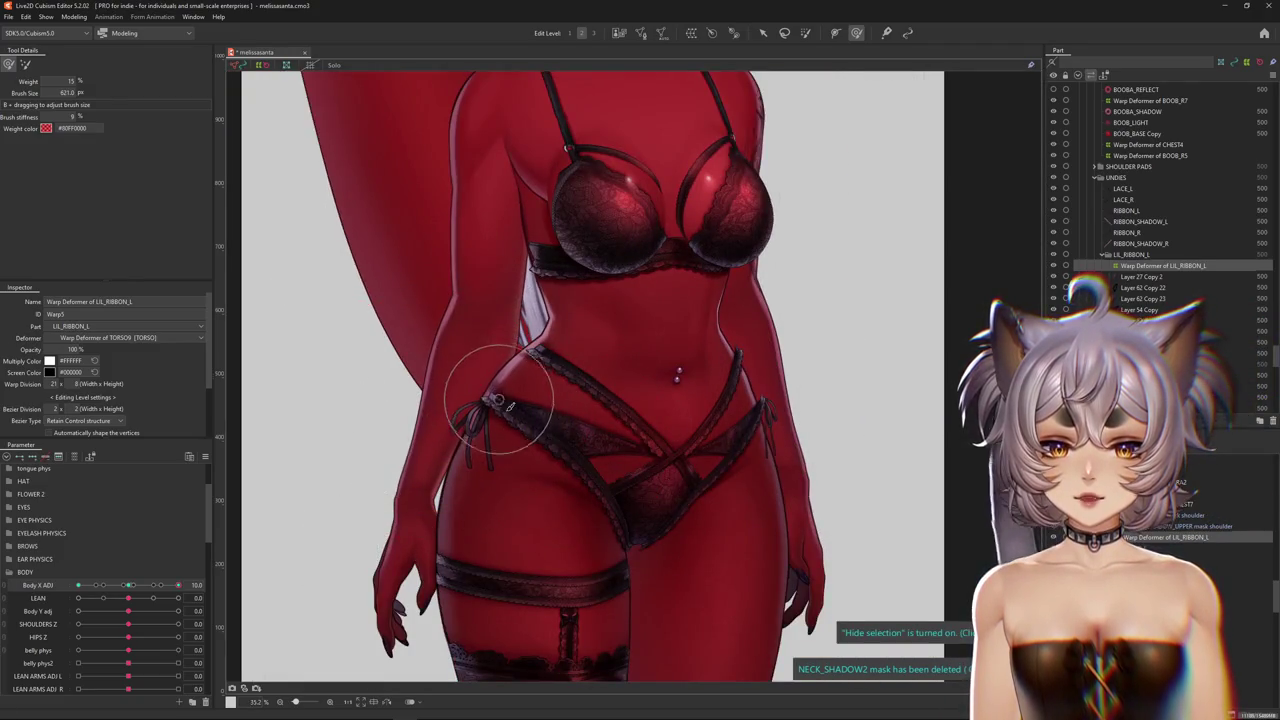
{"action": "left_click_drag", "start_coordinate": [497, 400], "coordinate": [522, 410]}
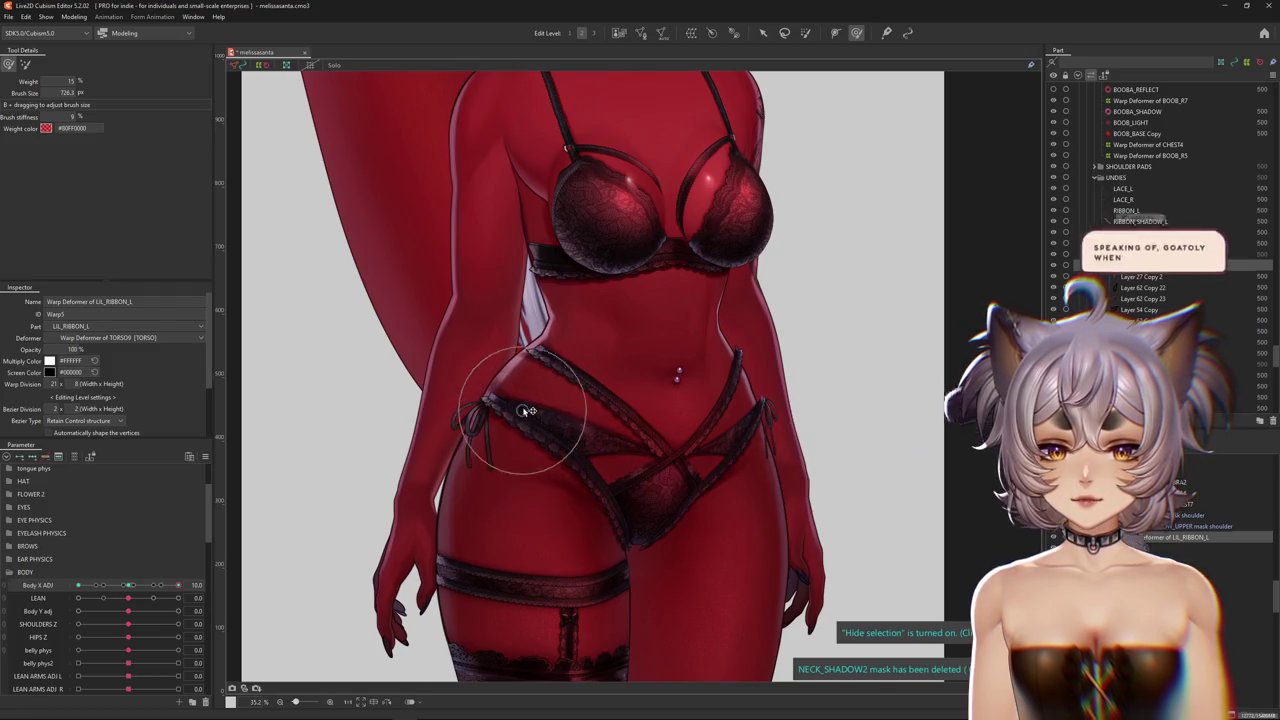
Test the ribbon across Body X ADJ, switching brush modes and refining at about 1088 px
{"action": "left_click_drag", "start_coordinate": [135, 591], "coordinate": [178, 585]}
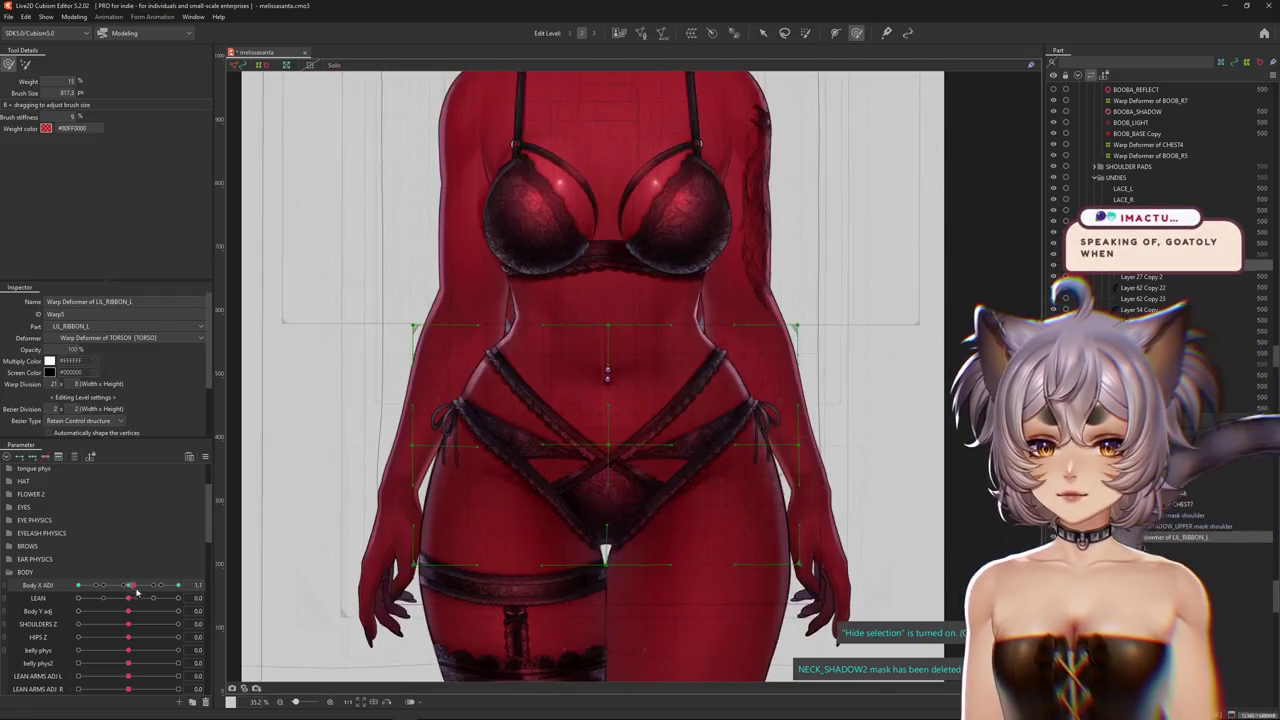
{"action": "mouse_move", "coordinate": [517, 473]}
{"action": "left_mouse_down"}
{"action": "mouse_move", "coordinate": [566, 436]}
{"action": "mouse_move", "coordinate": [594, 436]}
{"action": "left_mouse_up"}
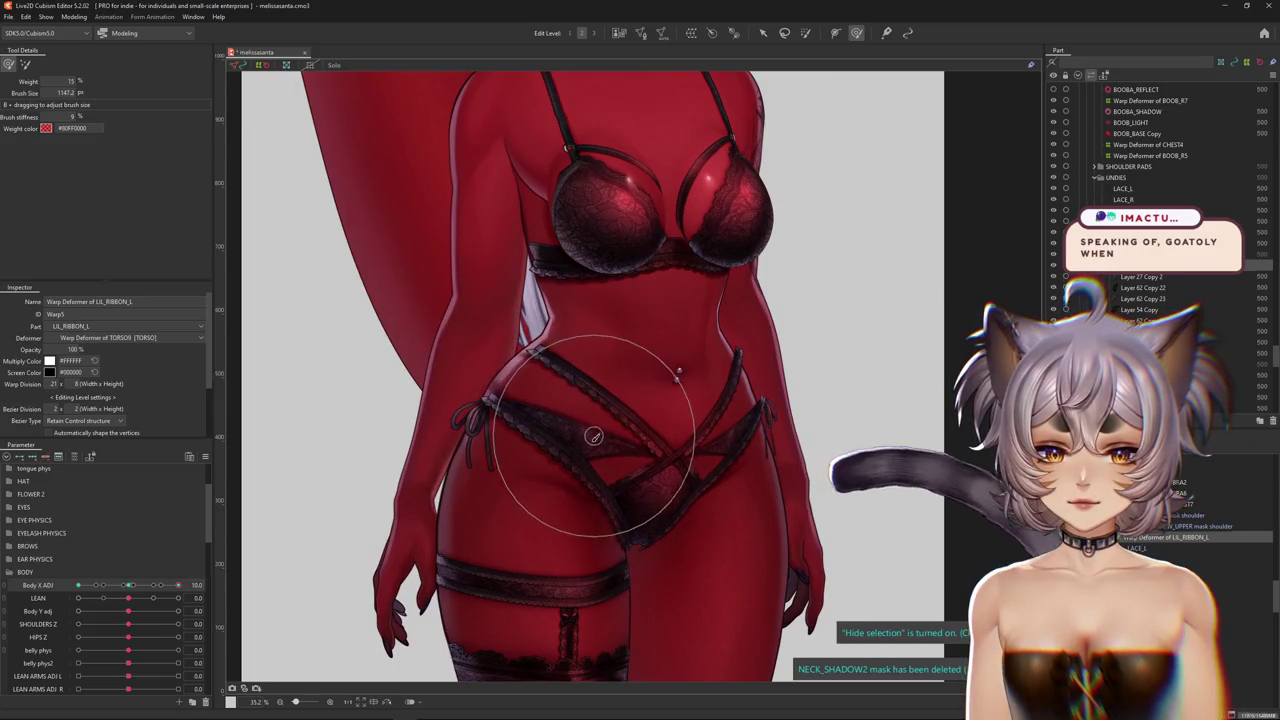
{"action": "left_click", "coordinate": [25, 65]}
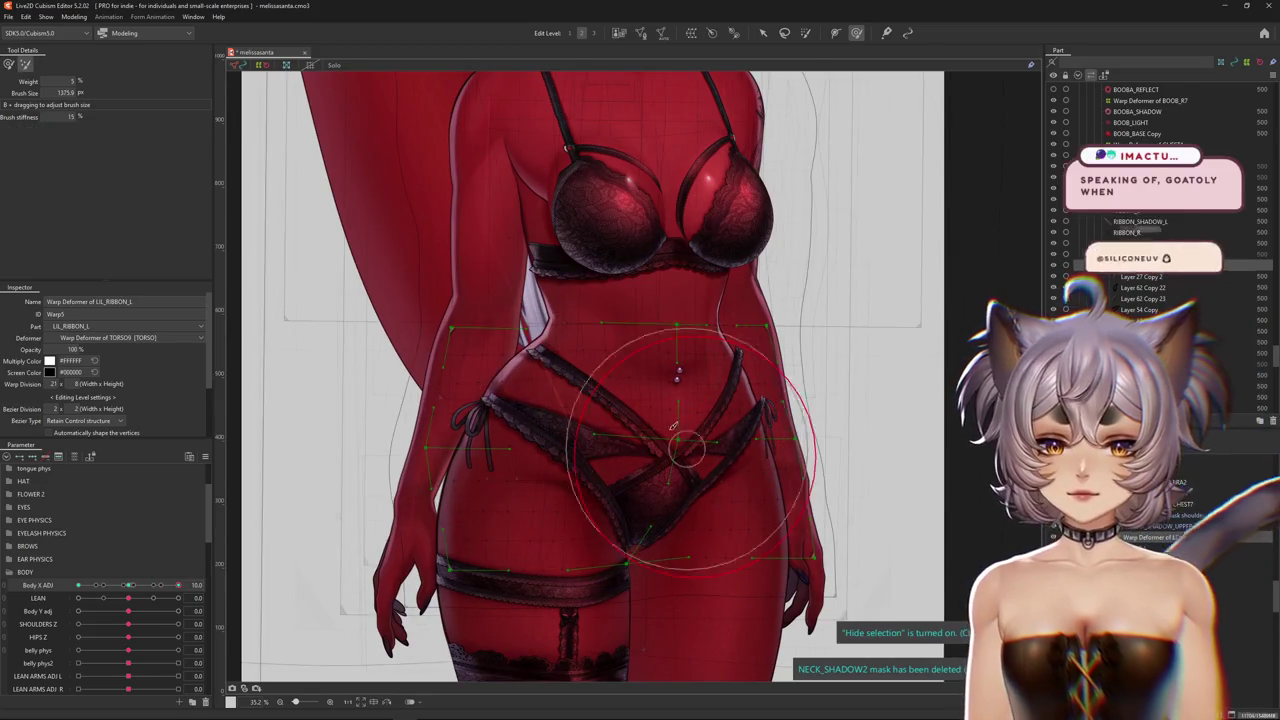
{"action": "key", "text": "ctrl+h"}
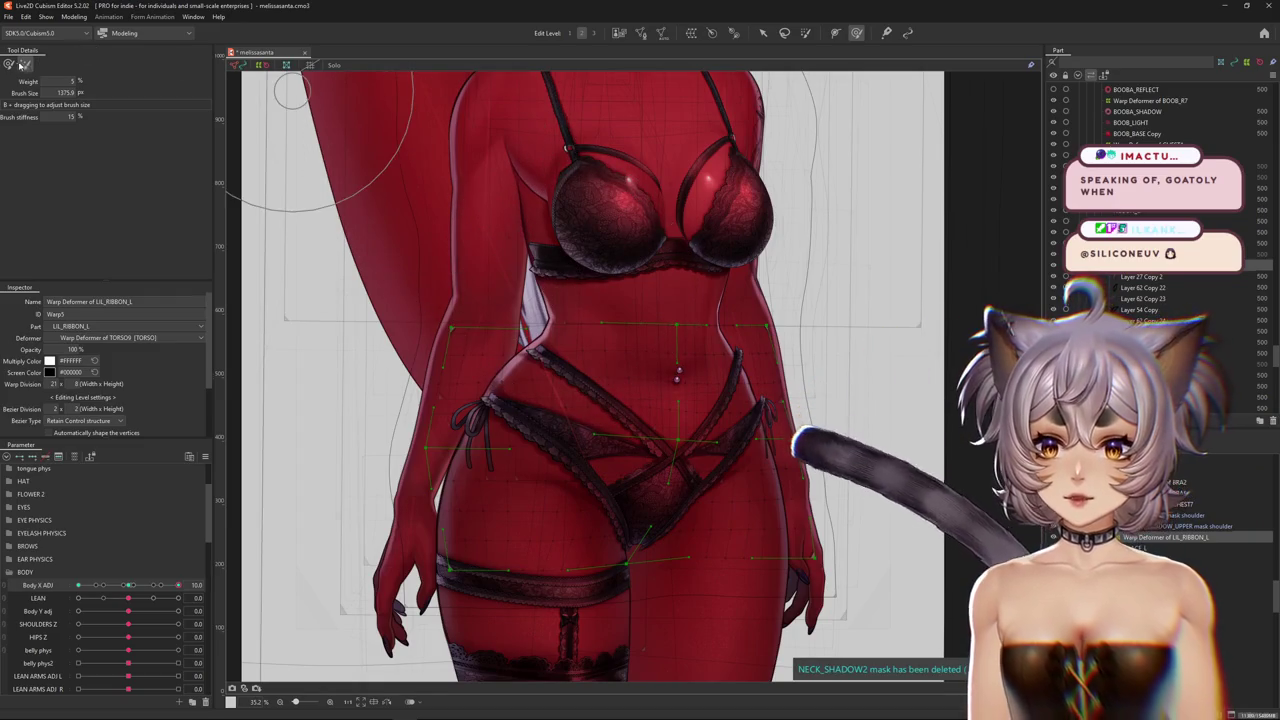
{"action": "left_click", "coordinate": [8, 64]}
{"action": "left_click_drag", "start_coordinate": [133, 588], "coordinate": [224, 586]}
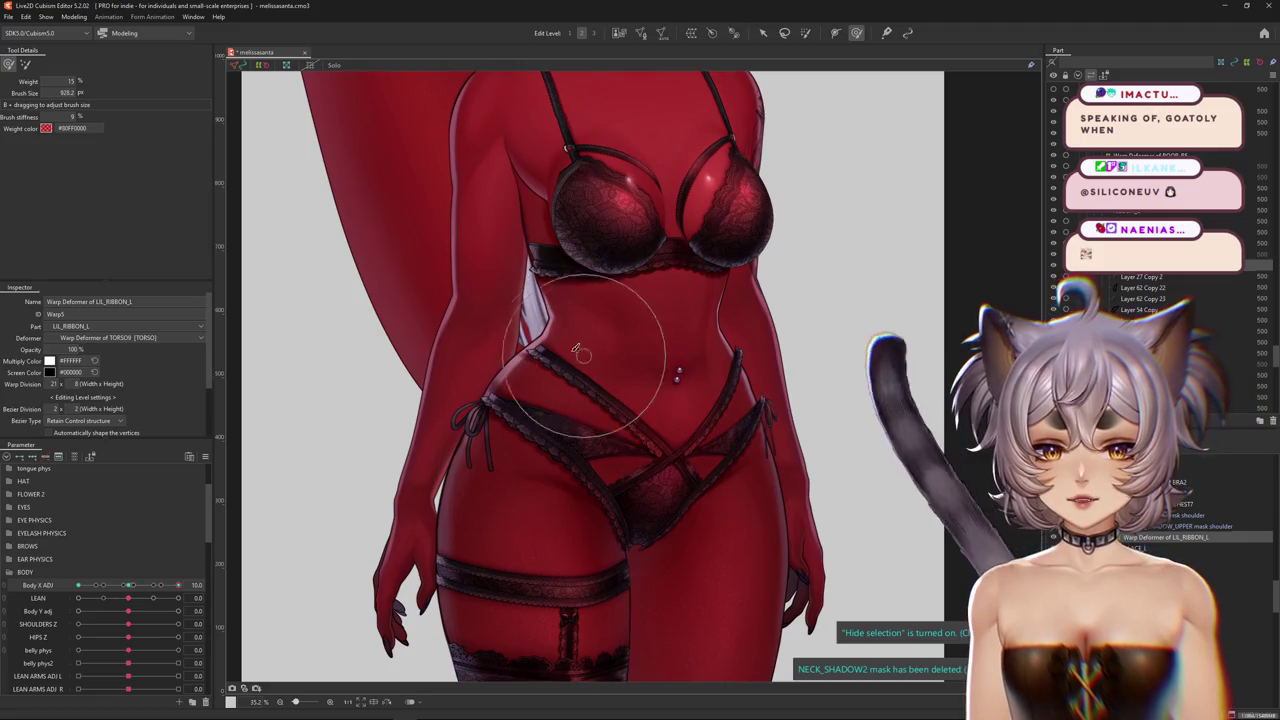
{"action": "mouse_move", "coordinate": [584, 326]}
{"action": "left_mouse_down"}
{"action": "mouse_move", "coordinate": [455, 422]}
{"action": "mouse_move", "coordinate": [492, 529]}
{"action": "left_mouse_up"}
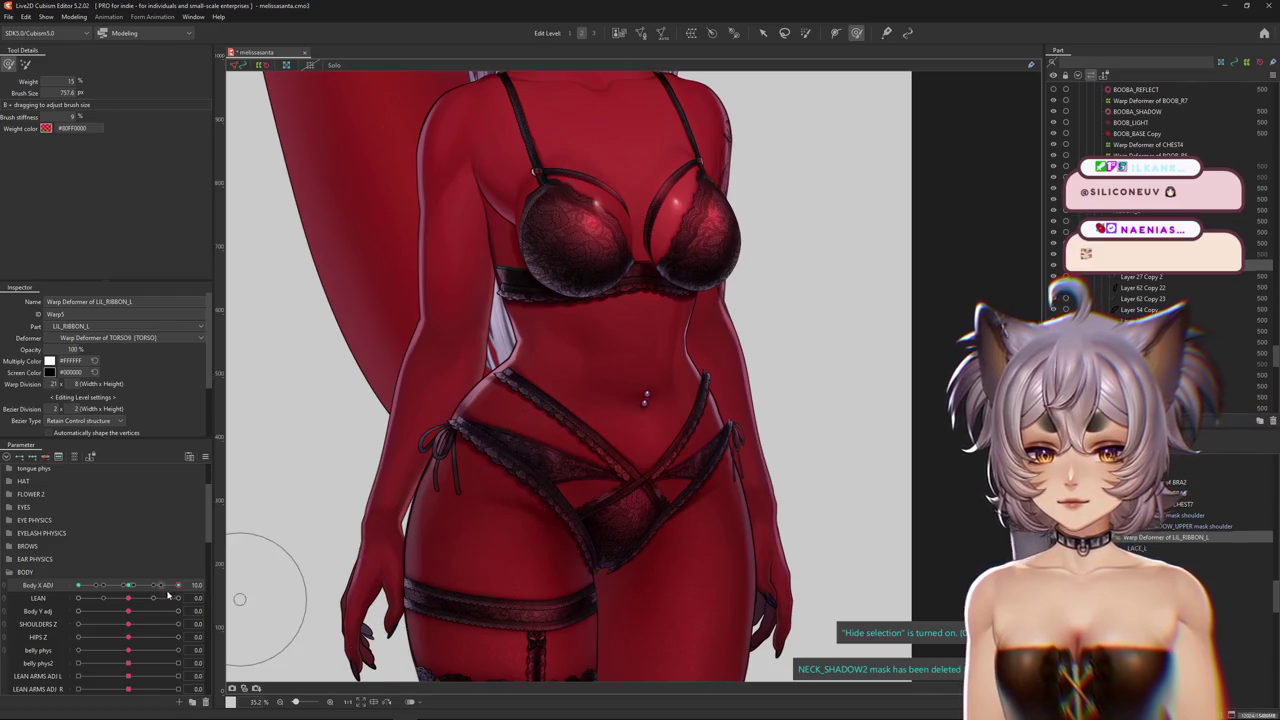
{"action": "left_click_drag", "start_coordinate": [168, 595], "coordinate": [214, 594]}
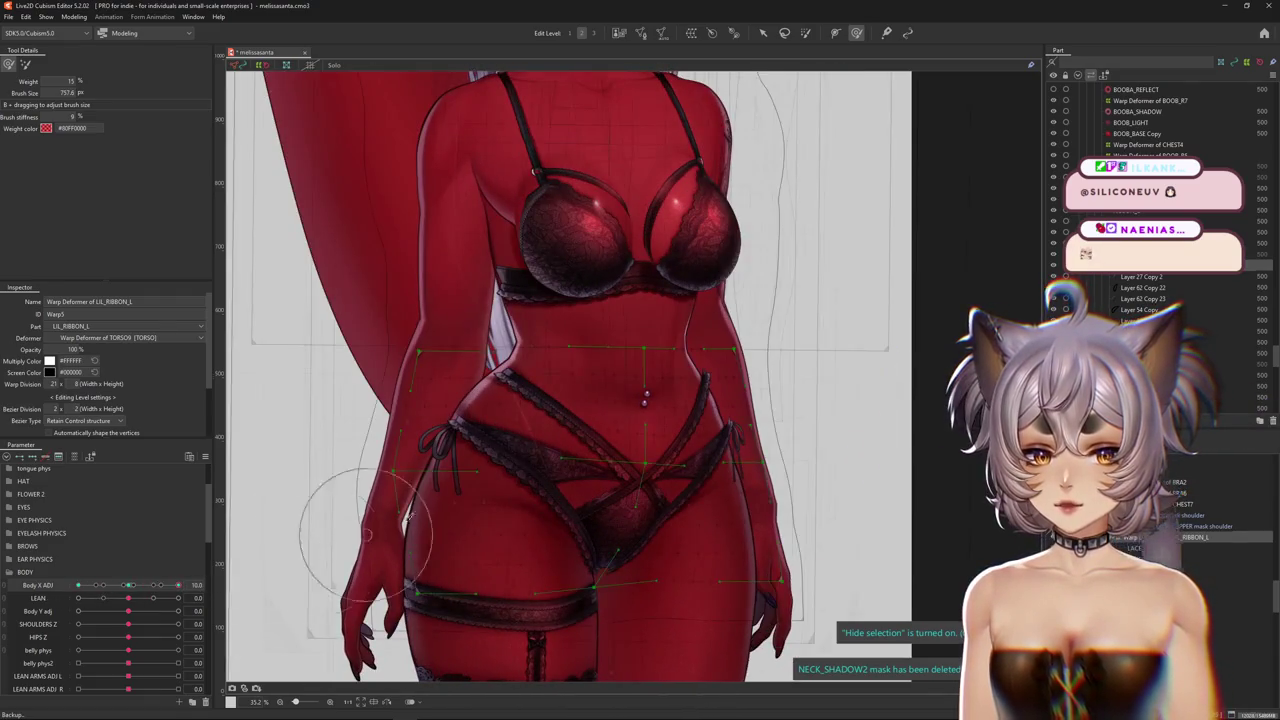
Mirror the current pose to the opposite side and set Body X ADJ to -10 to inspect it
{"action": "left_click", "coordinate": [203, 457]}
{"action": "left_click", "coordinate": [260, 525]}
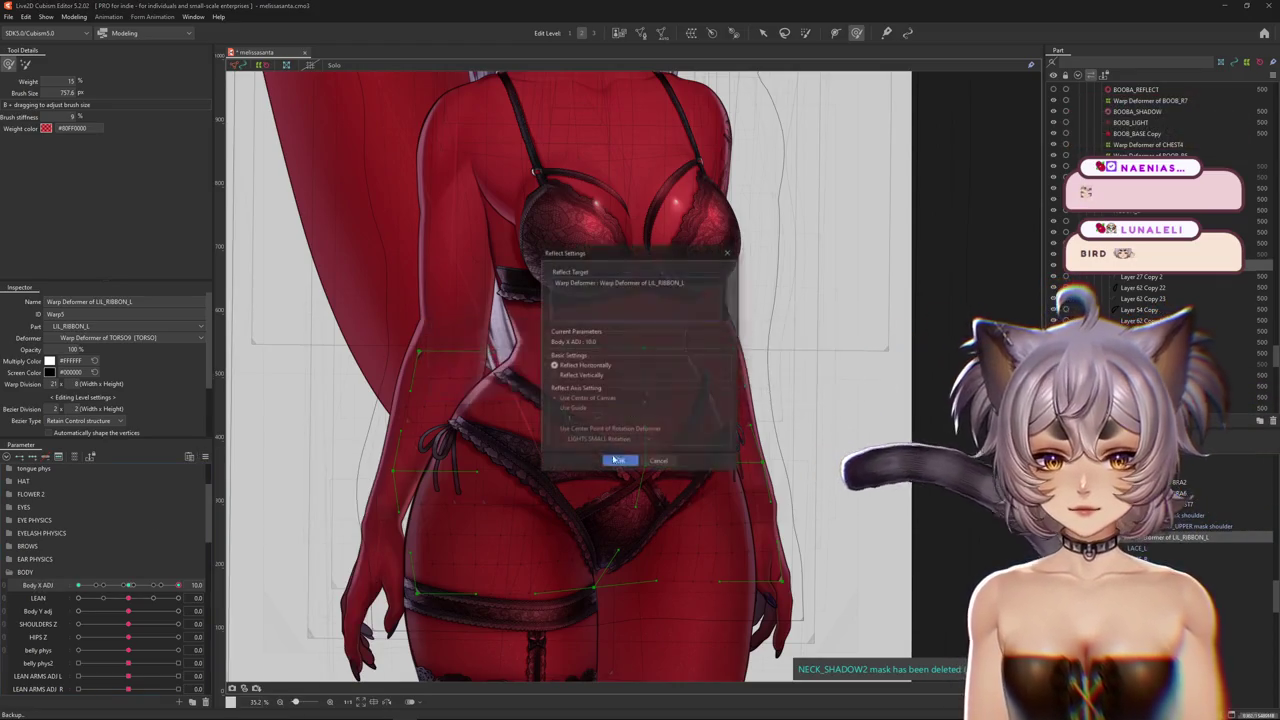
{"action": "left_click", "coordinate": [618, 460]}
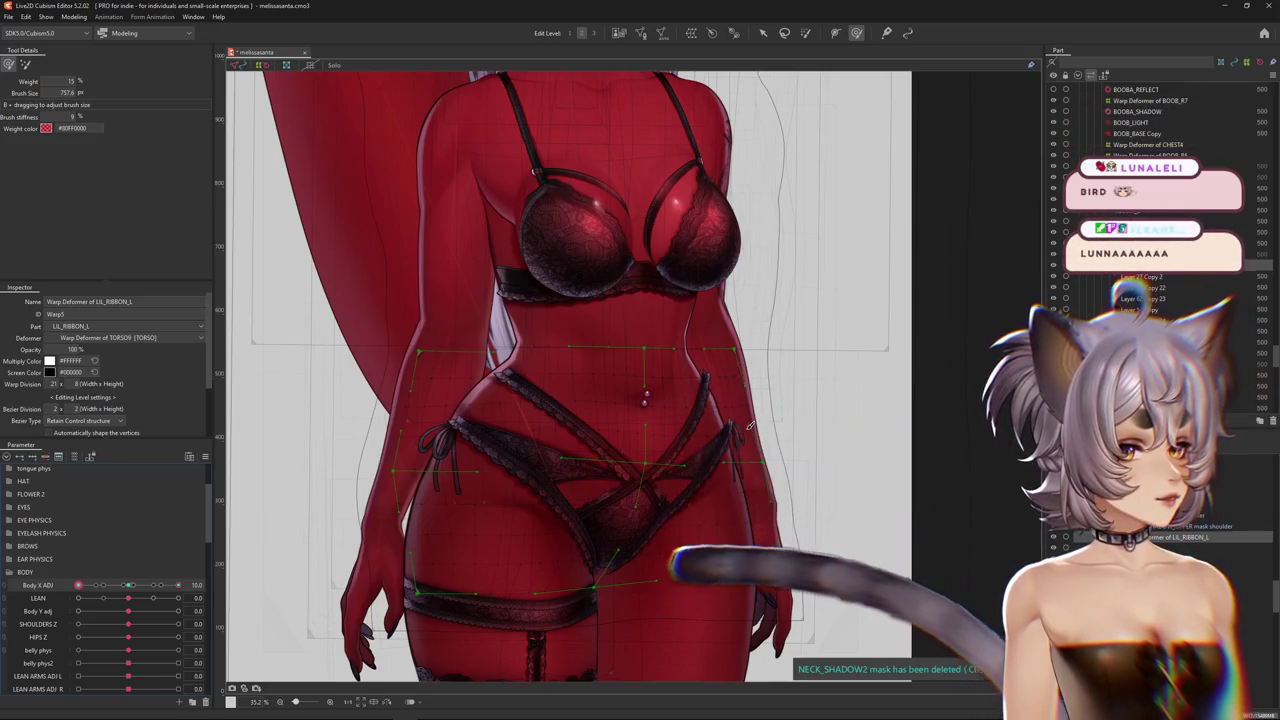
{"action": "left_click_drag", "start_coordinate": [178, 585], "coordinate": [60, 590]}
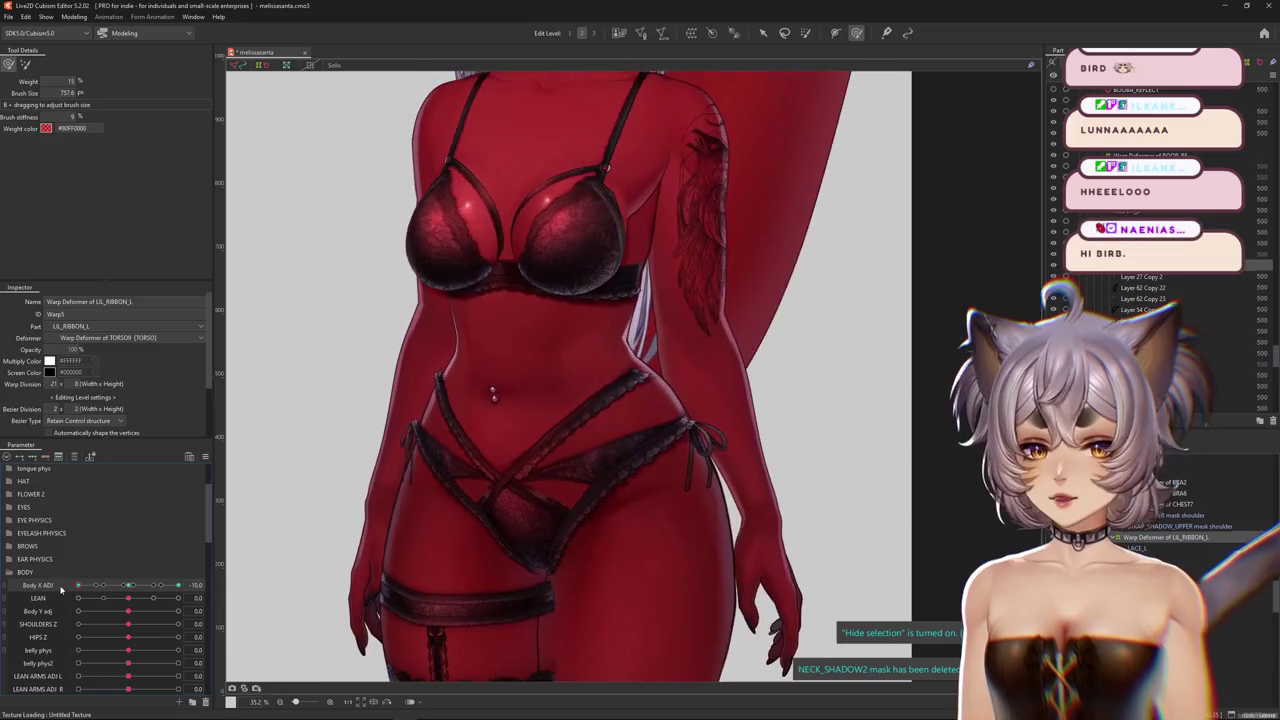
Frame the lower torso, enlarge the other deform brush to about 1087 px, and hide the lattice
{"action": "scroll", "coordinate": [381, 483], "scroll_direction": "up", "scroll_amount": 2}
{"action": "scroll", "coordinate": [385, 405], "scroll_direction": "up", "scroll_amount": 2}
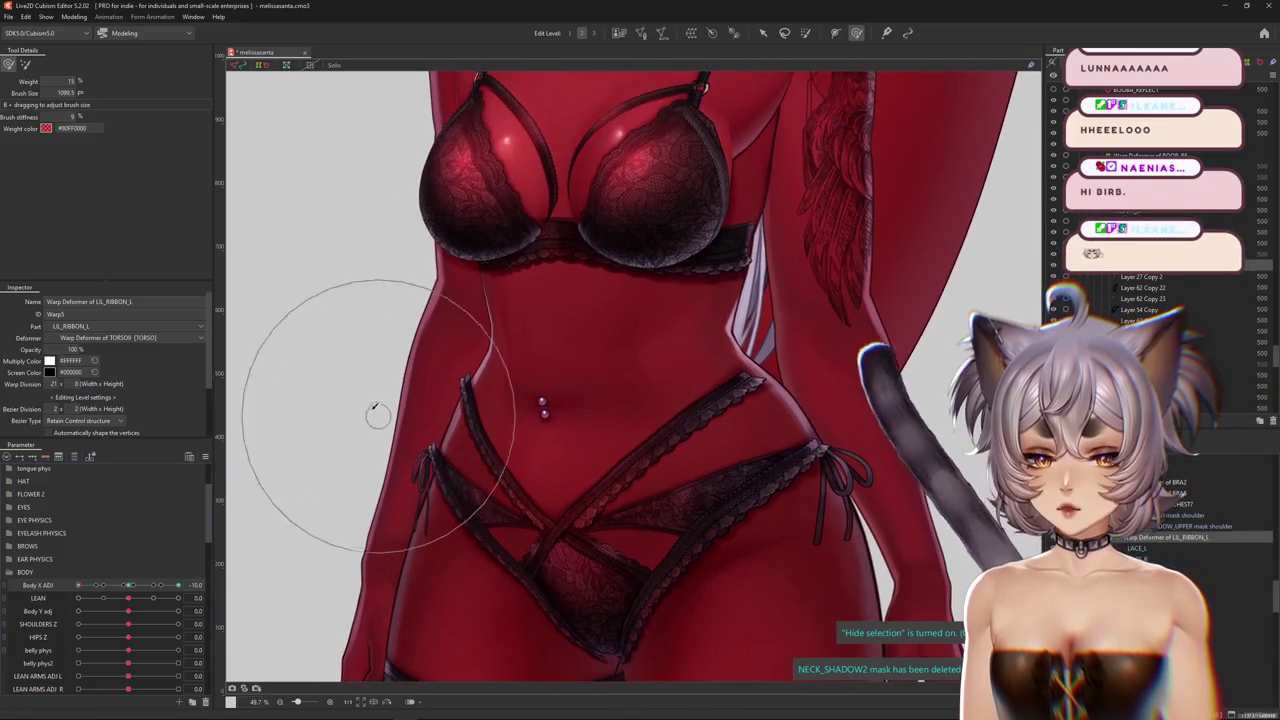
{"action": "mouse_move", "coordinate": [380, 380]}
{"action": "left_mouse_down"}
{"action": "mouse_move", "coordinate": [415, 345]}
{"action": "mouse_move", "coordinate": [407, 413]}
{"action": "left_mouse_up"}
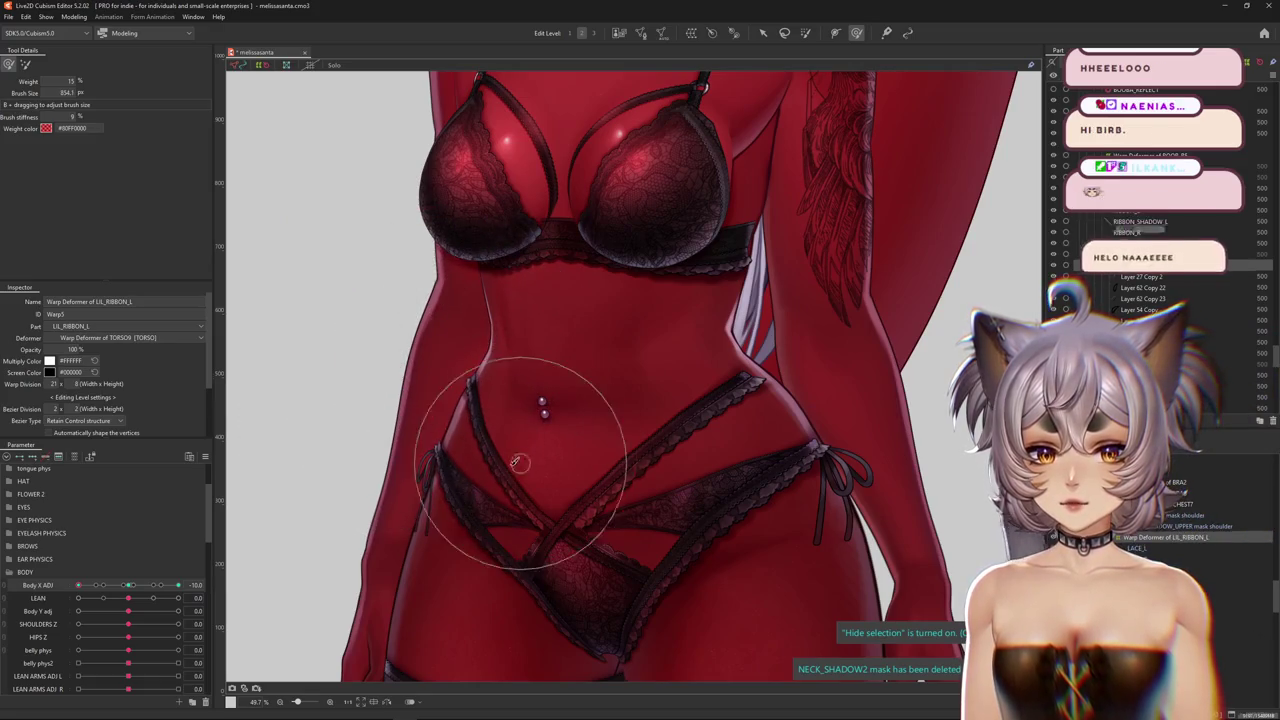
{"action": "middle_click_drag", "start_coordinate": [543, 537], "coordinate": [487, 479]}
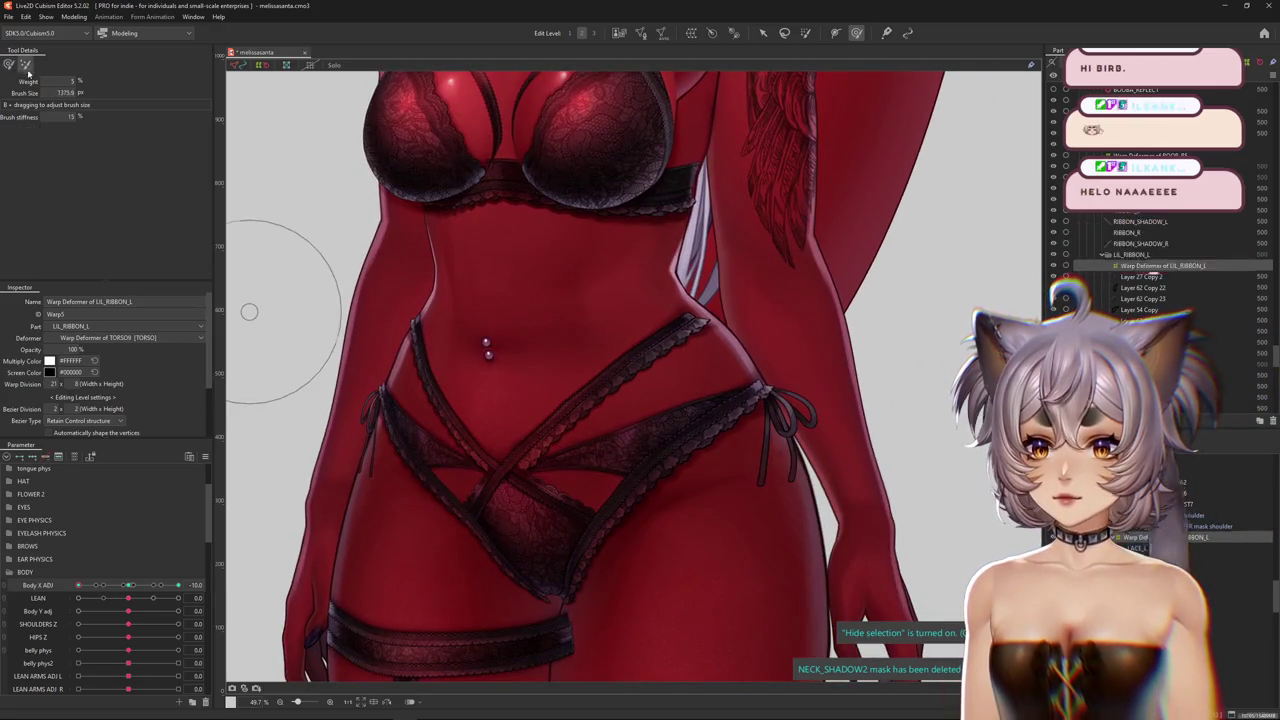
{"action": "left_click_drag", "start_coordinate": [470, 320], "coordinate": [500, 305]}
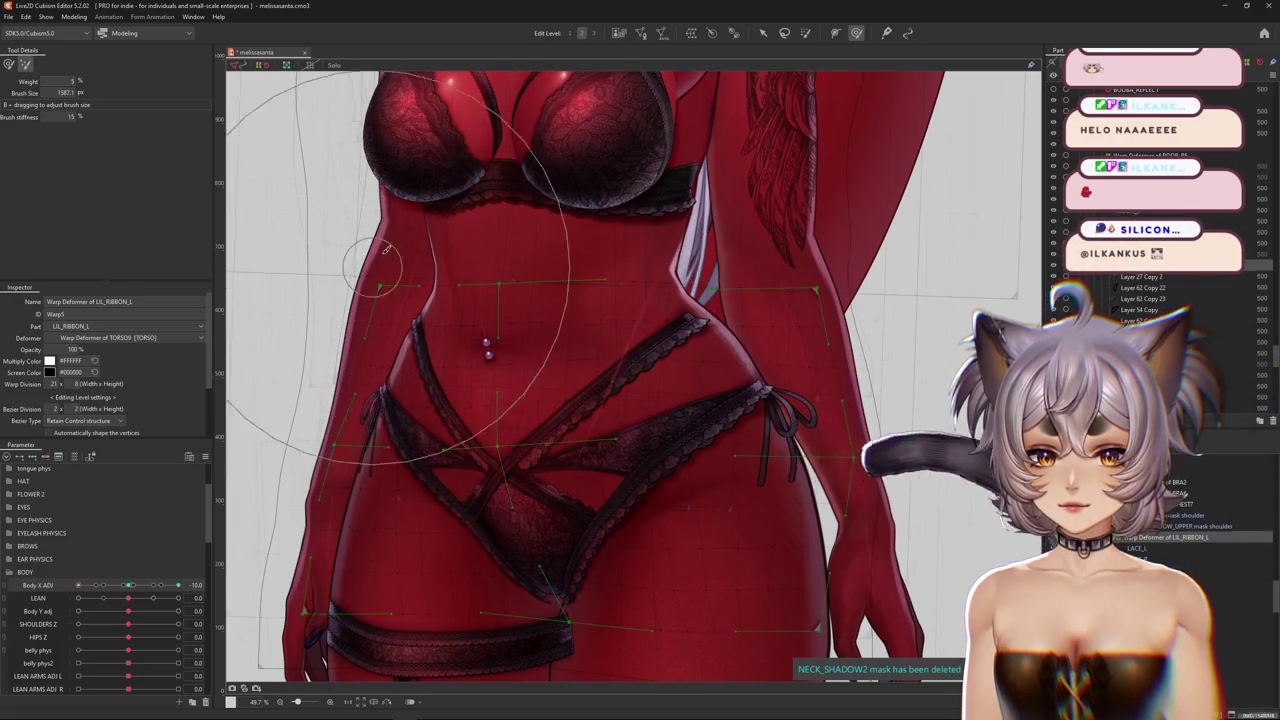
{"action": "middle_click_drag", "start_coordinate": [430, 276], "coordinate": [478, 328]}
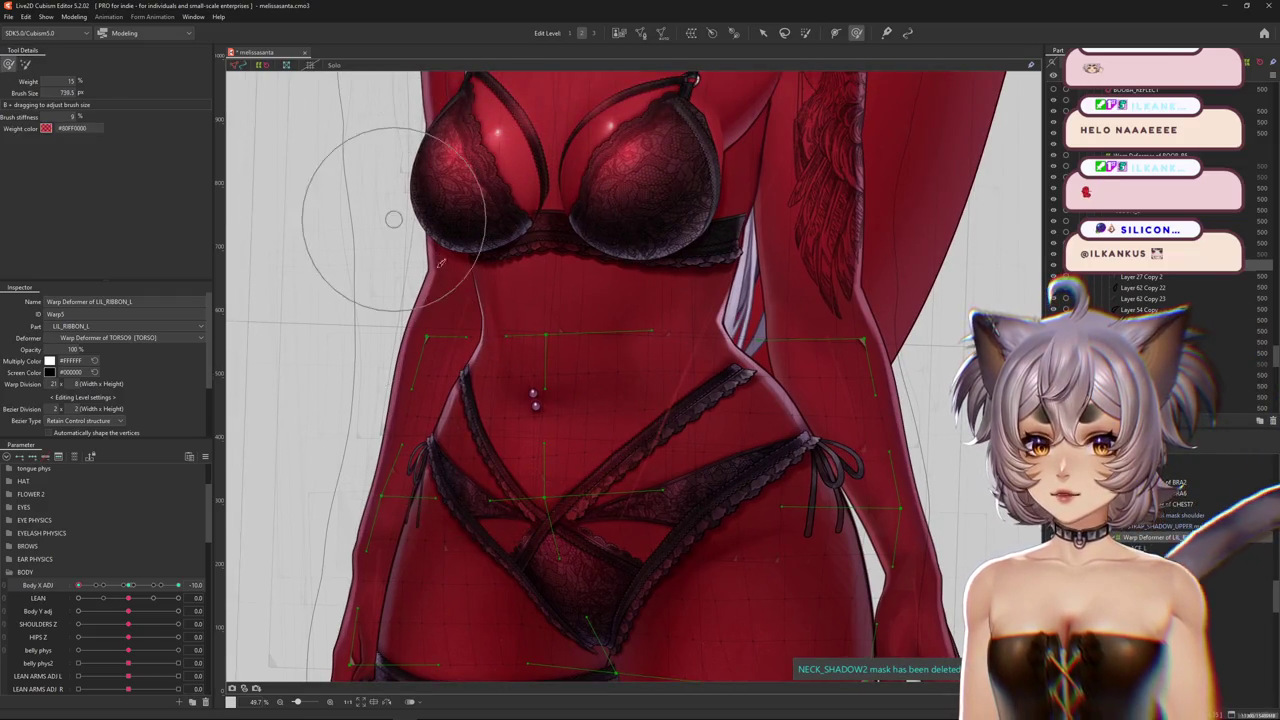
{"action": "left_click_drag", "start_coordinate": [393, 219], "coordinate": [491, 334]}
{"action": "middle_click_drag", "start_coordinate": [557, 286], "coordinate": [563, 443]}
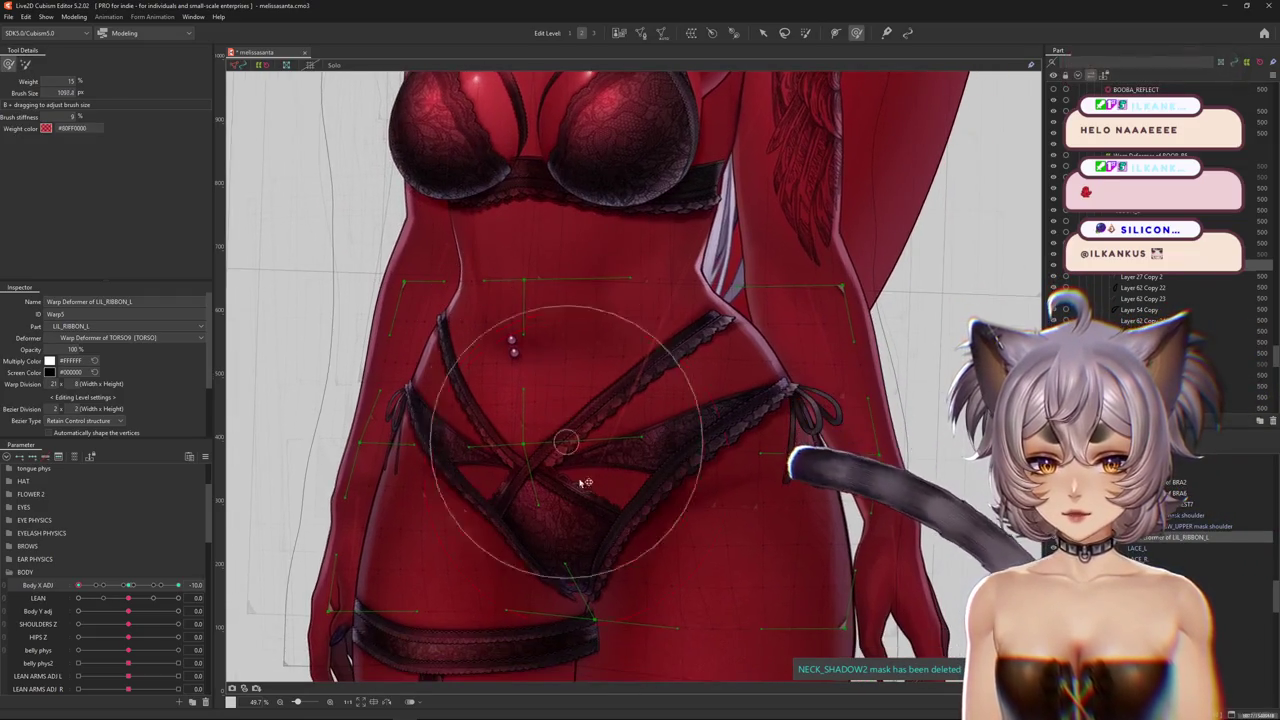
{"action": "key", "text": "ctrl+h"}
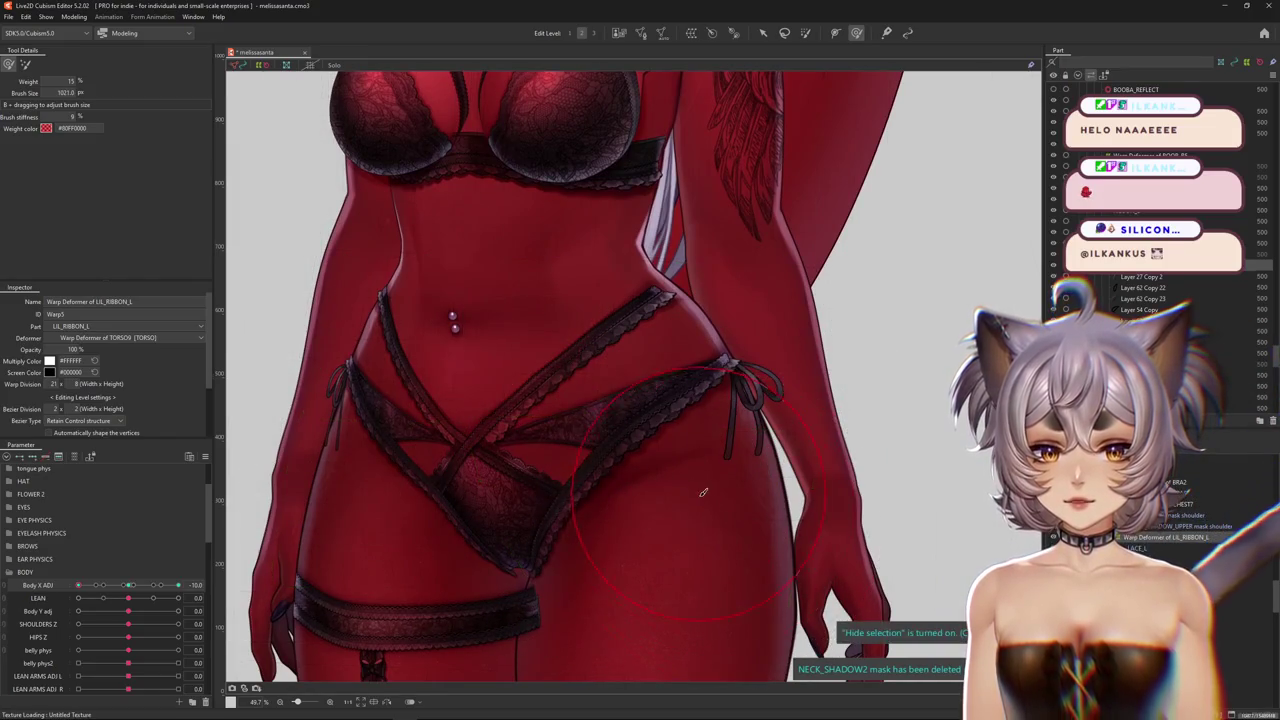
Zoom out to the whole character and reset Body X ADJ to the neutral 0 pose
{"action": "scroll", "coordinate": [560, 440], "scroll_direction": "up", "scroll_amount": 2}
{"action": "scroll", "coordinate": [600, 398], "scroll_direction": "down", "scroll_amount": 2}
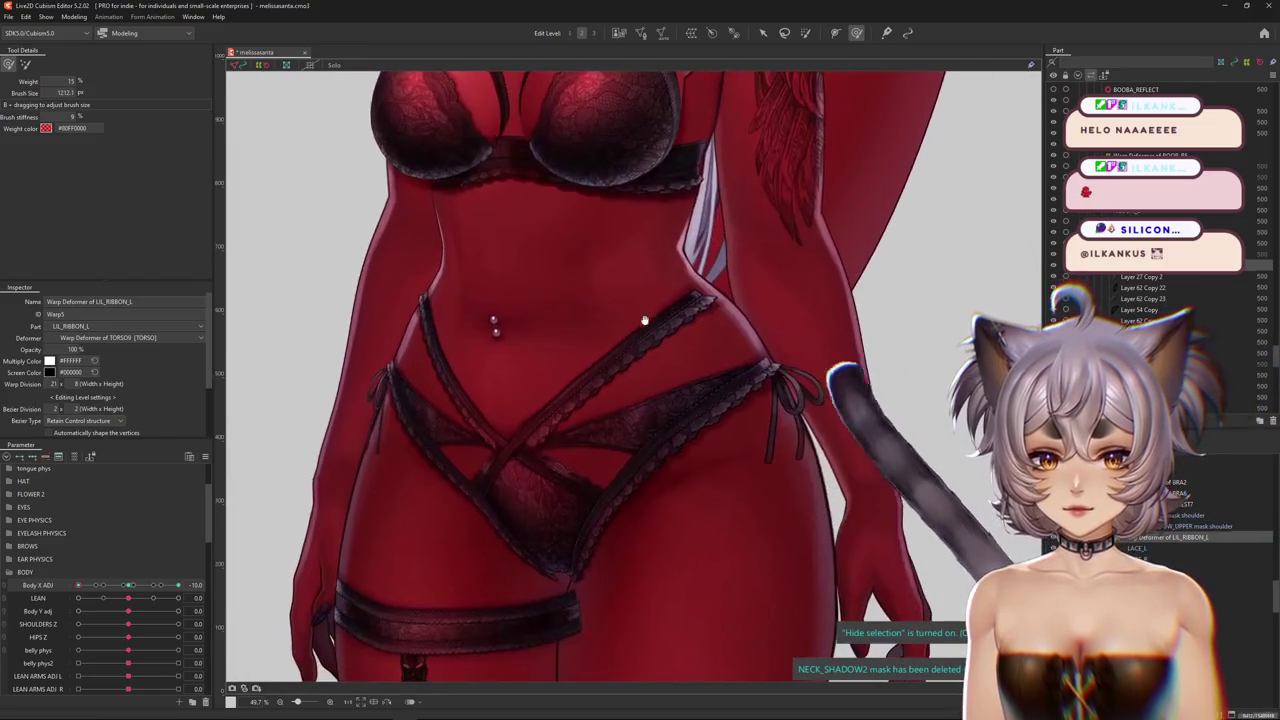
{"action": "scroll", "coordinate": [560, 430], "scroll_direction": "down", "scroll_amount": 1}
{"action": "scroll", "coordinate": [300, 540], "scroll_direction": "down", "scroll_amount": 3}
{"action": "left_click", "coordinate": [131, 588]}
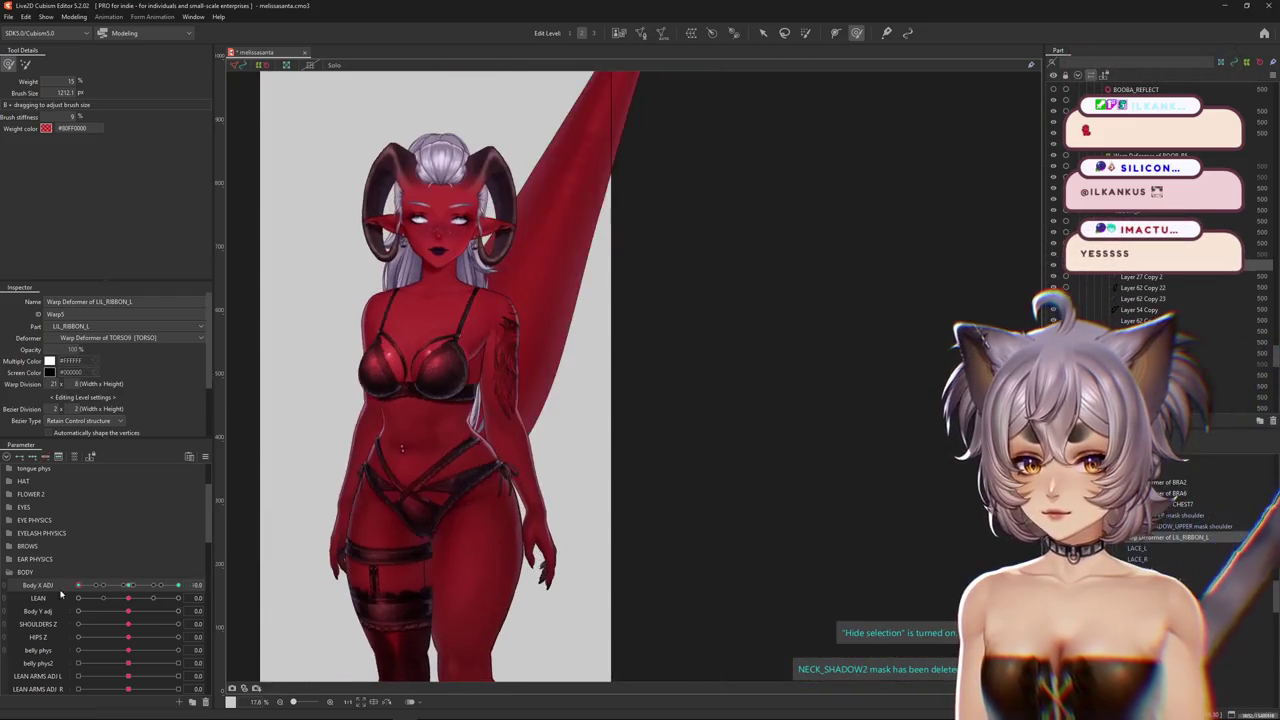
Zoom into the waist and left hip, shrinking the deform brush step by step
{"action": "scroll", "coordinate": [424, 530], "scroll_direction": "up", "scroll_amount": 1}
{"action": "scroll", "coordinate": [529, 500], "scroll_direction": "up", "scroll_amount": 2}
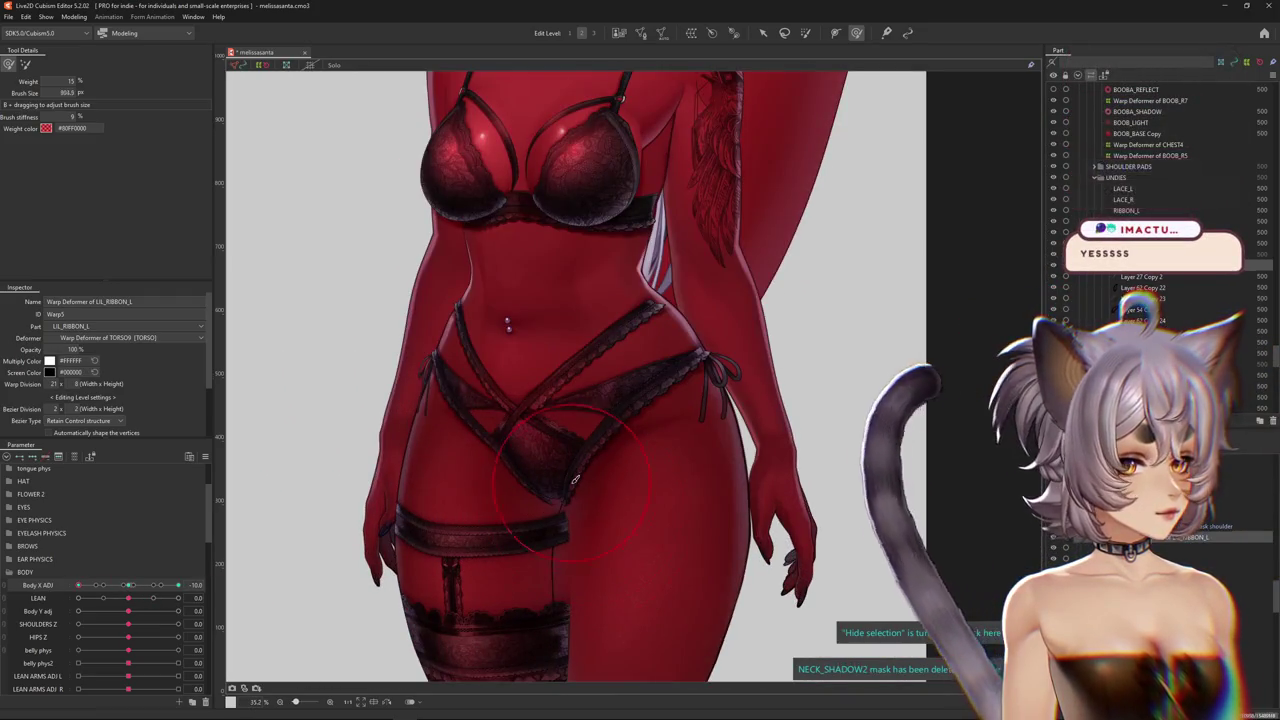
{"action": "scroll", "coordinate": [556, 461], "scroll_direction": "up", "scroll_amount": 1}
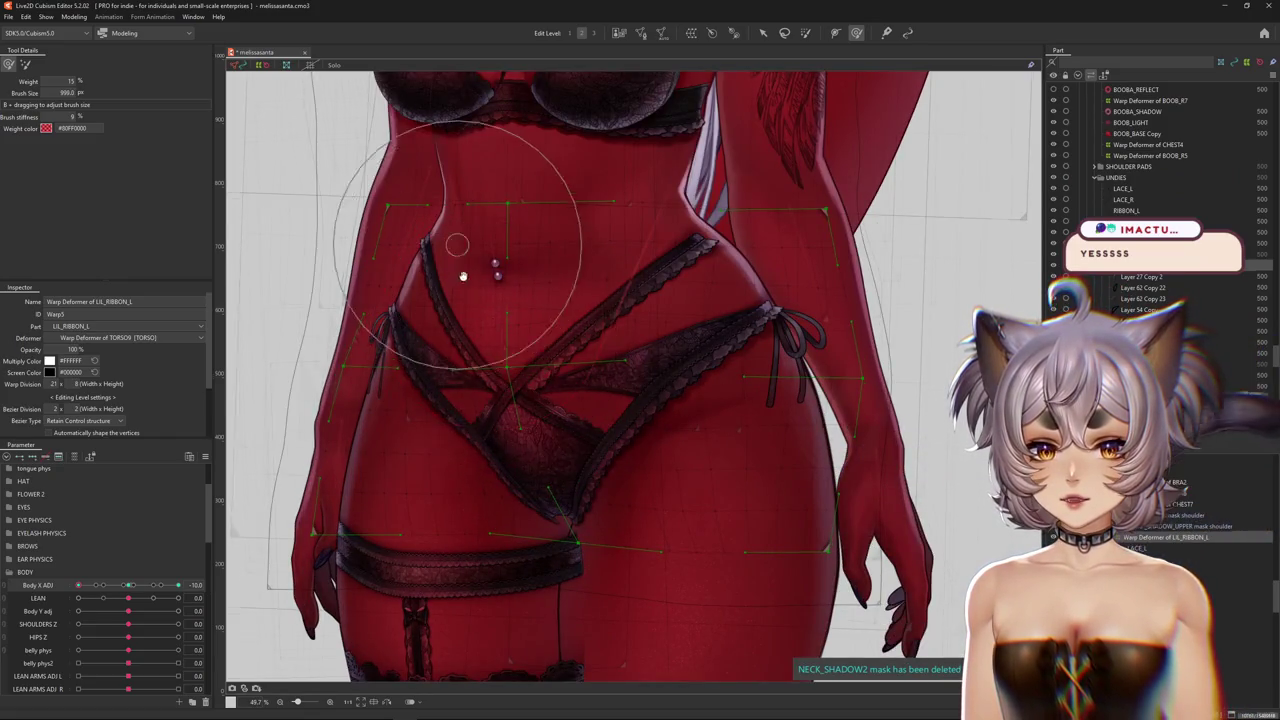
{"action": "middle_click_drag", "start_coordinate": [463, 275], "coordinate": [475, 367]}
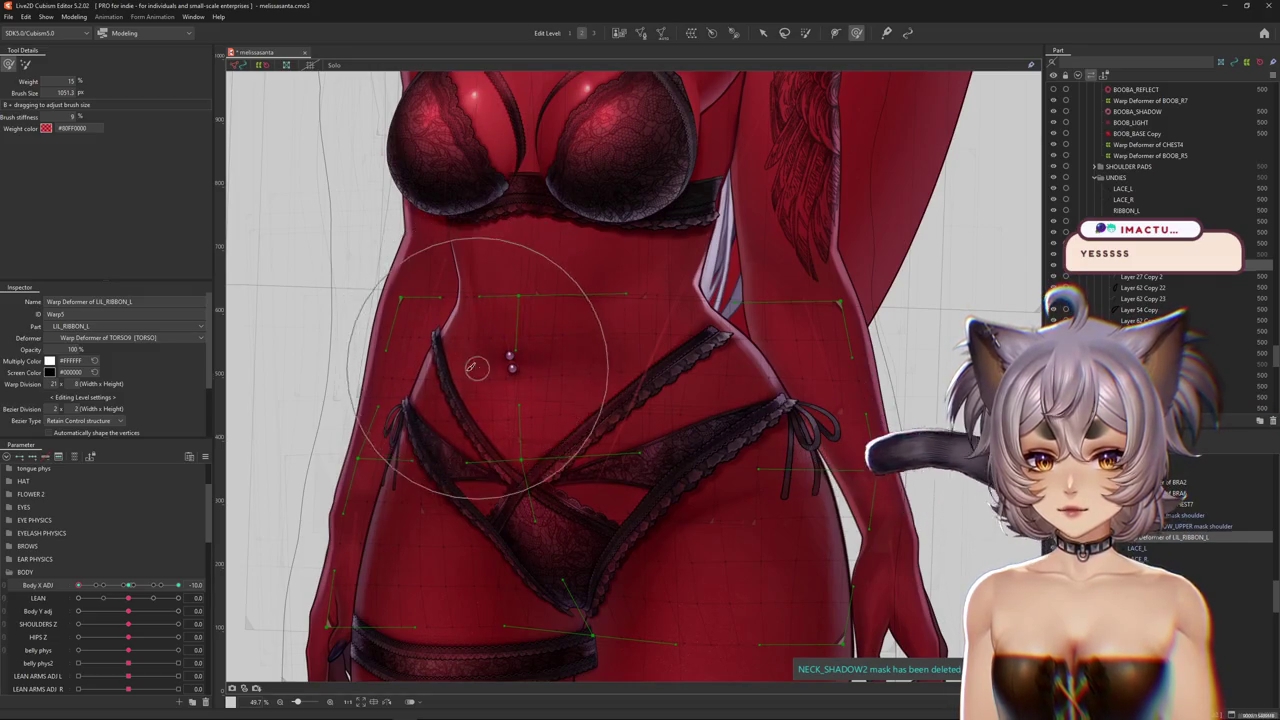
{"action": "left_click_drag", "start_coordinate": [430, 391], "coordinate": [452, 408]}
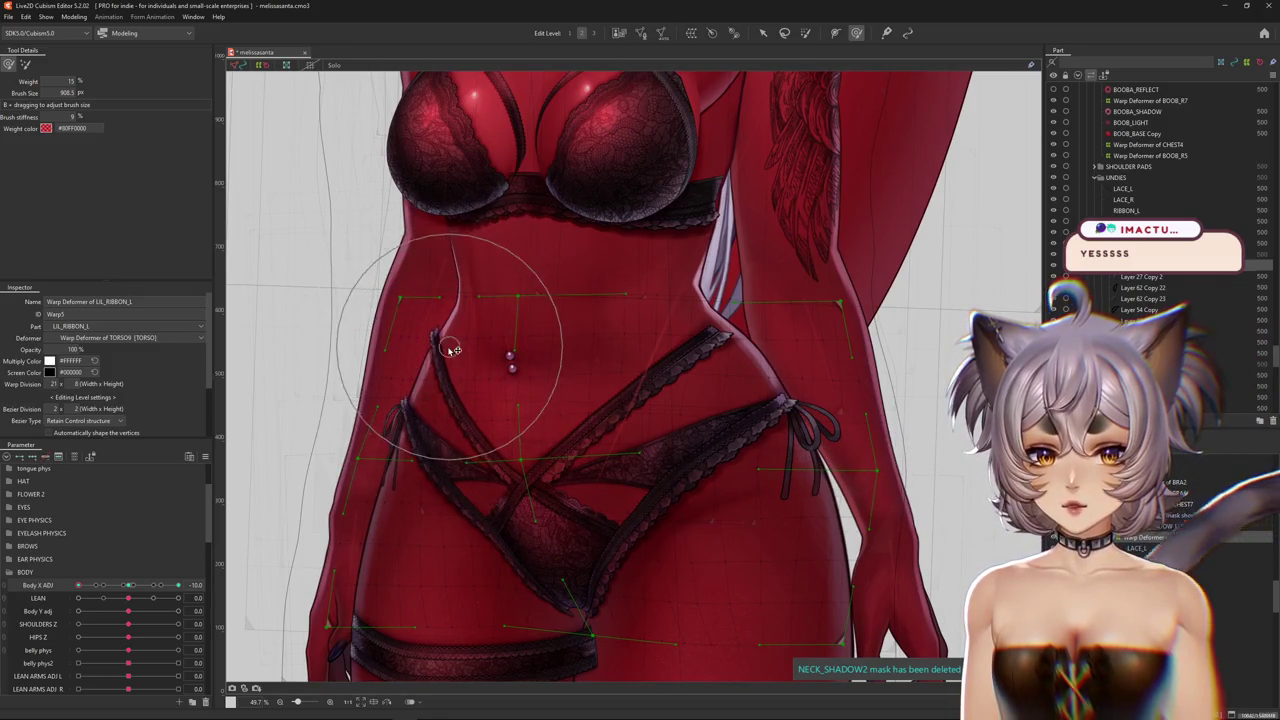
{"action": "mouse_move", "coordinate": [452, 349]}
{"action": "middle_mouse_down"}
{"action": "mouse_move", "coordinate": [400, 330]}
{"action": "mouse_move", "coordinate": [414, 357]}
{"action": "middle_mouse_up"}
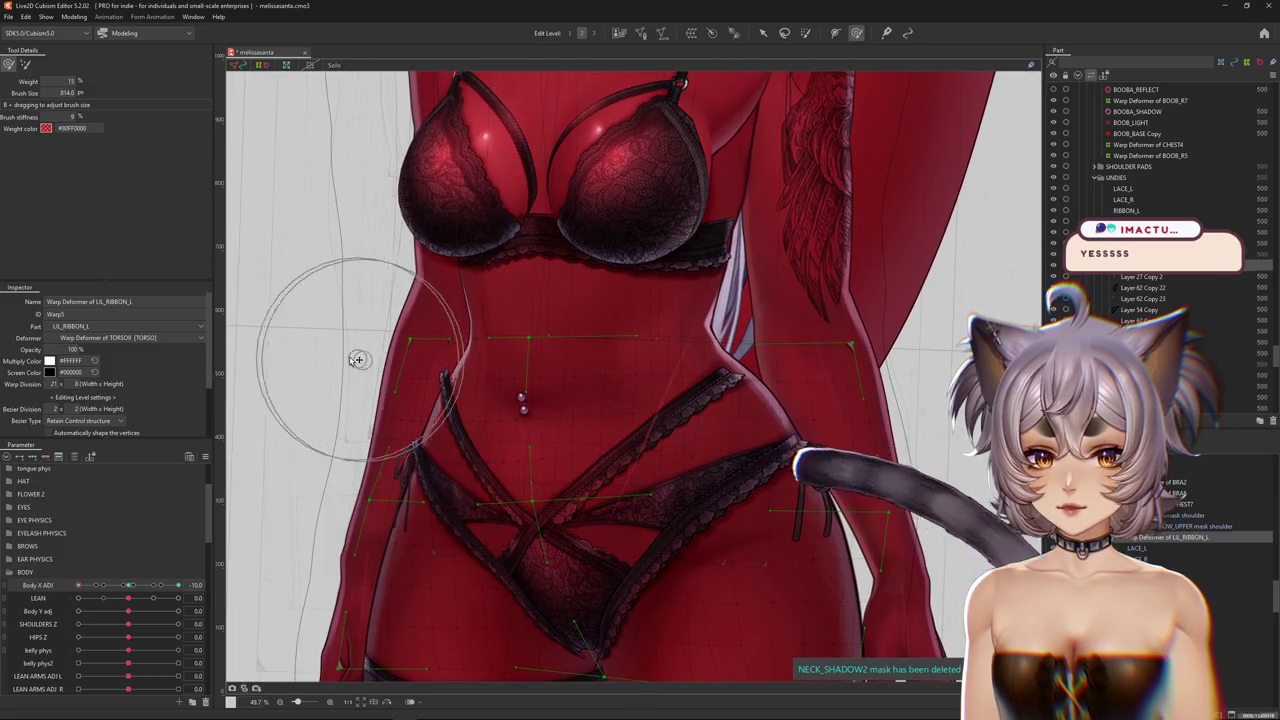
{"action": "left_click_drag", "start_coordinate": [427, 314], "coordinate": [366, 390]}
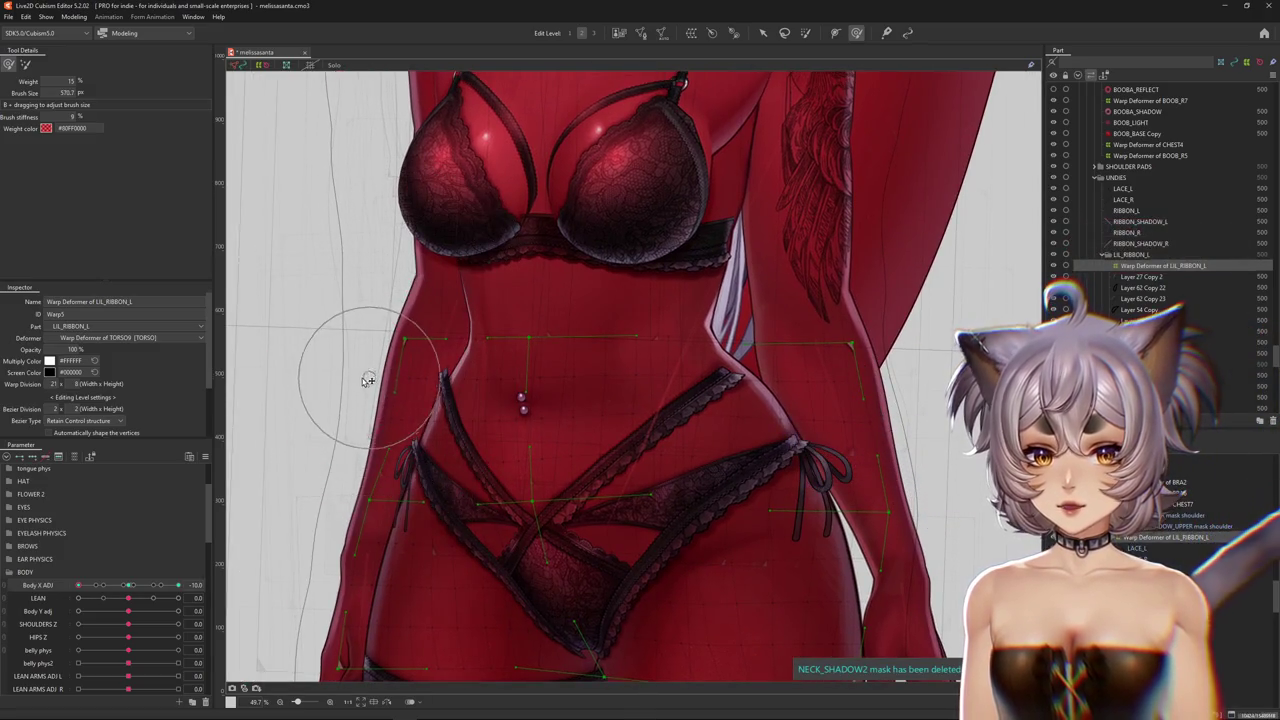
{"action": "middle_click_drag", "start_coordinate": [367, 378], "coordinate": [412, 355]}
{"action": "left_click_drag", "start_coordinate": [470, 364], "coordinate": [552, 297]}
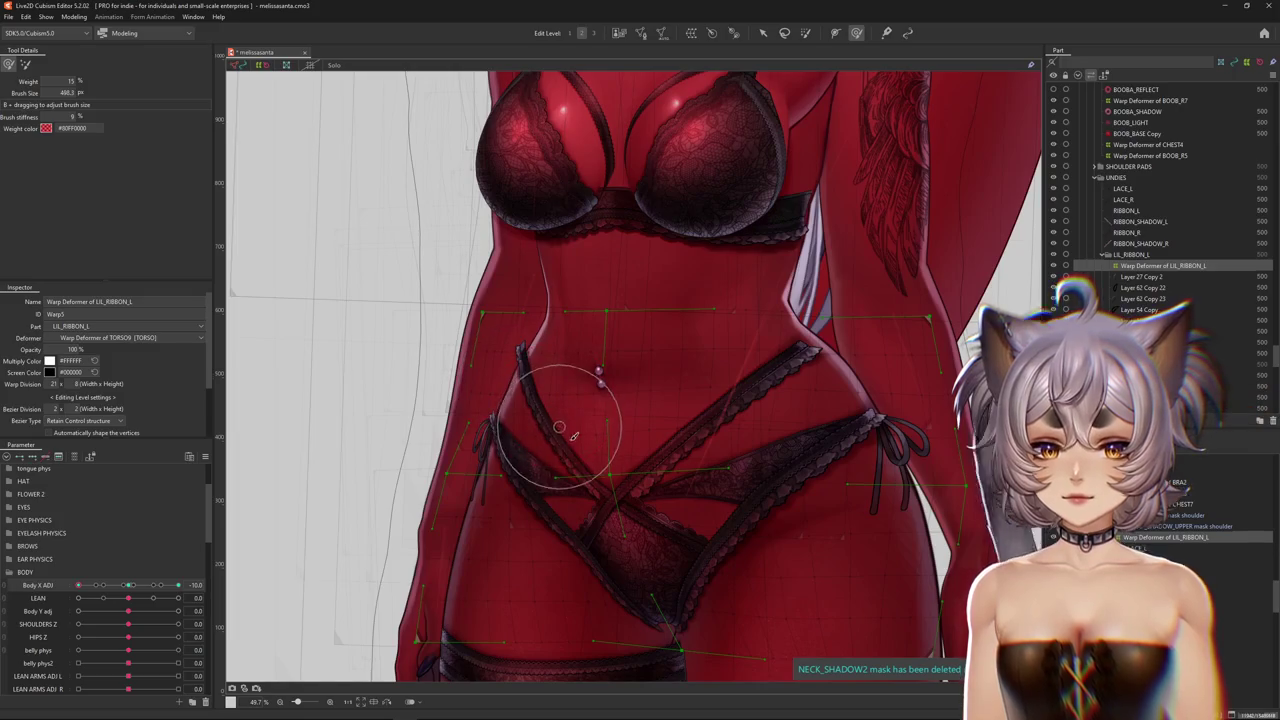
Push the left side of the ribbon lattice inward against the hip, then resize a new brush
{"action": "mouse_move", "coordinate": [559, 427]}
{"action": "middle_mouse_down"}
{"action": "mouse_move", "coordinate": [530, 403]}
{"action": "mouse_move", "coordinate": [527, 344]}
{"action": "middle_mouse_up"}
{"action": "left_click_drag", "start_coordinate": [594, 414], "coordinate": [596, 437]}
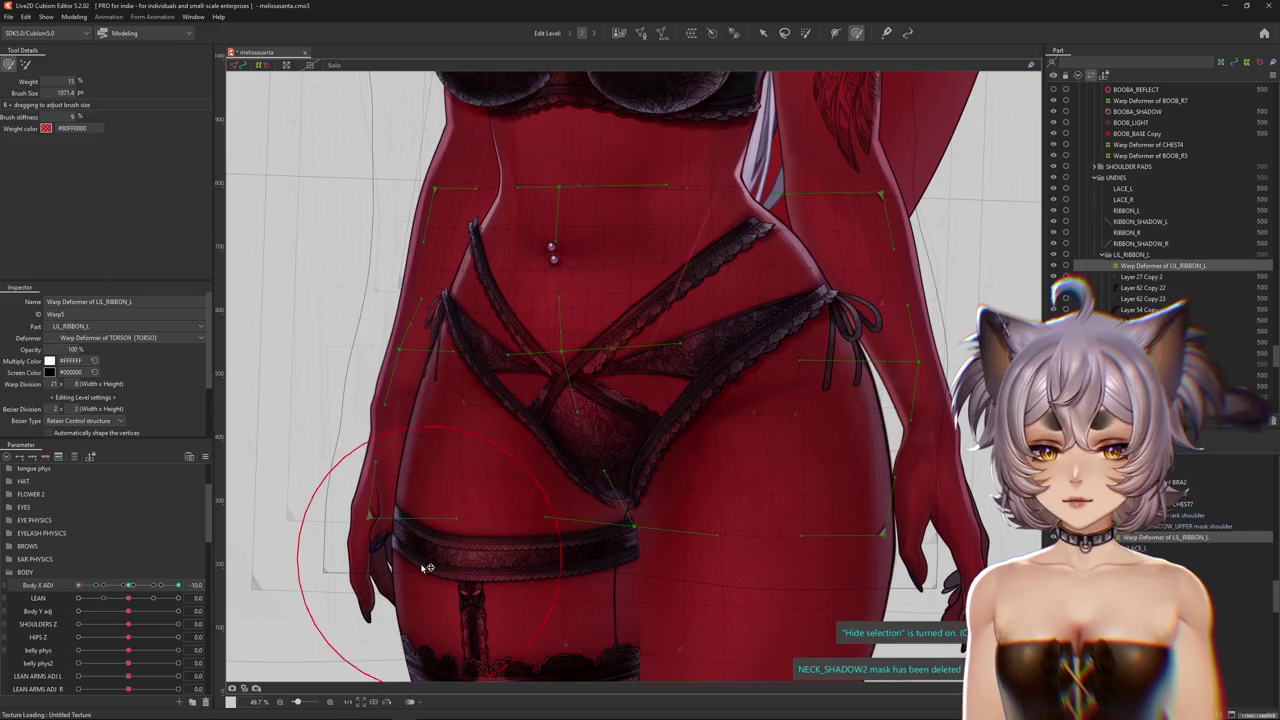
{"action": "left_click_drag", "start_coordinate": [329, 428], "coordinate": [600, 445]}
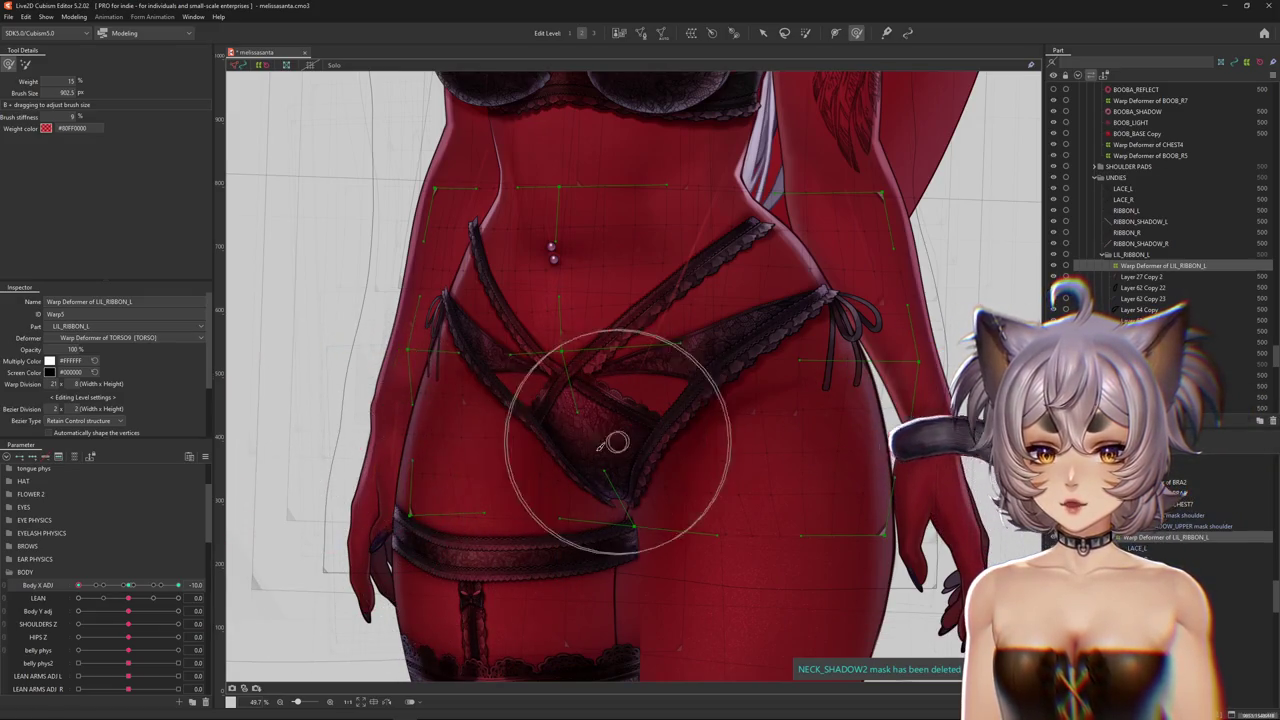
{"action": "left_click_drag", "start_coordinate": [524, 462], "coordinate": [361, 407]}
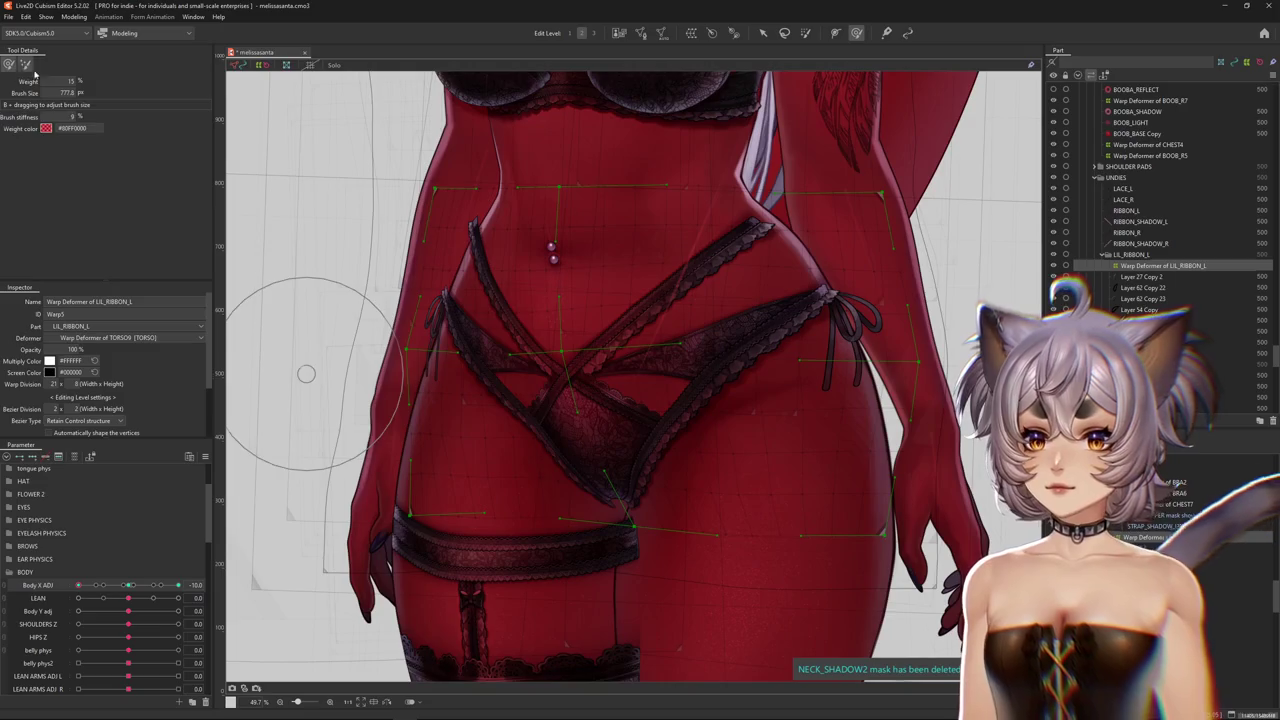
{"action": "key", "text": "b"}
{"action": "left_click_drag", "start_coordinate": [360, 451], "coordinate": [395, 430]}
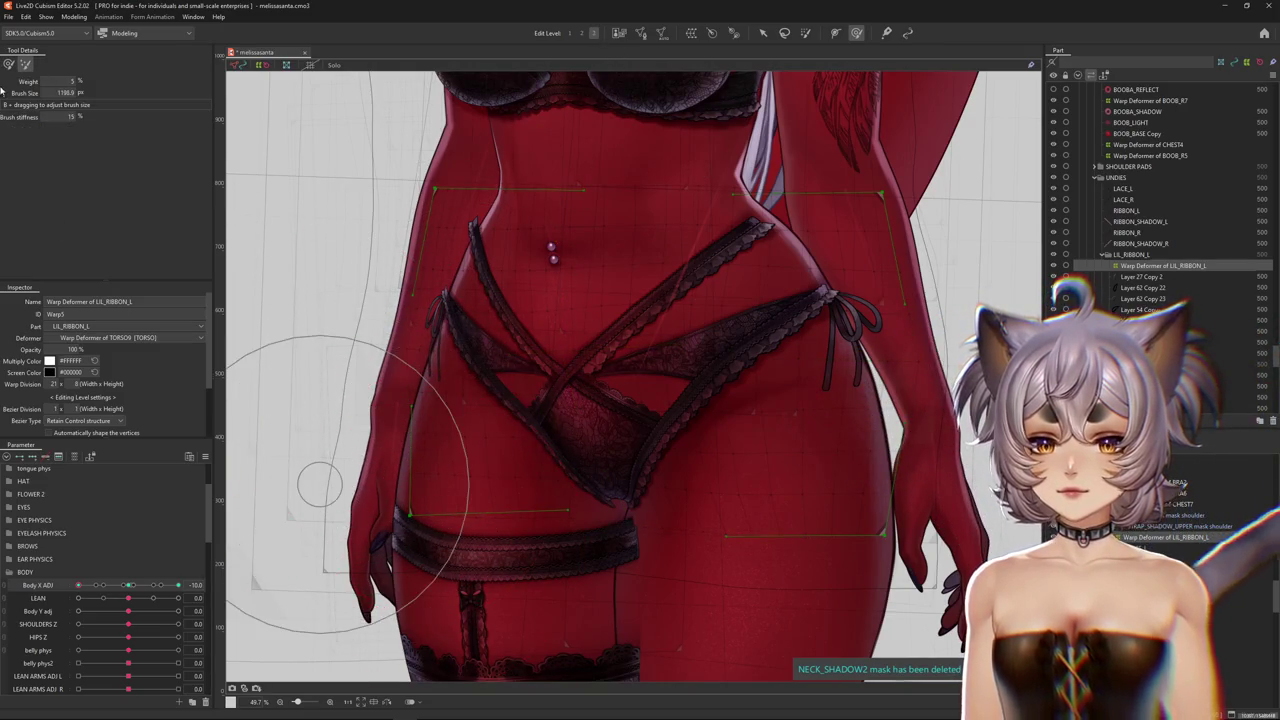
{"action": "middle_click_drag", "start_coordinate": [260, 300], "coordinate": [346, 292]}
{"action": "left_click_drag", "start_coordinate": [357, 514], "coordinate": [440, 441]}
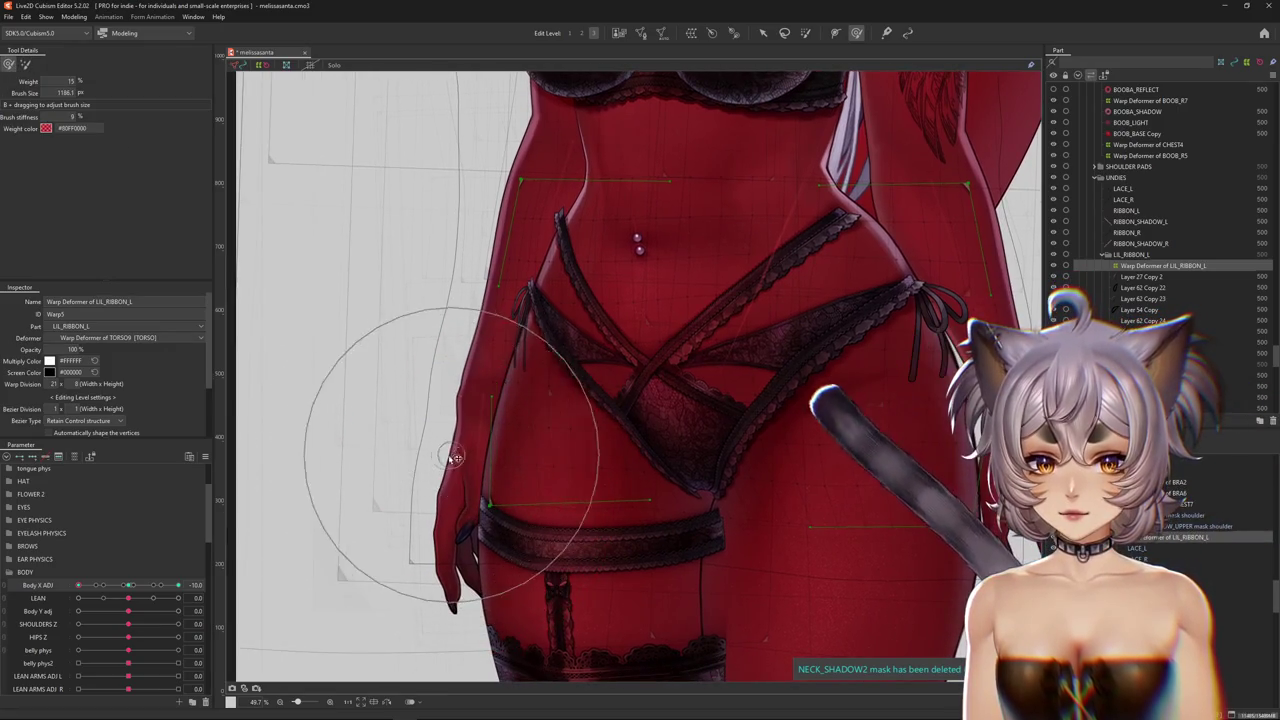
{"action": "middle_click_drag", "start_coordinate": [440, 441], "coordinate": [447, 503]}
{"action": "left_click_drag", "start_coordinate": [449, 528], "coordinate": [474, 405]}
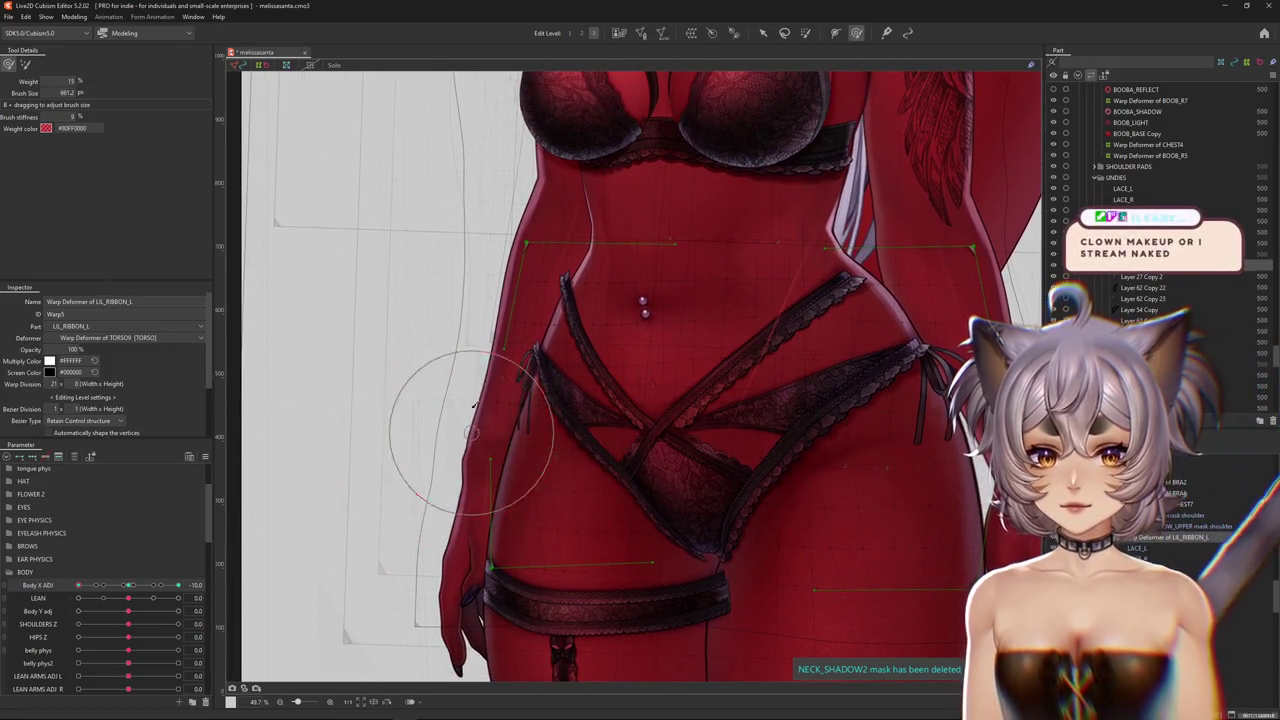
{"action": "key", "text": "ctrl+h"}
{"action": "scroll", "coordinate": [463, 355], "scroll_direction": "right", "scroll_amount": 2}
{"action": "key", "text": "ctrl+h"}
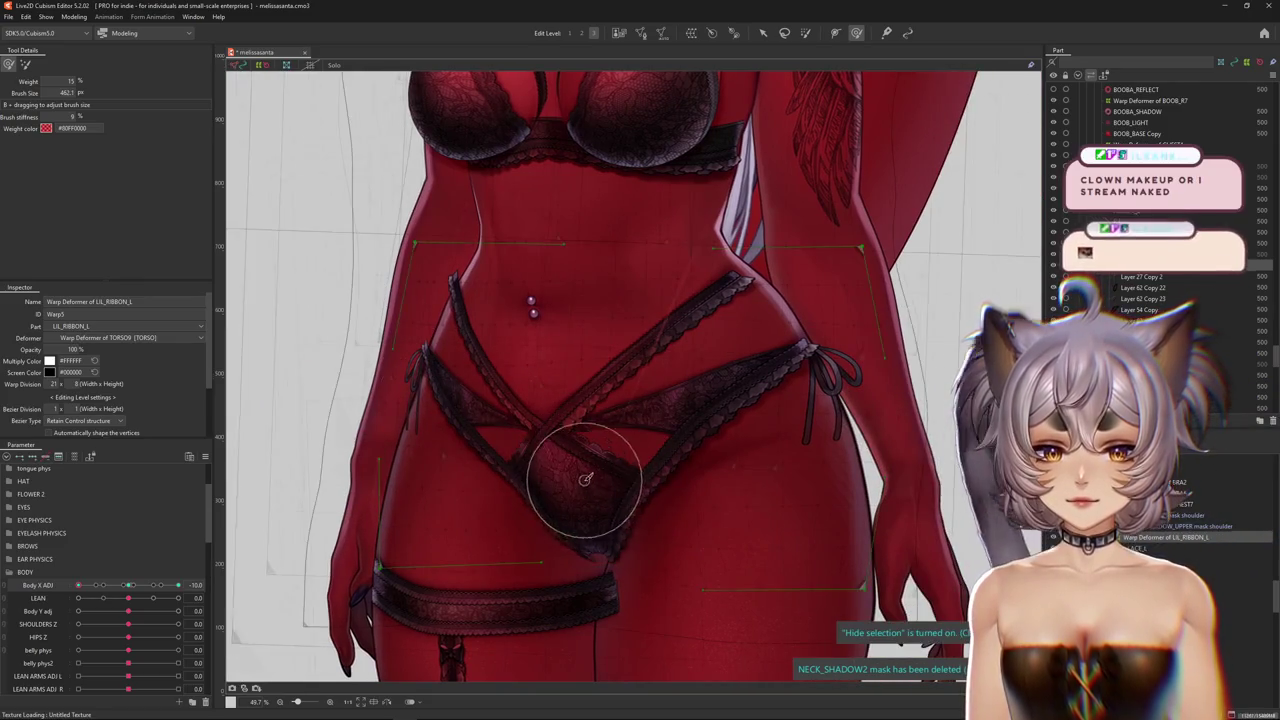
{"action": "left_click_drag", "start_coordinate": [555, 515], "coordinate": [561, 449]}
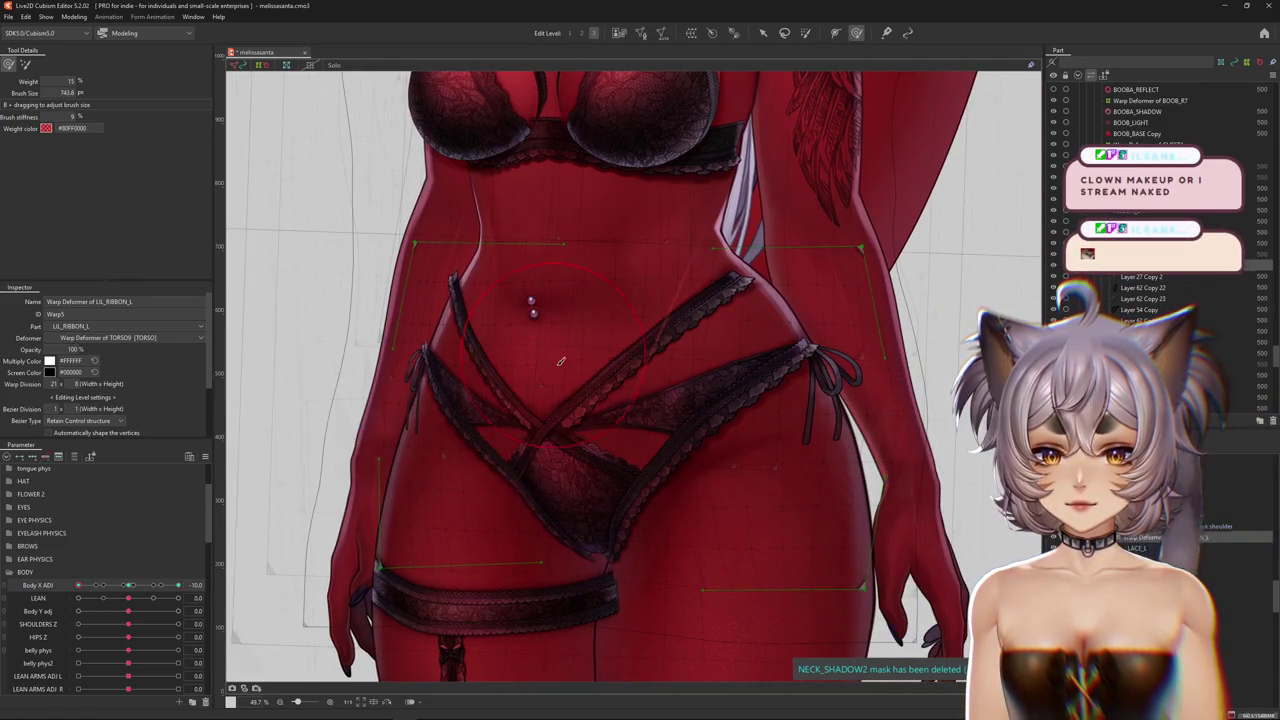
{"action": "middle_click_drag", "start_coordinate": [609, 286], "coordinate": [563, 320]}
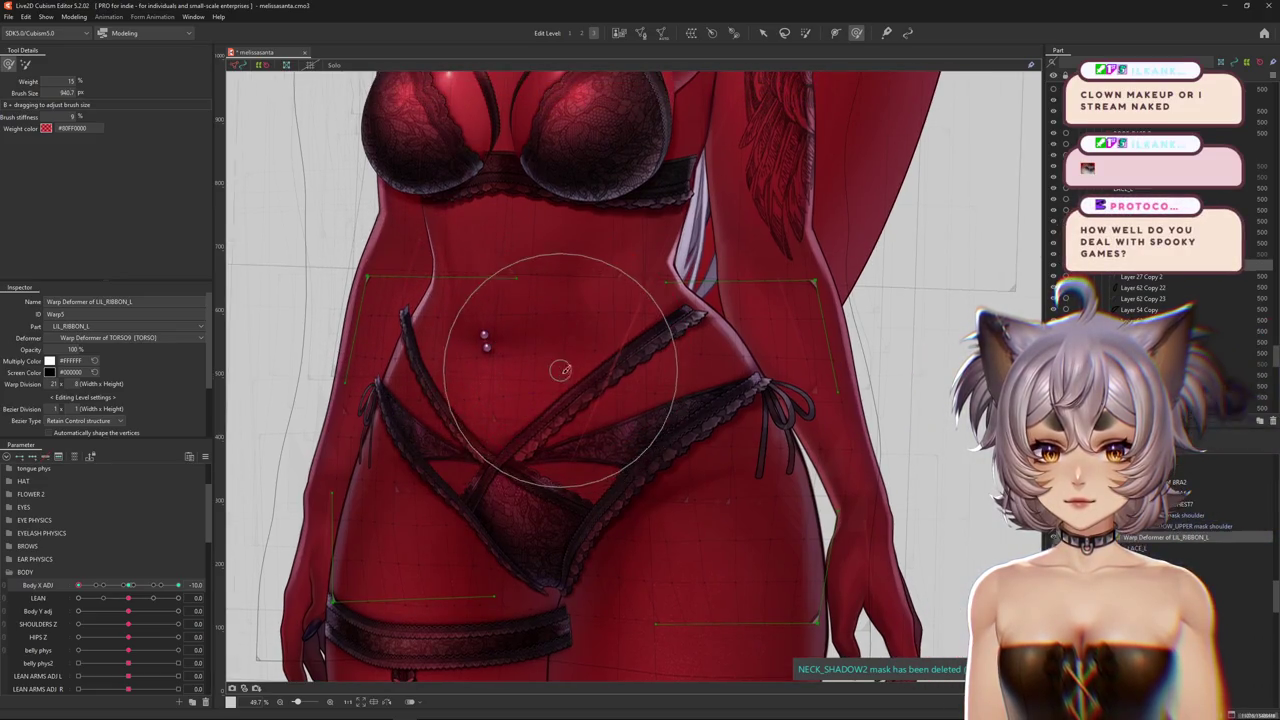
{"action": "scroll", "coordinate": [471, 371], "scroll_direction": "up", "scroll_amount": 1}
{"action": "scroll", "coordinate": [555, 340], "scroll_direction": "left", "scroll_amount": 2}
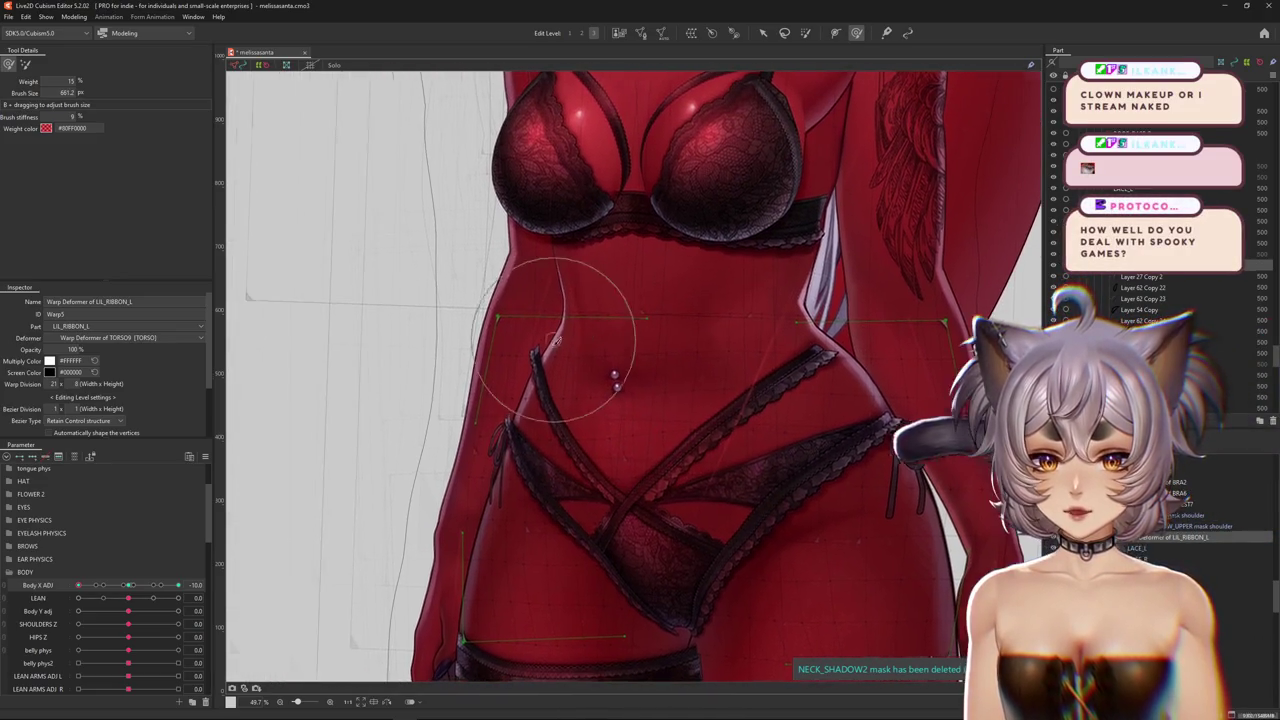
{"action": "scroll", "coordinate": [505, 360], "scroll_direction": "left", "scroll_amount": 1}
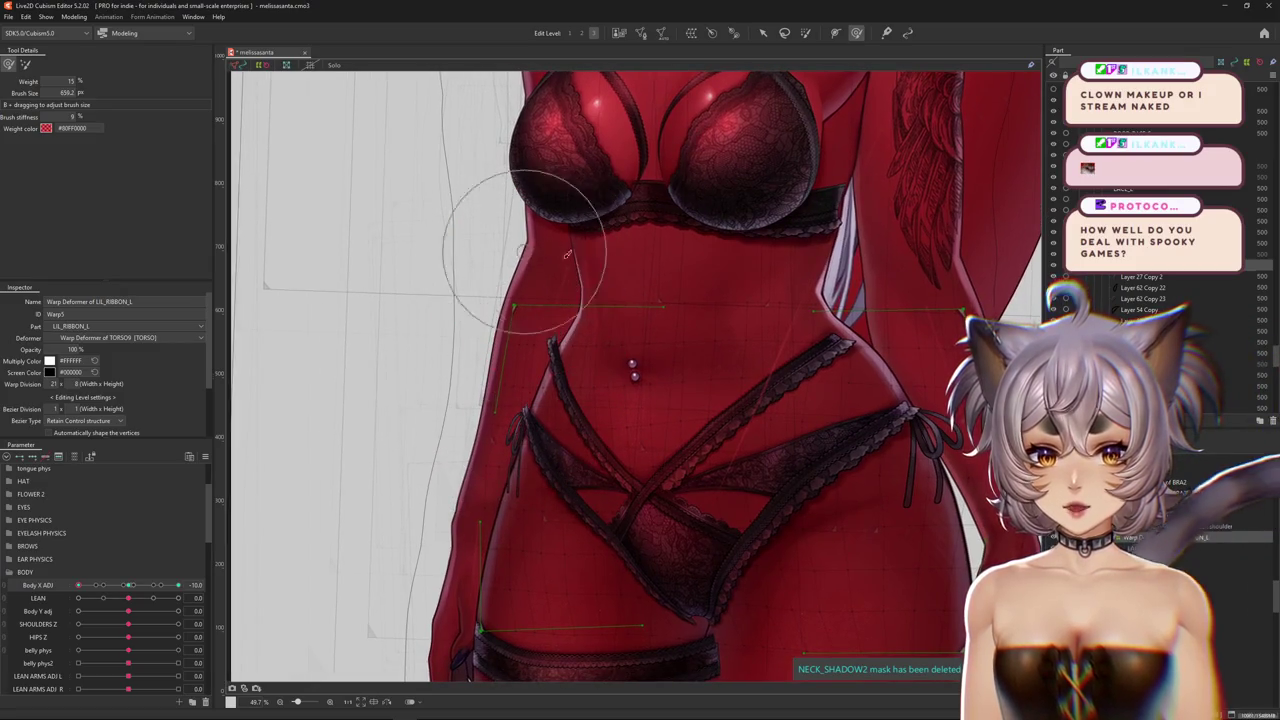
{"action": "scroll", "coordinate": [566, 254], "scroll_direction": "right", "scroll_amount": 1}
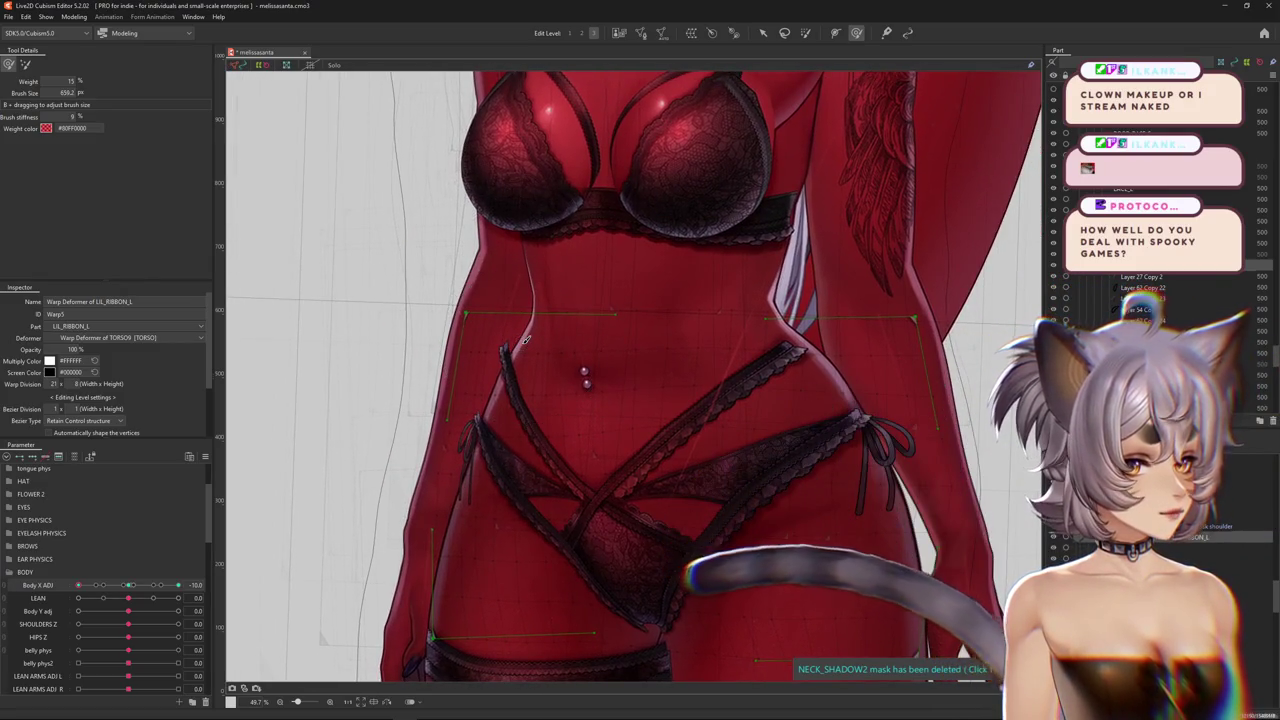
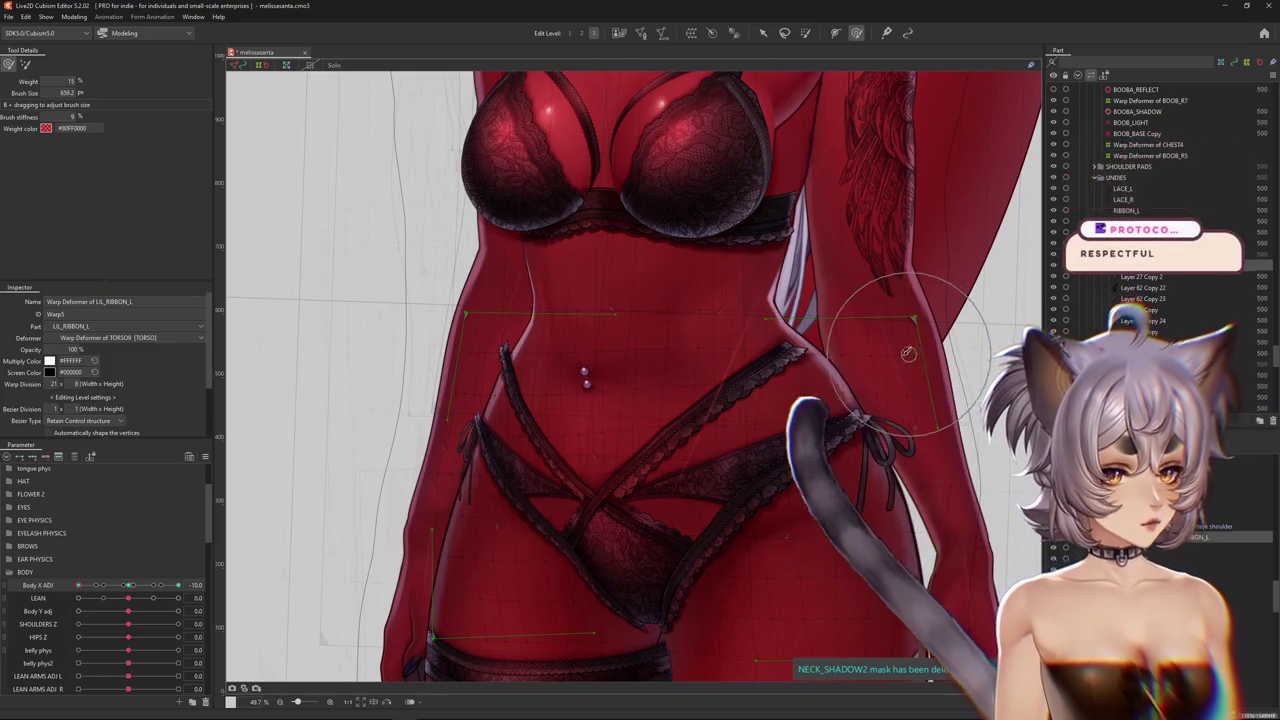
Reshape the left ribbon warp with the deform brush, then sweep Body X Adj to test it
{"action": "scroll", "coordinate": [735, 408], "scroll_direction": "down", "scroll_amount": 3}
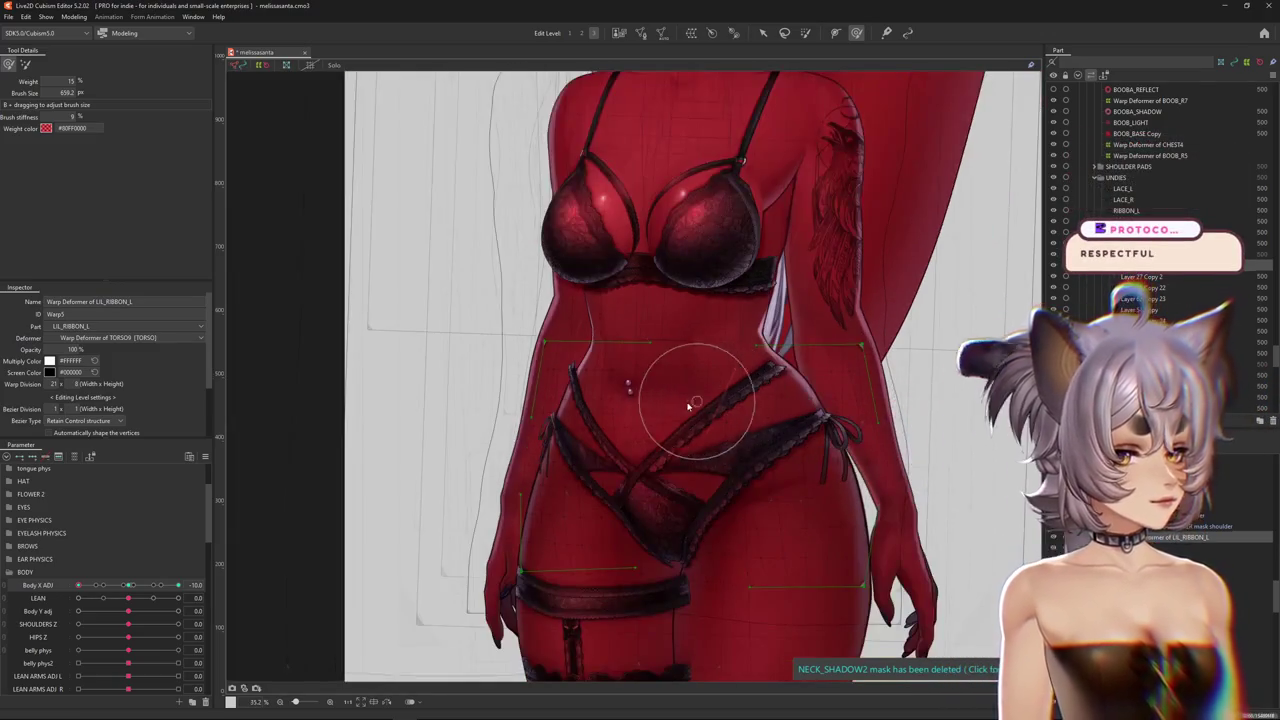
{"action": "scroll", "coordinate": [620, 400], "scroll_direction": "up", "scroll_amount": 4}
{"action": "key", "text": "ctrl+h"}
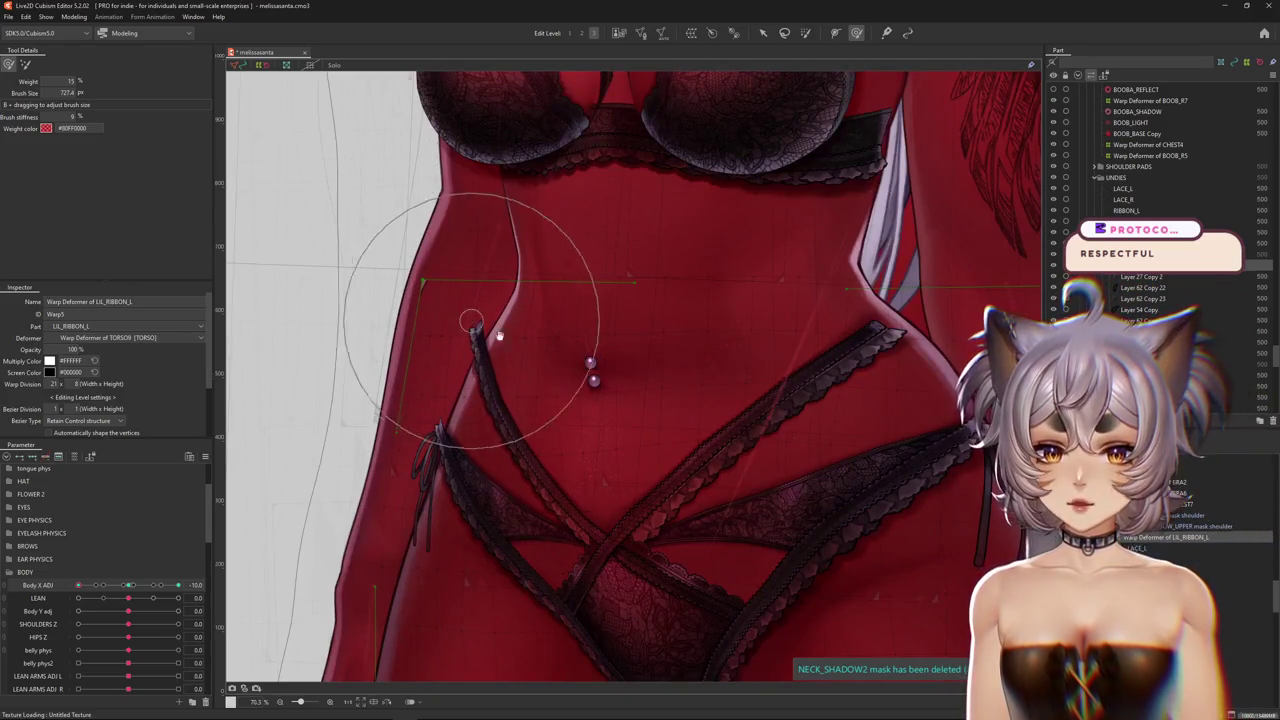
{"action": "scroll", "coordinate": [586, 420], "scroll_direction": "down", "scroll_amount": 1}
{"action": "scroll", "coordinate": [530, 310], "scroll_direction": "down", "scroll_amount": 1}
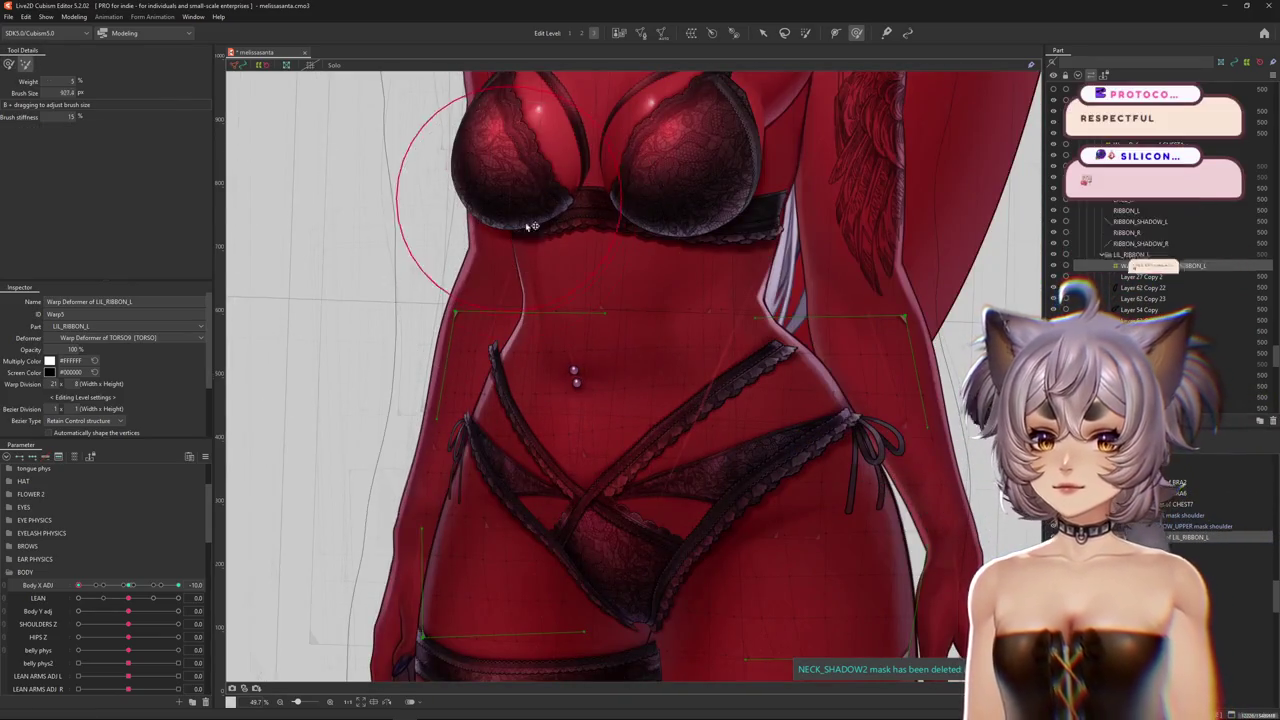
{"action": "left_click_drag", "start_coordinate": [531, 226], "coordinate": [527, 280]}
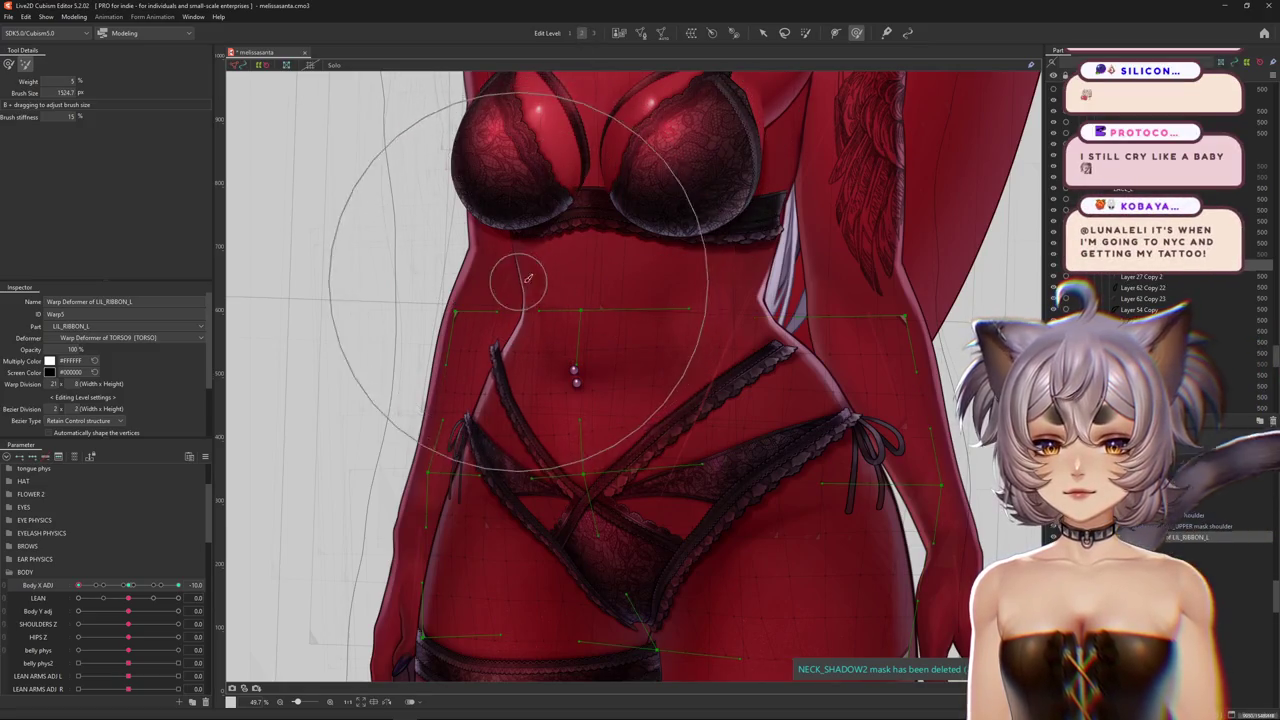
{"action": "key", "text": "ctrl+h"}
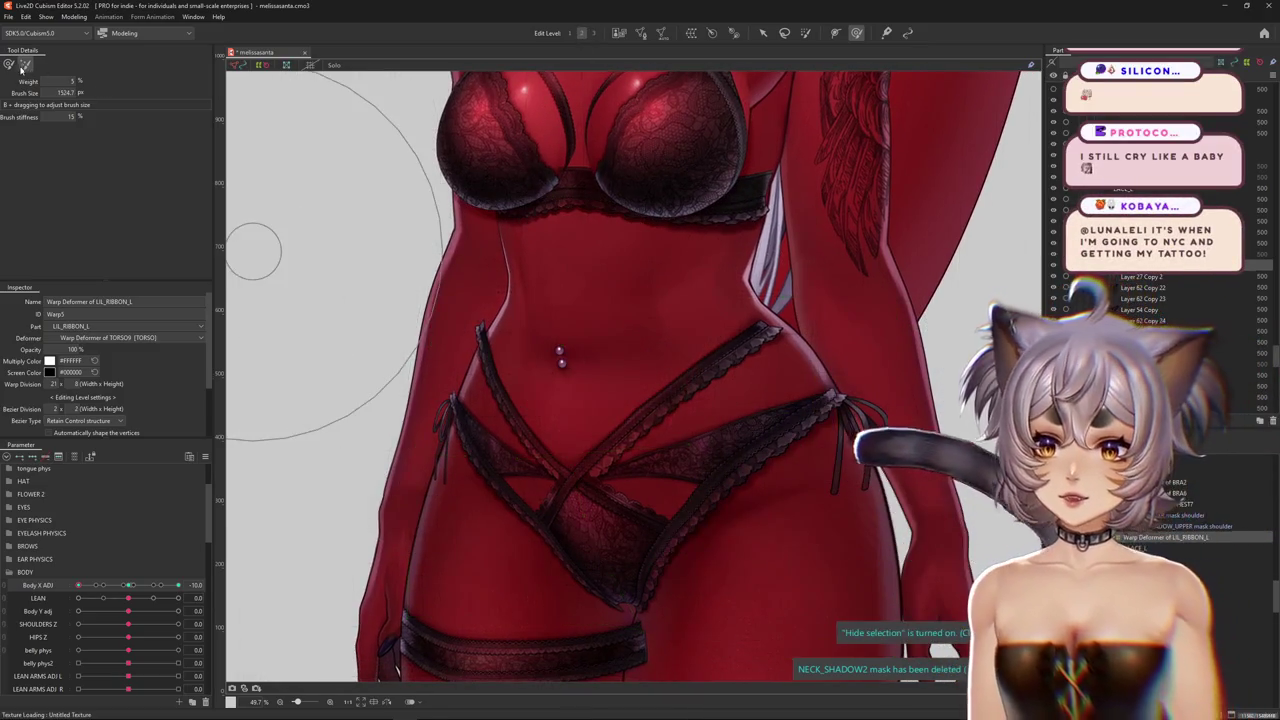
{"action": "left_click_drag", "start_coordinate": [132, 584], "coordinate": [236, 557]}
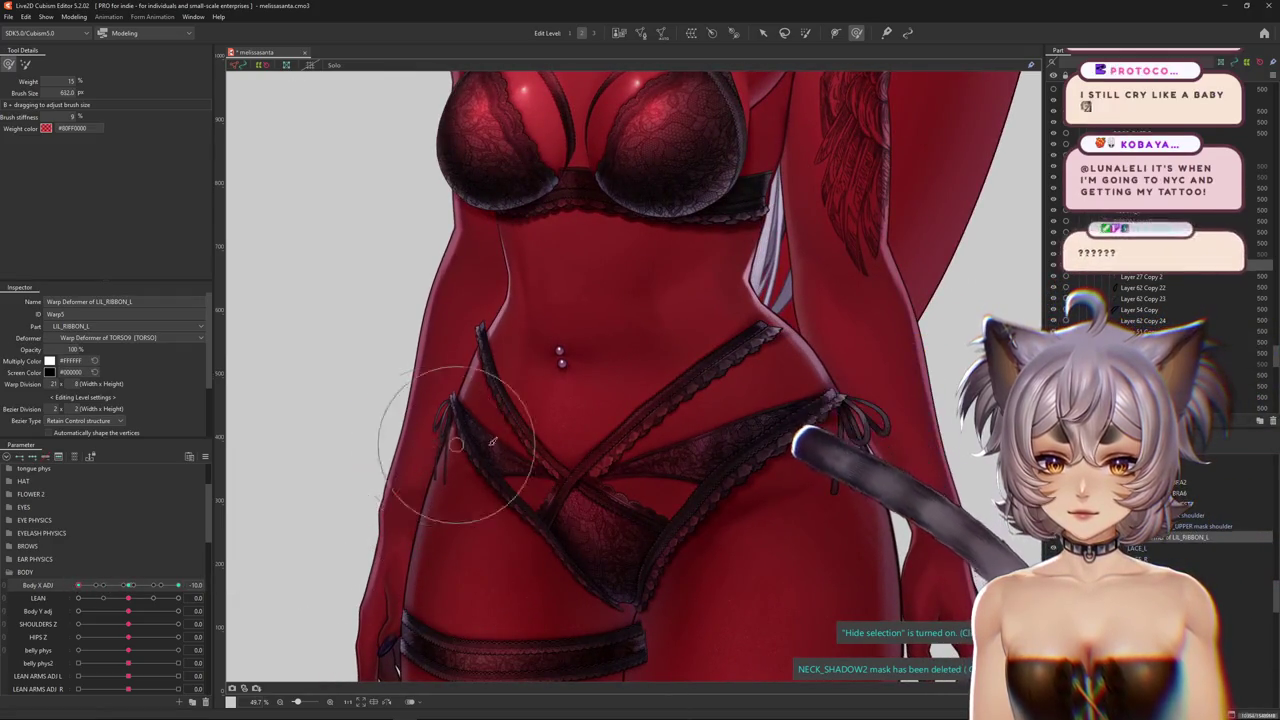
Refine the ribbon with a smaller brush, hide the grid, and re-check the Body X Adj sweep
{"action": "scroll", "coordinate": [515, 489], "scroll_direction": "down", "scroll_amount": 3}
{"action": "scroll", "coordinate": [617, 421], "scroll_direction": "up", "scroll_amount": 2}
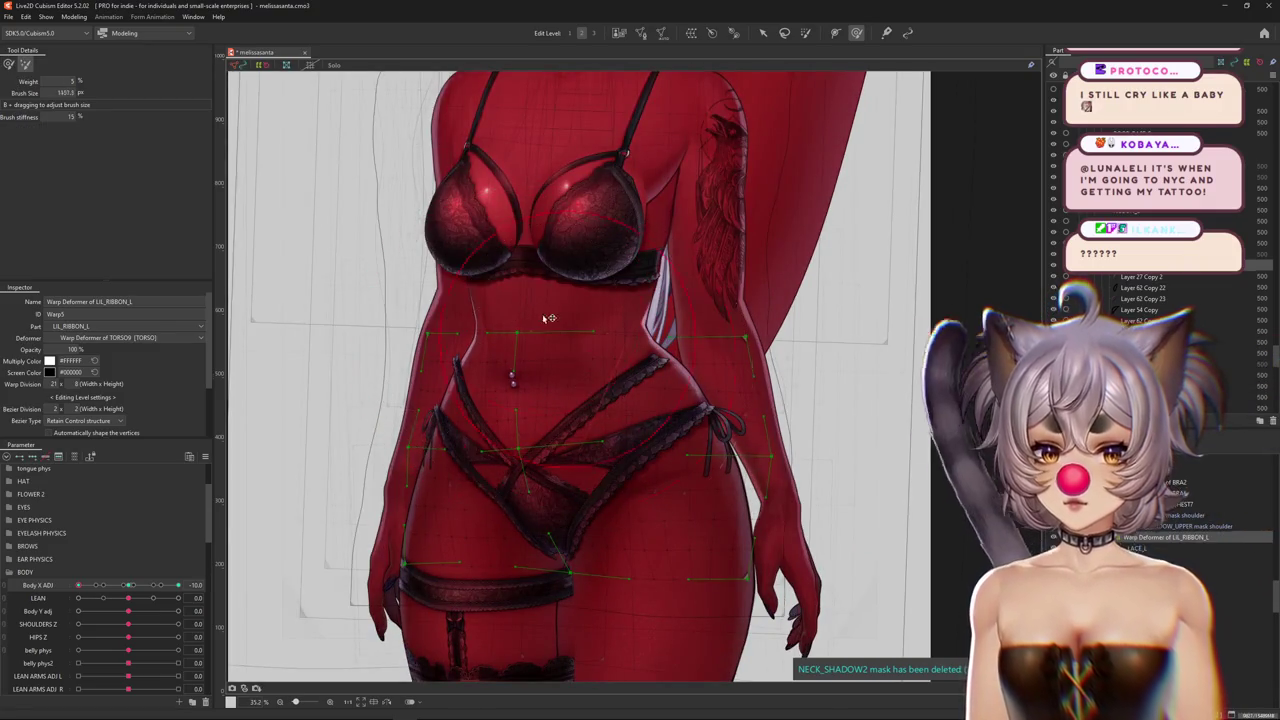
{"action": "middle_click_drag", "start_coordinate": [766, 309], "coordinate": [744, 317]}
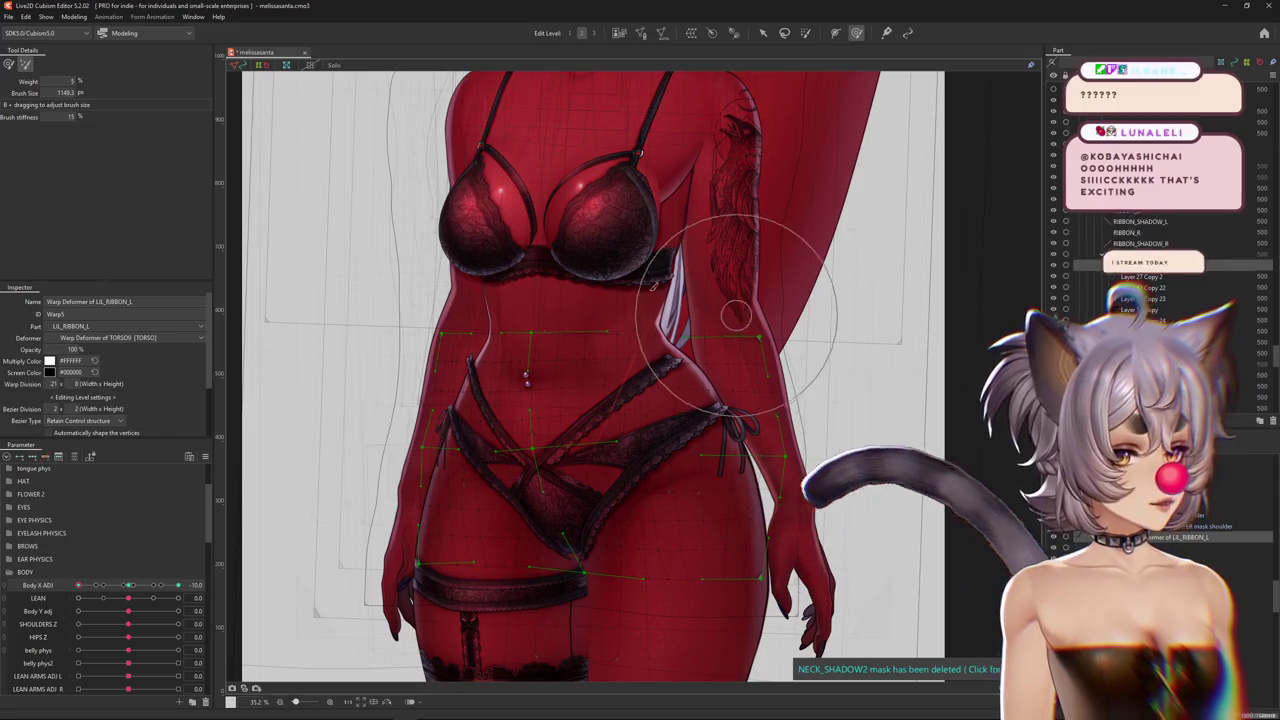
{"action": "key", "text": "ctrl+h"}
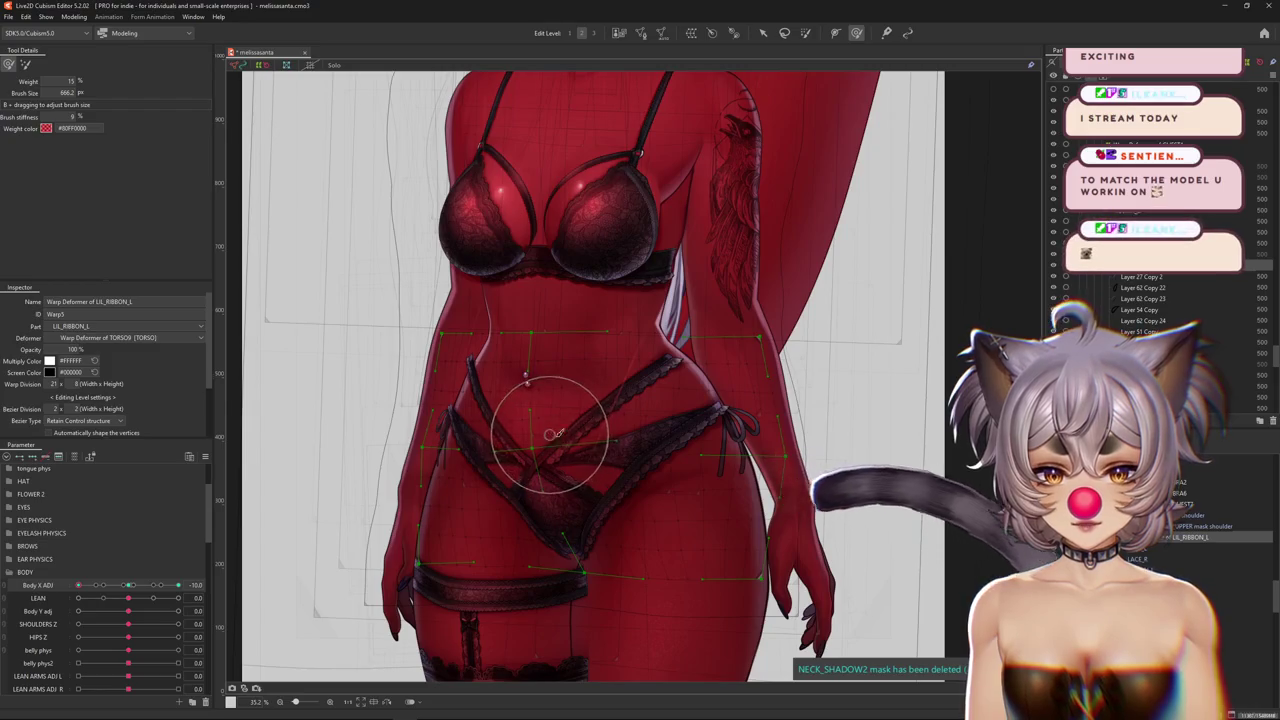
{"action": "scroll", "coordinate": [558, 423], "scroll_direction": "up", "scroll_amount": 3}
{"action": "scroll", "coordinate": [497, 511], "scroll_direction": "down", "scroll_amount": 3}
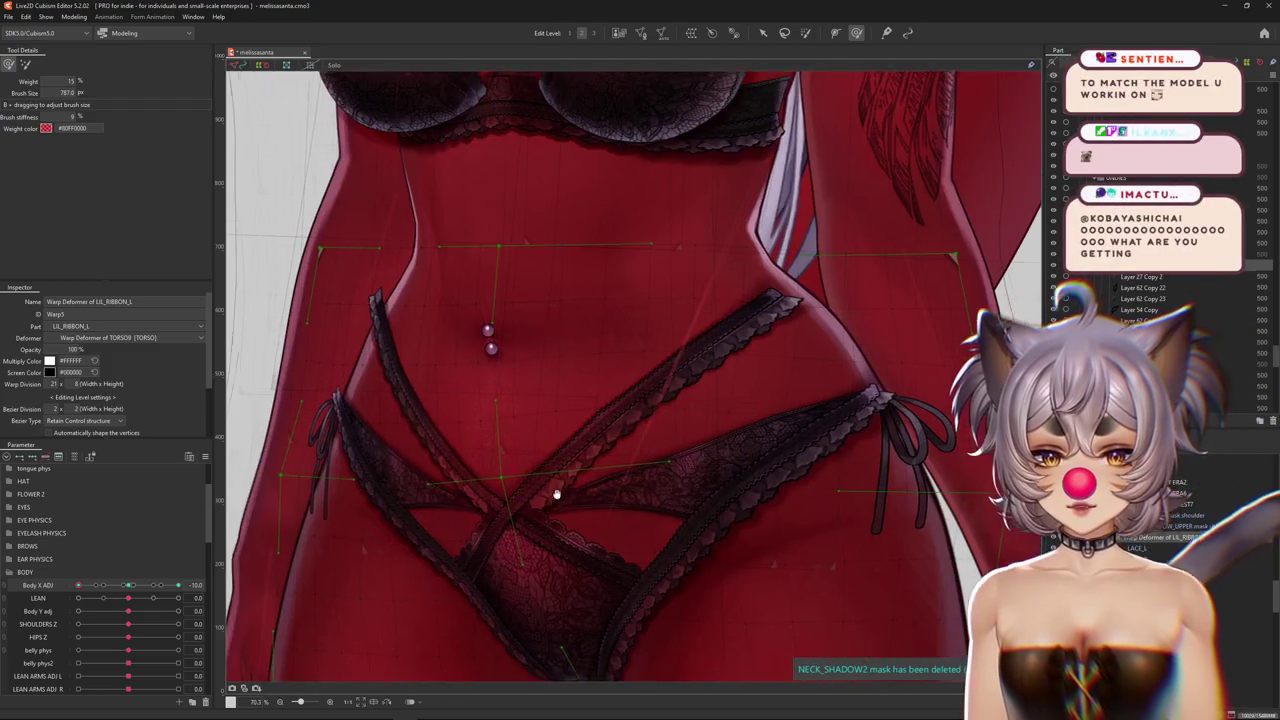
{"action": "left_click_drag", "start_coordinate": [131, 592], "coordinate": [216, 527]}
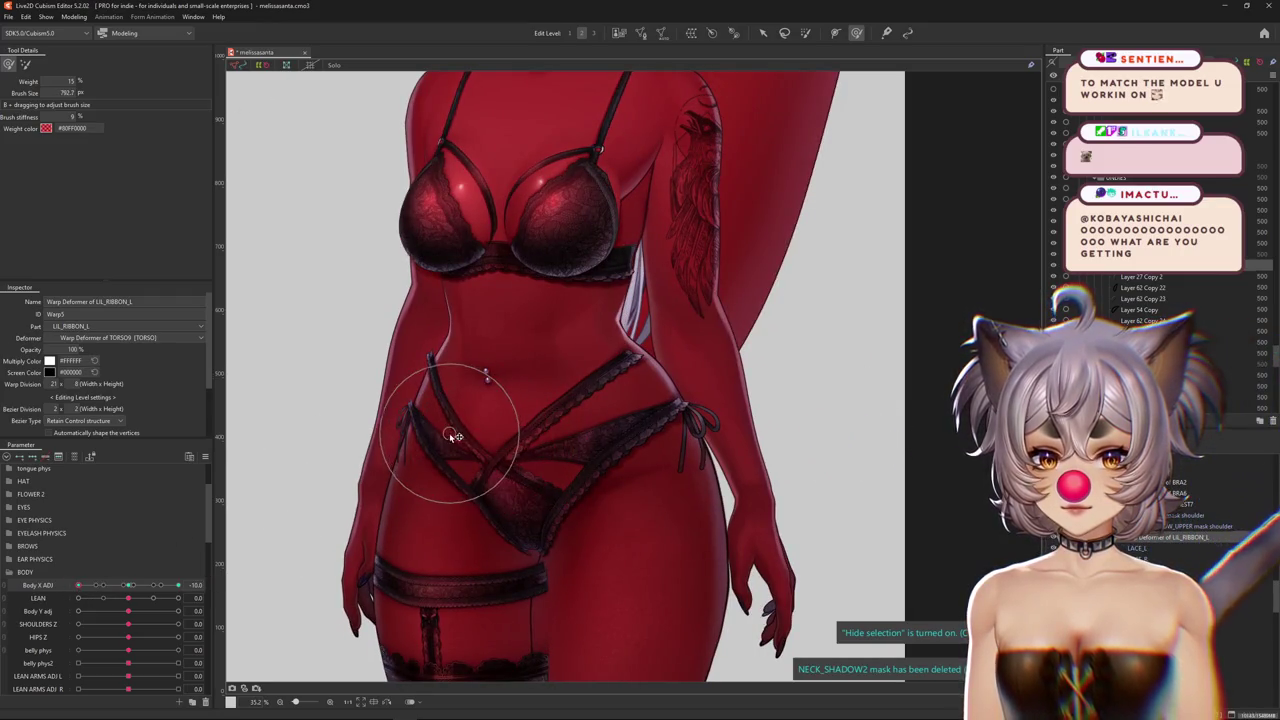
Fine-tune the ribbon over the hips, toggling the deformer overlay to preview the whole model
{"action": "middle_click_drag", "start_coordinate": [518, 440], "coordinate": [510, 435]}
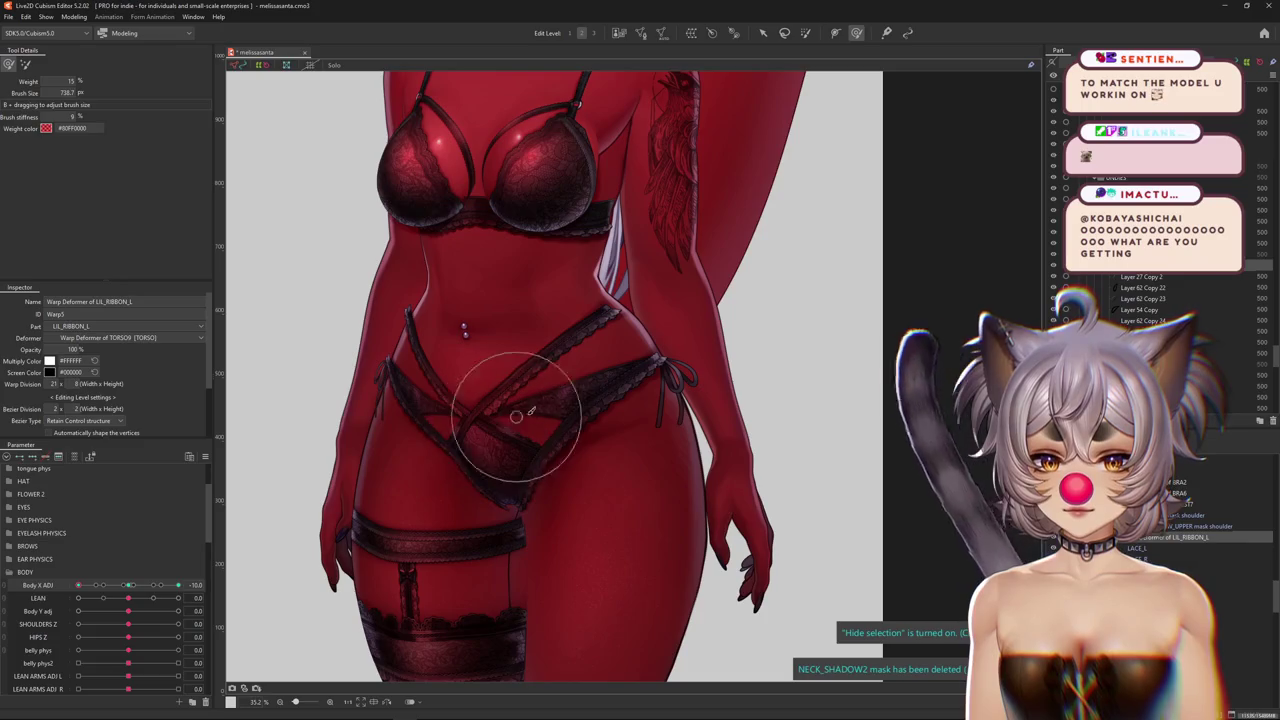
{"action": "left_click_drag", "start_coordinate": [516, 416], "coordinate": [521, 392]}
{"action": "left_click", "coordinate": [501, 385]}
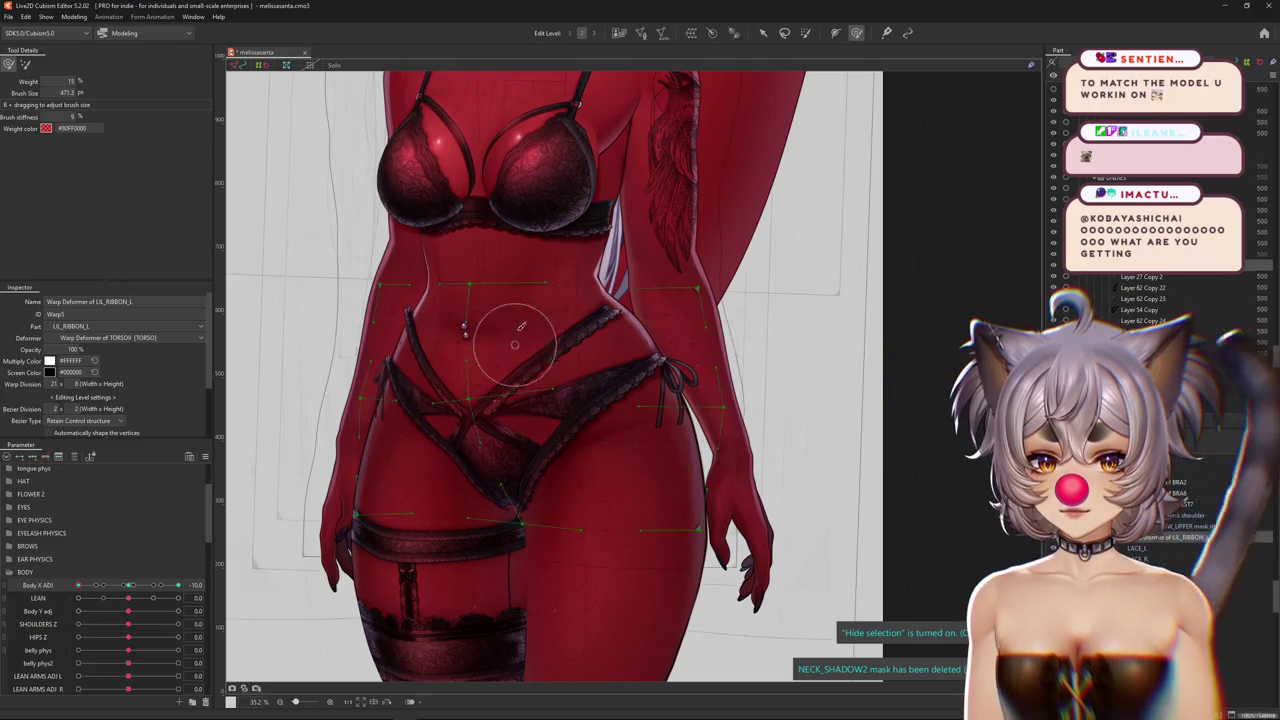
{"action": "key", "text": "ctrl+shift+h"}
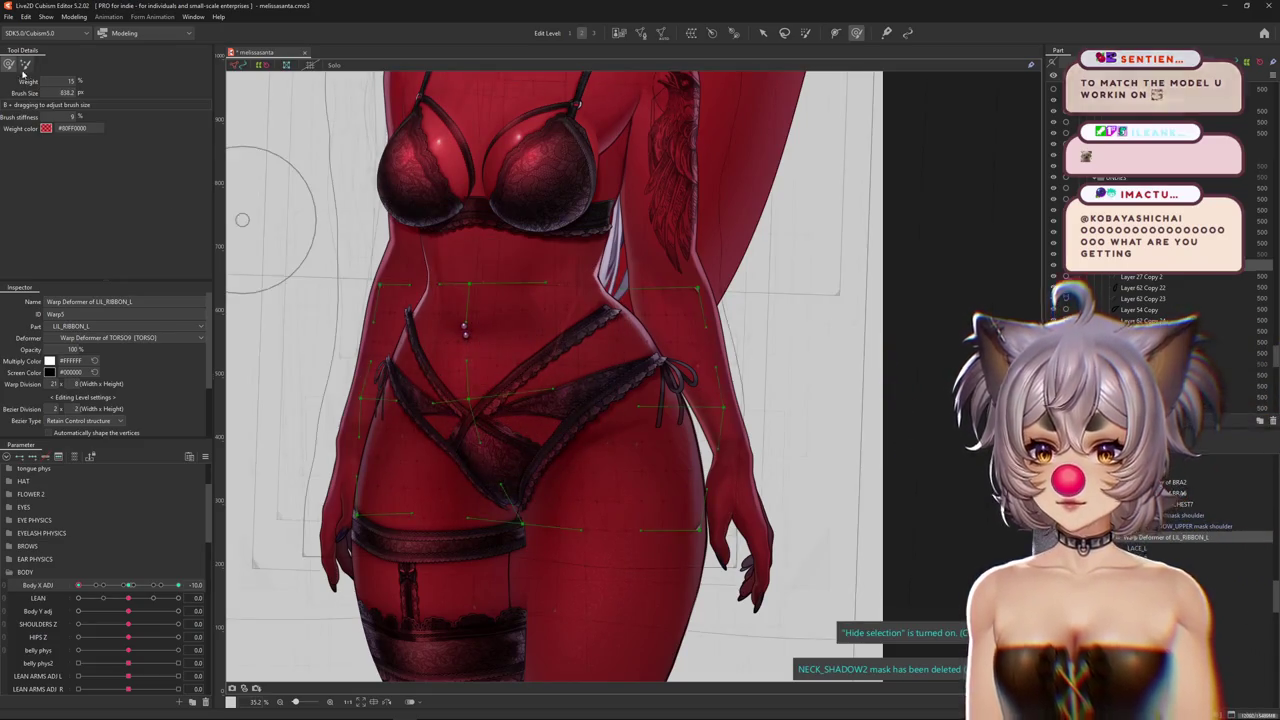
{"action": "left_click_drag", "start_coordinate": [585, 313], "coordinate": [516, 329]}
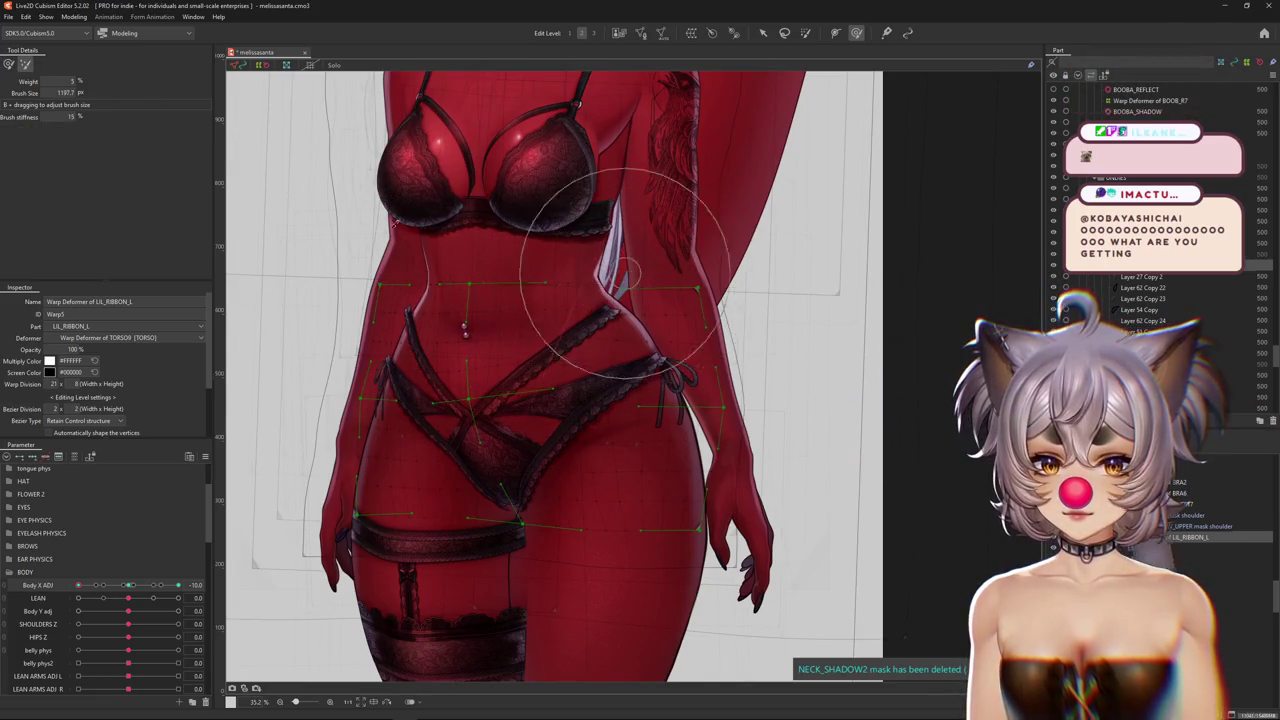
{"action": "key", "text": "ctrl+shift+h"}
{"action": "scroll", "coordinate": [443, 271], "scroll_direction": "down", "scroll_amount": 2}
{"action": "scroll", "coordinate": [506, 457], "scroll_direction": "down", "scroll_amount": 2}
{"action": "scroll", "coordinate": [250, 537], "scroll_direction": "down", "scroll_amount": 1}
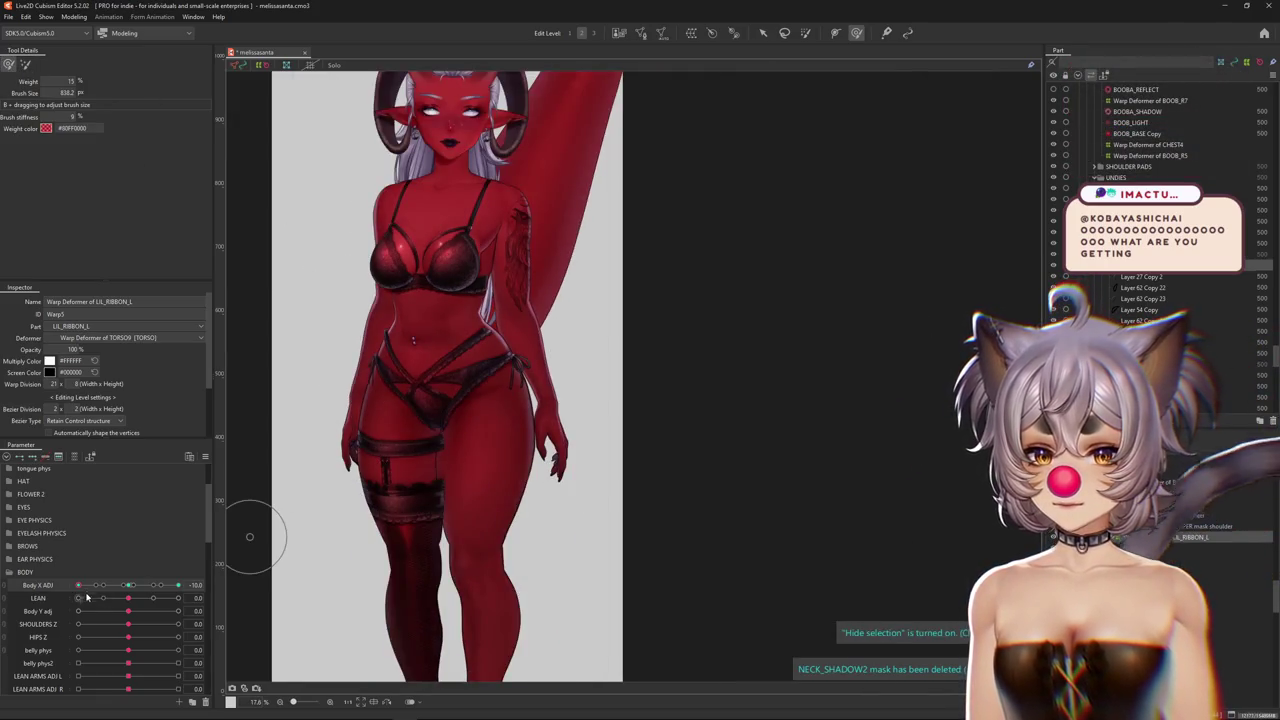
Return Body X Adj to 0, drag LEAN to 1.0, and zoom in on the torso
{"action": "mouse_move", "coordinate": [87, 590]}
{"action": "left_mouse_down"}
{"action": "mouse_move", "coordinate": [186, 569]}
{"action": "mouse_move", "coordinate": [35, 570]}
{"action": "left_mouse_up"}
{"action": "left_click_drag", "start_coordinate": [131, 598], "coordinate": [188, 597]}
{"action": "scroll", "coordinate": [422, 345], "scroll_direction": "up", "scroll_amount": 3}
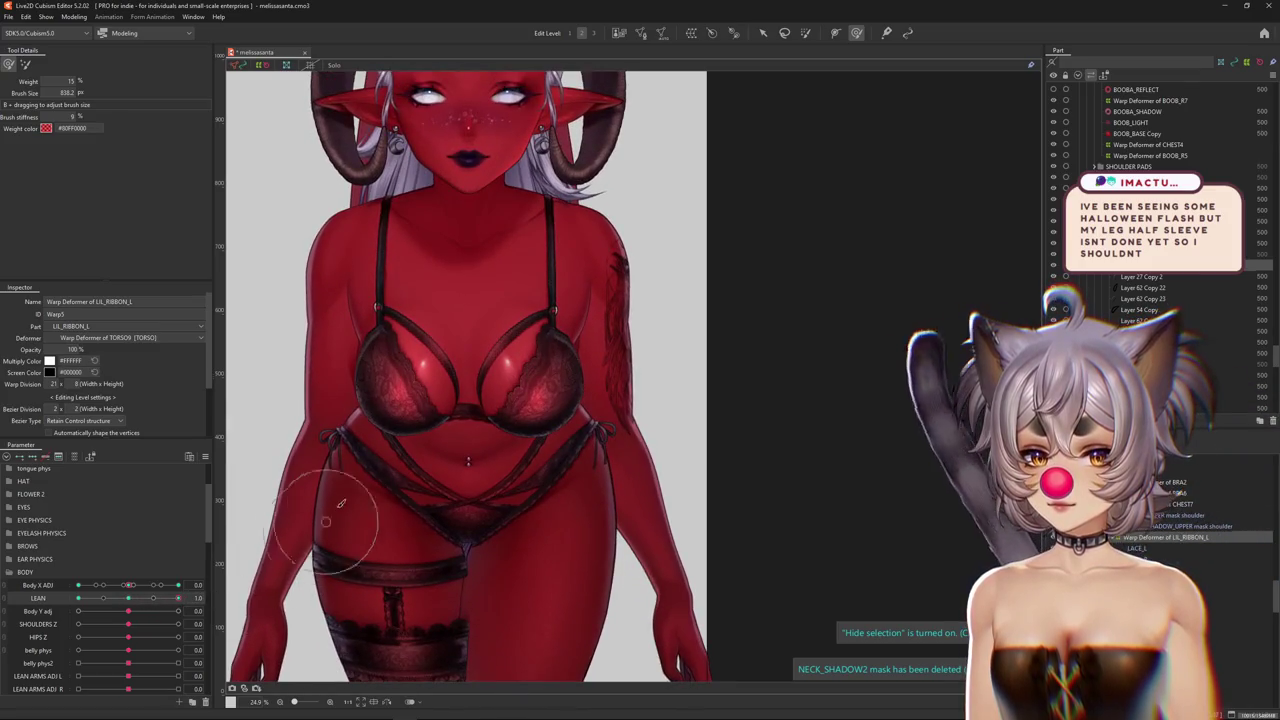
{"action": "scroll", "coordinate": [326, 521], "scroll_direction": "up", "scroll_amount": 4}
{"action": "scroll", "coordinate": [287, 421], "scroll_direction": "down", "scroll_amount": 2}
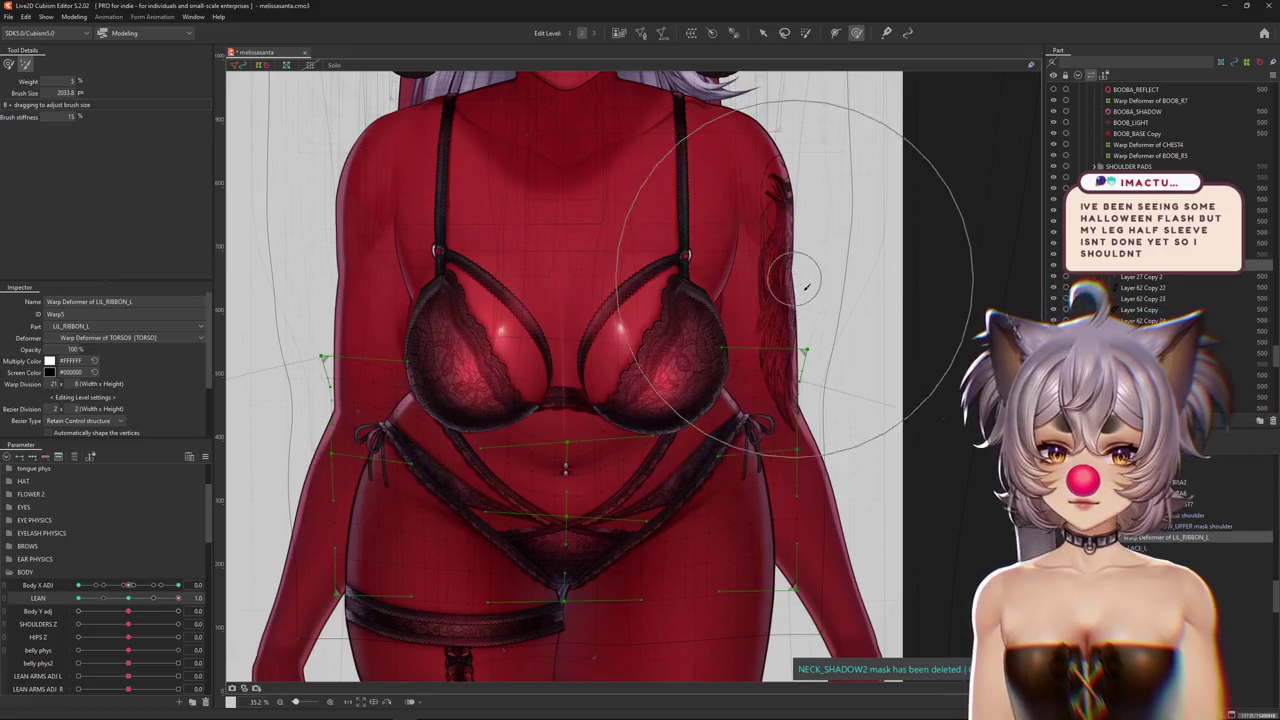
{"action": "right_click", "coordinate": [1150, 537]}
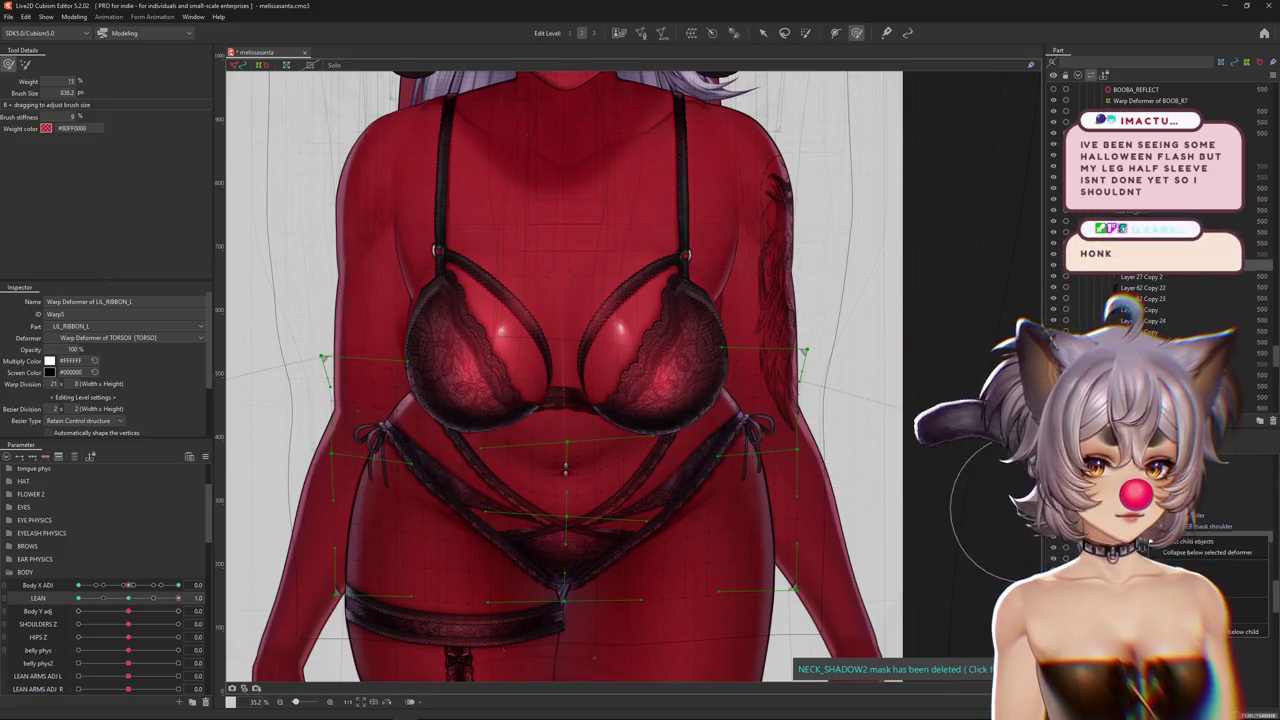
Select the lace meshes under the ribbon deformer, hide the rest, and reselect Warp Deformer of LIL_RIBBON_L
{"action": "left_click", "coordinate": [1195, 541]}
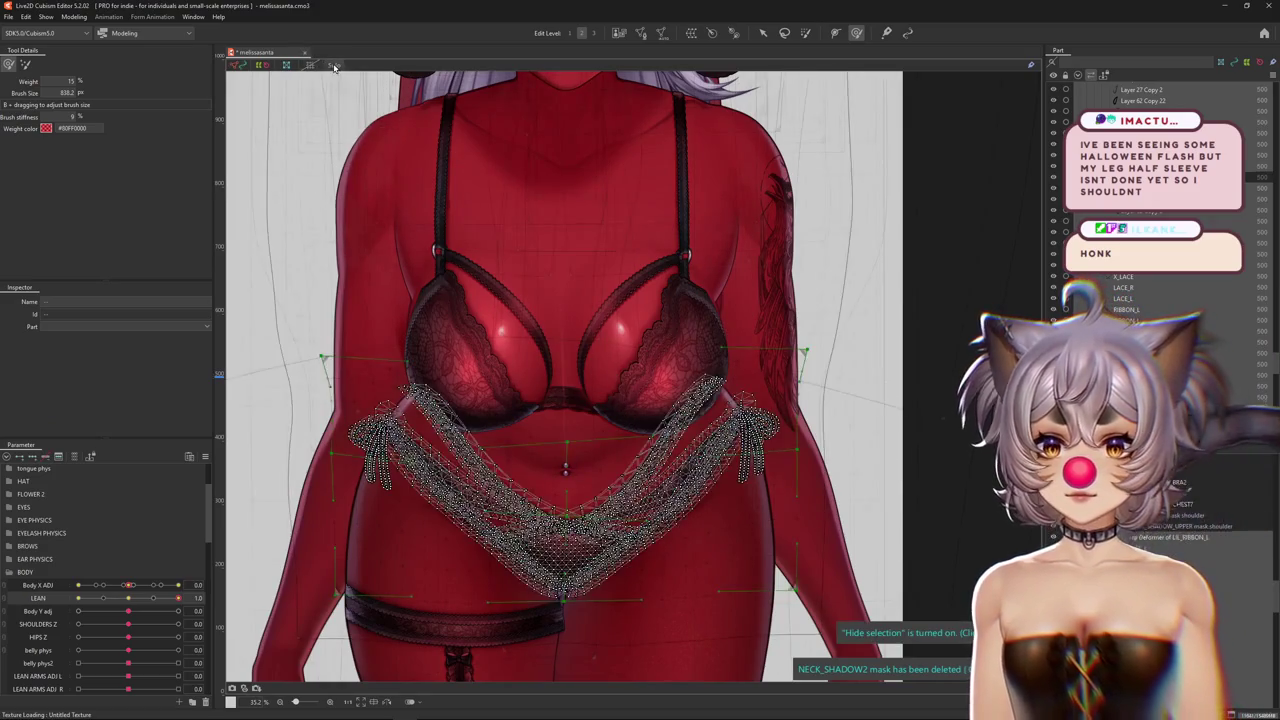
{"action": "key", "text": "ctrl+h"}
{"action": "left_click", "coordinate": [1190, 497]}
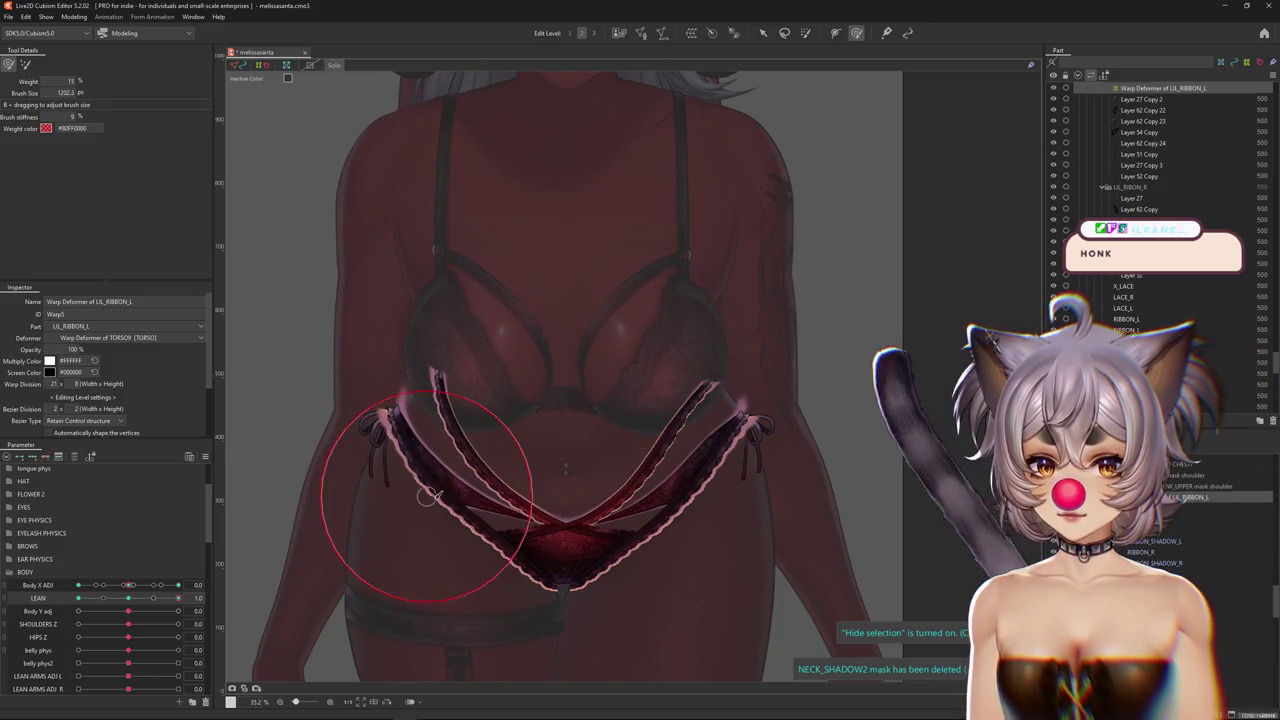
Brush the ribbon warp into shape at full forward LEAN, then sweep LEAN to check it
{"action": "left_click_drag", "start_coordinate": [430, 497], "coordinate": [435, 516]}
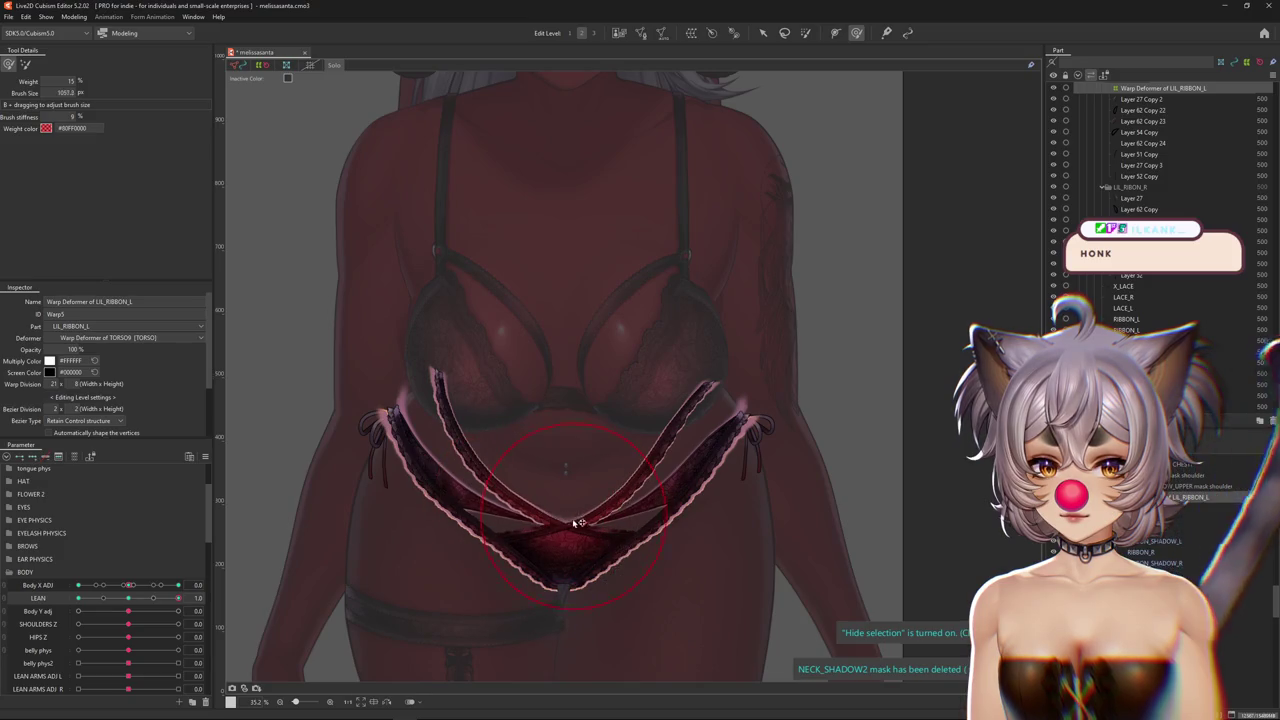
{"action": "left_click_drag", "start_coordinate": [578, 522], "coordinate": [564, 532]}
{"action": "left_click_drag", "start_coordinate": [127, 600], "coordinate": [271, 568]}
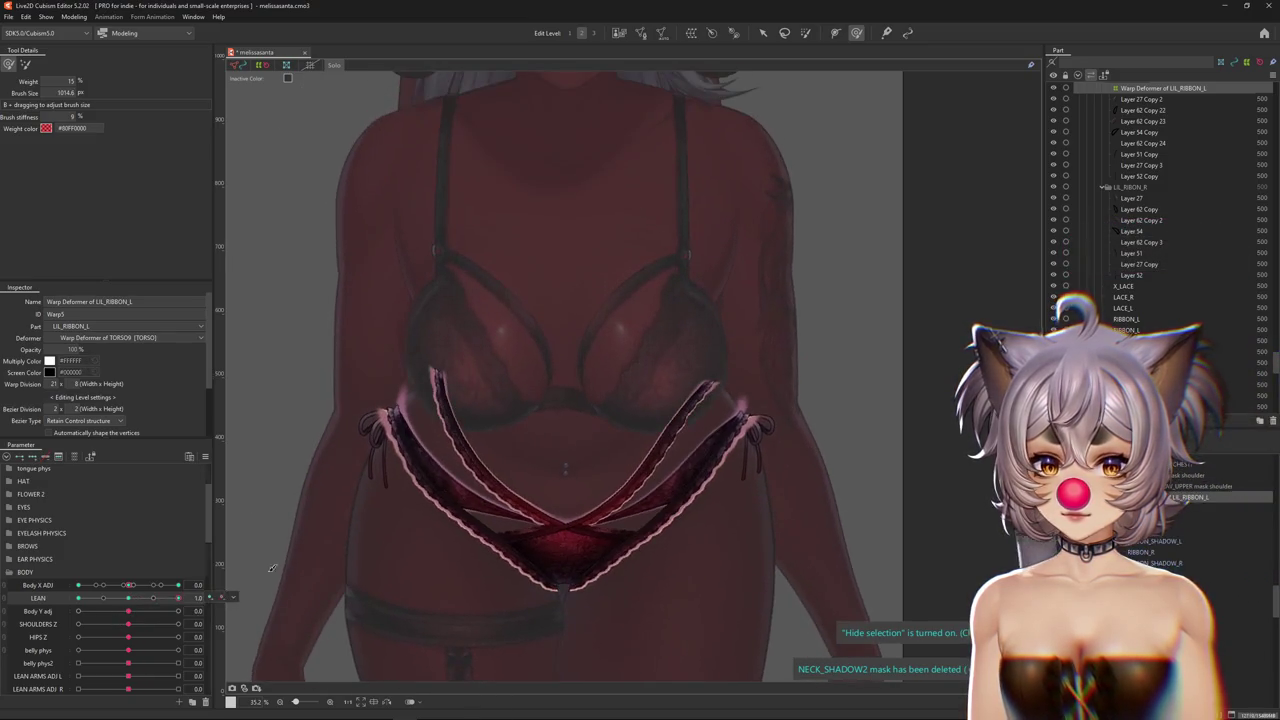
{"action": "left_click_drag", "start_coordinate": [435, 445], "coordinate": [434, 425]}
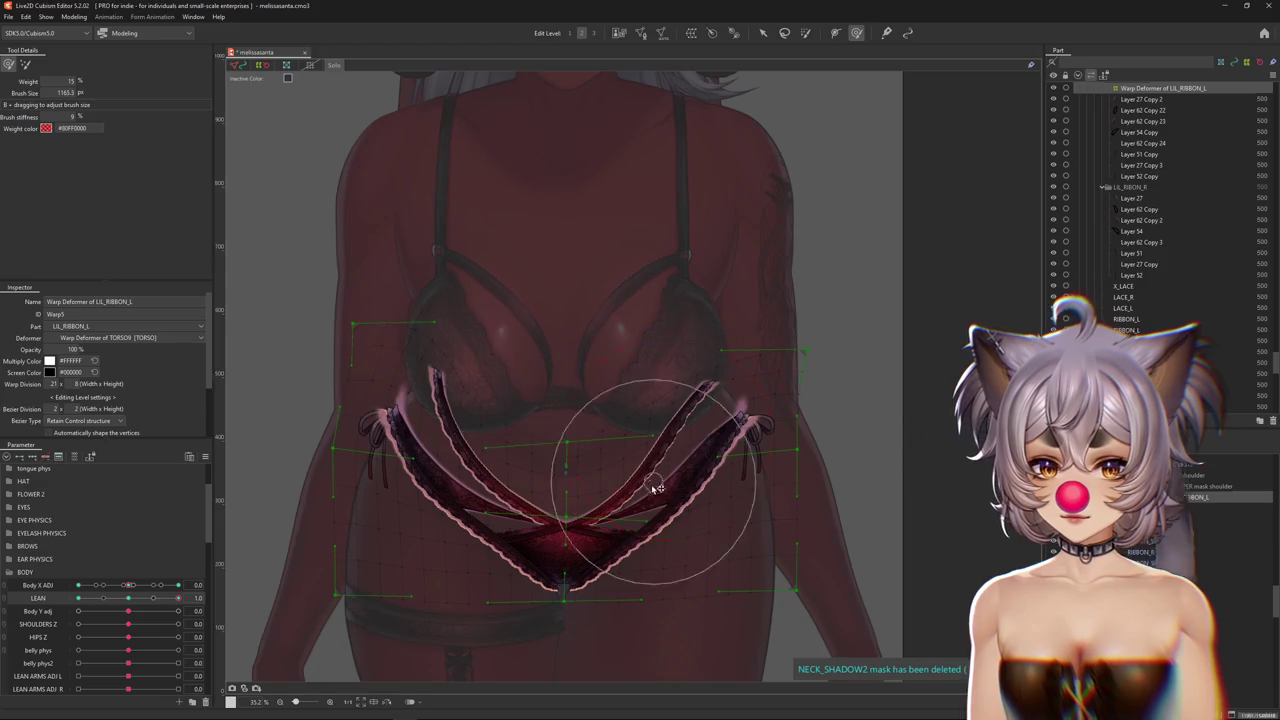
{"action": "left_click_drag", "start_coordinate": [655, 488], "coordinate": [652, 500]}
{"action": "left_click_drag", "start_coordinate": [788, 403], "coordinate": [776, 369]}
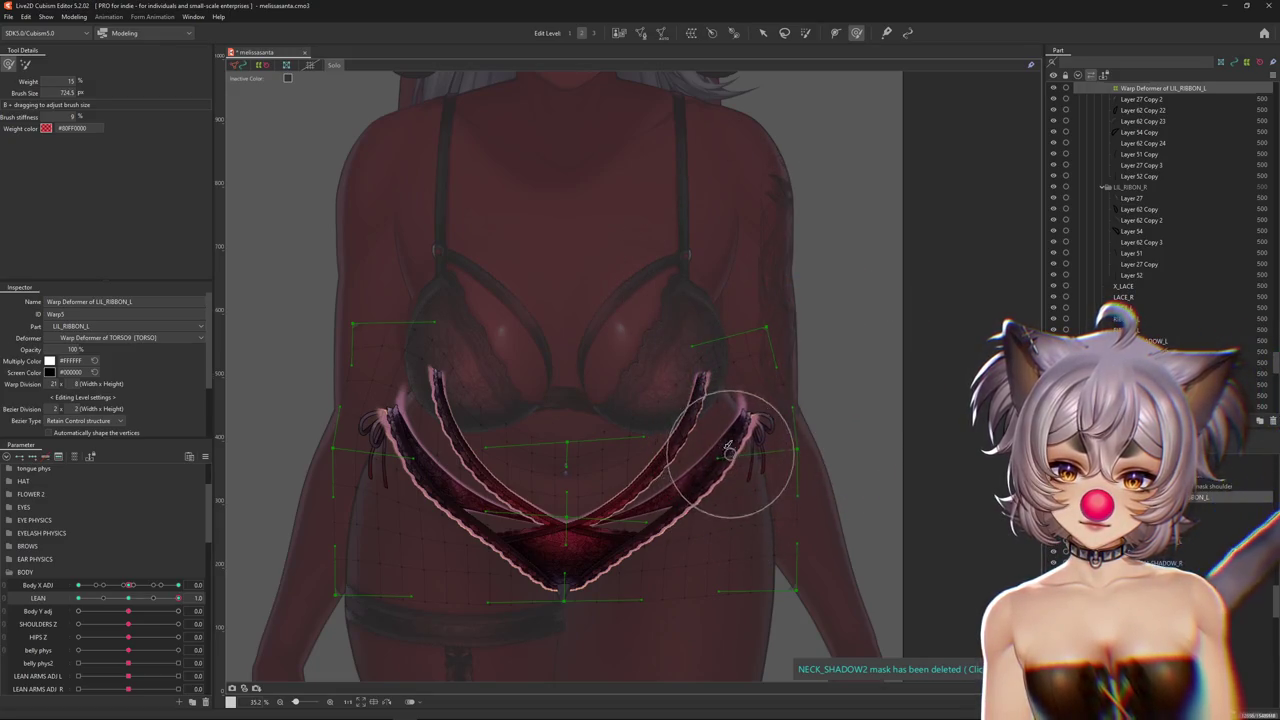
{"action": "left_click_drag", "start_coordinate": [130, 600], "coordinate": [128, 598]}
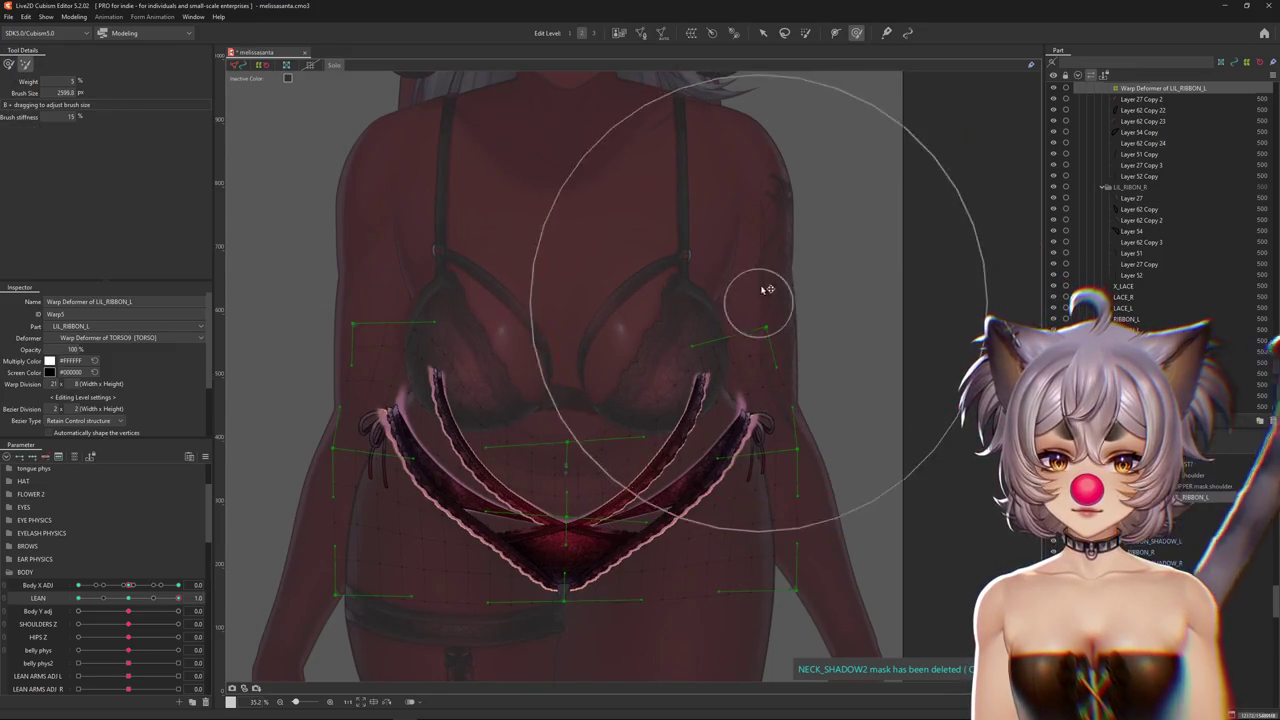
Finish brushing the ribbon and exit warp deformer editing to see the full-colour model
{"action": "left_click_drag", "start_coordinate": [780, 323], "coordinate": [422, 268]}
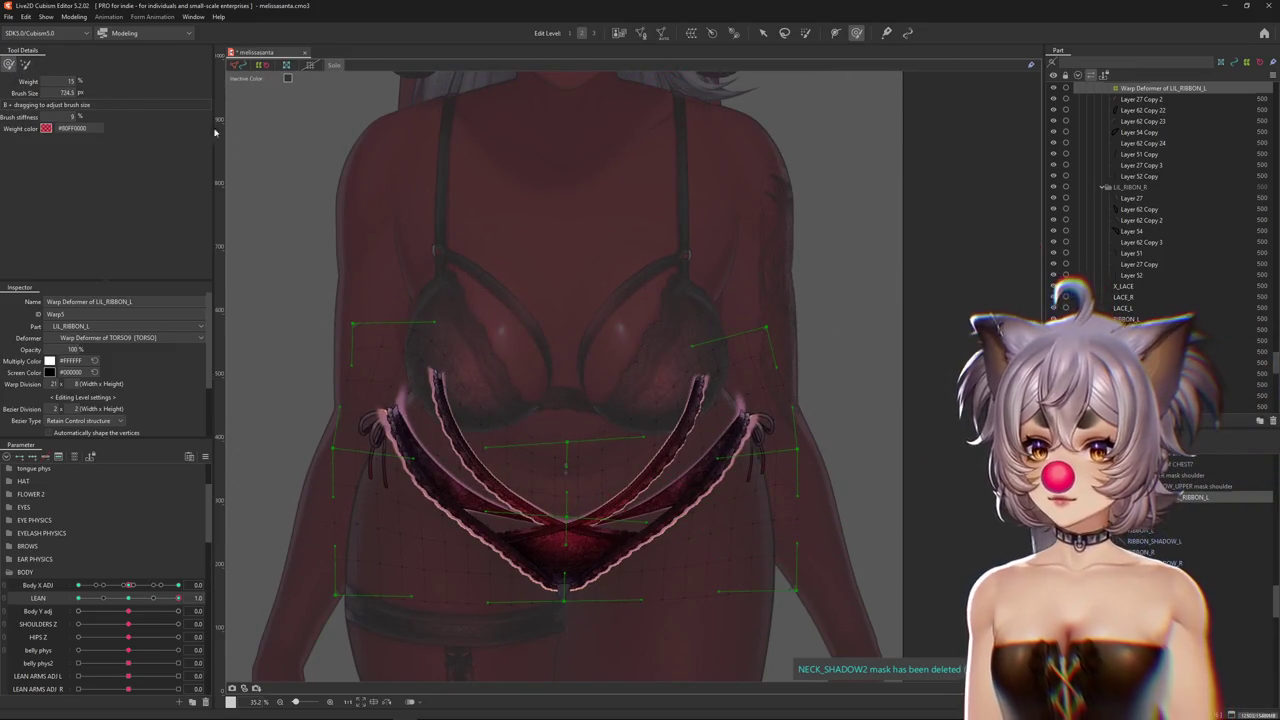
{"action": "left_click_drag", "start_coordinate": [480, 342], "coordinate": [437, 262]}
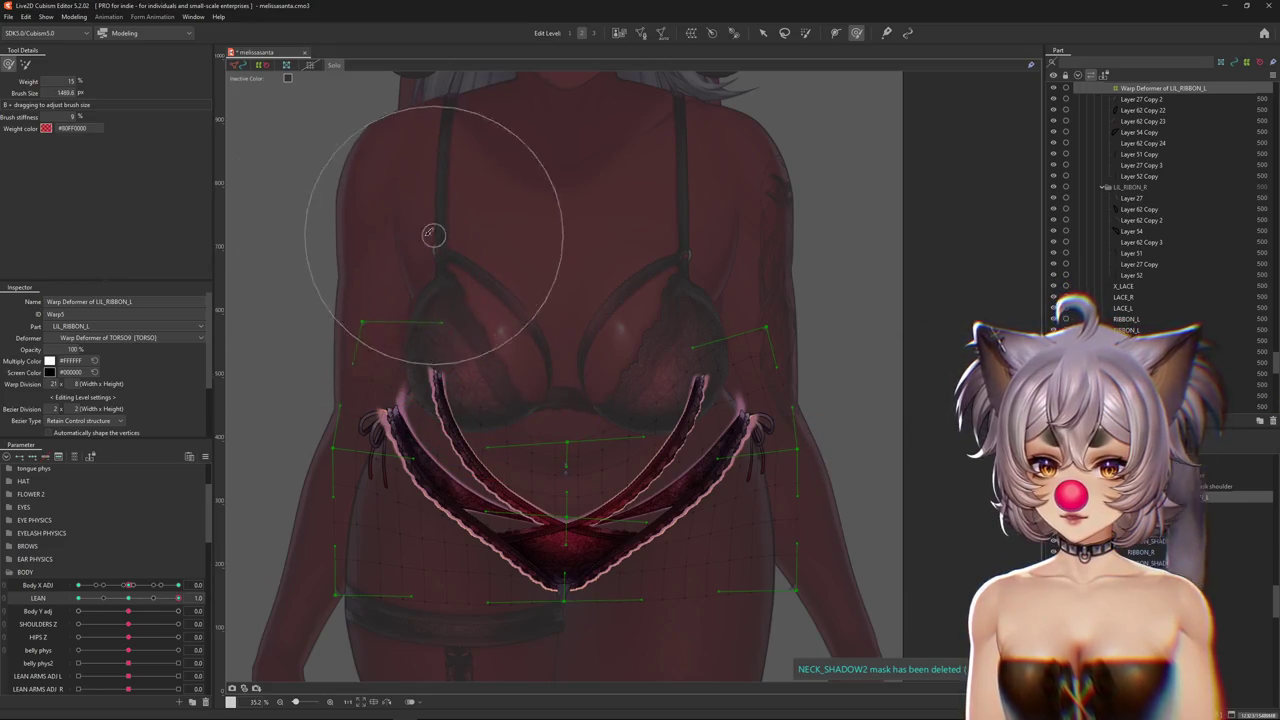
{"action": "middle_click_drag", "start_coordinate": [288, 302], "coordinate": [444, 294]}
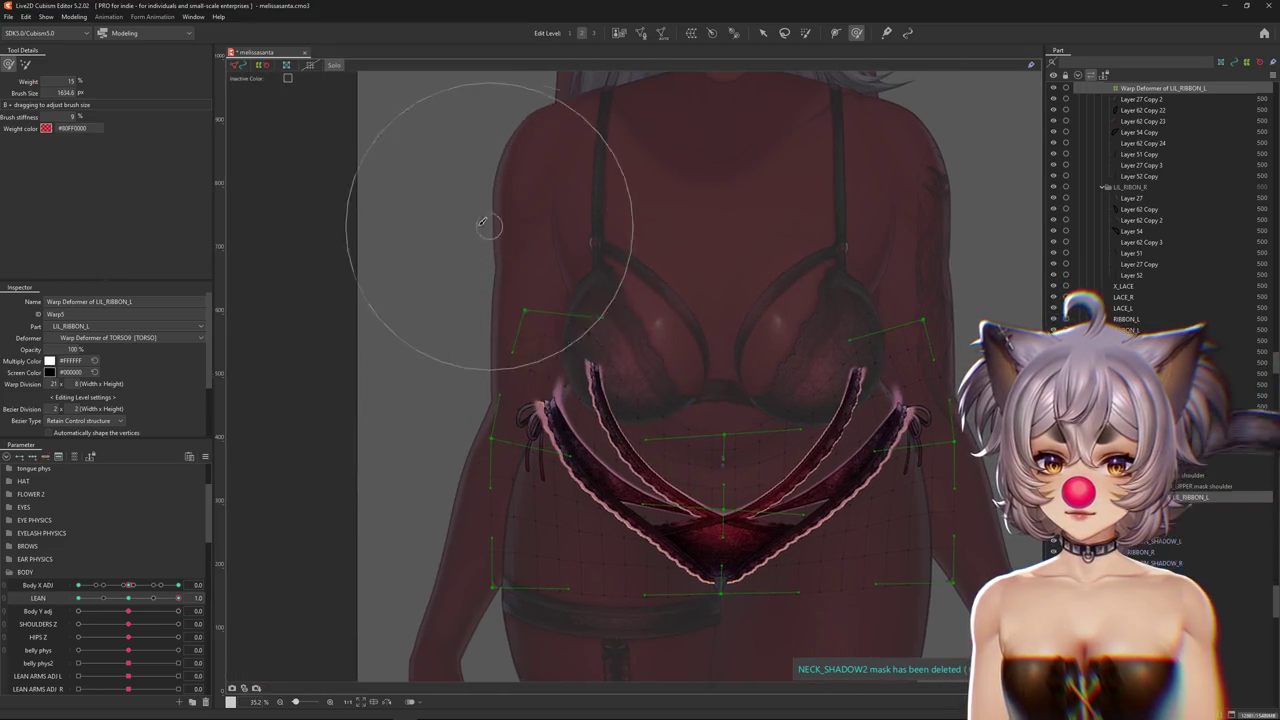
{"action": "middle_click_drag", "start_coordinate": [483, 222], "coordinate": [441, 249]}
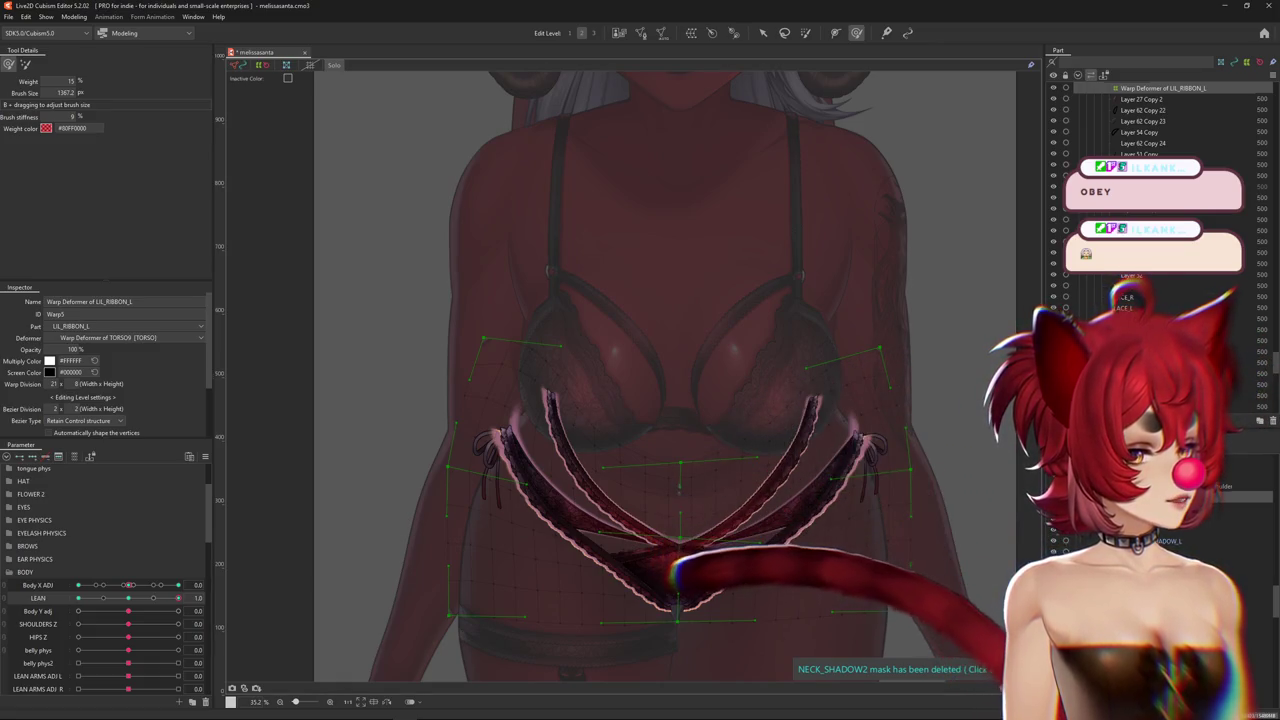
{"action": "scroll", "coordinate": [771, 371], "scroll_direction": "up", "scroll_amount": 2}
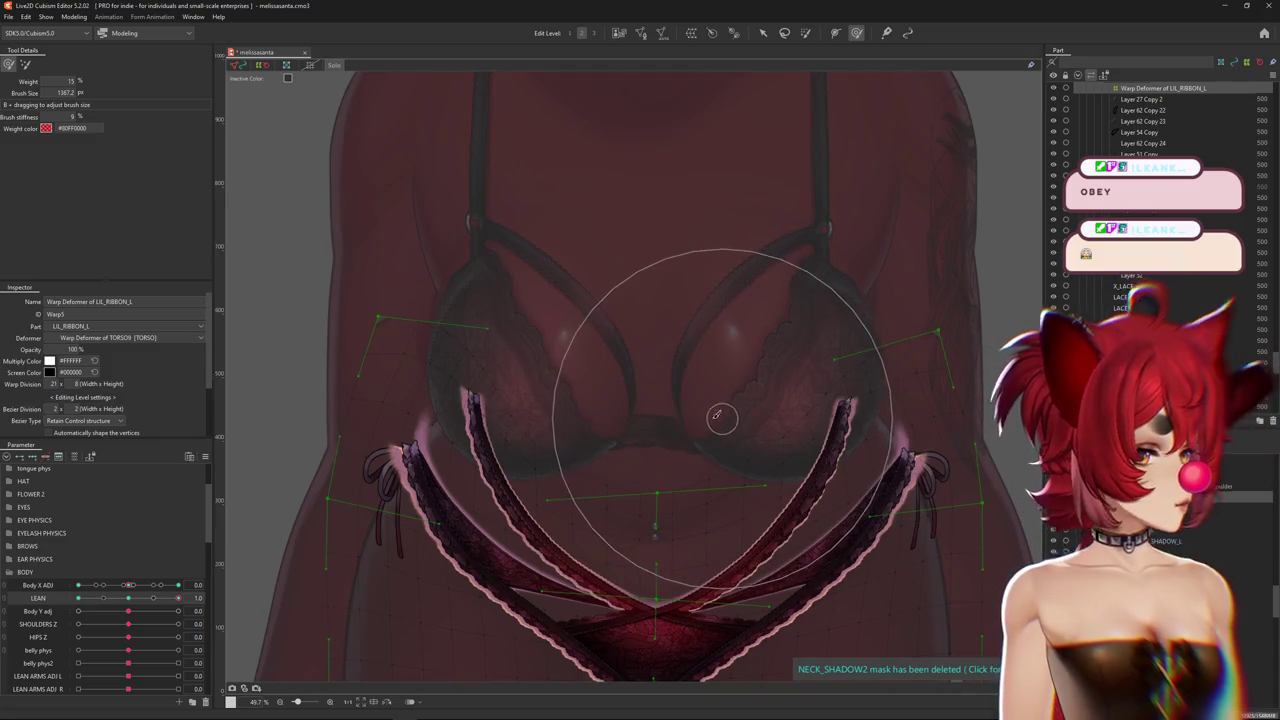
{"action": "key", "text": "Escape"}
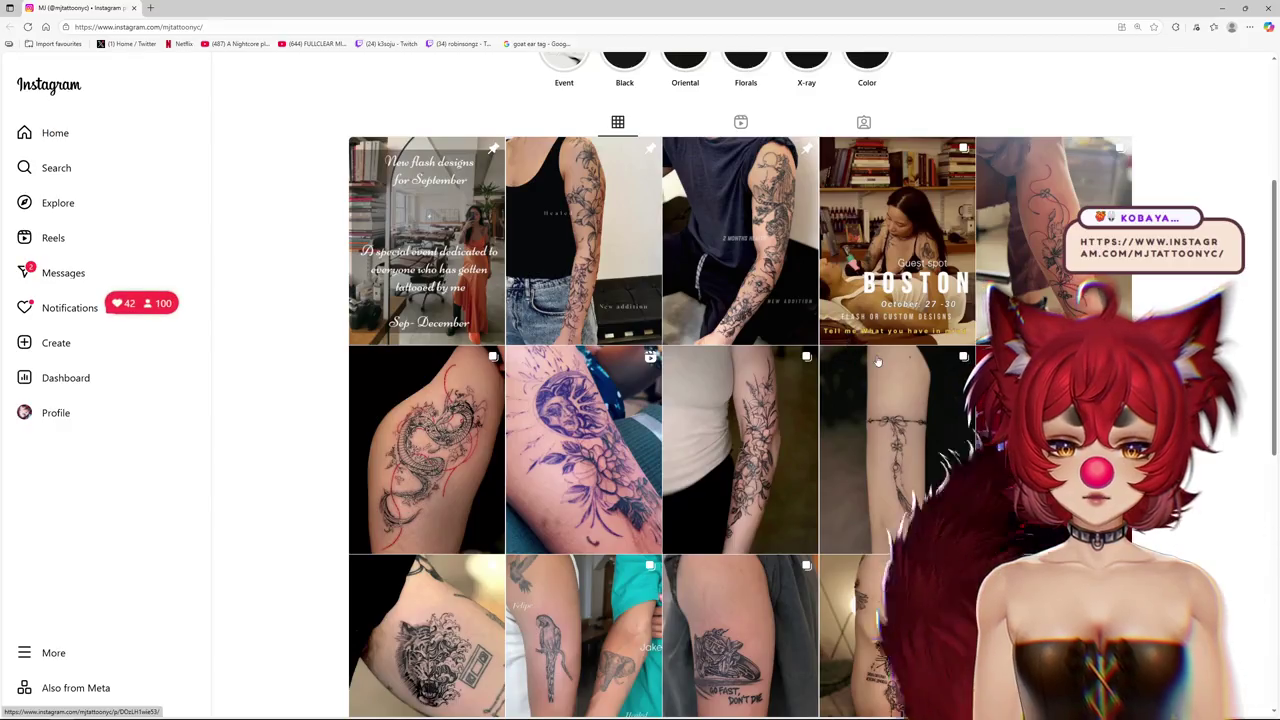
{"action": "left_click", "coordinate": [439, 455]}
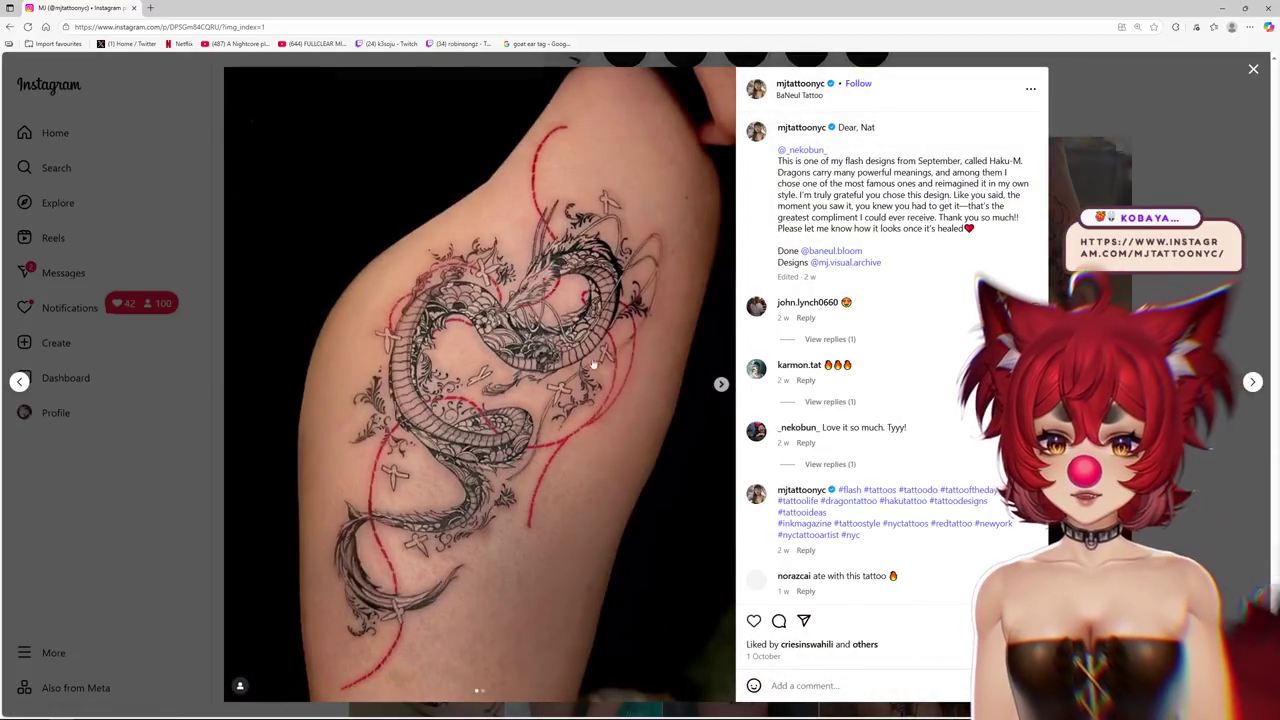
{"action": "left_click", "coordinate": [721, 385]}
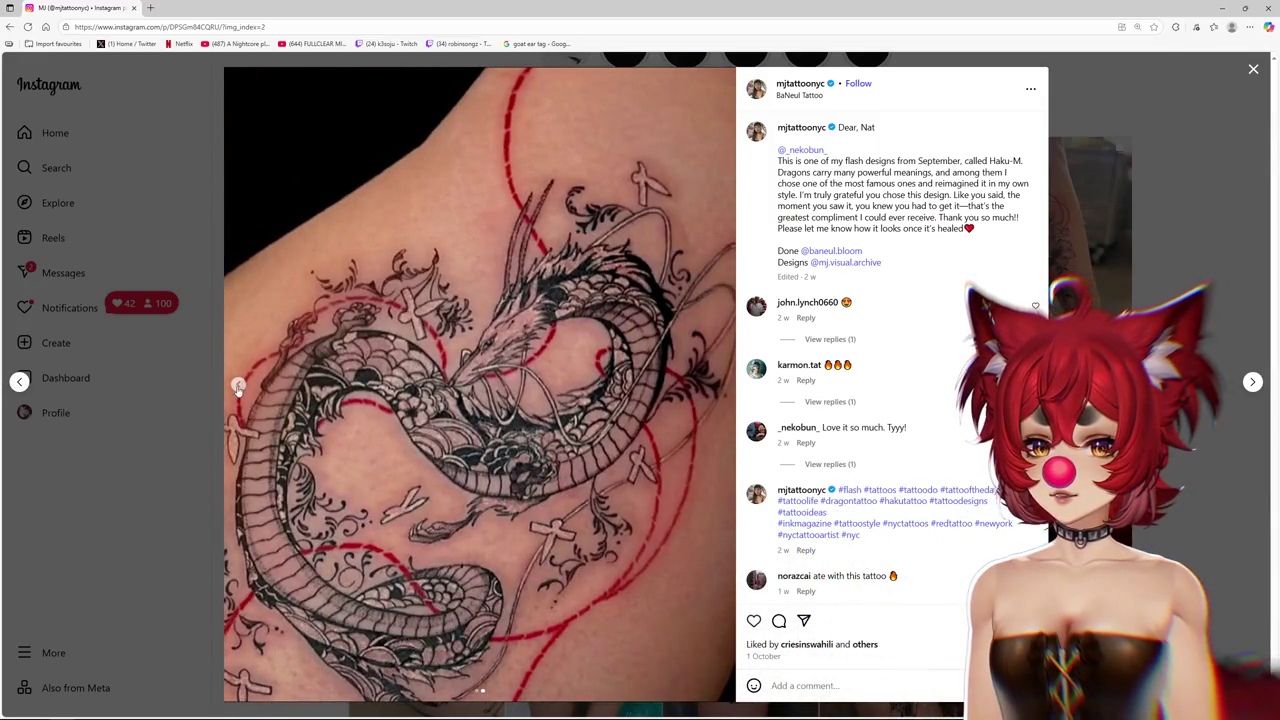
{"action": "left_click", "coordinate": [238, 384]}
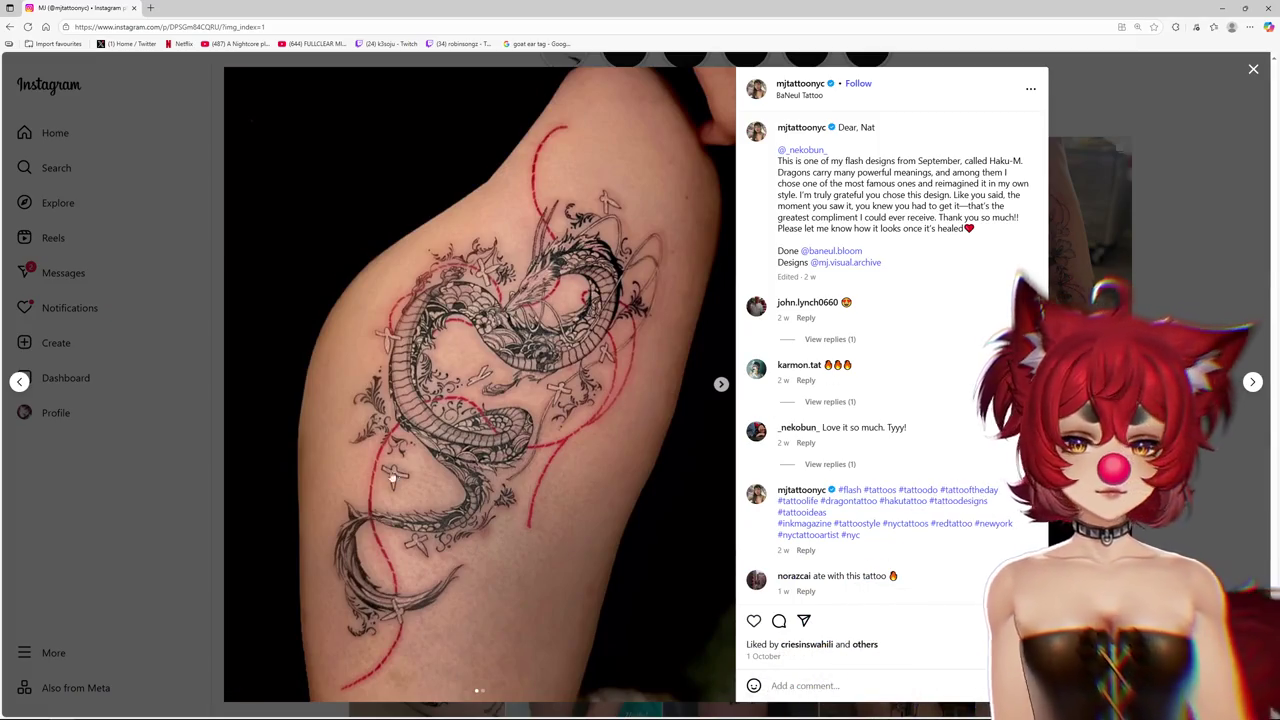
{"action": "key", "text": "Escape"}
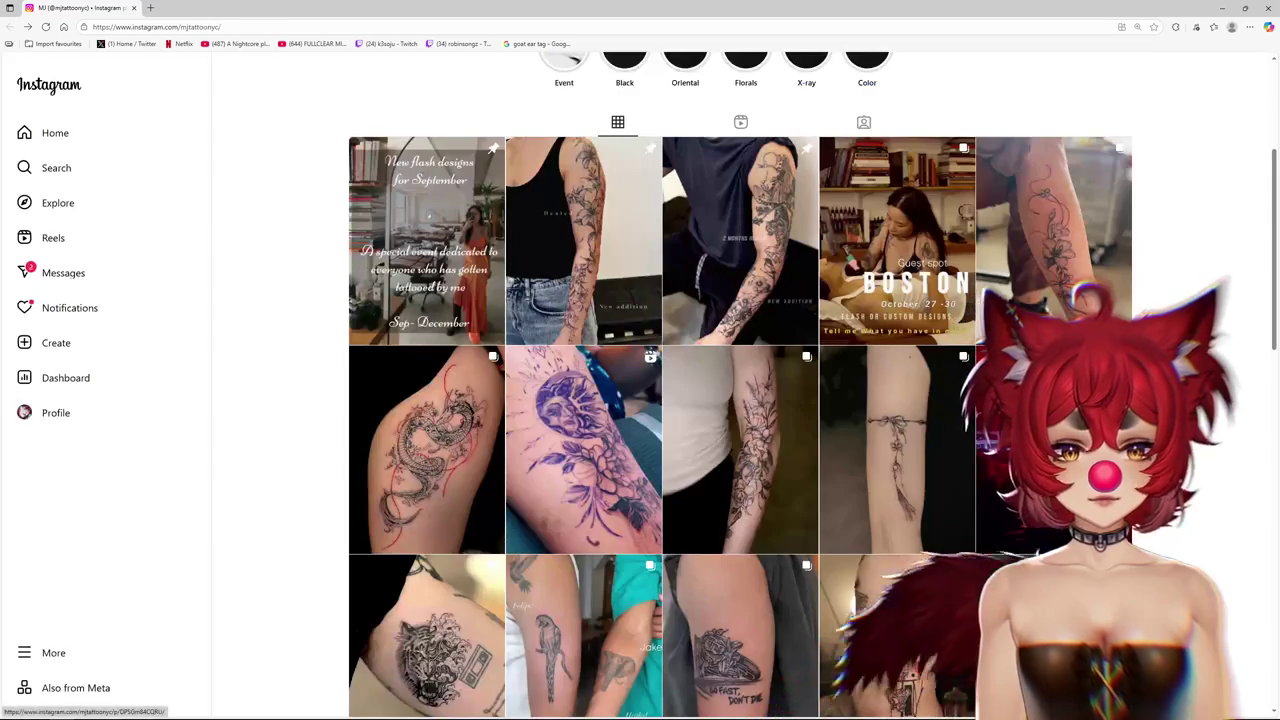
{"action": "scroll", "coordinate": [1050, 250], "scroll_direction": "up", "scroll_amount": 1}
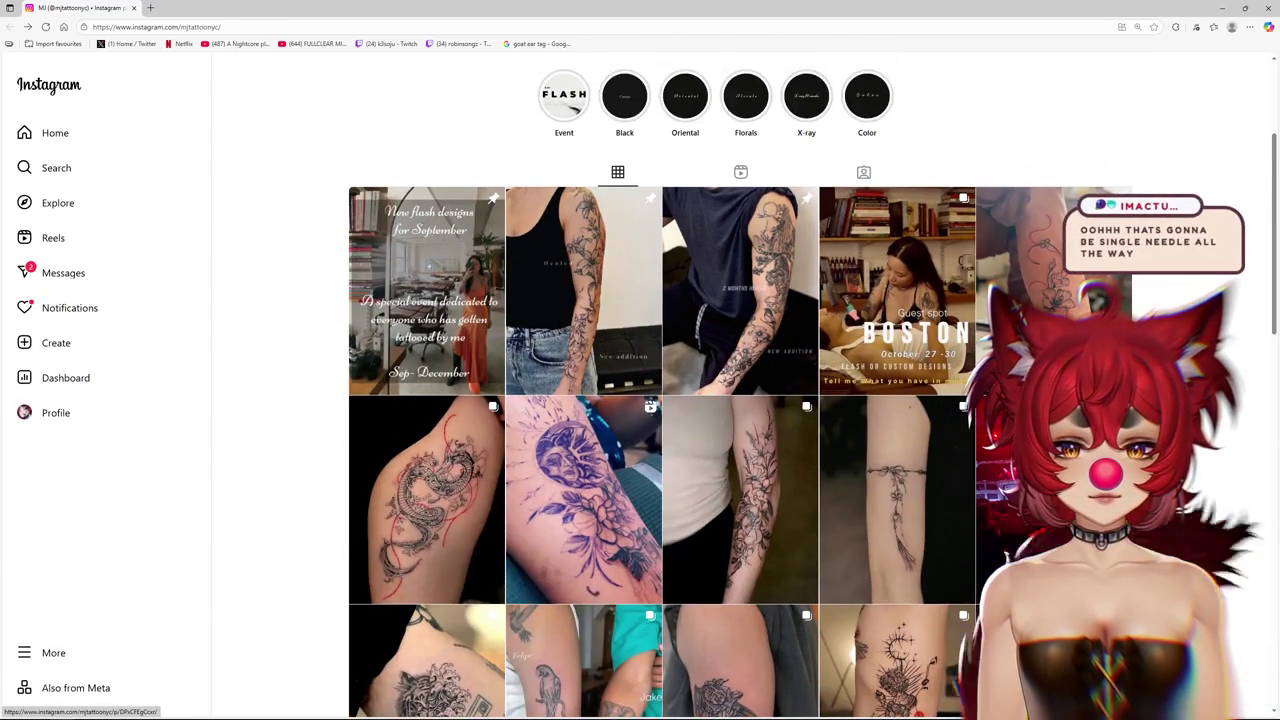
{"action": "left_click", "coordinate": [1050, 250]}
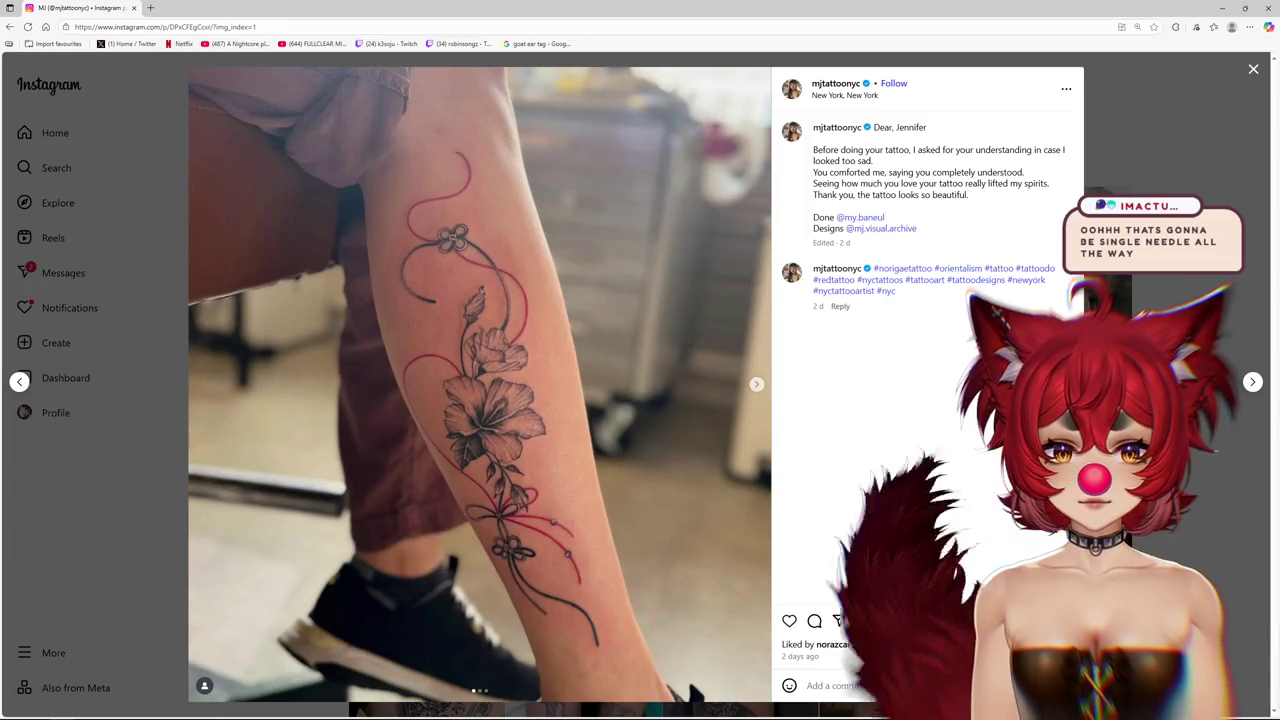
{"action": "left_click", "coordinate": [1170, 300]}
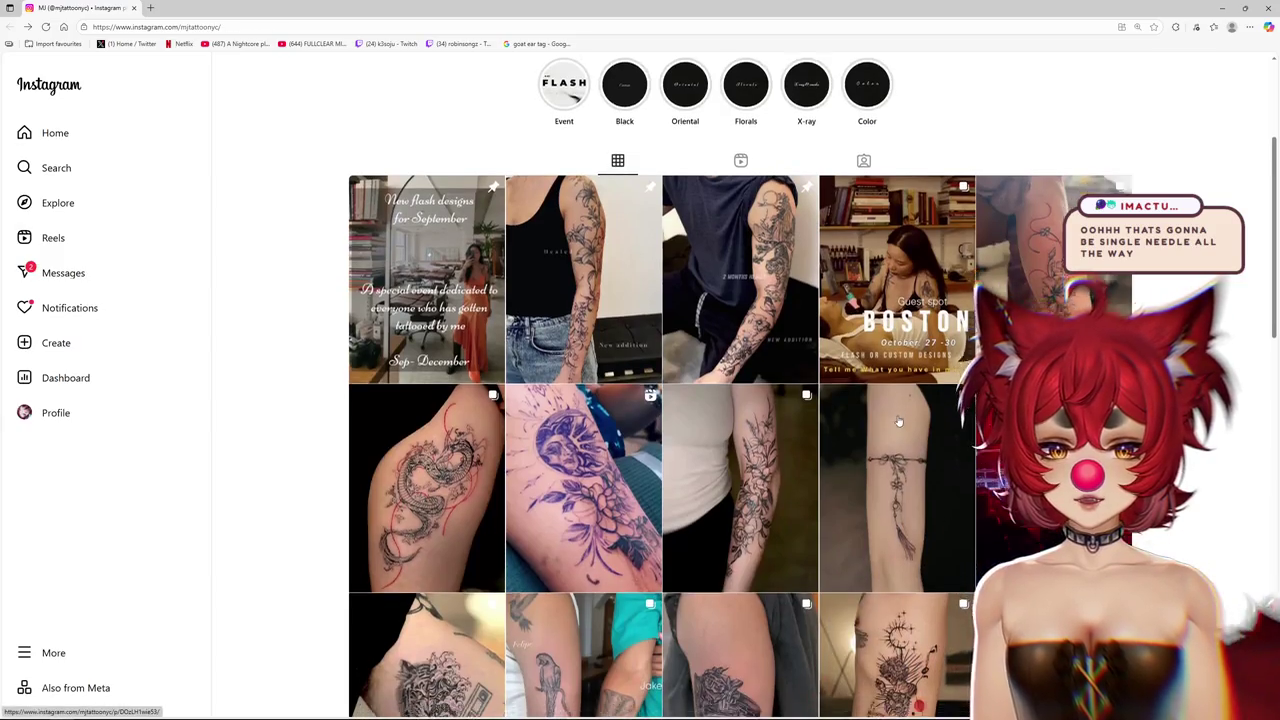
{"action": "scroll", "coordinate": [898, 405], "scroll_direction": "down", "scroll_amount": 1}
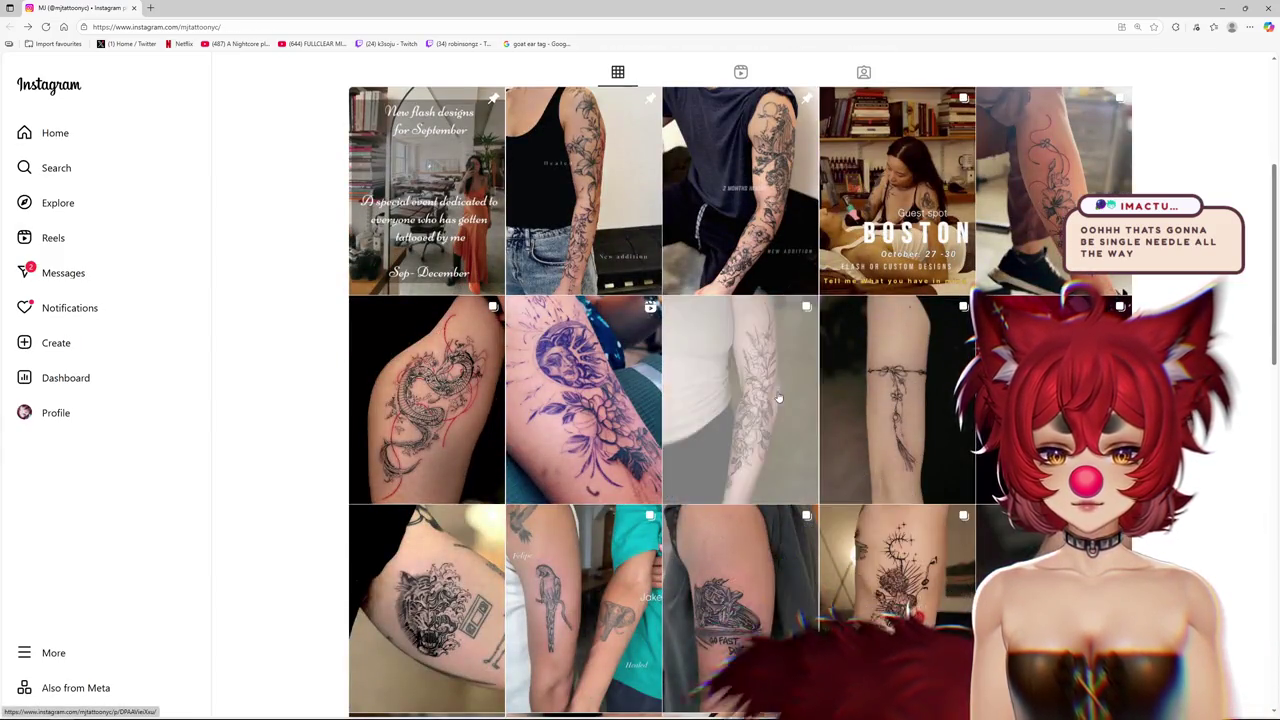
{"action": "left_click", "coordinate": [783, 396]}
{"action": "left_click", "coordinate": [727, 384]}
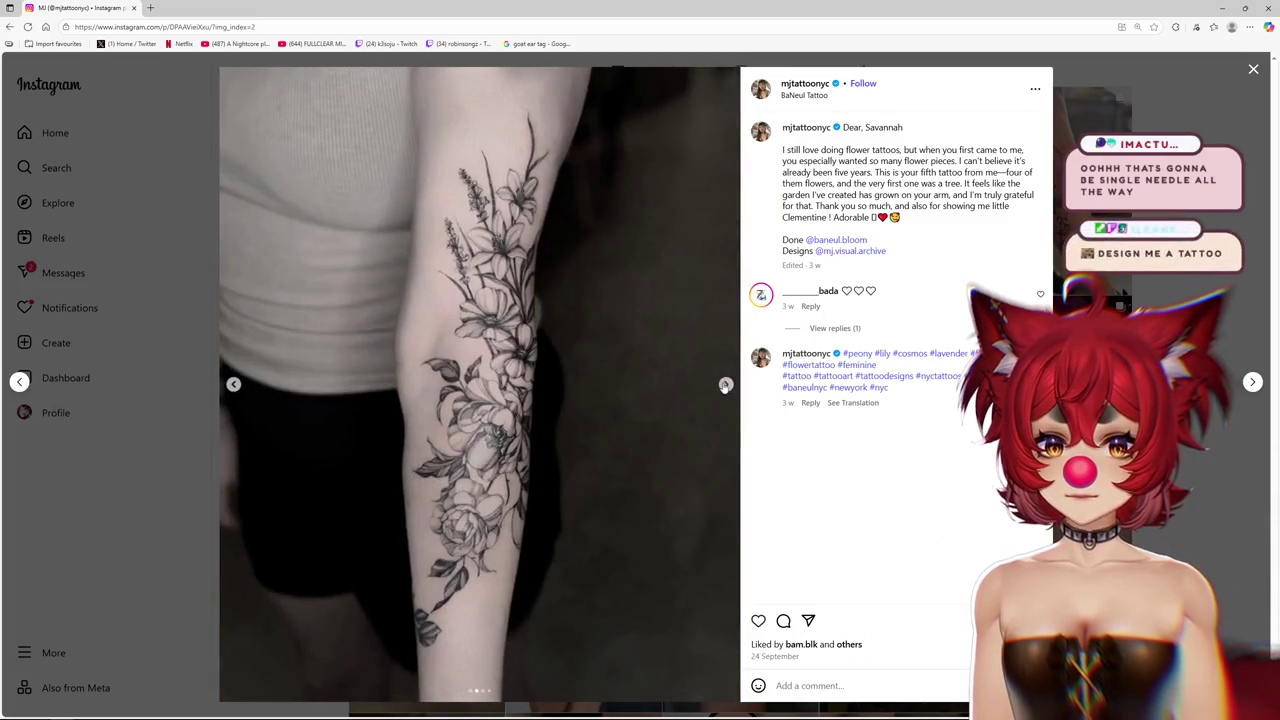
{"action": "left_click", "coordinate": [727, 384]}
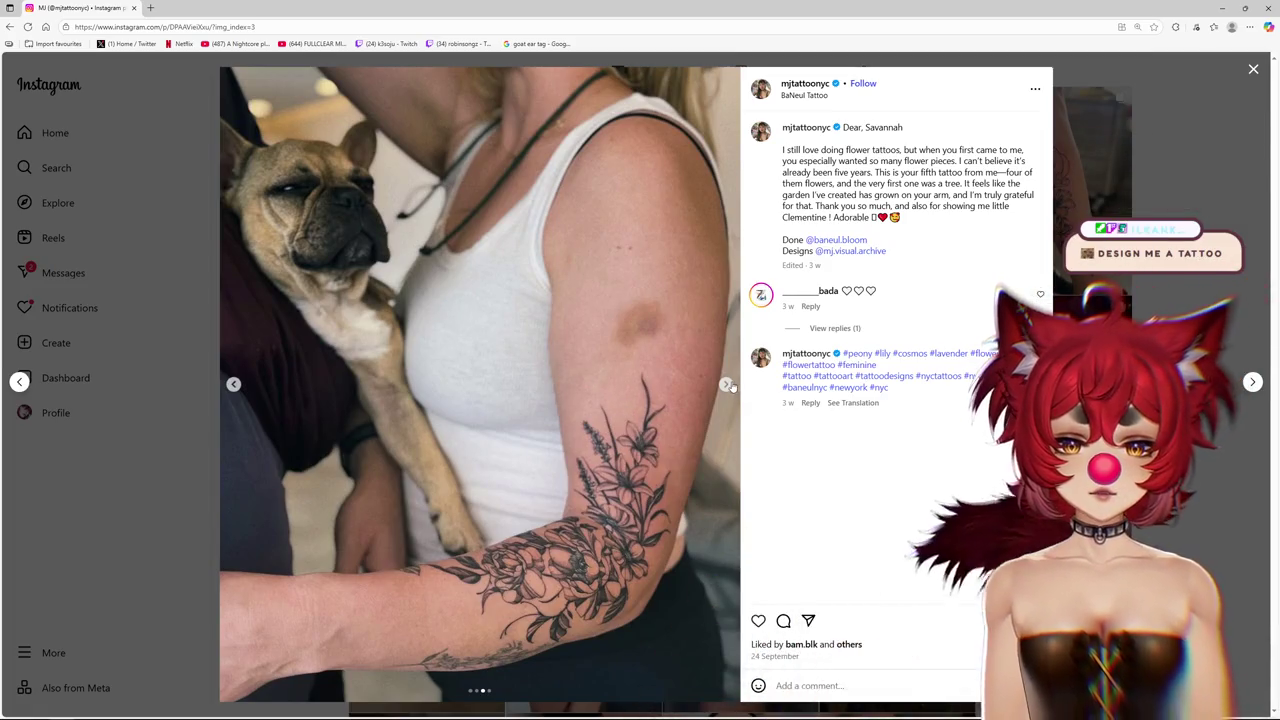
{"action": "left_click", "coordinate": [726, 383]}
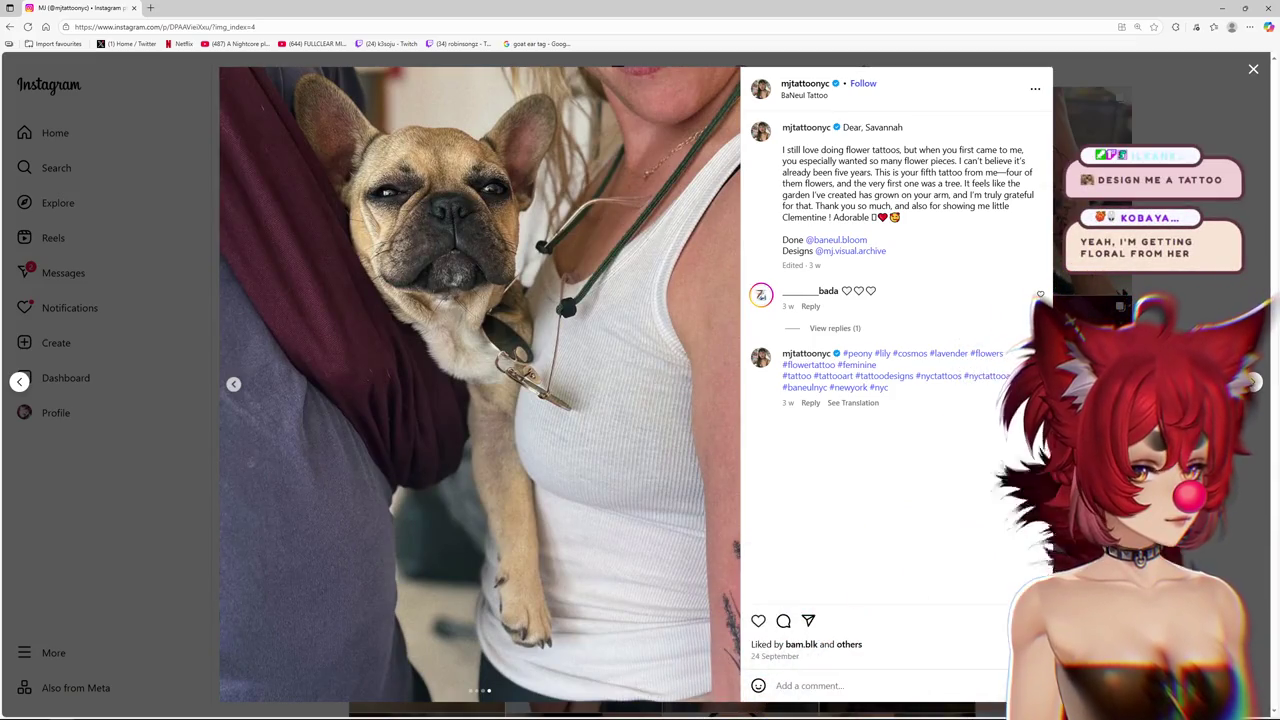
{"action": "key", "text": "Escape"}
{"action": "scroll", "coordinate": [740, 380], "scroll_direction": "down", "scroll_amount": 1}
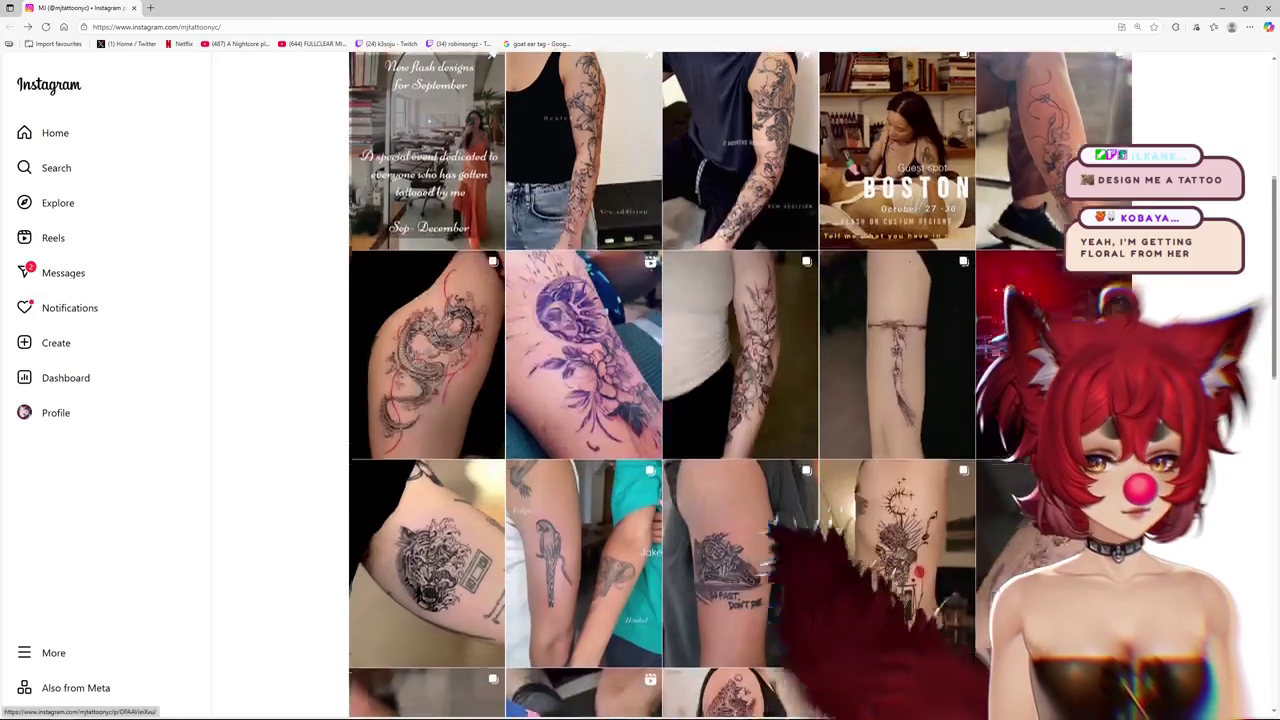
{"action": "scroll", "coordinate": [1133, 323], "scroll_direction": "down", "scroll_amount": 2}
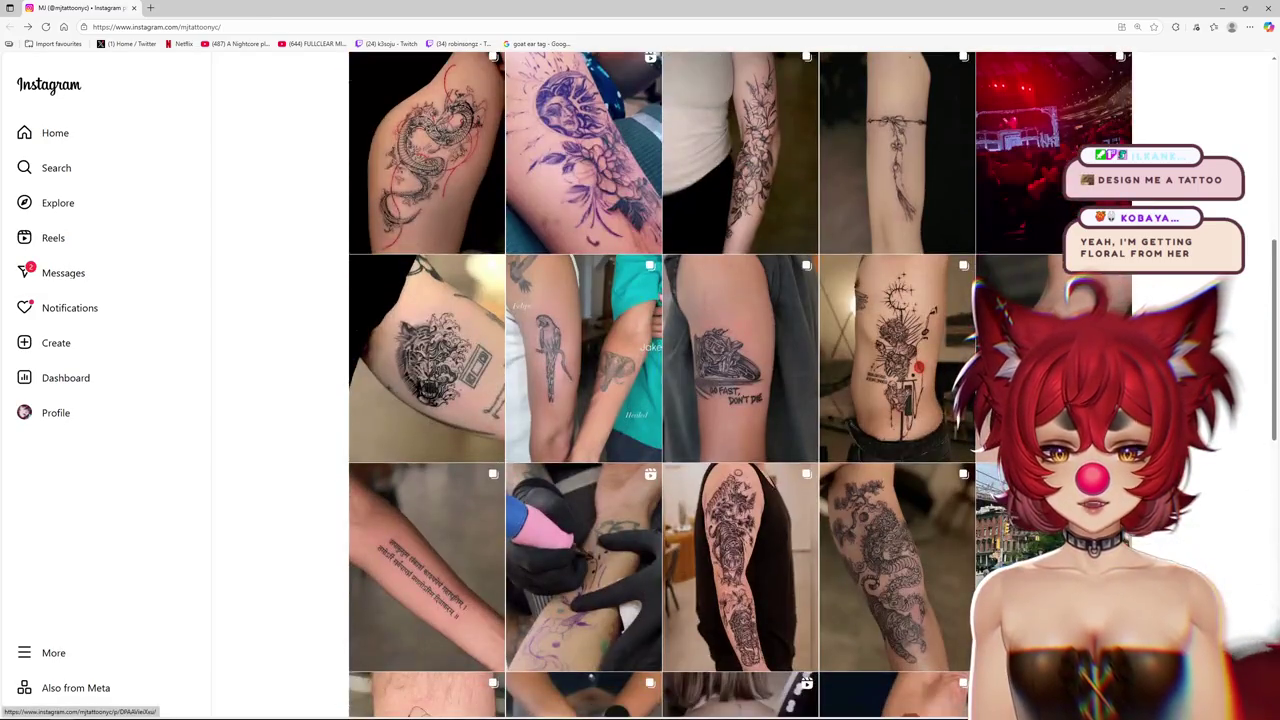
{"action": "scroll", "coordinate": [1133, 323], "scroll_direction": "down", "scroll_amount": 1}
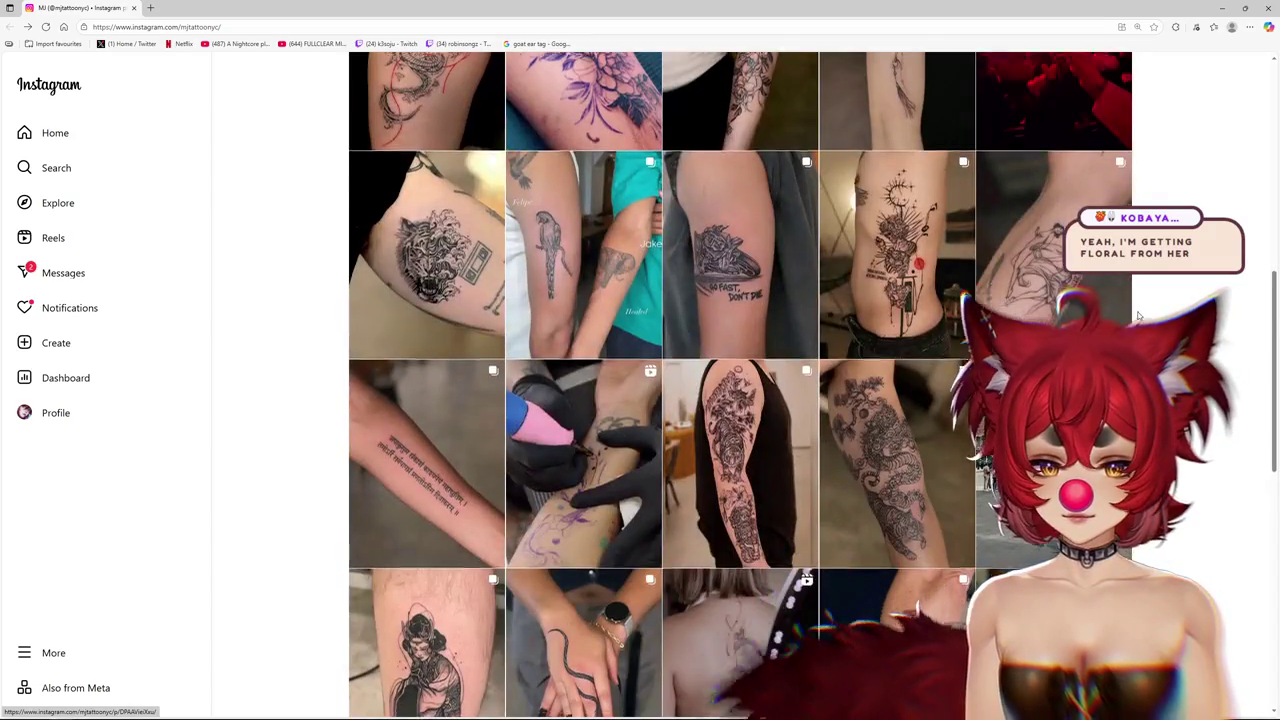
{"action": "scroll", "coordinate": [1133, 323], "scroll_direction": "down", "scroll_amount": 2}
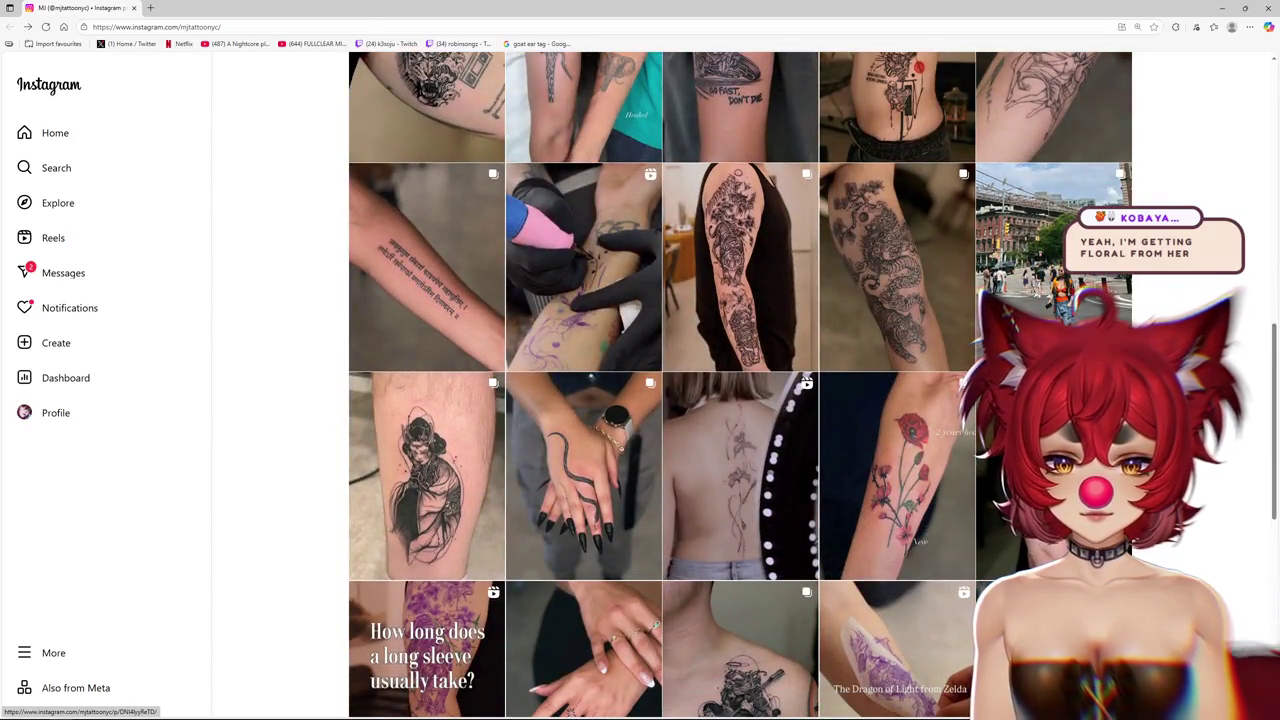
{"action": "scroll", "coordinate": [740, 385], "scroll_direction": "down", "scroll_amount": 1}
{"action": "left_click", "coordinate": [740, 400]}
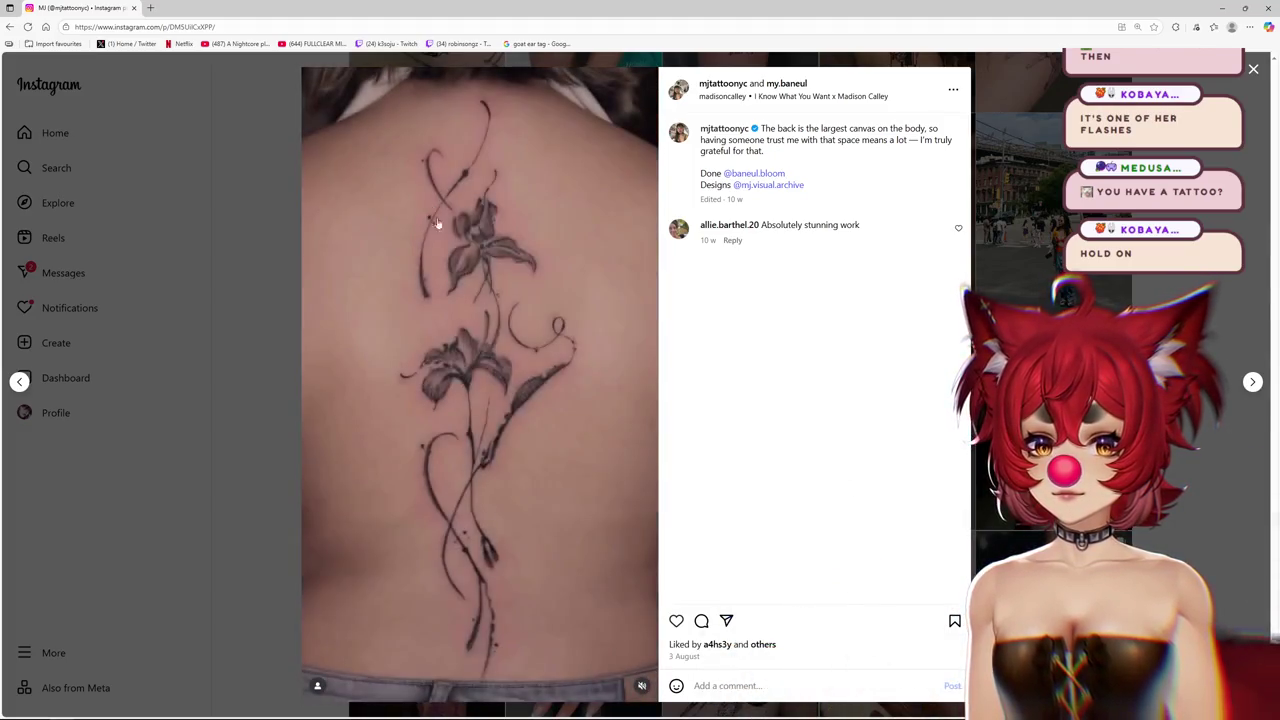
{"action": "left_click", "coordinate": [1172, 480]}
{"action": "scroll", "coordinate": [1000, 460], "scroll_direction": "down", "scroll_amount": 2}
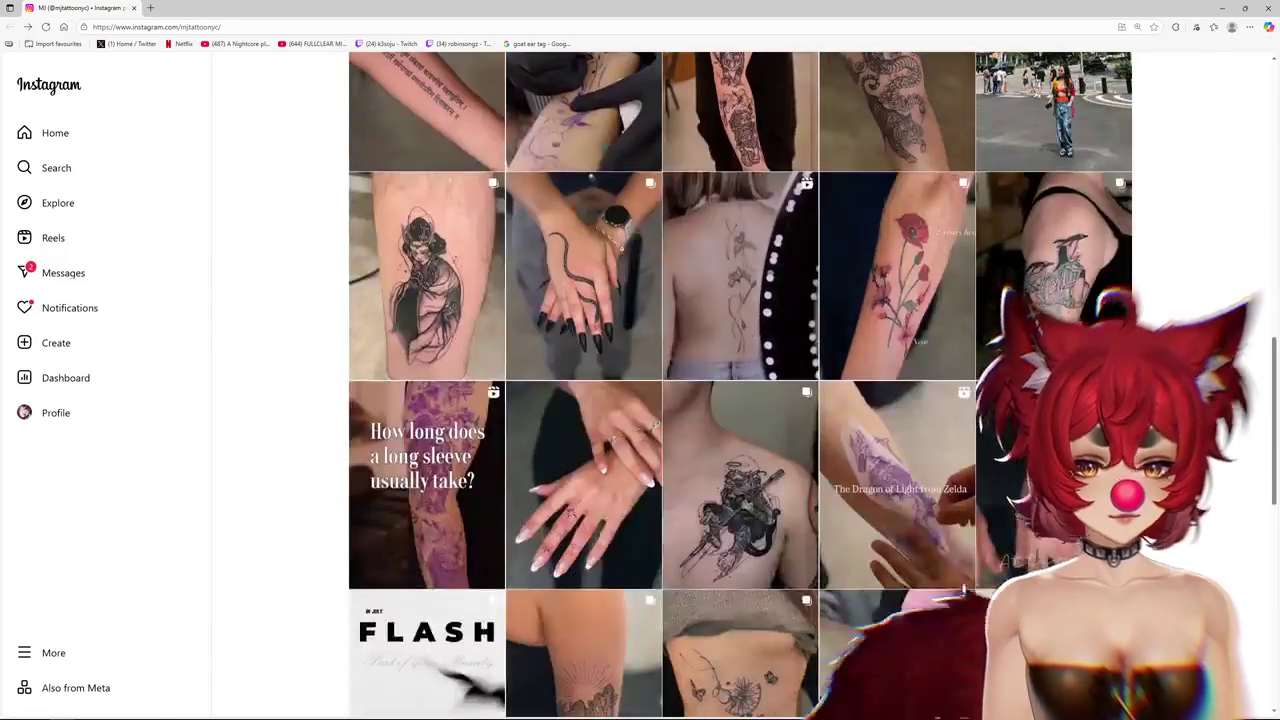
{"action": "left_click", "coordinate": [959, 453]}
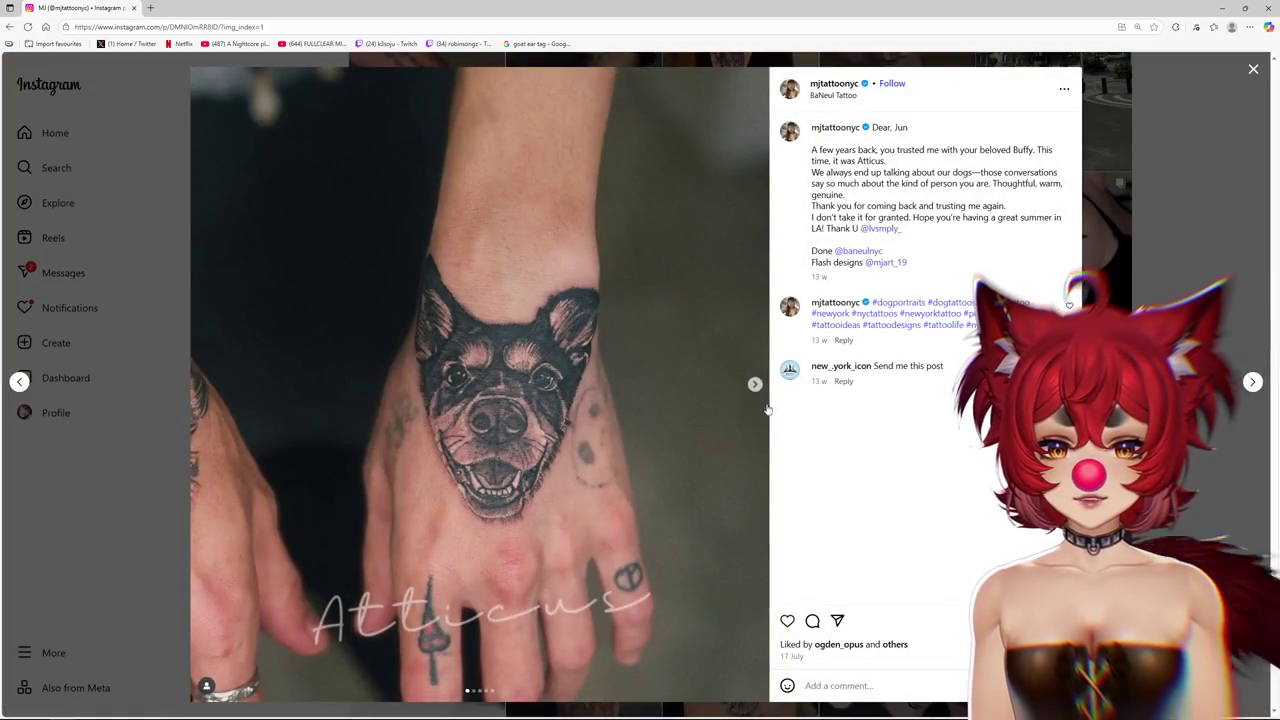
{"action": "left_click", "coordinate": [754, 384]}
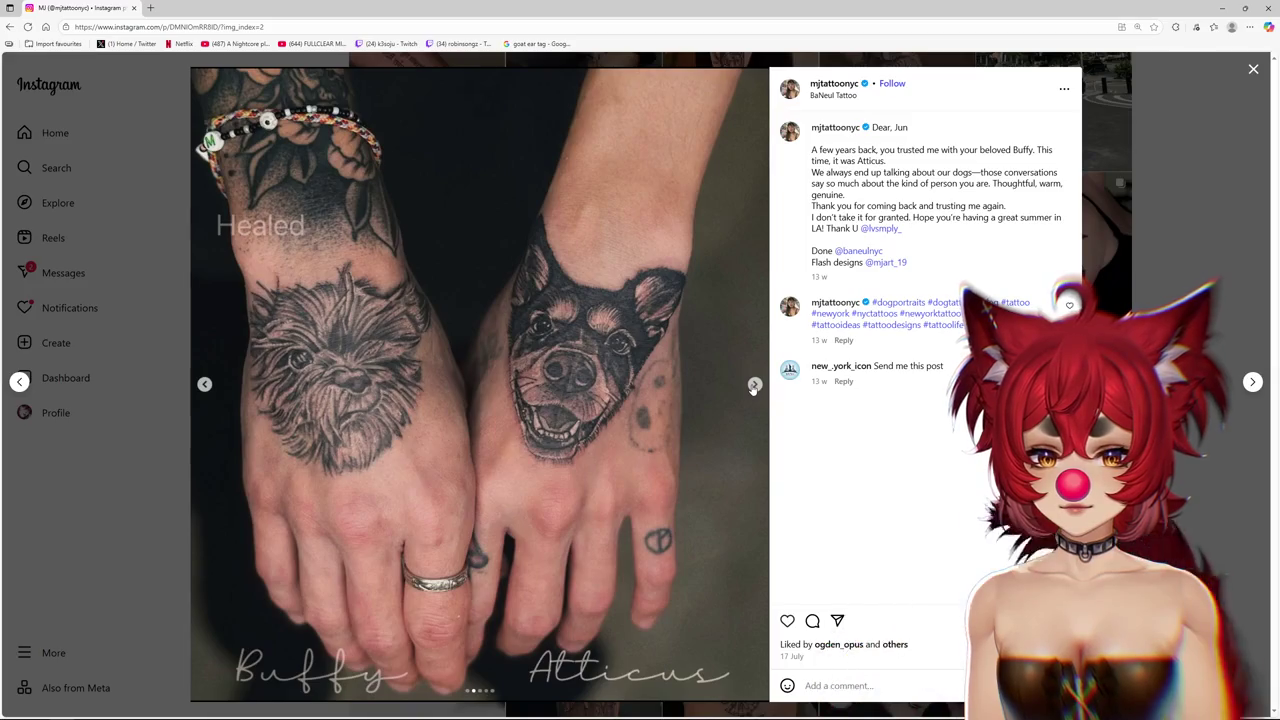
{"action": "left_click", "coordinate": [754, 385]}
{"action": "left_click", "coordinate": [754, 384]}
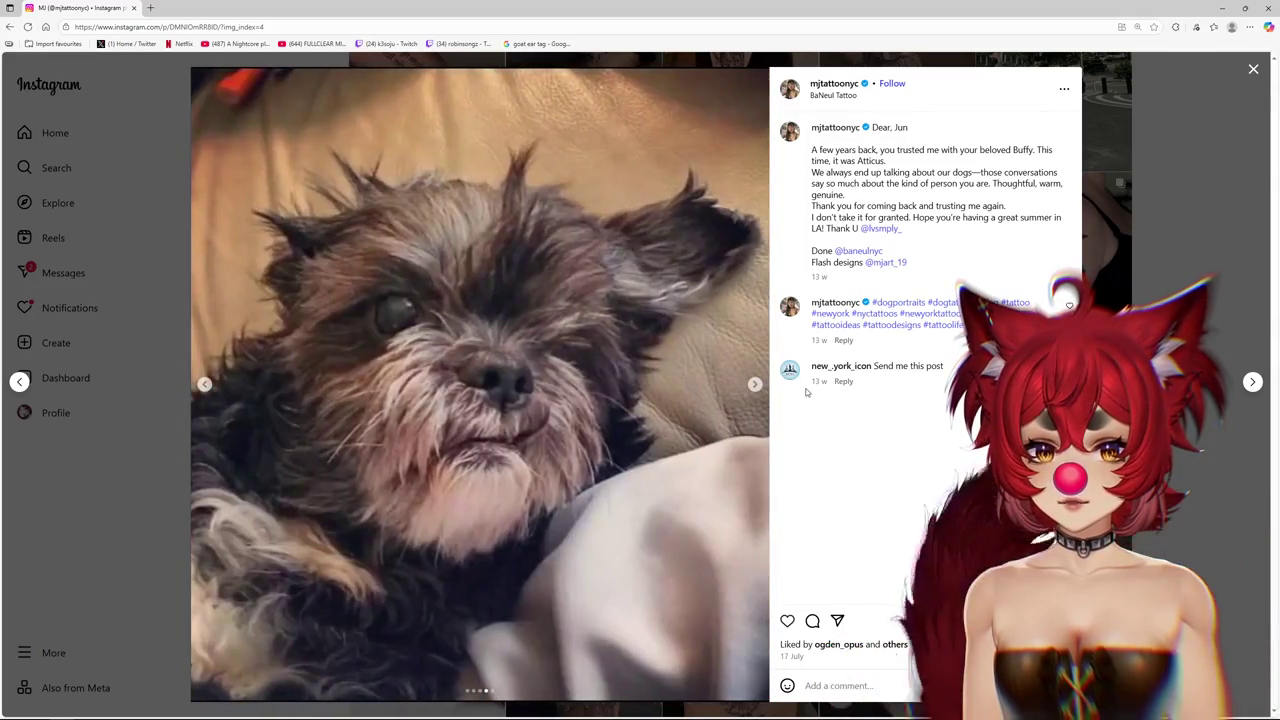
{"action": "key", "text": "Left"}
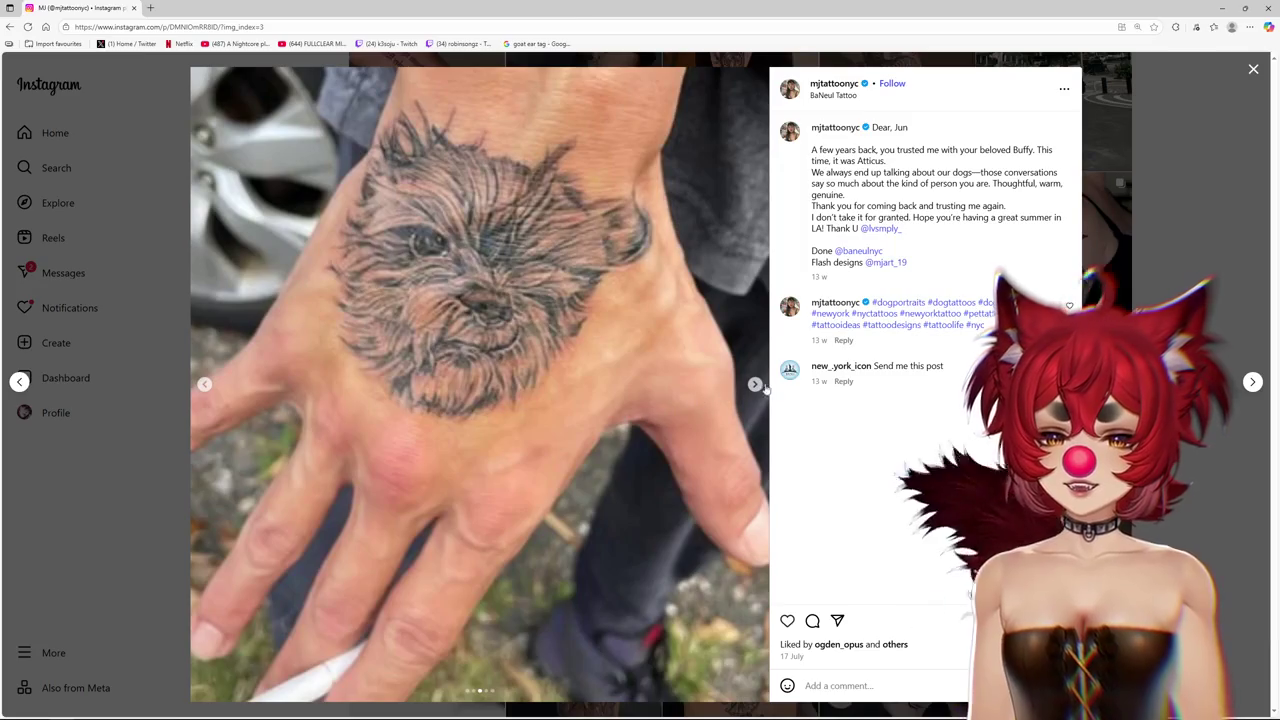
{"action": "left_click", "coordinate": [755, 385]}
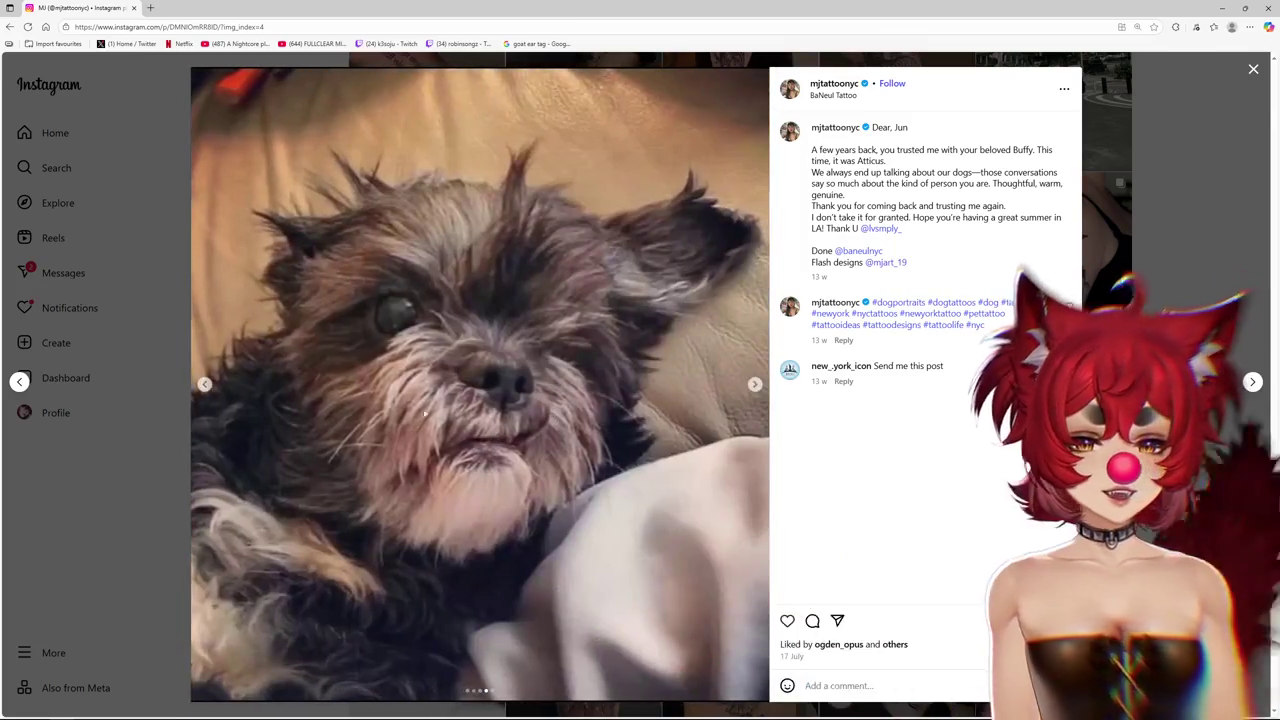
{"action": "key", "text": "Left"}
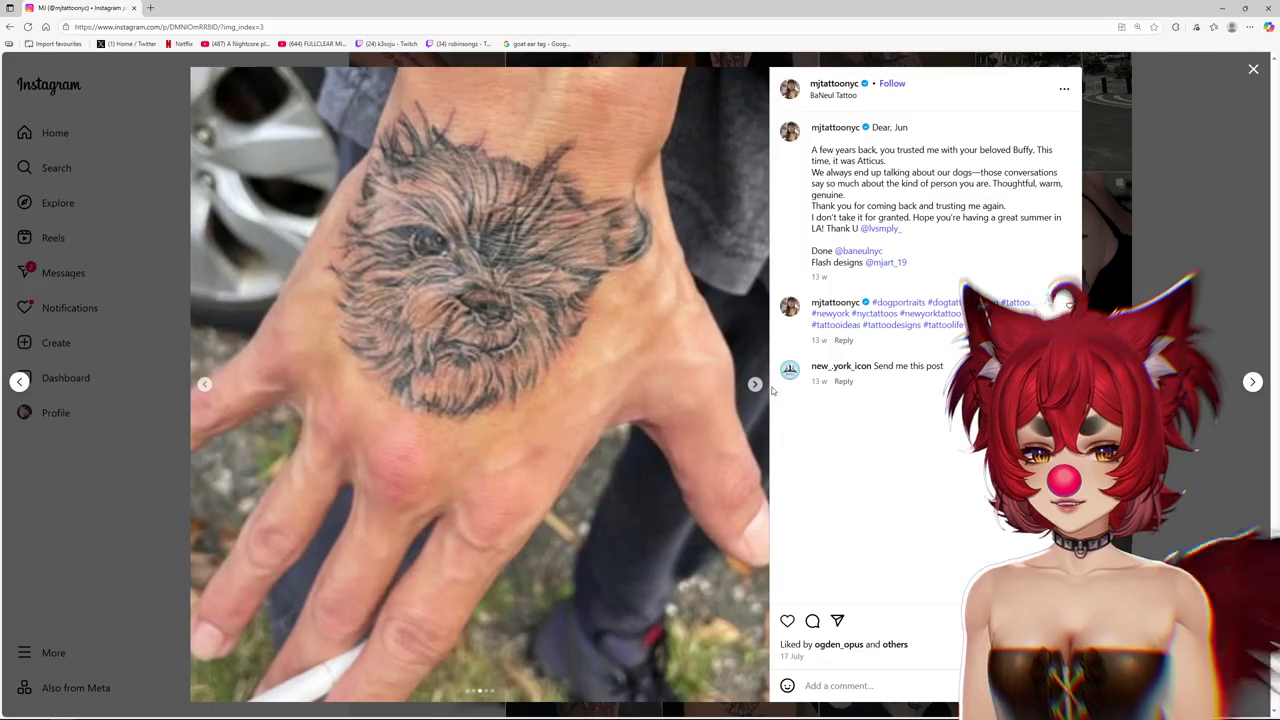
{"action": "left_click", "coordinate": [754, 385]}
{"action": "left_click", "coordinate": [754, 385]}
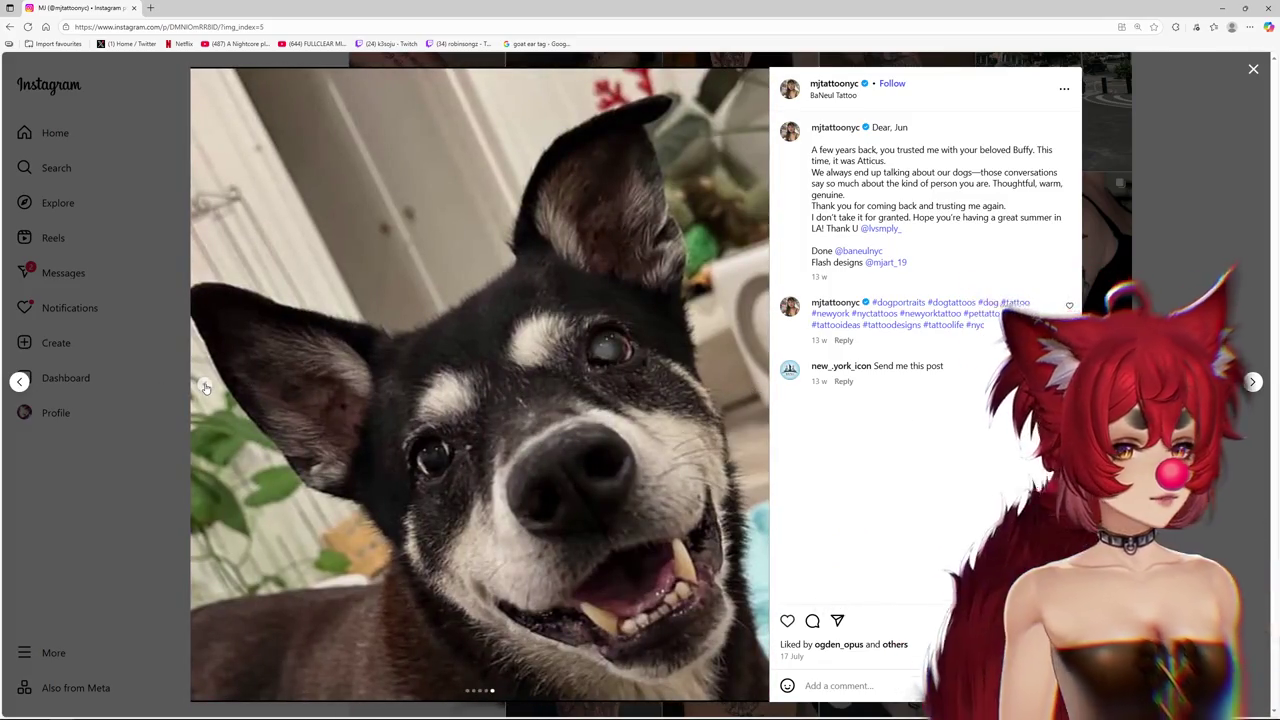
{"action": "left_click", "coordinate": [205, 386]}
{"action": "left_click", "coordinate": [205, 386]}
{"action": "left_click", "coordinate": [205, 386]}
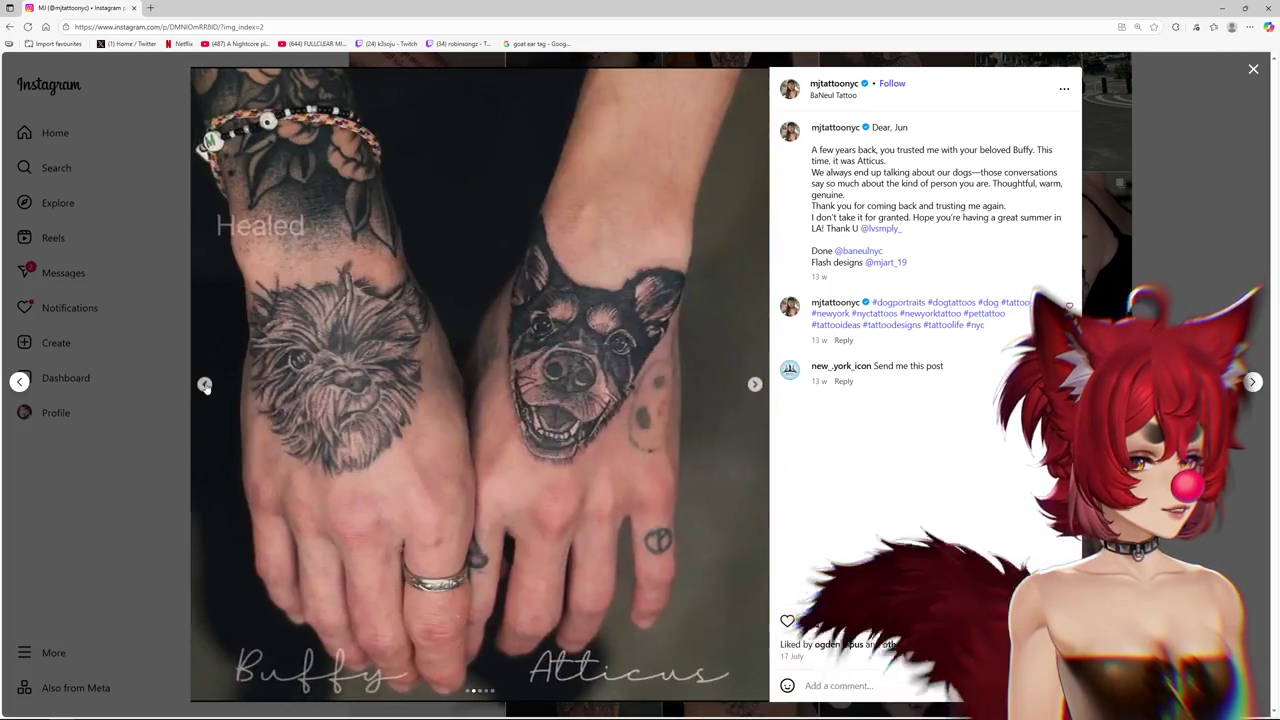
{"action": "left_click", "coordinate": [205, 386]}
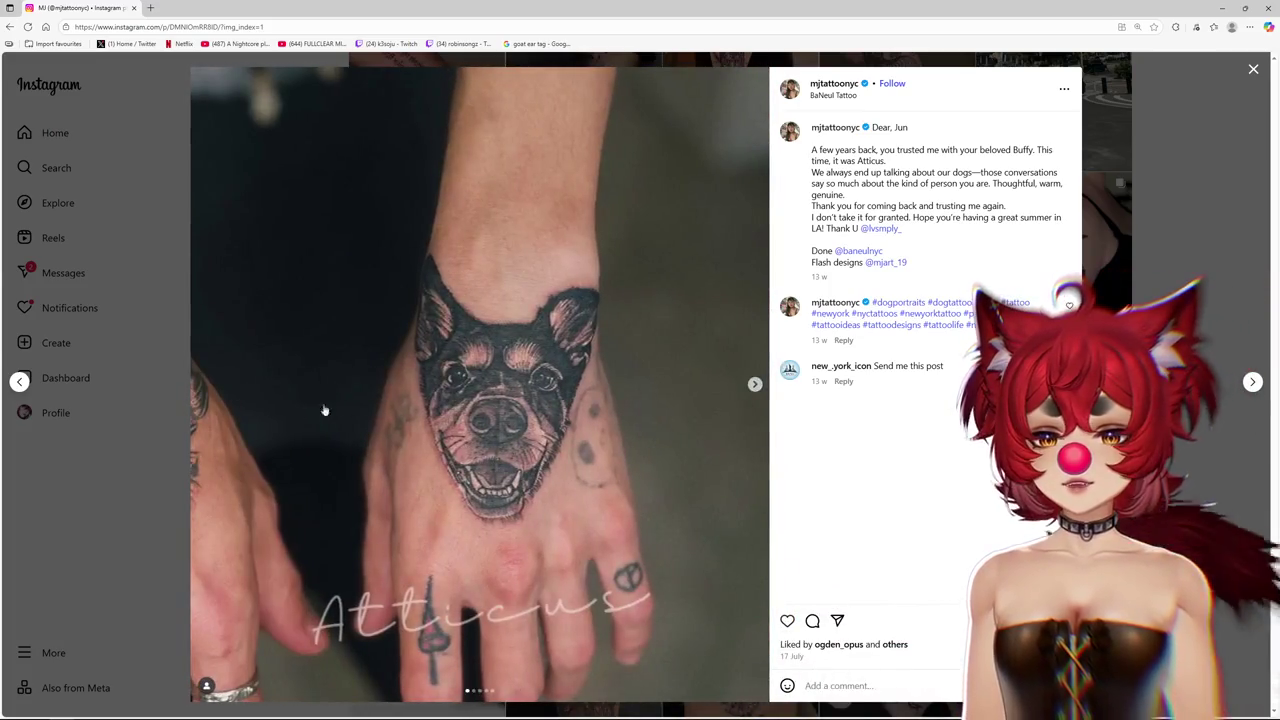
{"action": "key", "text": "Escape"}
{"action": "scroll", "coordinate": [655, 226], "scroll_direction": "down", "scroll_amount": 2}
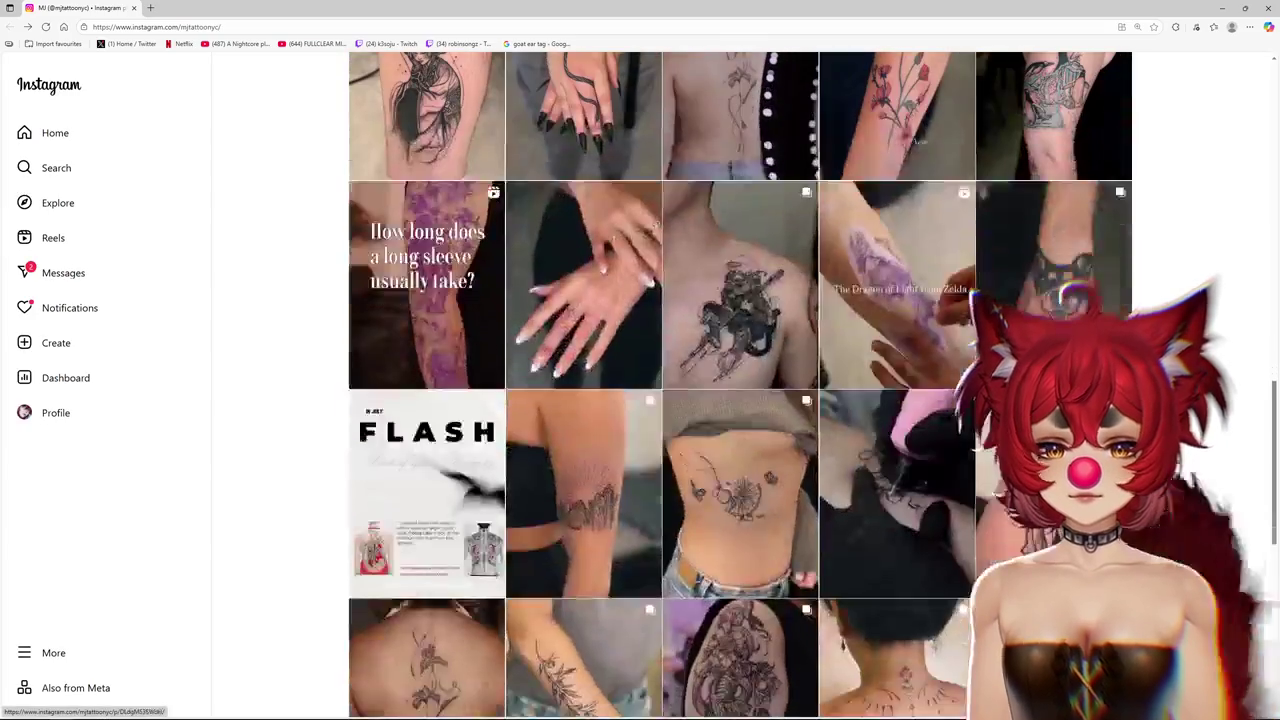
{"action": "scroll", "coordinate": [740, 385], "scroll_direction": "down", "scroll_amount": 2}
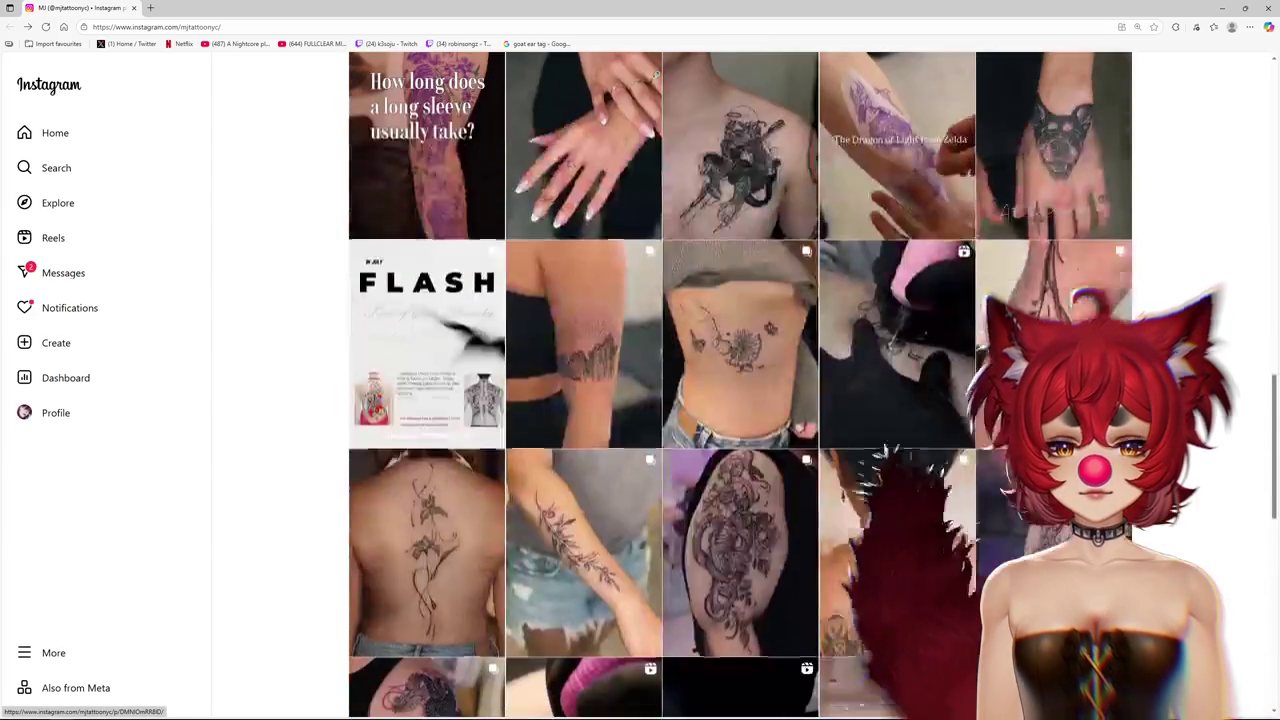
{"action": "scroll", "coordinate": [740, 385], "scroll_direction": "down", "scroll_amount": 2}
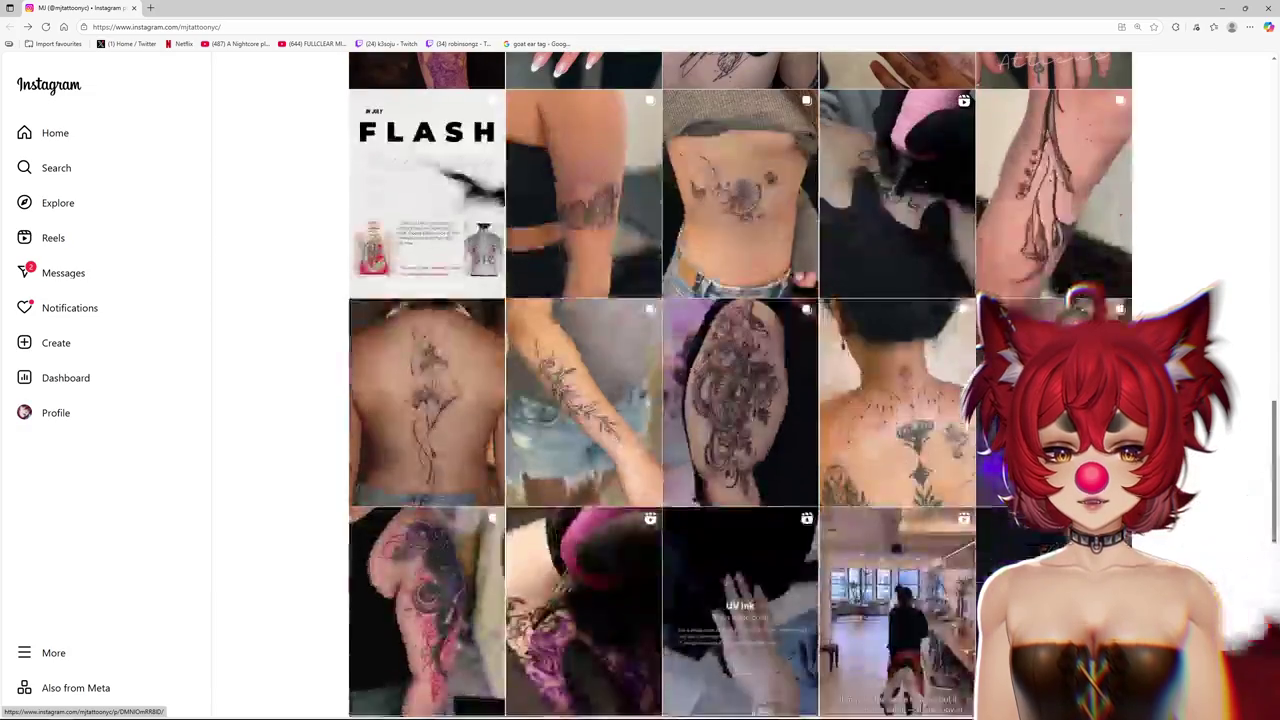
{"action": "scroll", "coordinate": [740, 385], "scroll_direction": "down", "scroll_amount": 2}
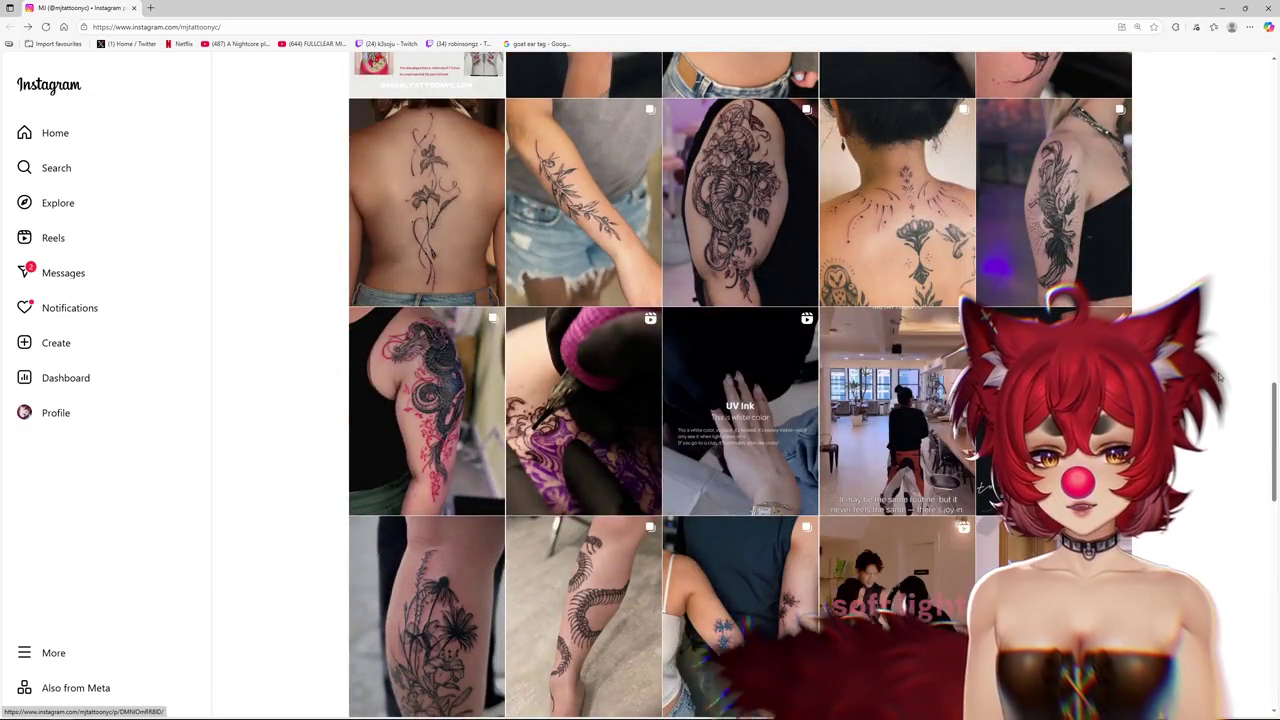
{"action": "scroll", "coordinate": [1220, 375], "scroll_direction": "down", "scroll_amount": 2}
{"action": "scroll", "coordinate": [1220, 375], "scroll_direction": "down", "scroll_amount": 1}
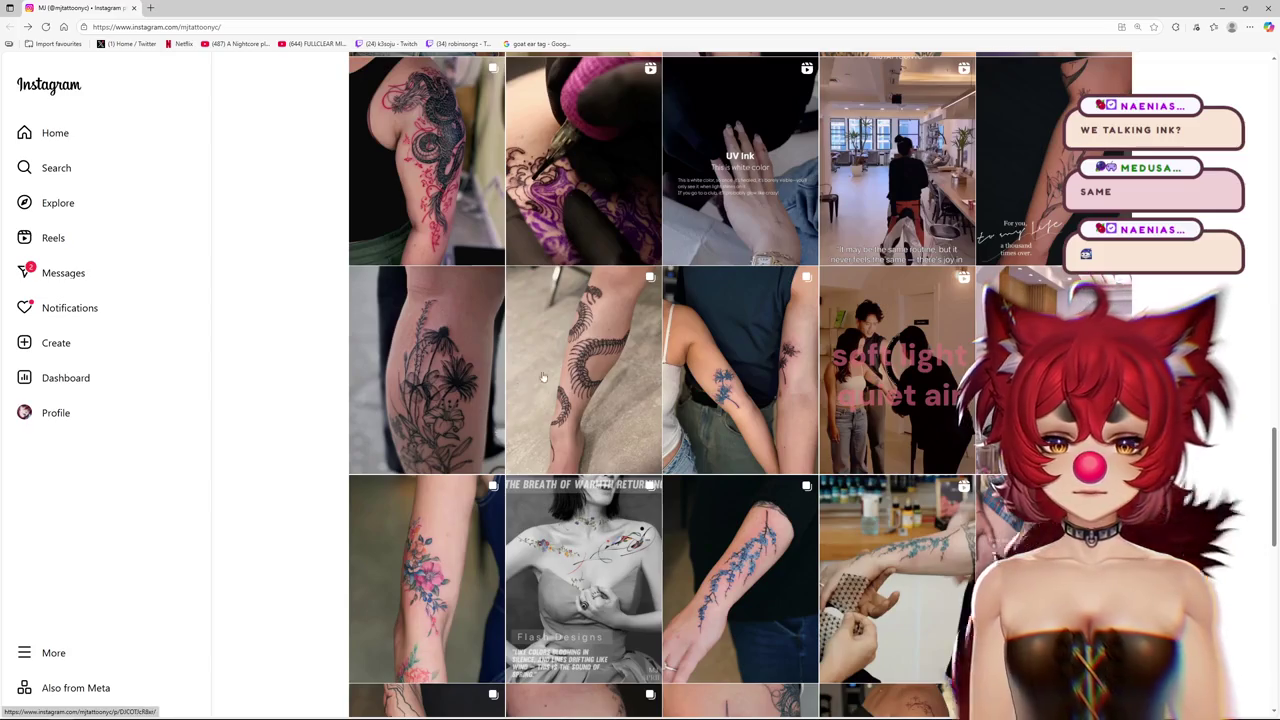
{"action": "left_click", "coordinate": [542, 376]}
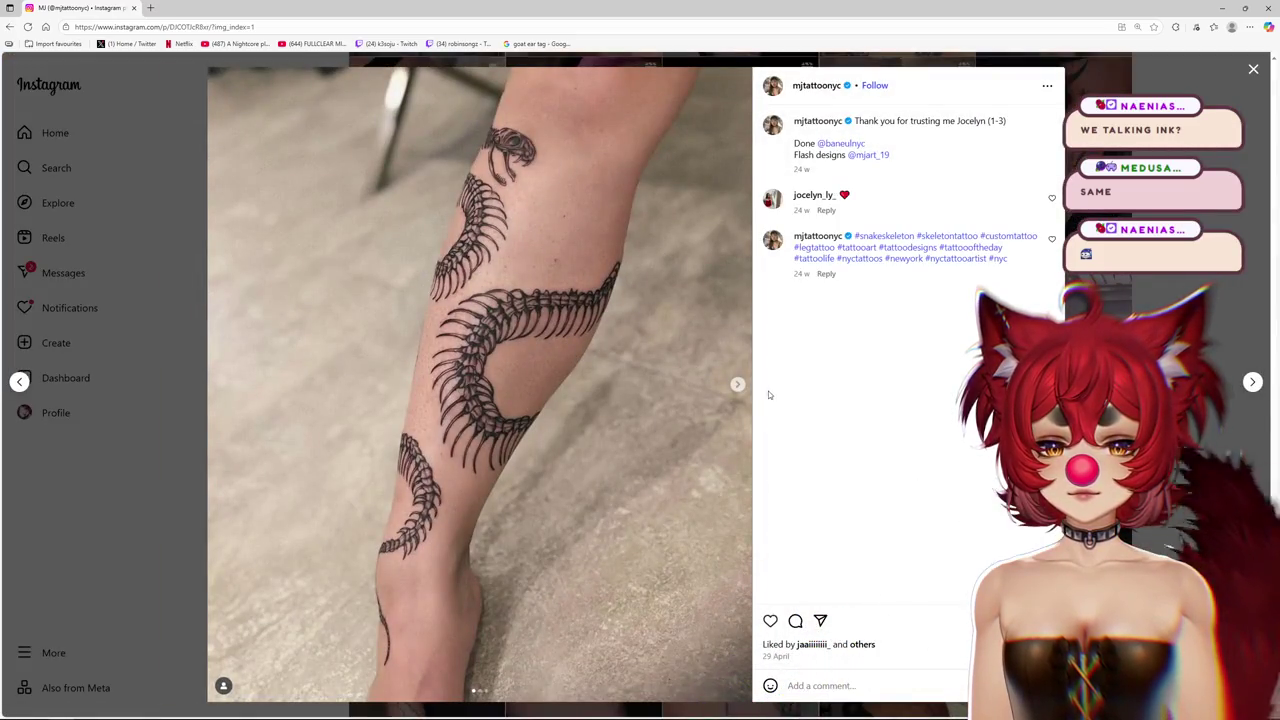
{"action": "left_click", "coordinate": [737, 386]}
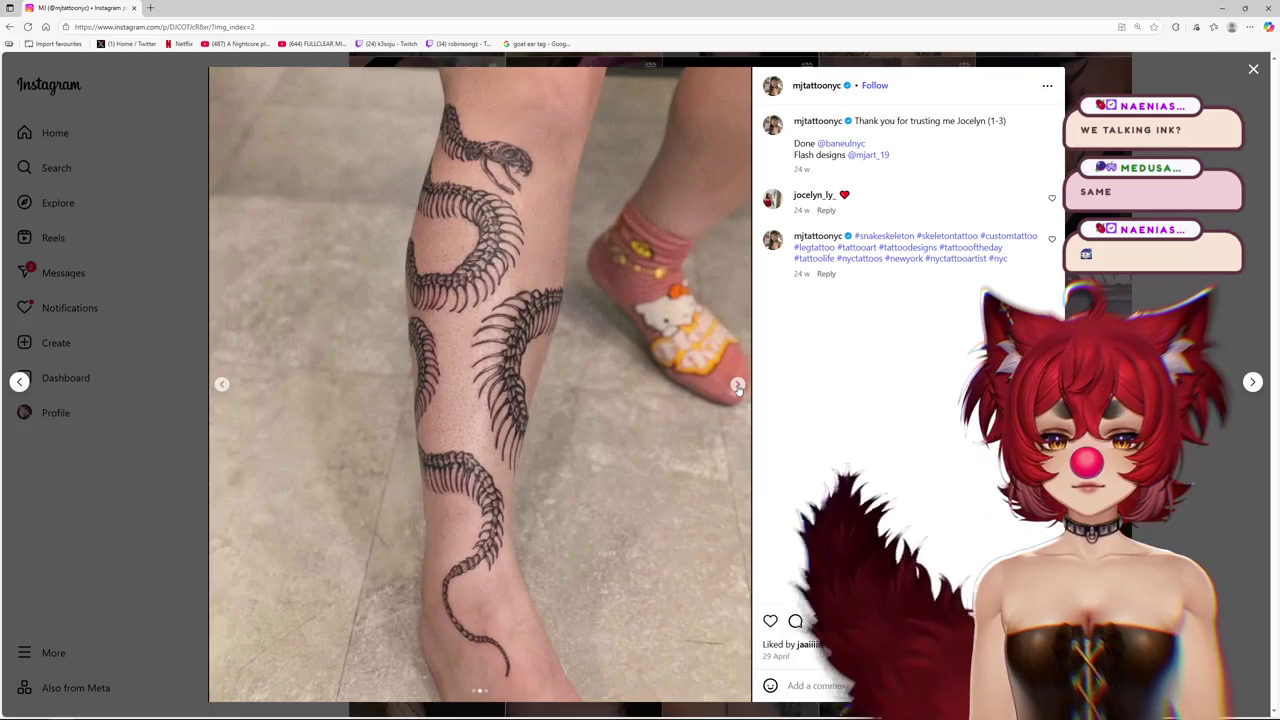
{"action": "left_click", "coordinate": [737, 386]}
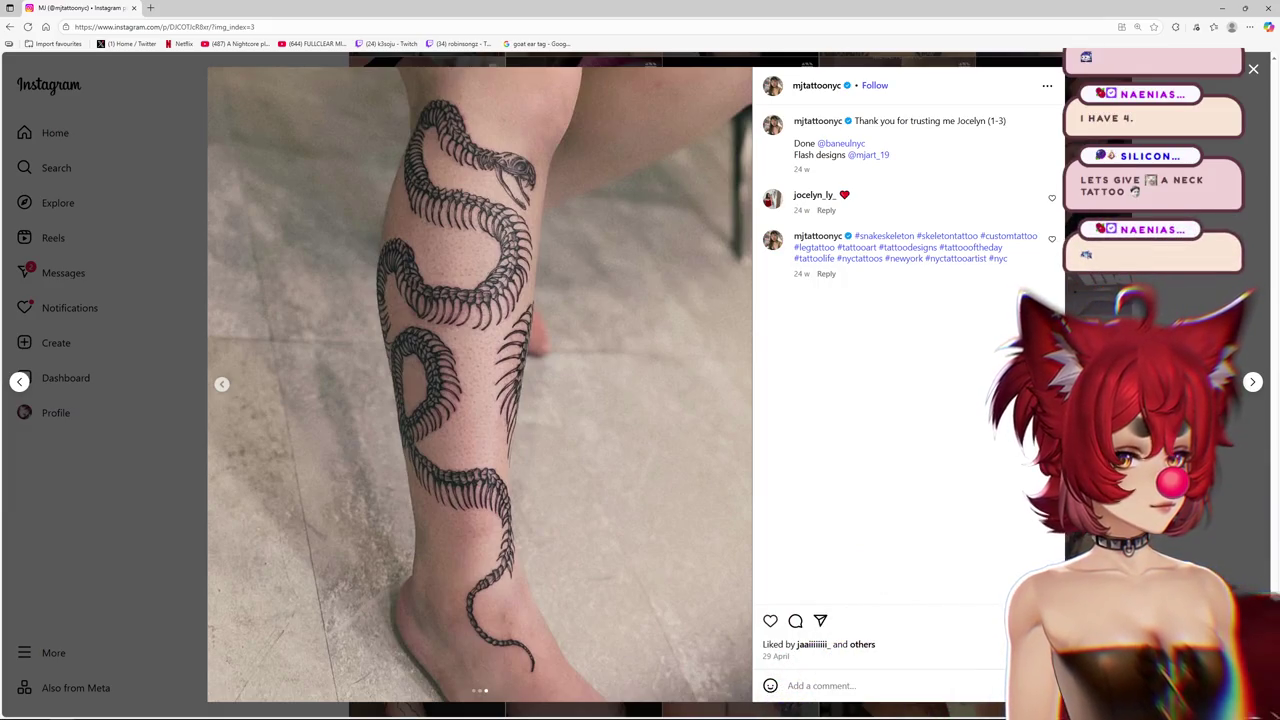
{"action": "key", "text": "Escape"}
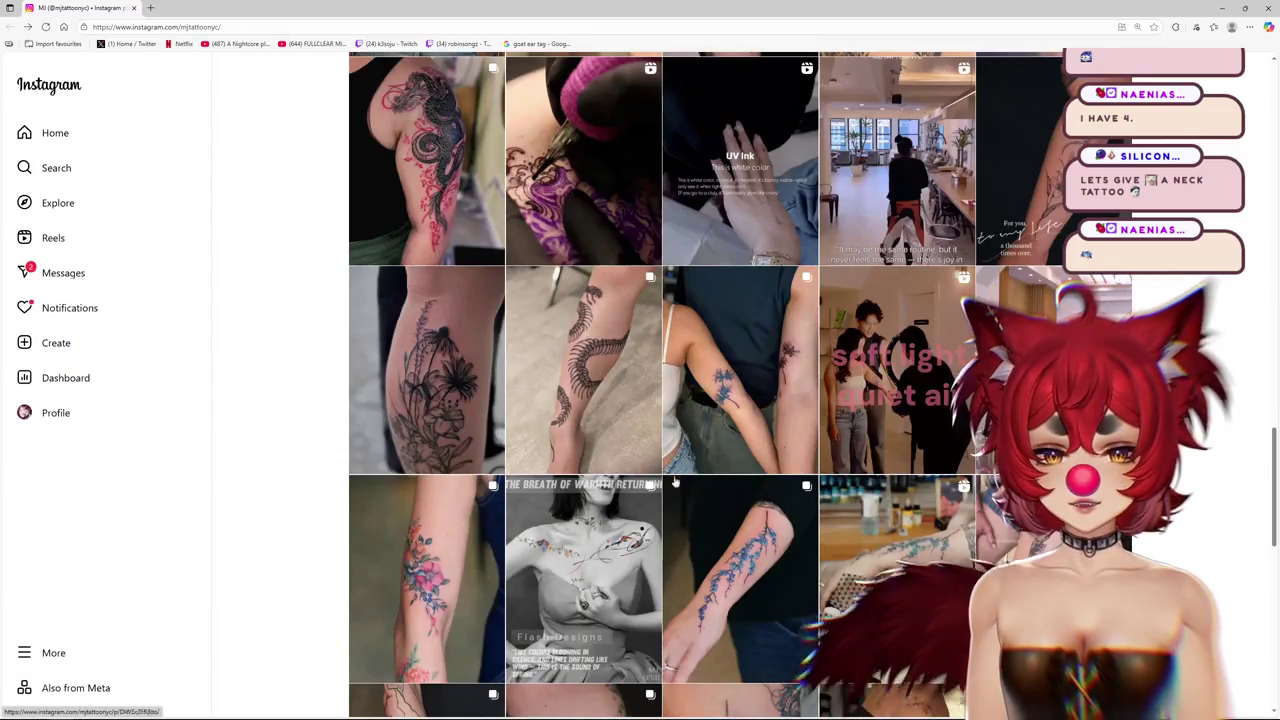
{"action": "scroll", "coordinate": [660, 385], "scroll_direction": "up", "scroll_amount": 1}
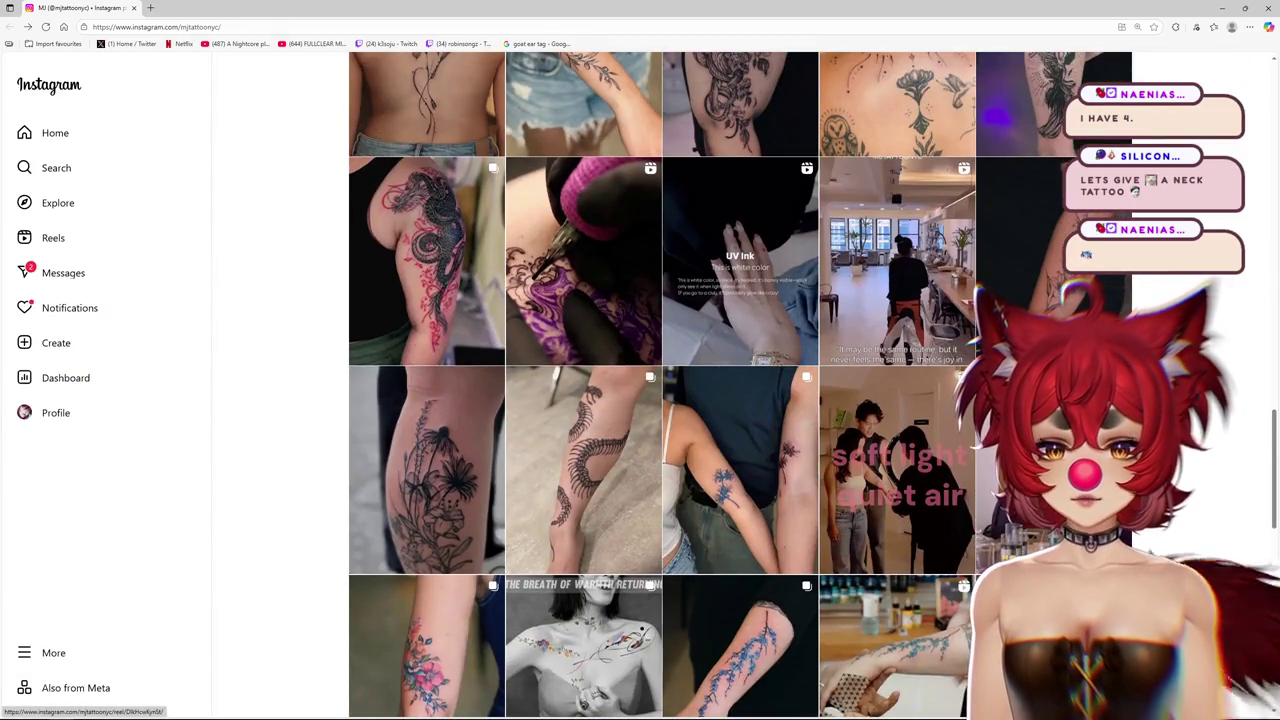
{"action": "scroll", "coordinate": [660, 400], "scroll_direction": "down", "scroll_amount": 2}
{"action": "scroll", "coordinate": [660, 400], "scroll_direction": "down", "scroll_amount": 2}
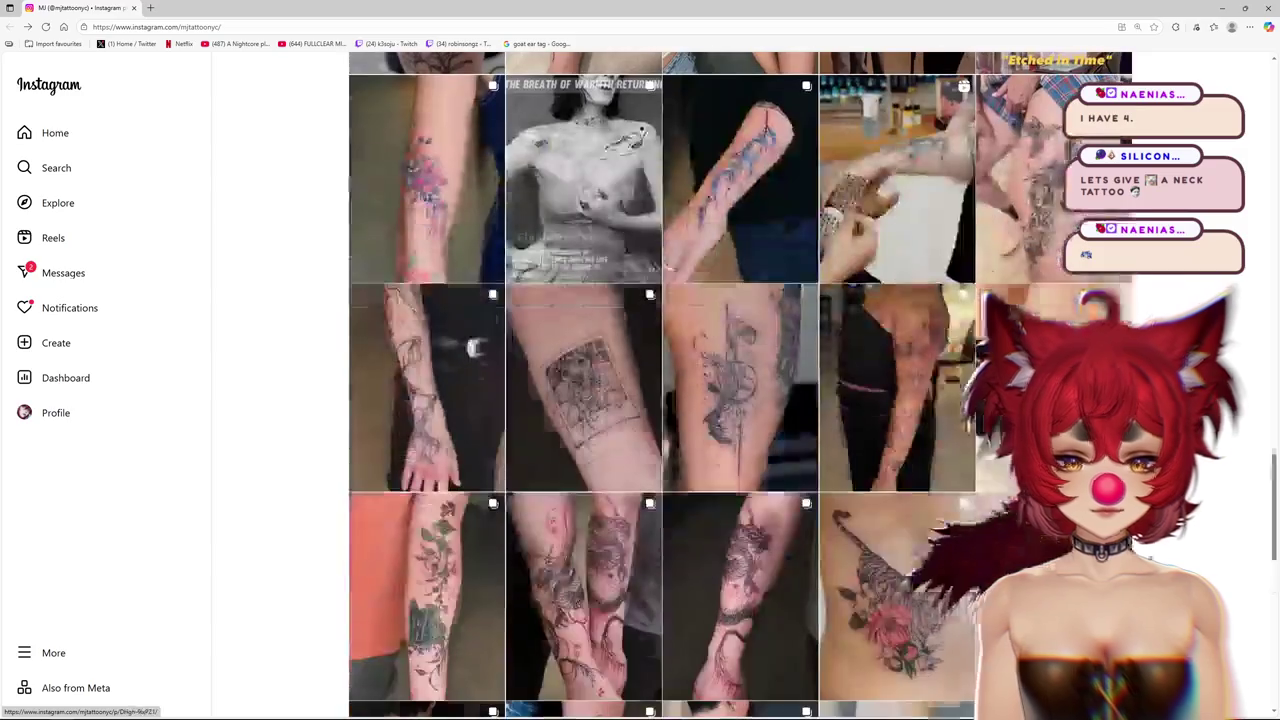
{"action": "scroll", "coordinate": [578, 550], "scroll_direction": "down", "scroll_amount": 1}
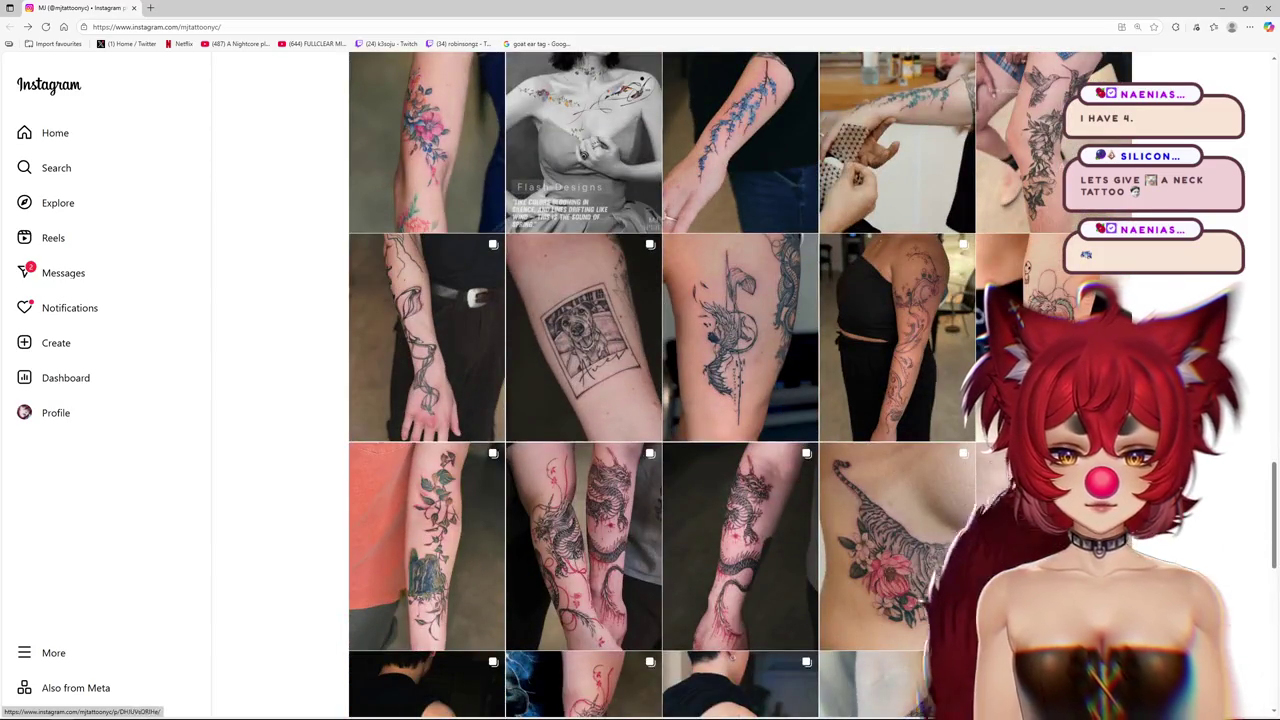
{"action": "scroll", "coordinate": [578, 550], "scroll_direction": "down", "scroll_amount": 1}
{"action": "scroll", "coordinate": [578, 550], "scroll_direction": "down", "scroll_amount": 1}
{"action": "scroll", "coordinate": [578, 550], "scroll_direction": "down", "scroll_amount": 2}
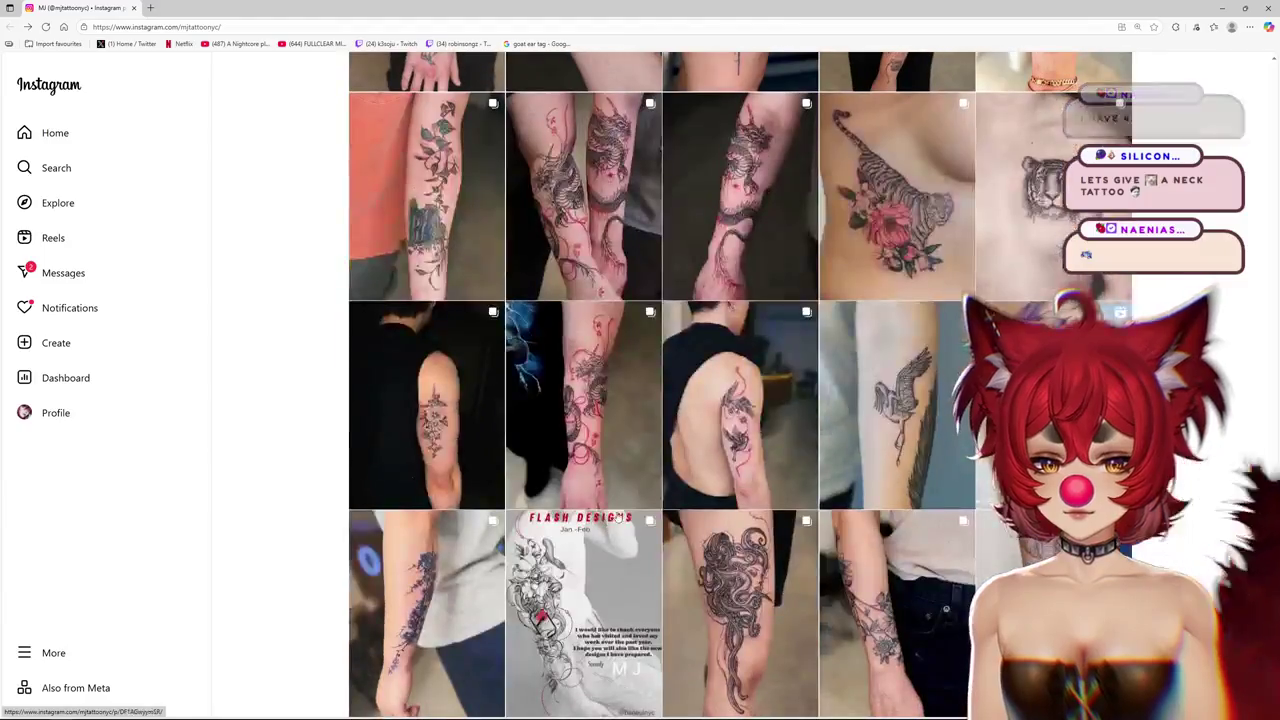
{"action": "scroll", "coordinate": [578, 550], "scroll_direction": "down", "scroll_amount": 2}
{"action": "scroll", "coordinate": [752, 483], "scroll_direction": "down", "scroll_amount": 1}
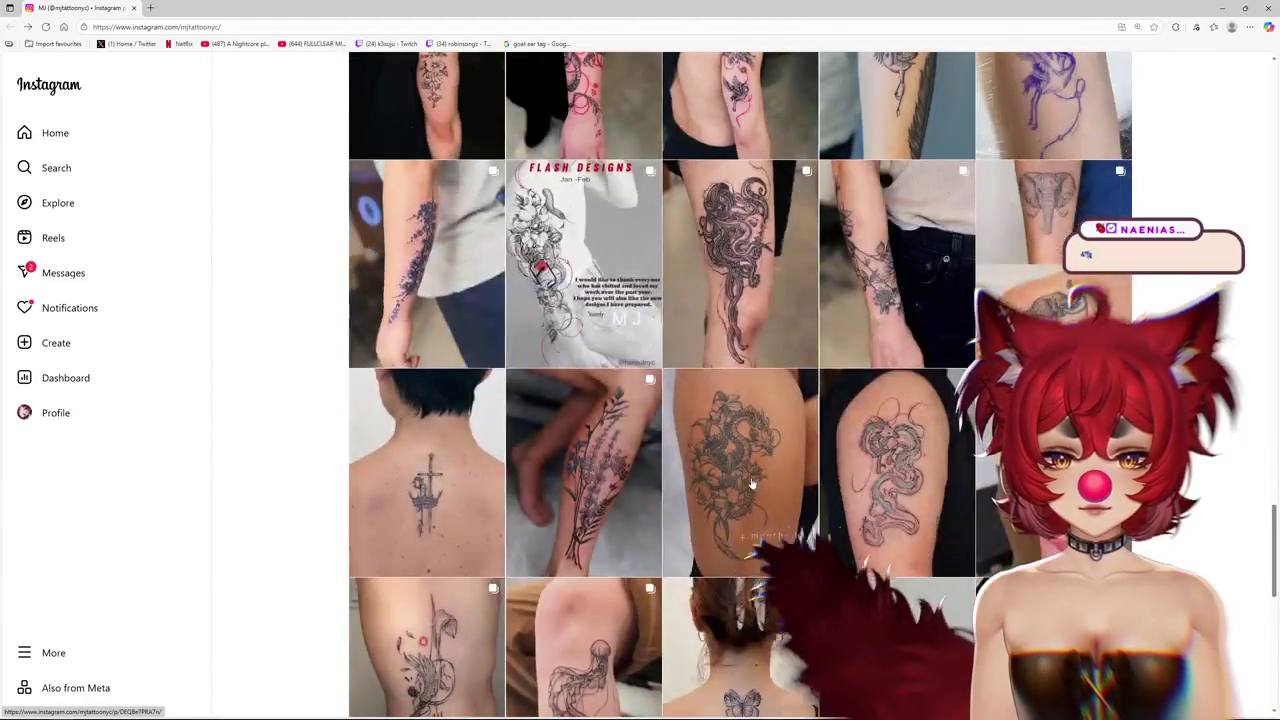
{"action": "scroll", "coordinate": [752, 483], "scroll_direction": "down", "scroll_amount": 2}
{"action": "scroll", "coordinate": [751, 480], "scroll_direction": "down", "scroll_amount": 3}
{"action": "scroll", "coordinate": [751, 485], "scroll_direction": "down", "scroll_amount": 2}
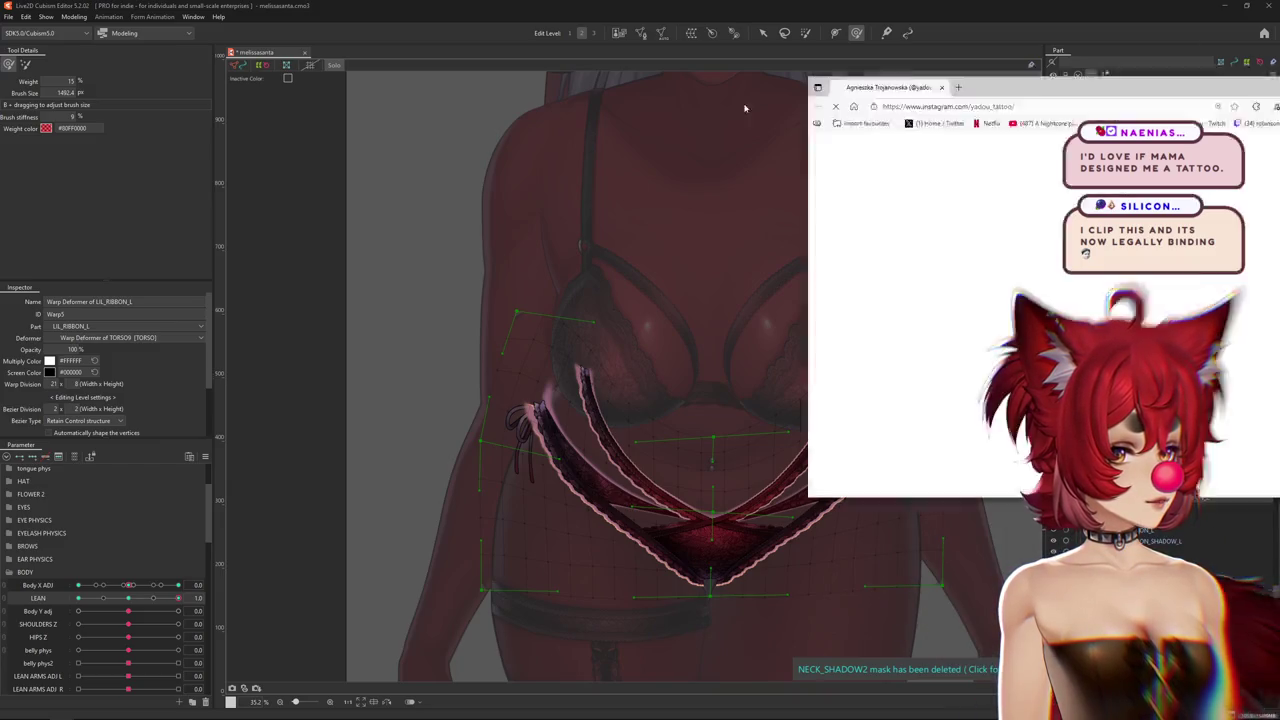
Drag the browser with the tattoo artist's Instagram profile over the editor and maximize it
{"action": "left_click_drag", "start_coordinate": [1270, 80], "coordinate": [600, 66]}
{"action": "key", "text": "super+Up"}
{"action": "scroll", "coordinate": [660, 400], "scroll_direction": "down", "scroll_amount": 2}
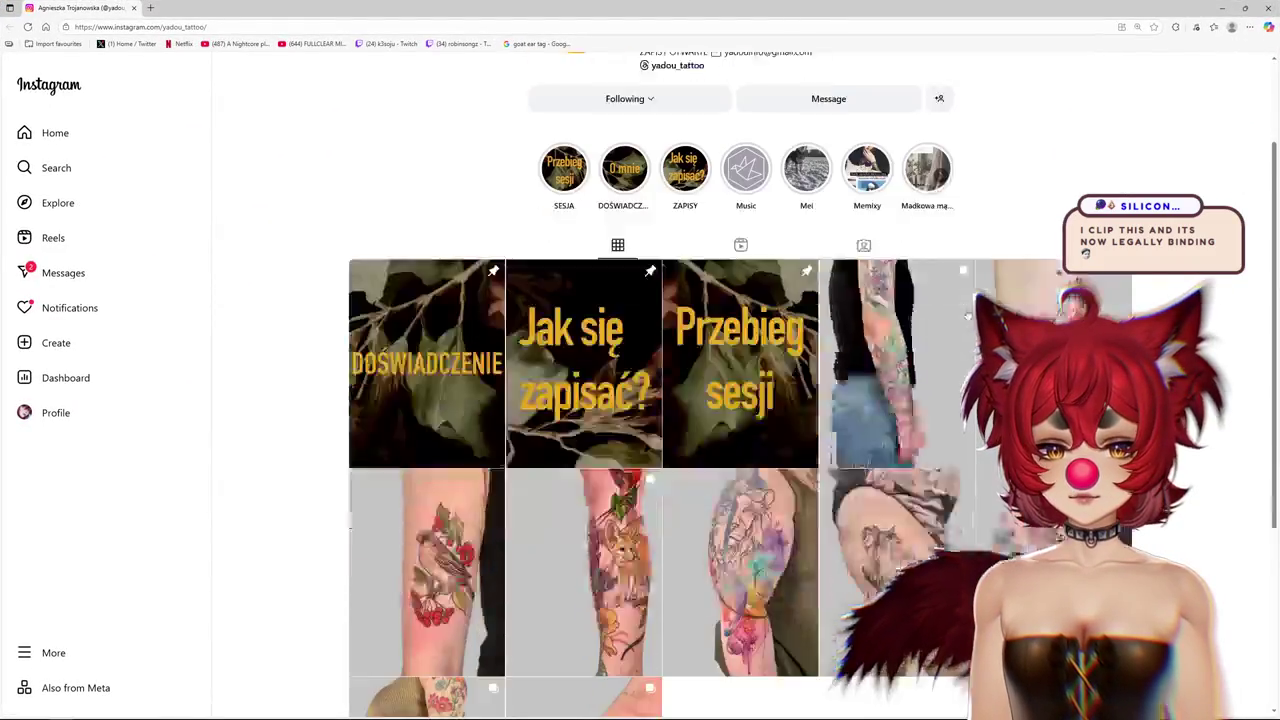
Open and close the sparrow-and-berries tattoo and blue hooded woman painting posts
{"action": "scroll", "coordinate": [660, 400], "scroll_direction": "down", "scroll_amount": 2}
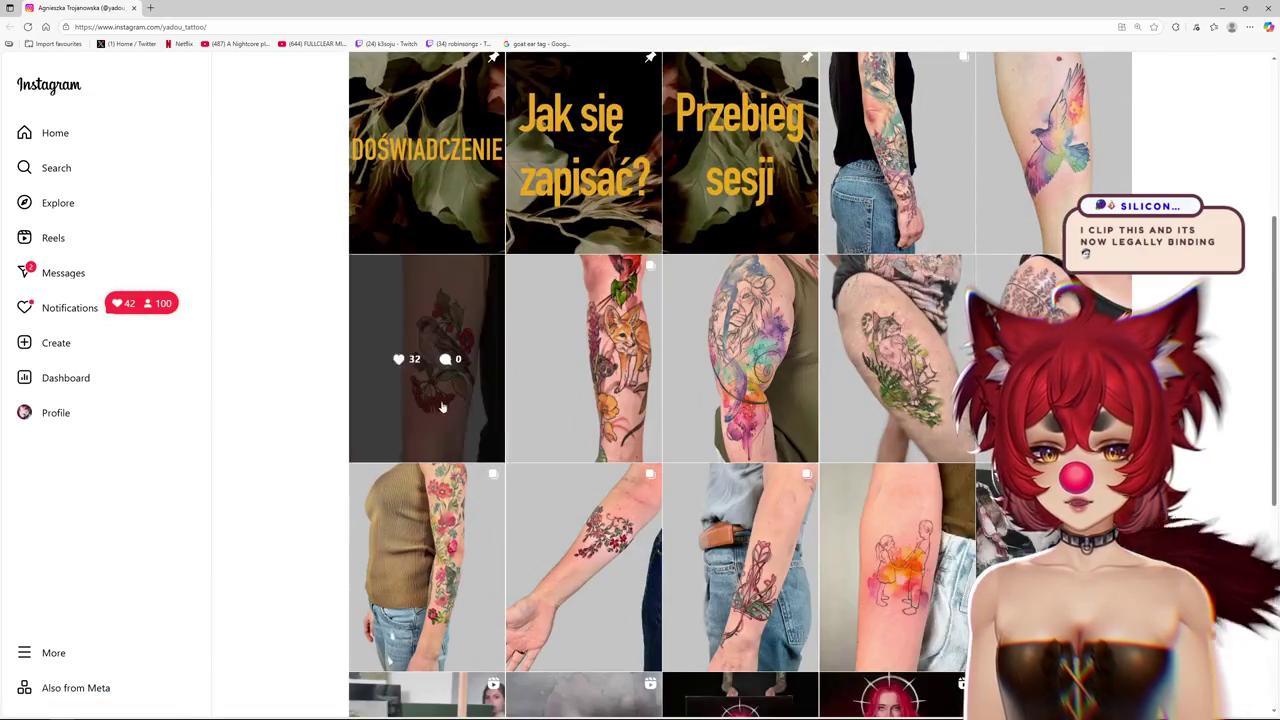
{"action": "left_click", "coordinate": [440, 400]}
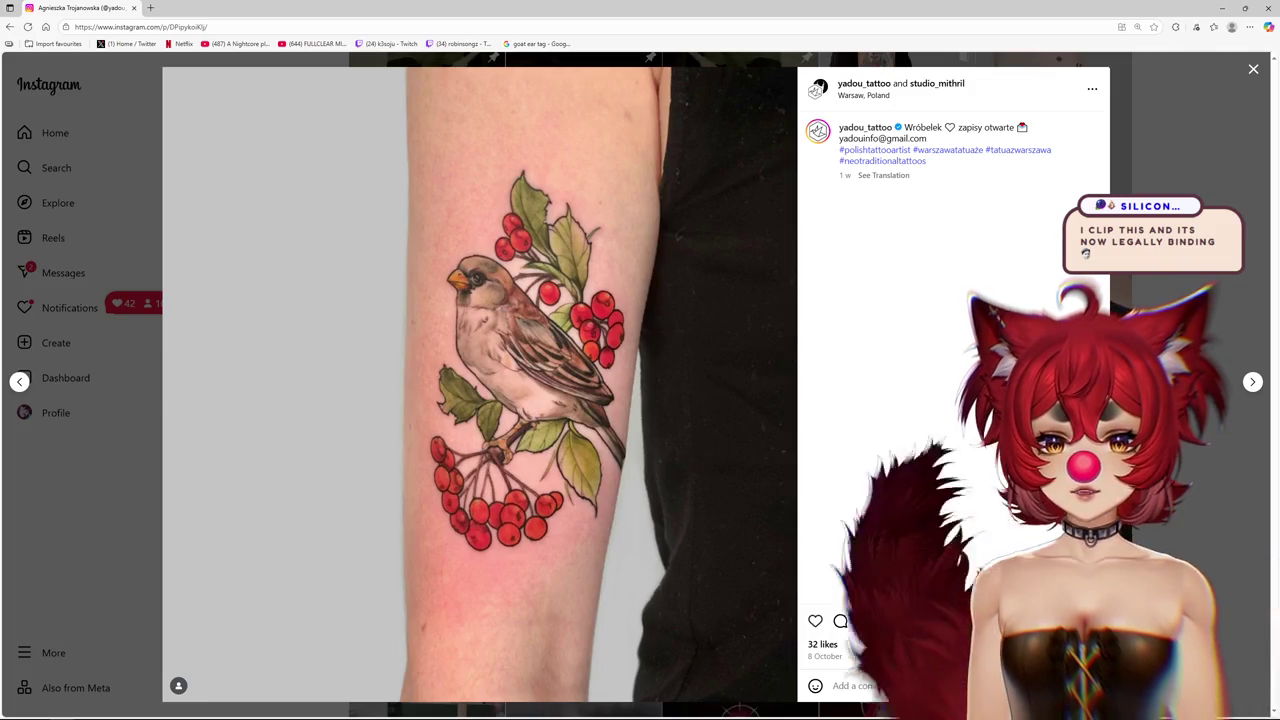
{"action": "key", "text": "Escape"}
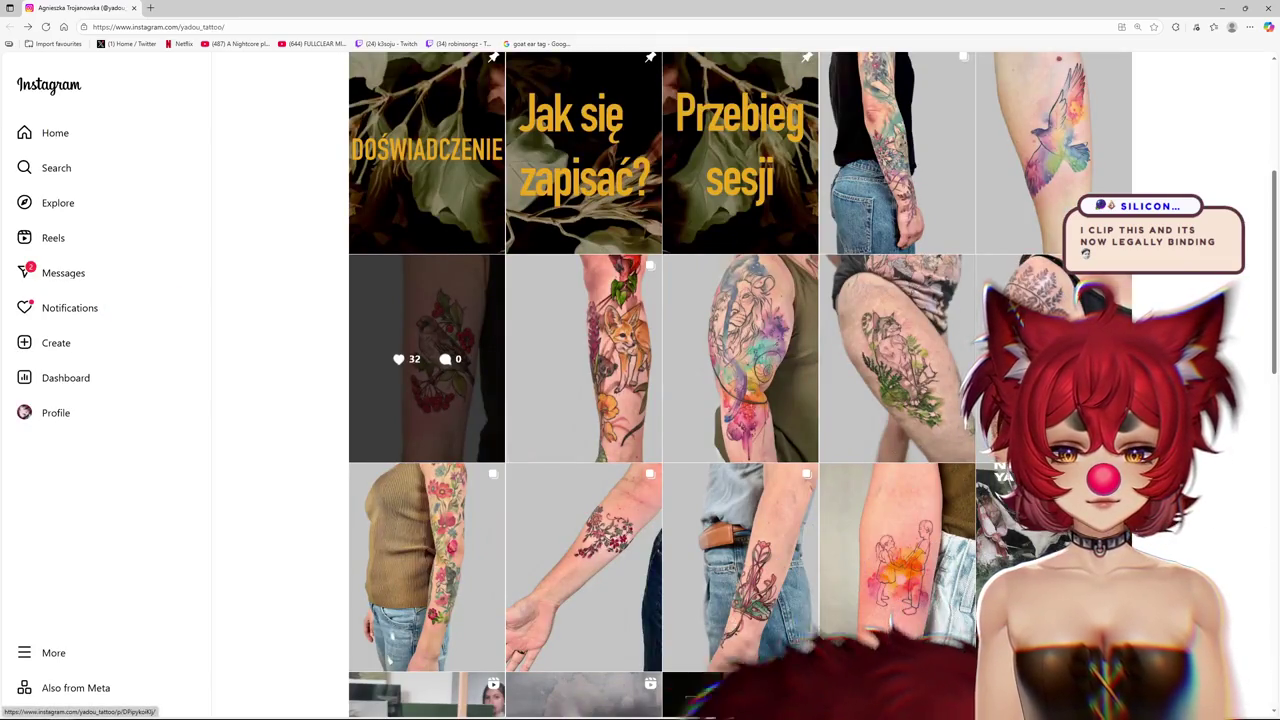
{"action": "scroll", "coordinate": [426, 358], "scroll_direction": "down", "scroll_amount": 2}
{"action": "scroll", "coordinate": [740, 370], "scroll_direction": "up", "scroll_amount": 3}
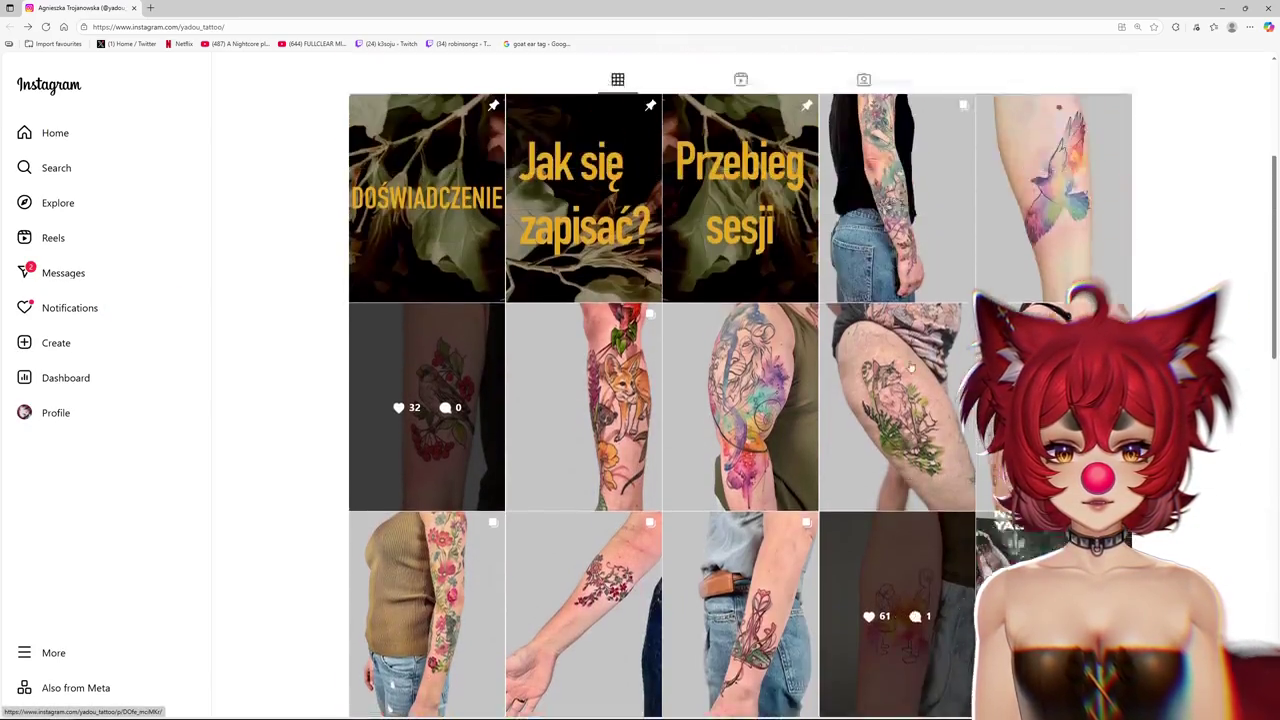
{"action": "scroll", "coordinate": [426, 458], "scroll_direction": "down", "scroll_amount": 5}
{"action": "scroll", "coordinate": [426, 458], "scroll_direction": "down", "scroll_amount": 2}
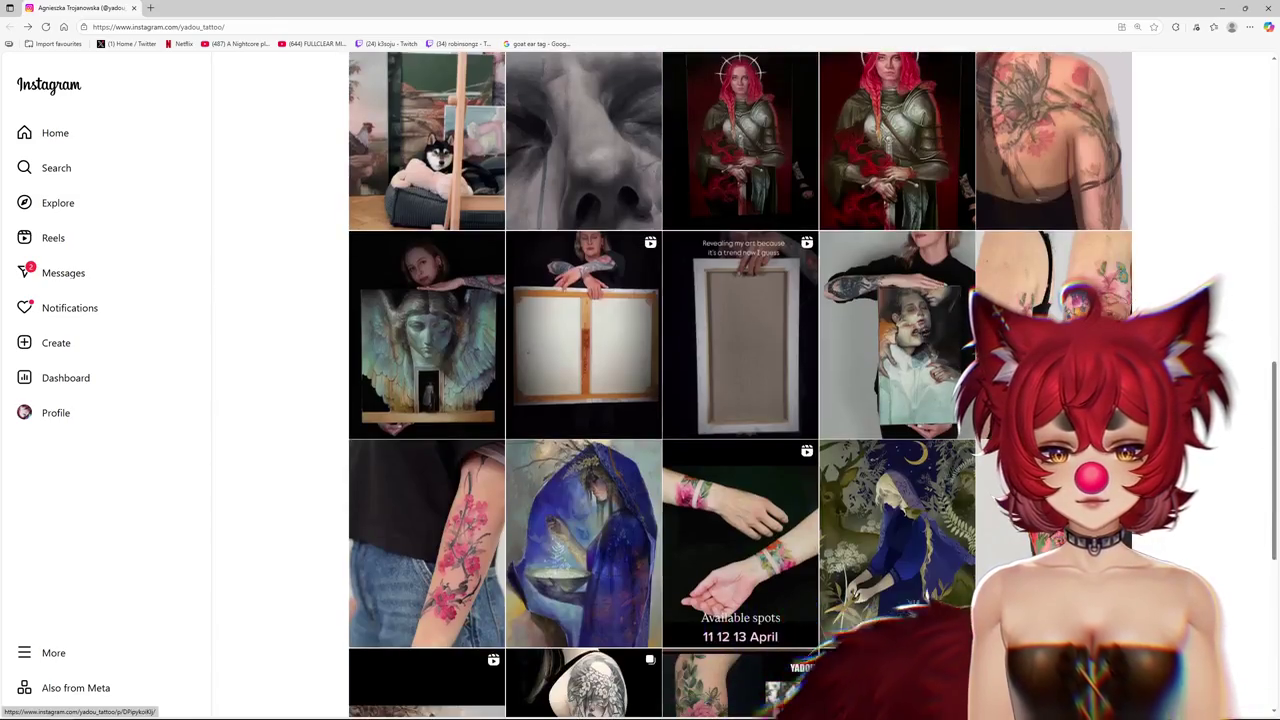
{"action": "left_click", "coordinate": [584, 545]}
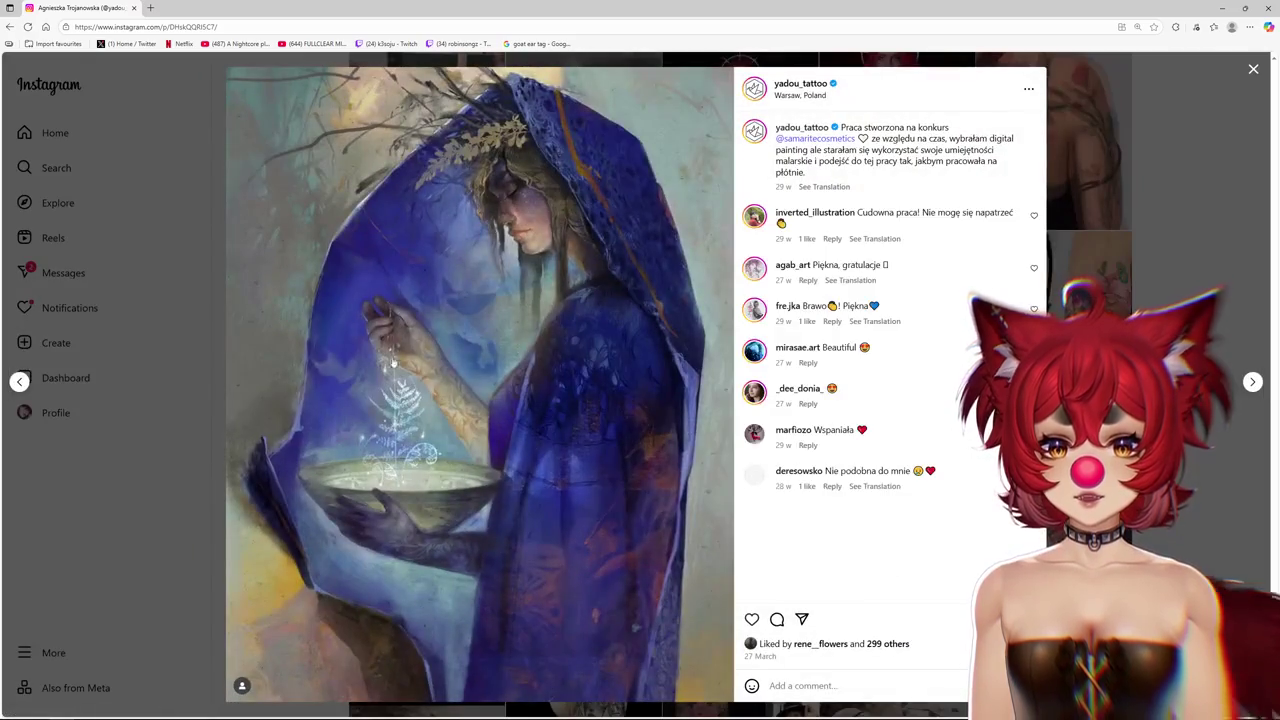
{"action": "key", "text": "Escape"}
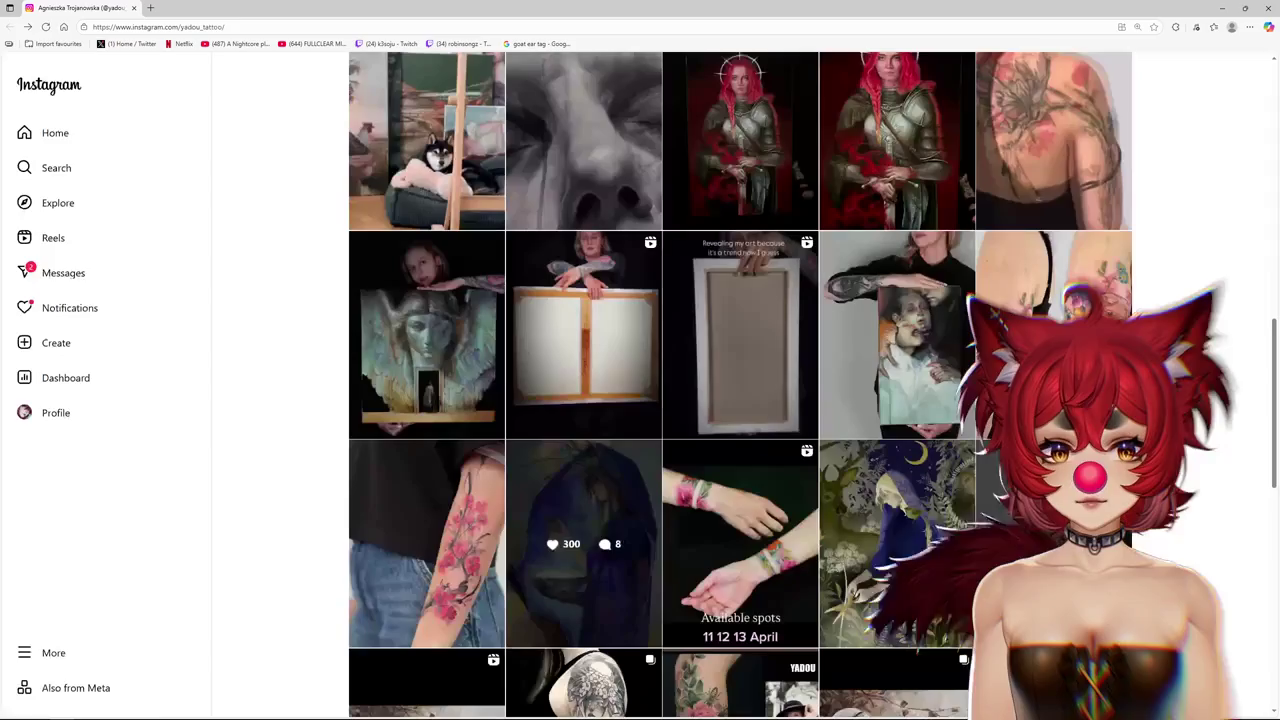
Open and close the dog-and-flowers, sleeping deer, and red-flower arm tattoo posts
{"action": "left_click", "coordinate": [552, 403]}
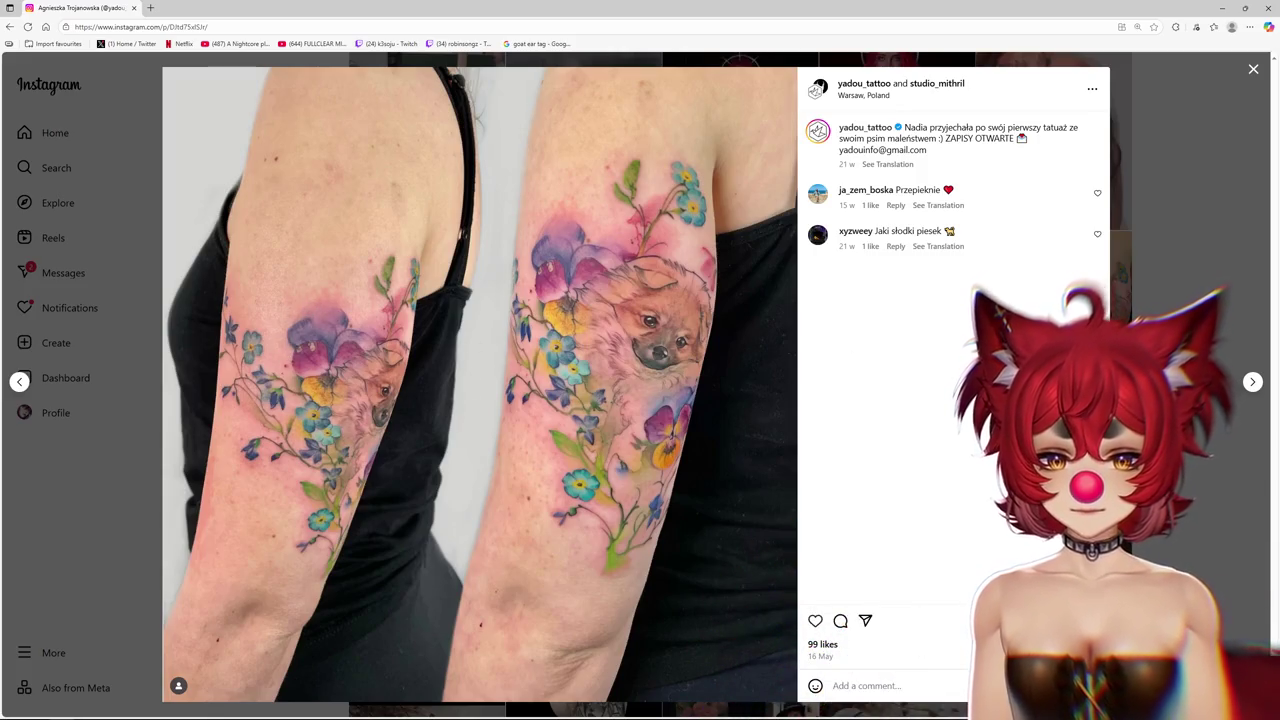
{"action": "key", "text": "Escape"}
{"action": "scroll", "coordinate": [740, 400], "scroll_direction": "down", "scroll_amount": 3}
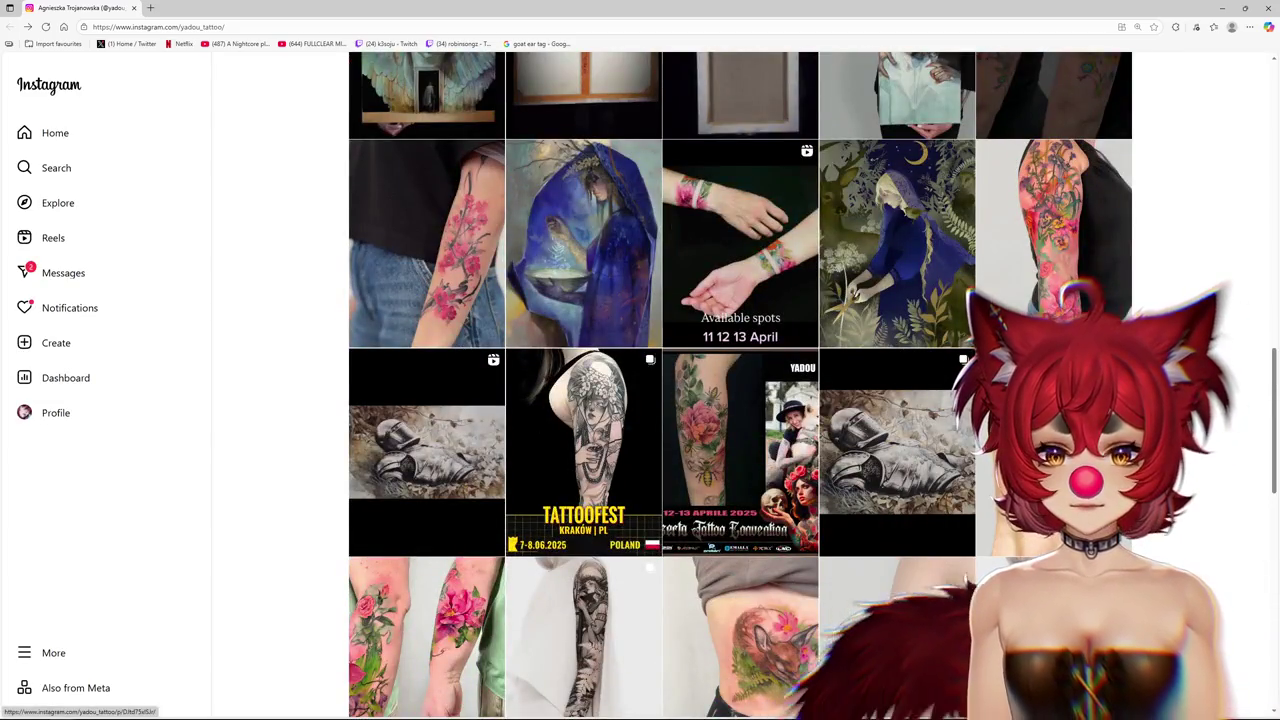
{"action": "scroll", "coordinate": [740, 400], "scroll_direction": "down", "scroll_amount": 3}
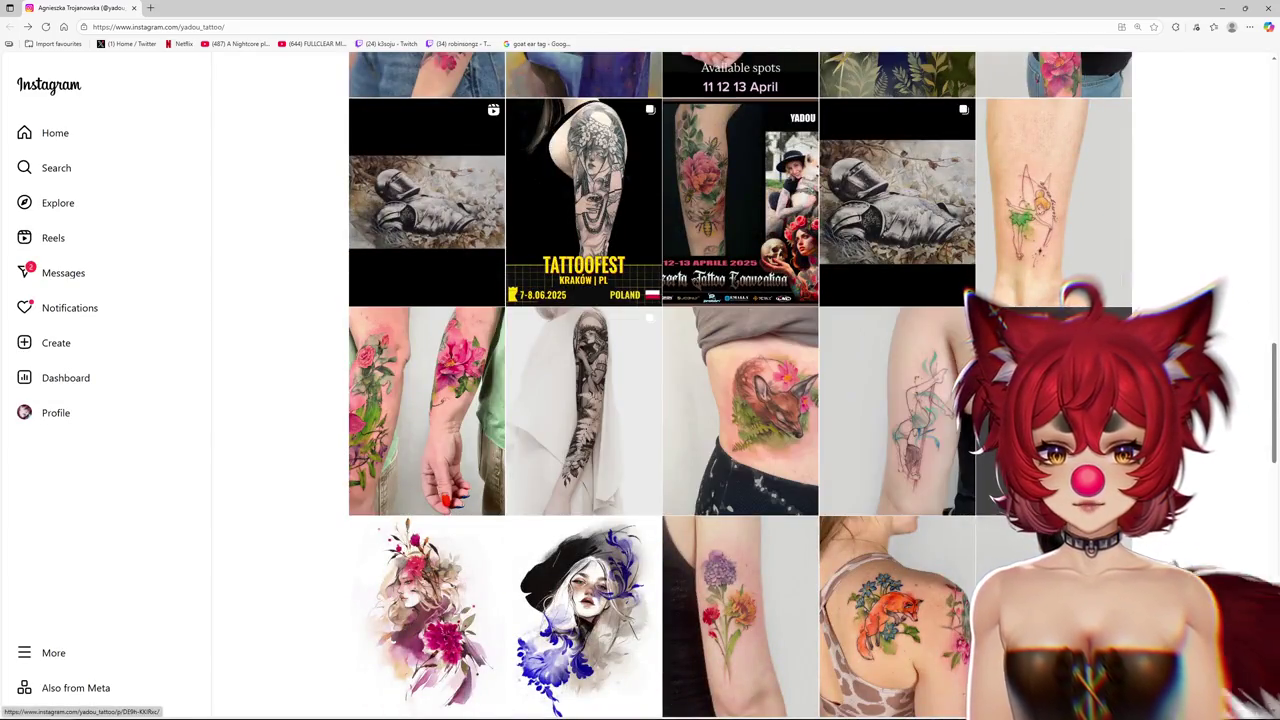
{"action": "left_click", "coordinate": [814, 401]}
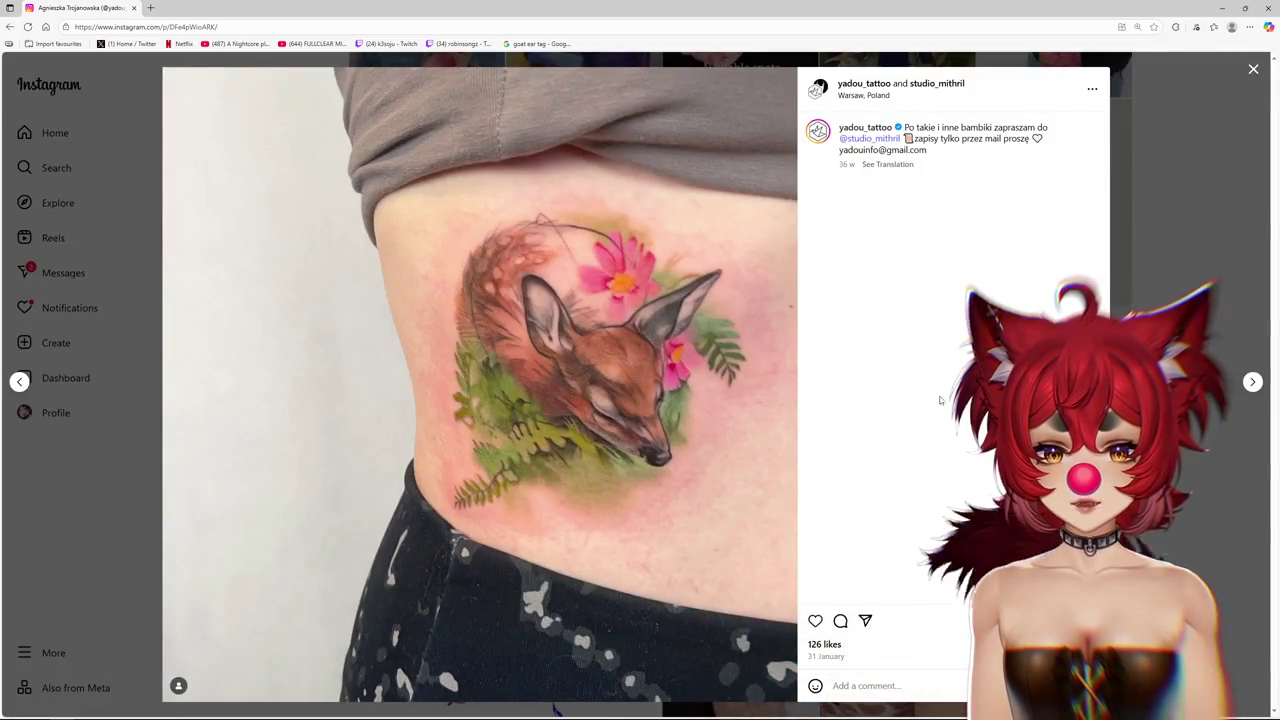
{"action": "left_click", "coordinate": [1169, 260]}
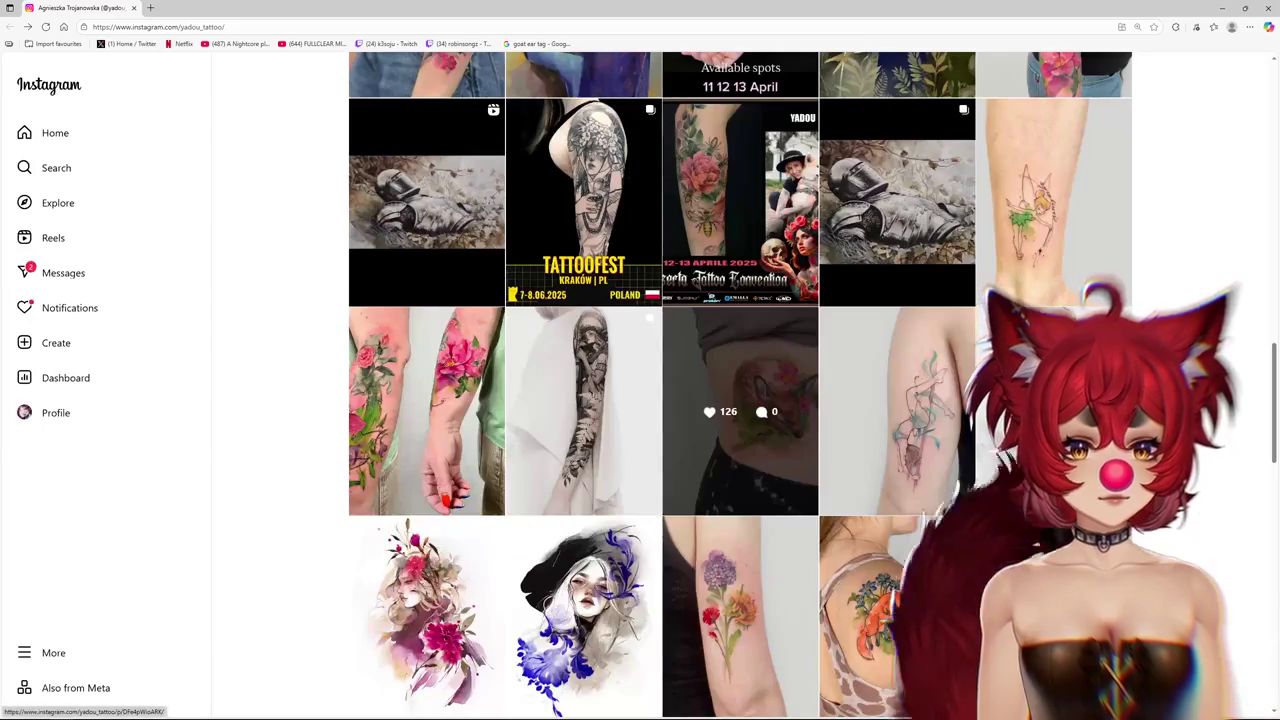
{"action": "left_click", "coordinate": [1060, 200]}
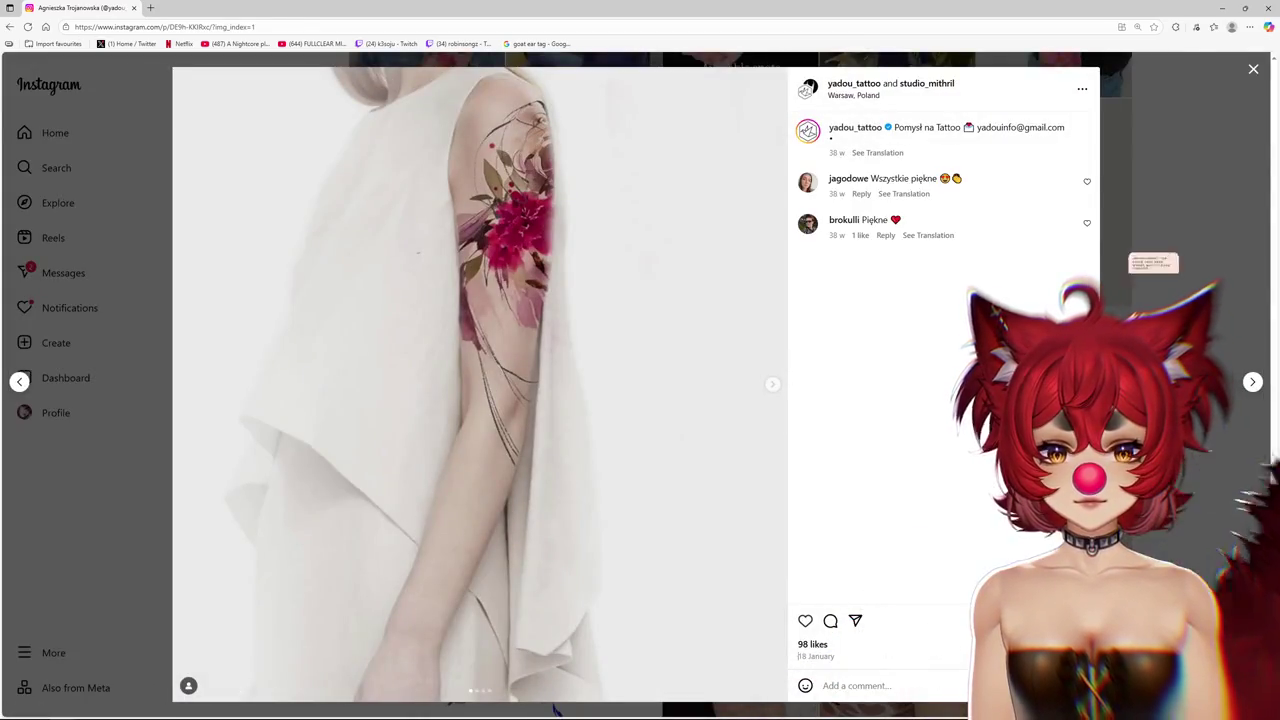
{"action": "key", "text": "Escape"}
Scroll further down the profile grid and open the cow tattoo post
{"action": "scroll", "coordinate": [1040, 220], "scroll_direction": "down", "scroll_amount": 2}
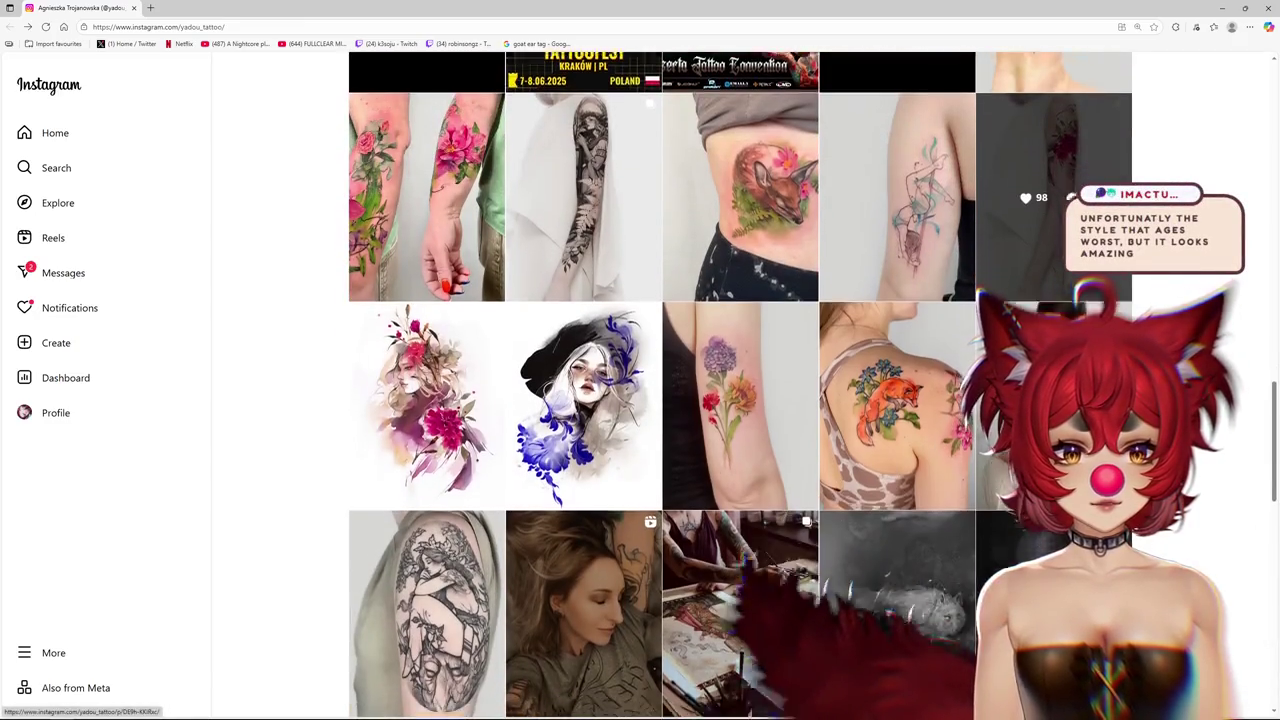
{"action": "scroll", "coordinate": [1040, 220], "scroll_direction": "down", "scroll_amount": 2}
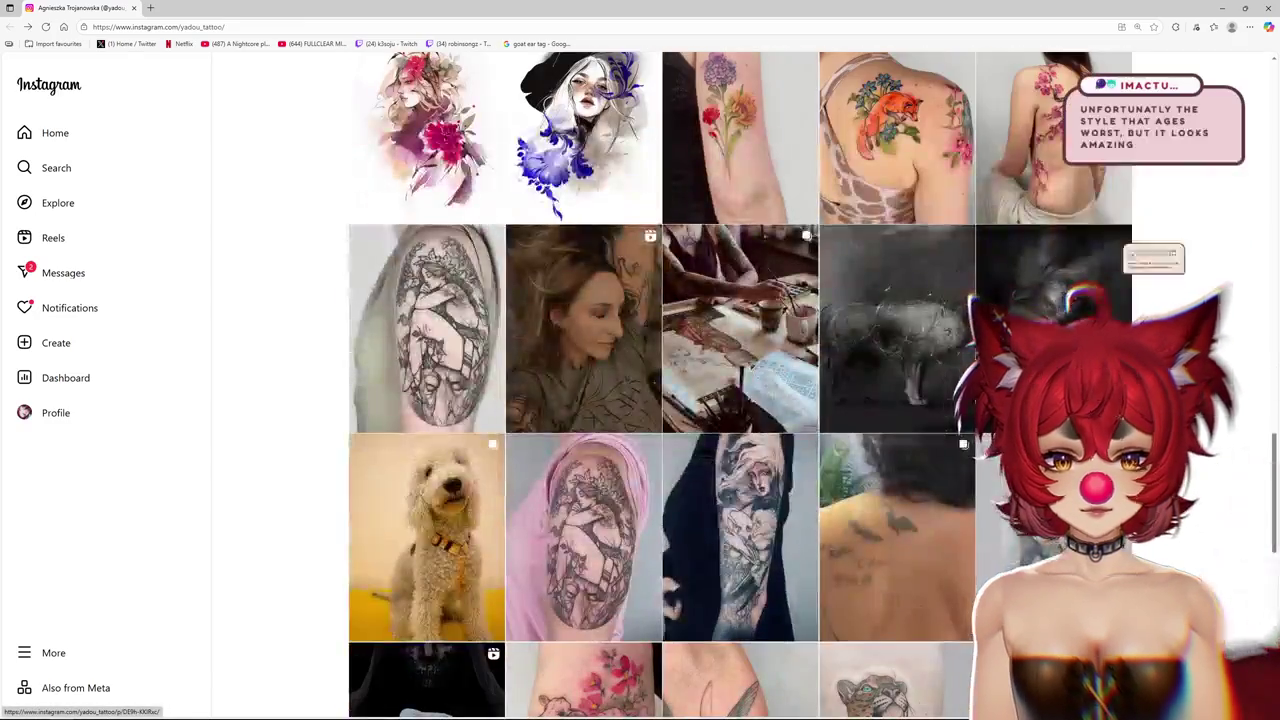
{"action": "scroll", "coordinate": [1040, 220], "scroll_direction": "down", "scroll_amount": 3}
{"action": "scroll", "coordinate": [900, 350], "scroll_direction": "down", "scroll_amount": 2}
{"action": "scroll", "coordinate": [900, 350], "scroll_direction": "down", "scroll_amount": 1}
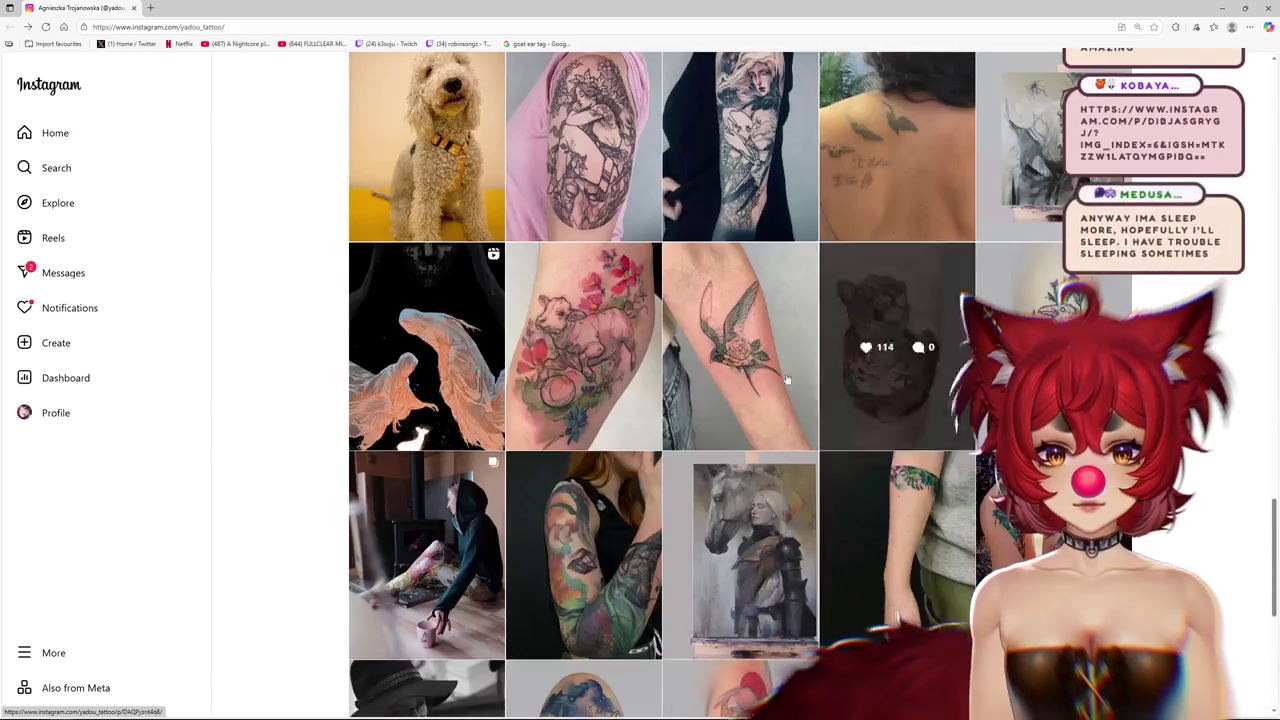
{"action": "left_click", "coordinate": [566, 400]}
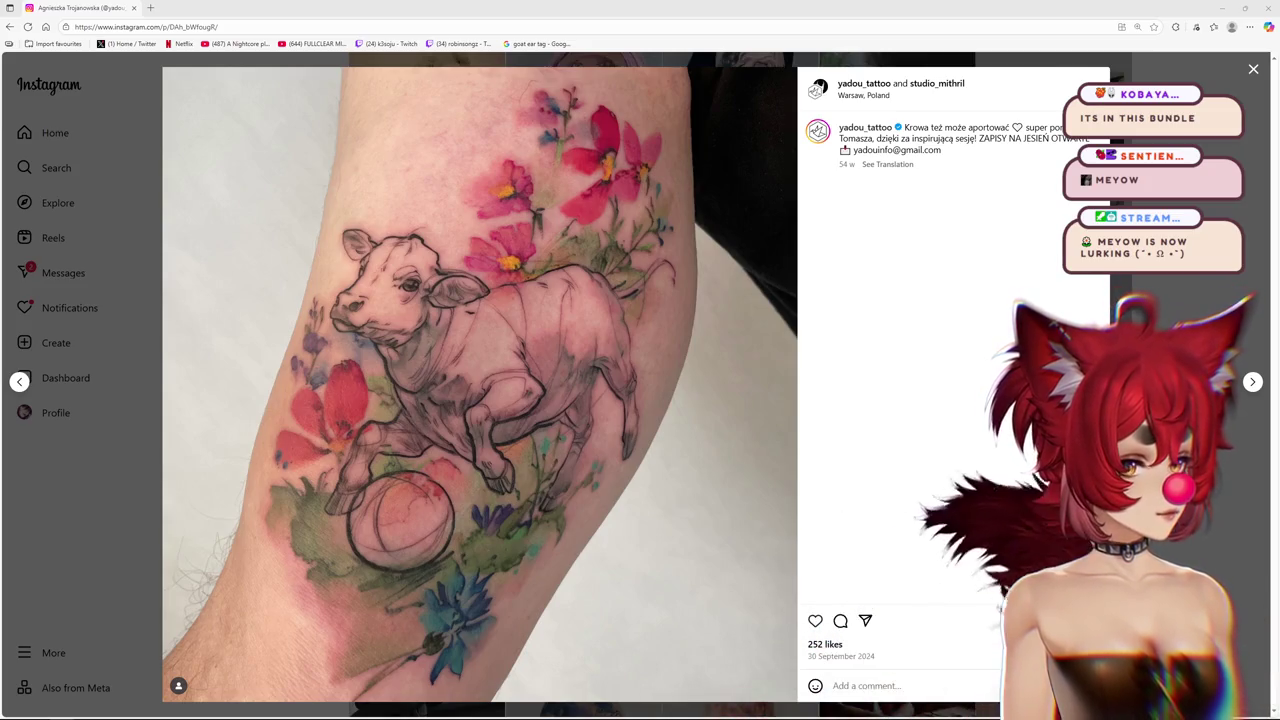
Switch back to Live2D Cubism Editor with Alt+Tab
{"action": "key", "text": "alt+Tab"}
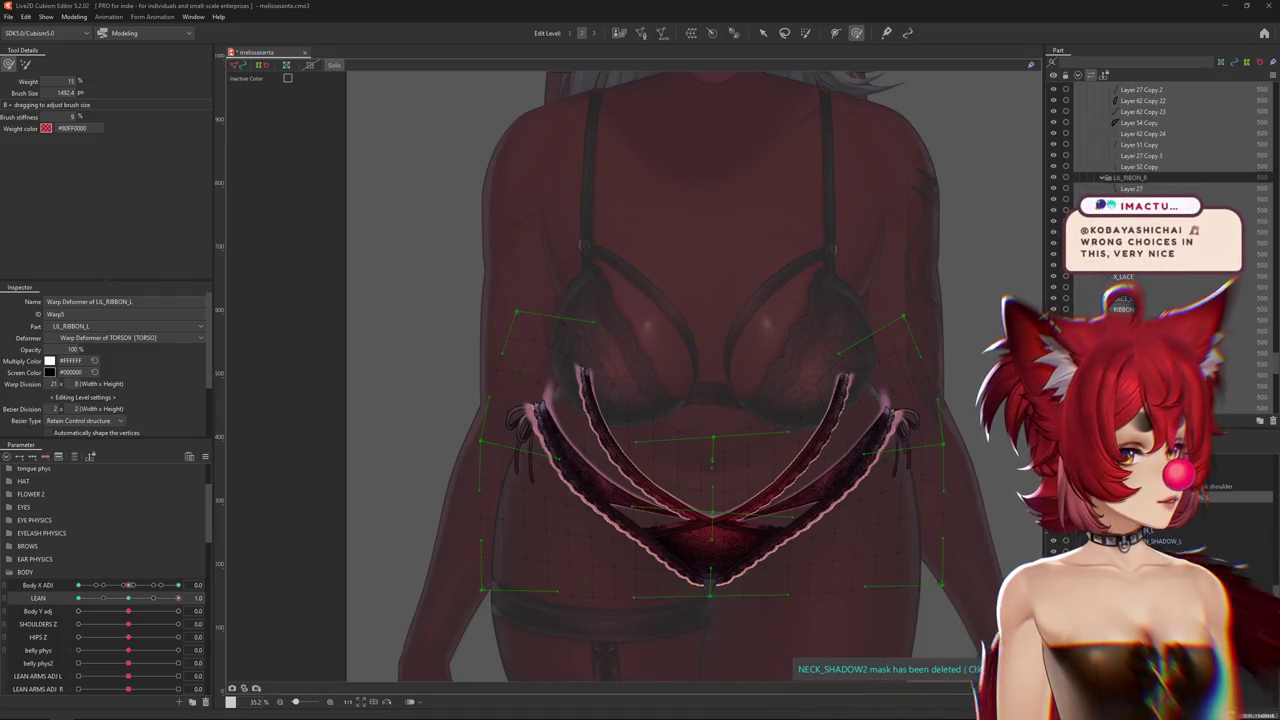
{"action": "key", "text": "alt+Tab"}
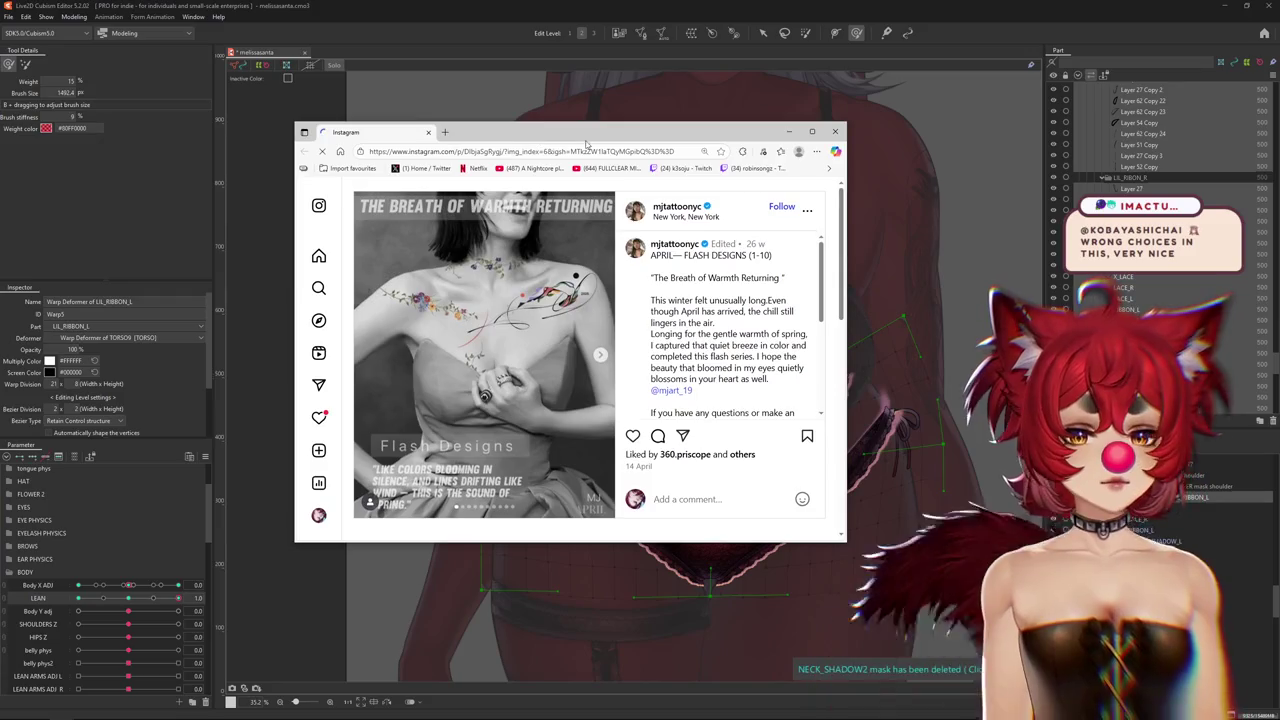
{"action": "double_click", "coordinate": [630, 133]}
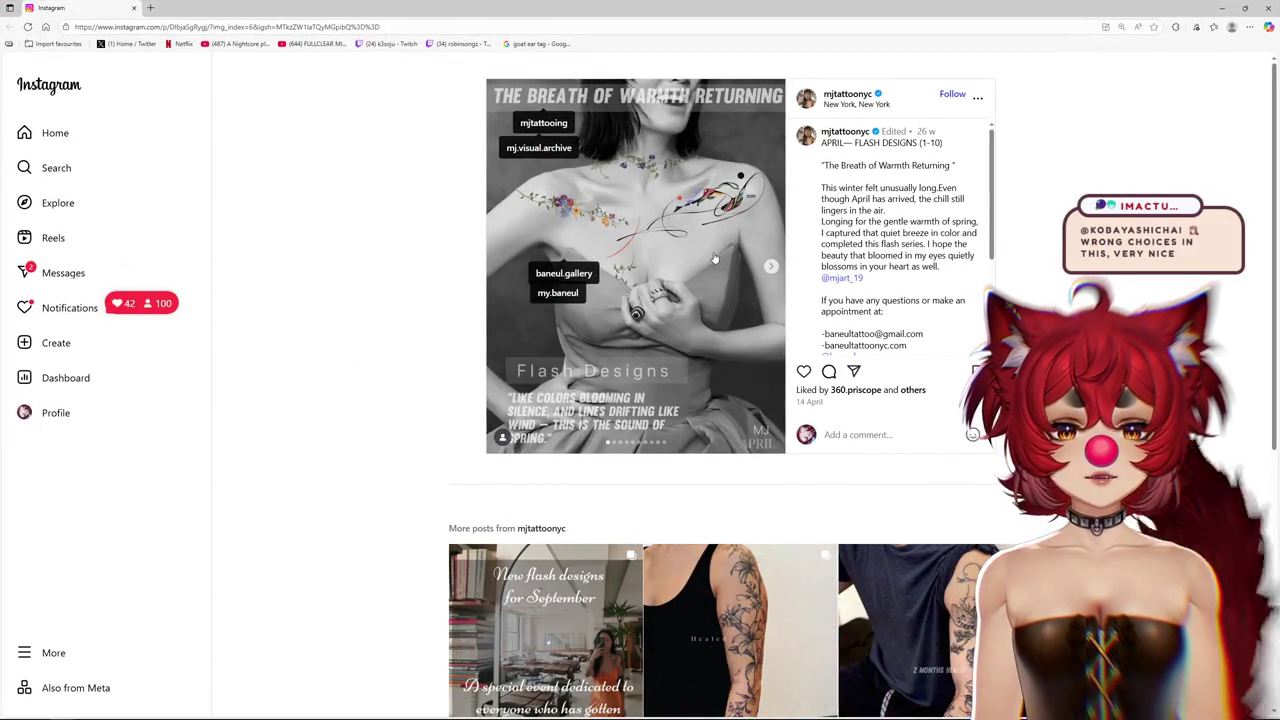
{"action": "left_click", "coordinate": [773, 268]}
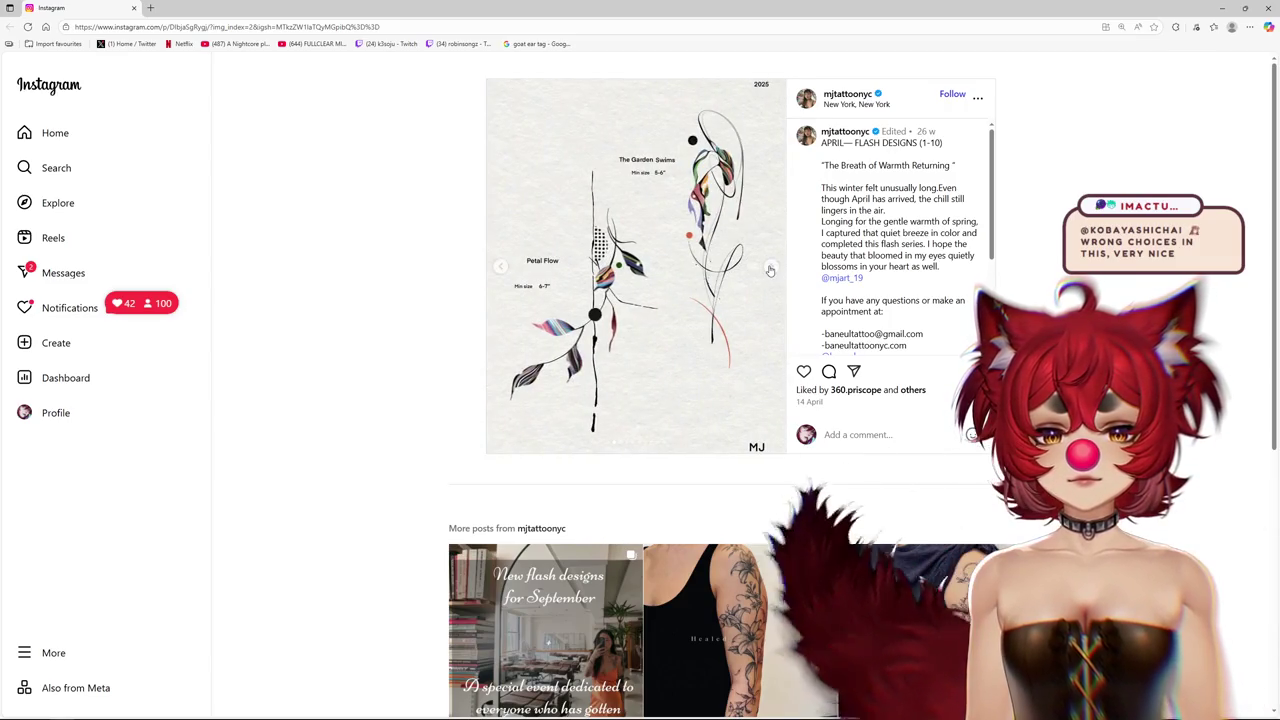
{"action": "left_click", "coordinate": [773, 268]}
{"action": "key", "text": "Left"}
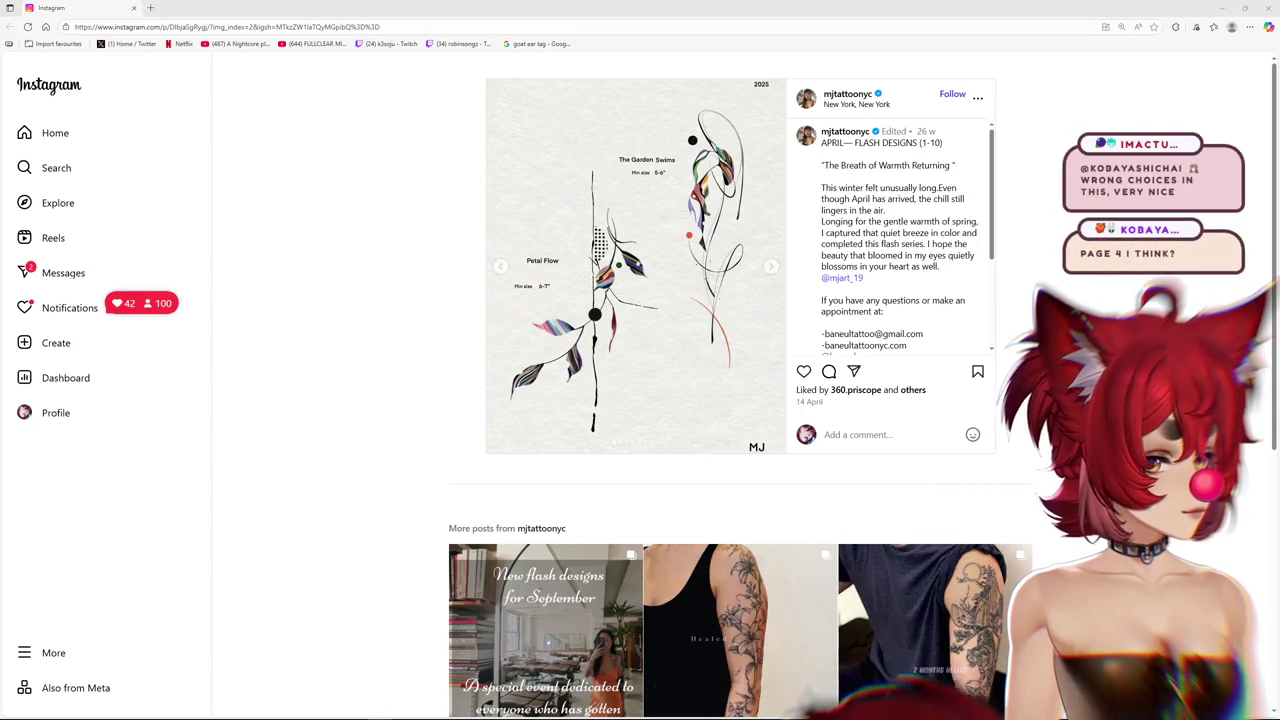
{"action": "left_click", "coordinate": [499, 267]}
{"action": "left_click", "coordinate": [498, 273]}
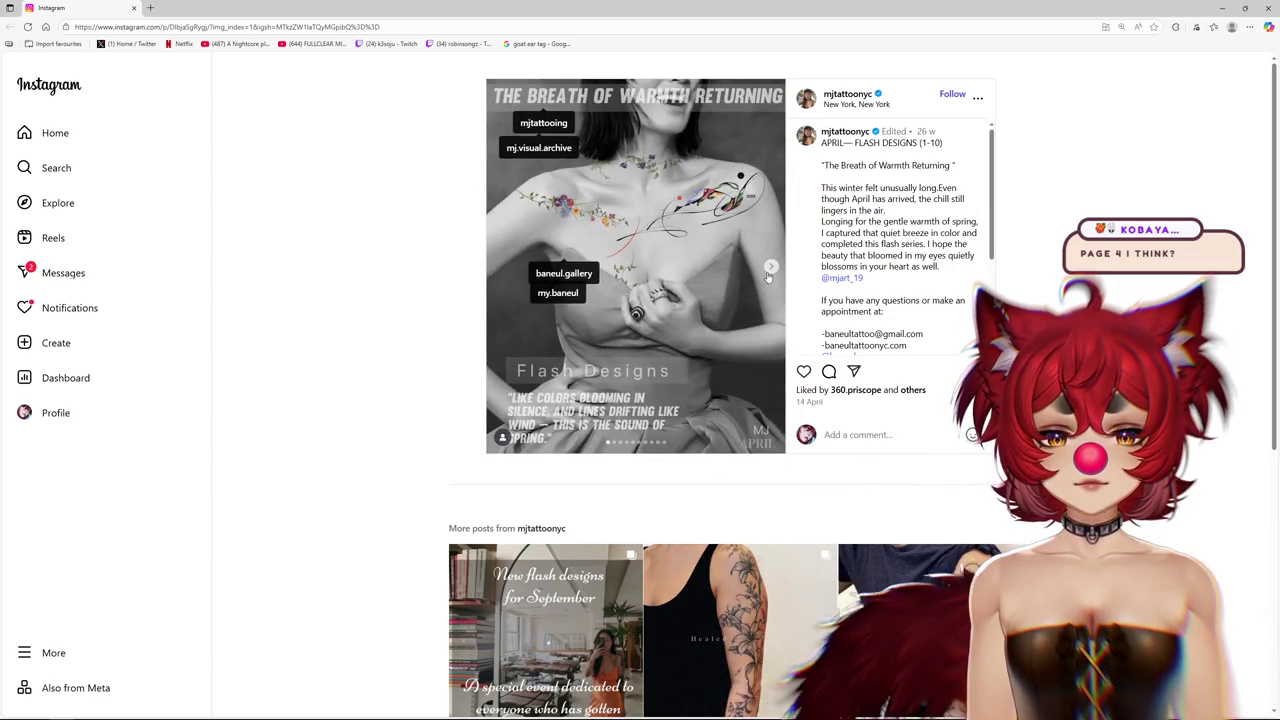
{"action": "left_click", "coordinate": [770, 270]}
{"action": "left_click", "coordinate": [770, 270]}
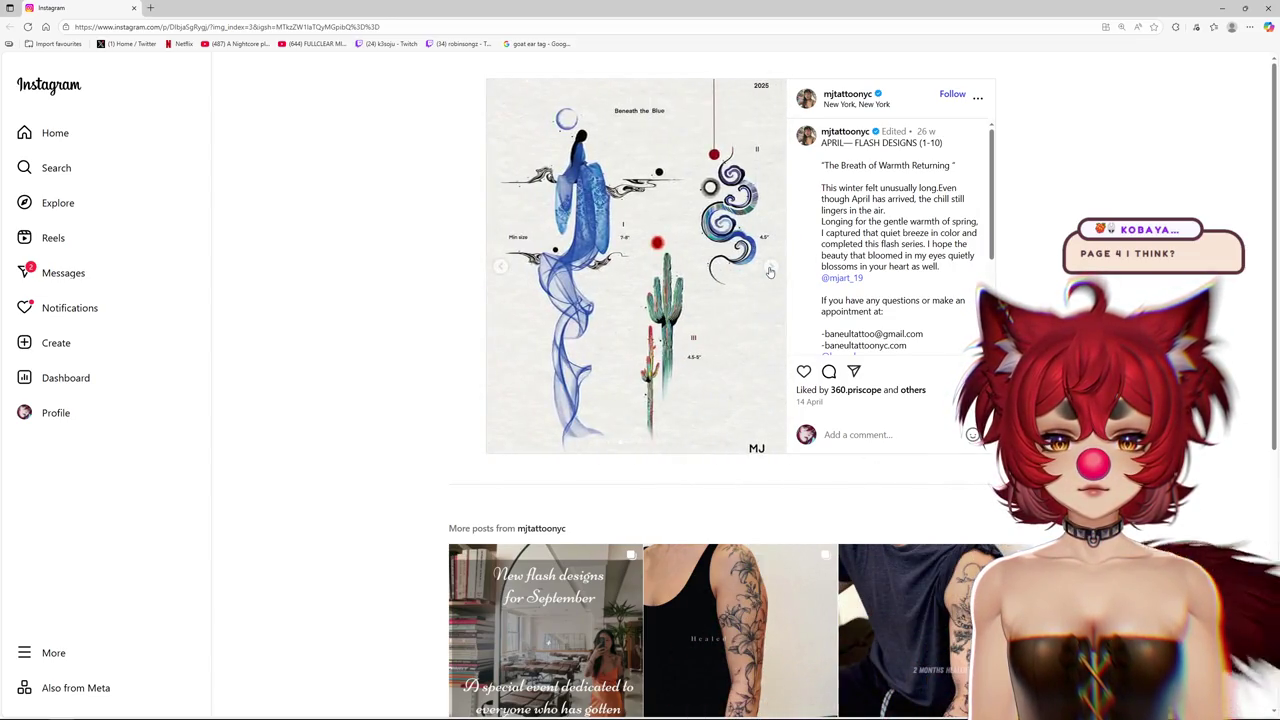
{"action": "left_click", "coordinate": [770, 270]}
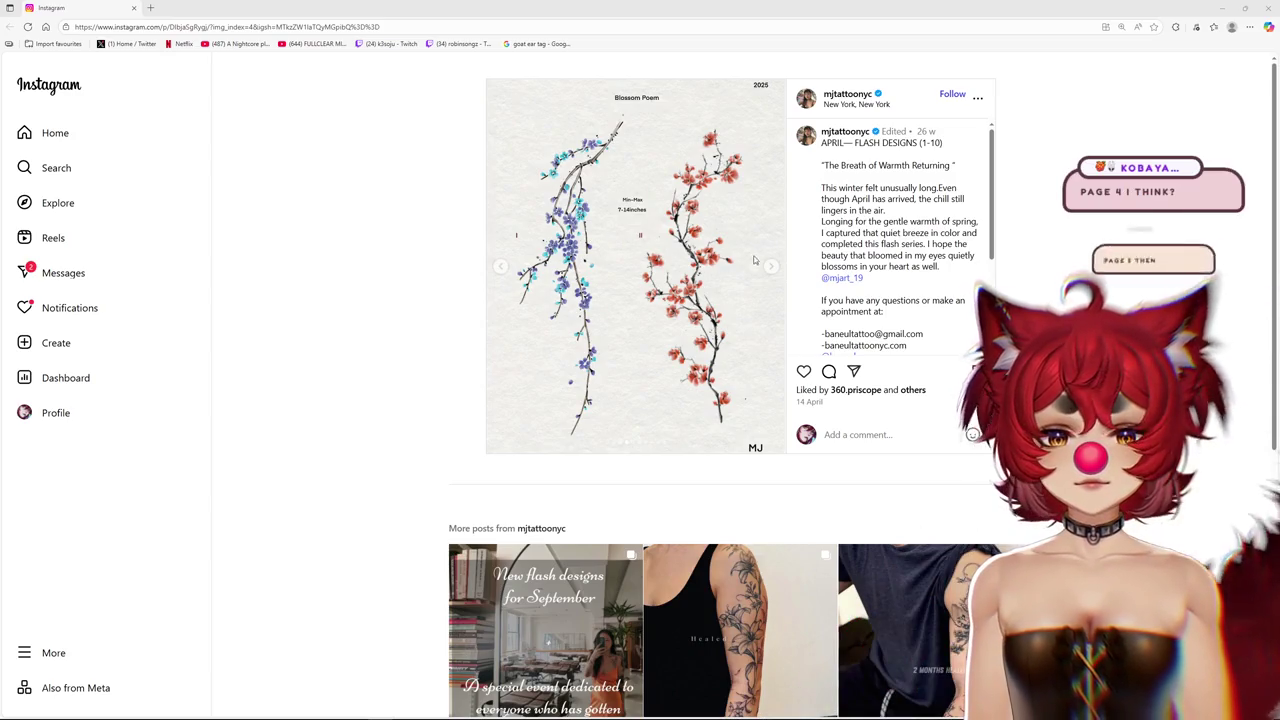
{"action": "key", "text": "Right"}
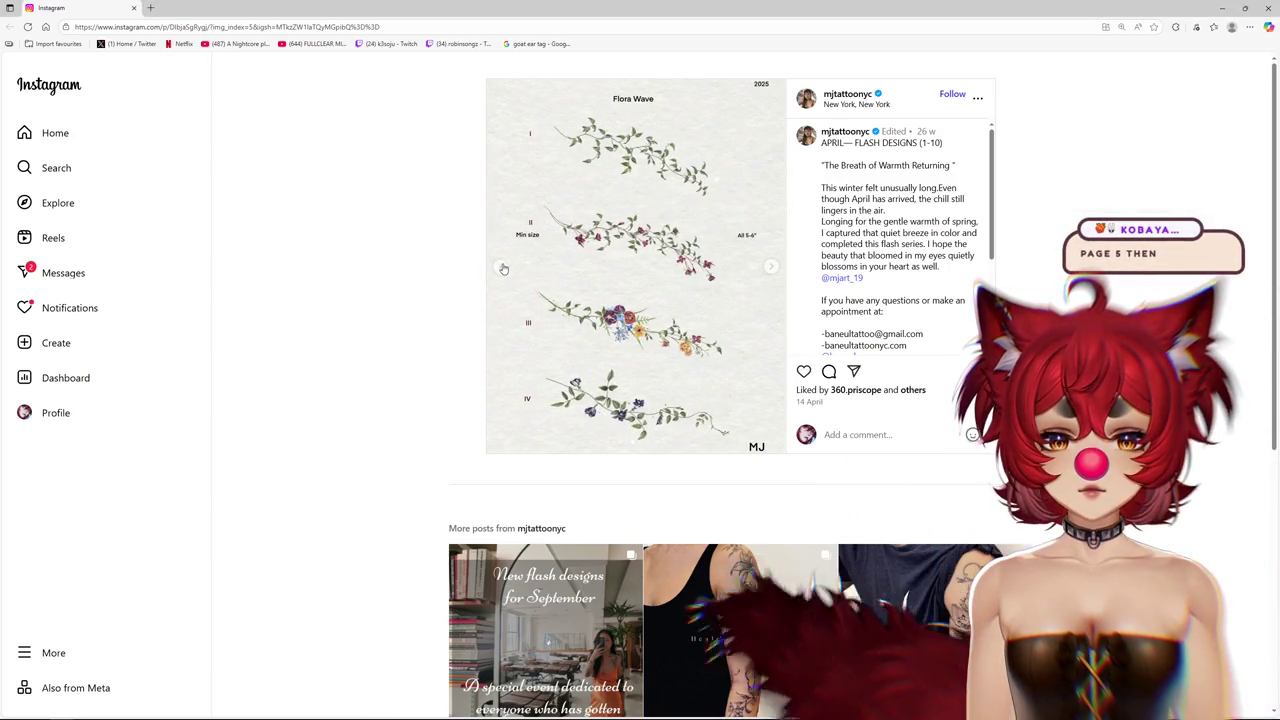
{"action": "left_click", "coordinate": [502, 268]}
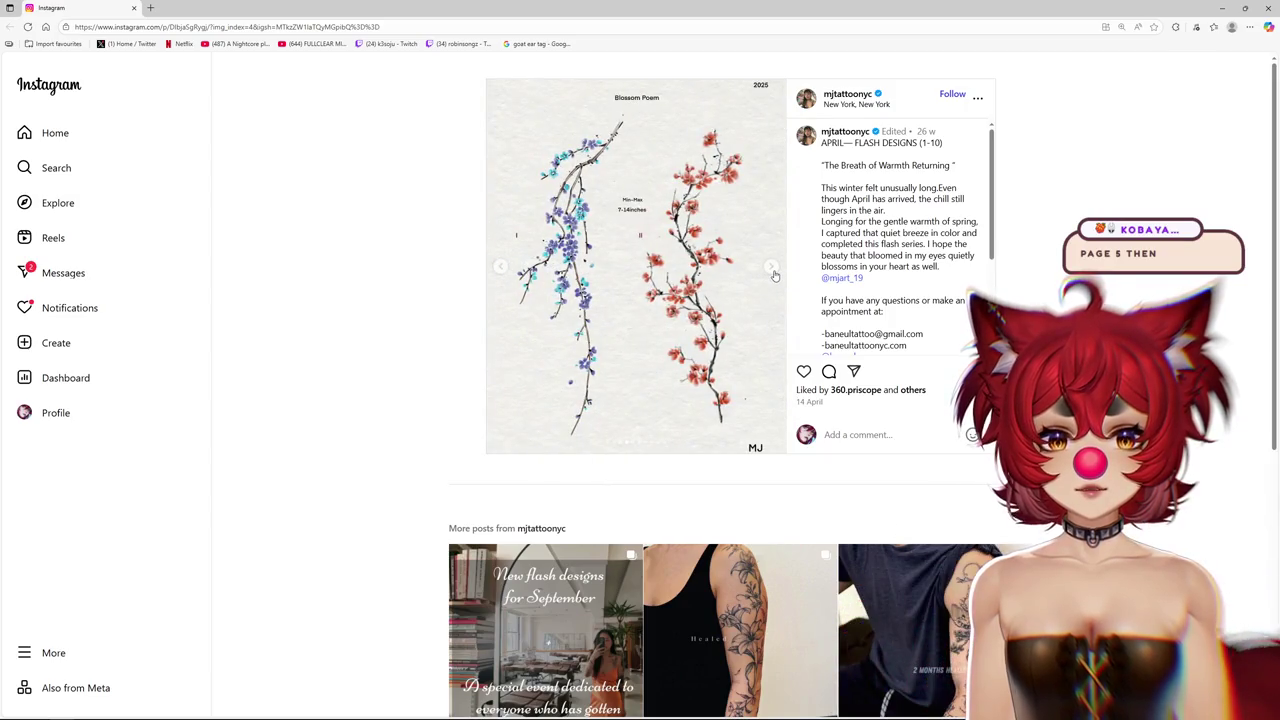
{"action": "left_click", "coordinate": [774, 275]}
{"action": "left_click", "coordinate": [500, 270]}
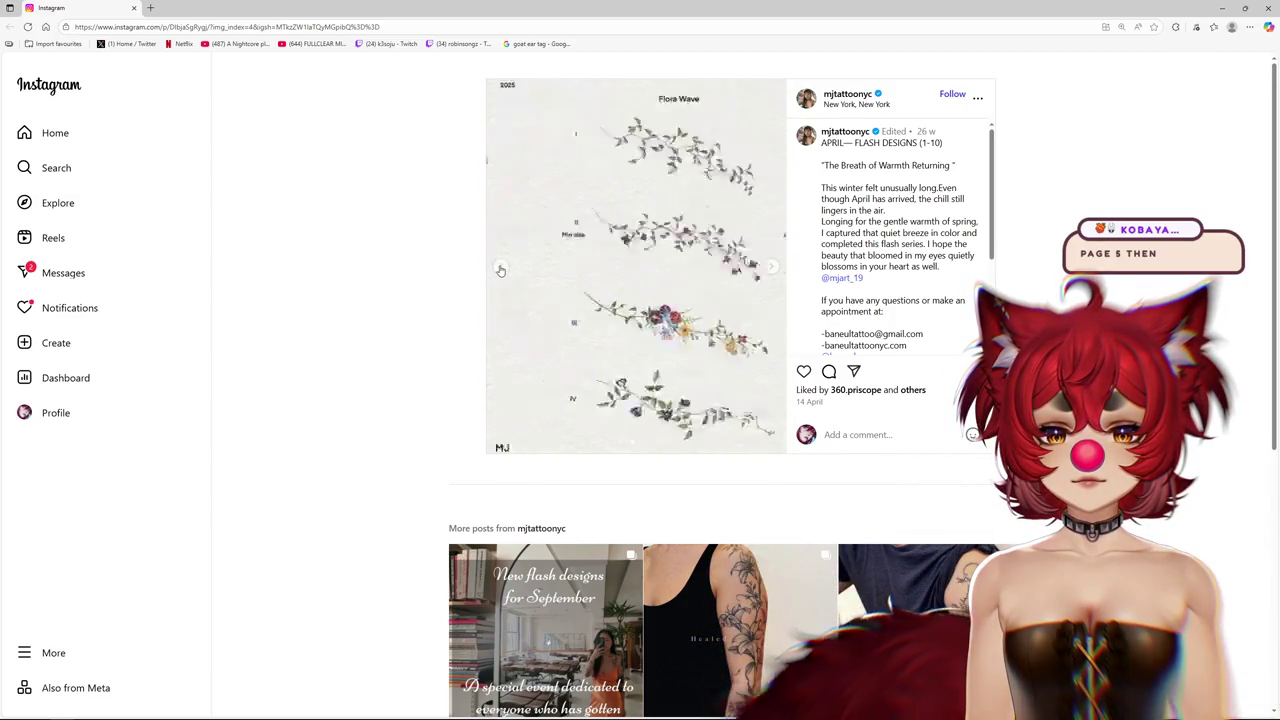
{"action": "left_click", "coordinate": [500, 270]}
{"action": "left_click", "coordinate": [500, 270]}
{"action": "left_click", "coordinate": [500, 270]}
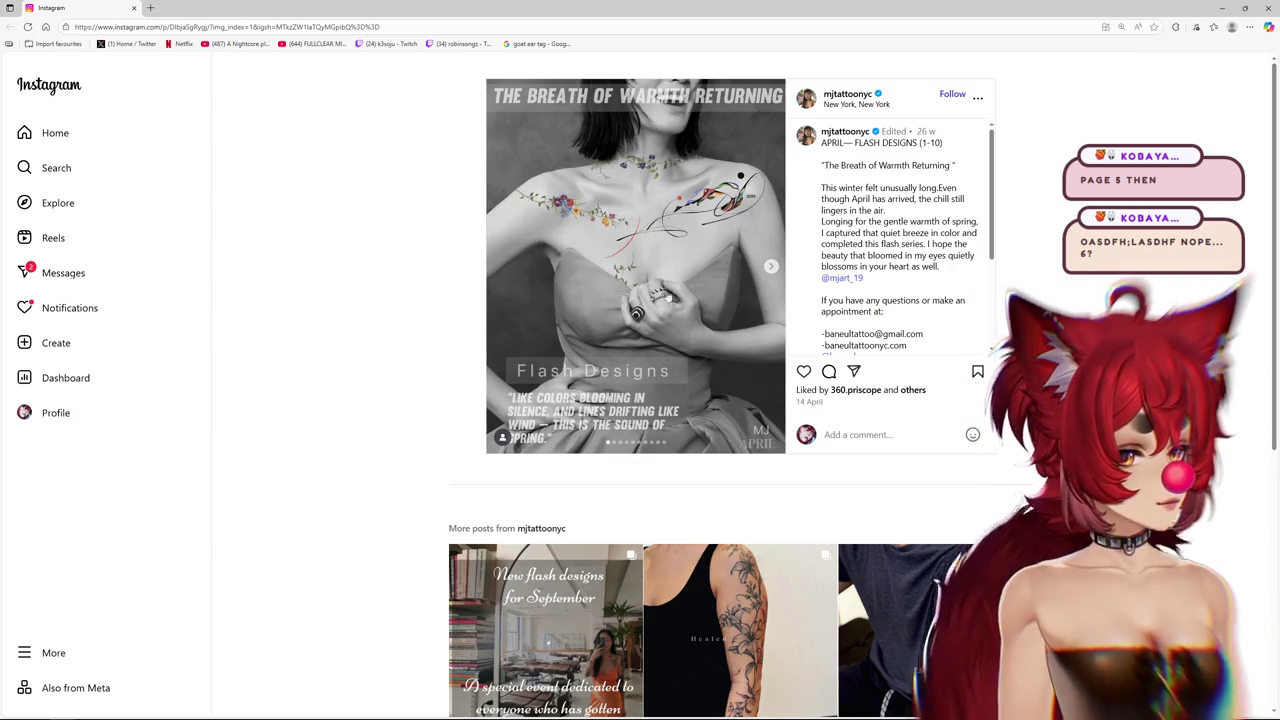
{"action": "left_click", "coordinate": [772, 268]}
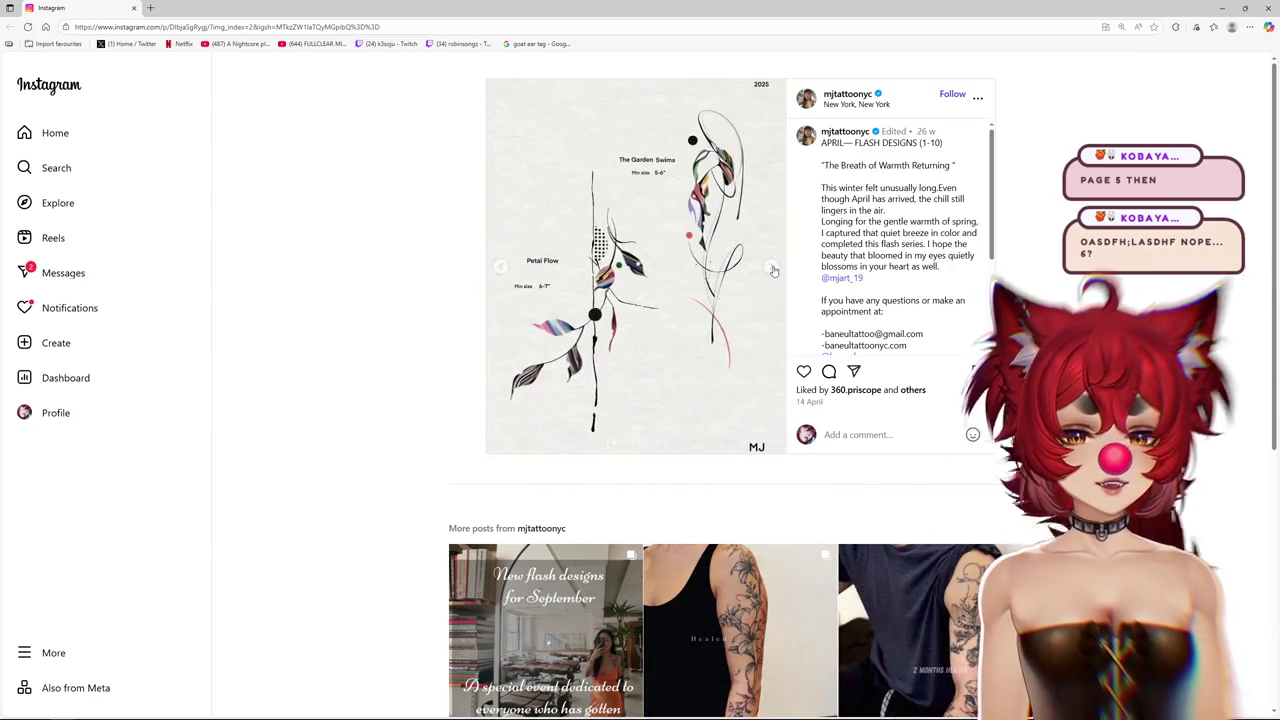
{"action": "left_click", "coordinate": [500, 268]}
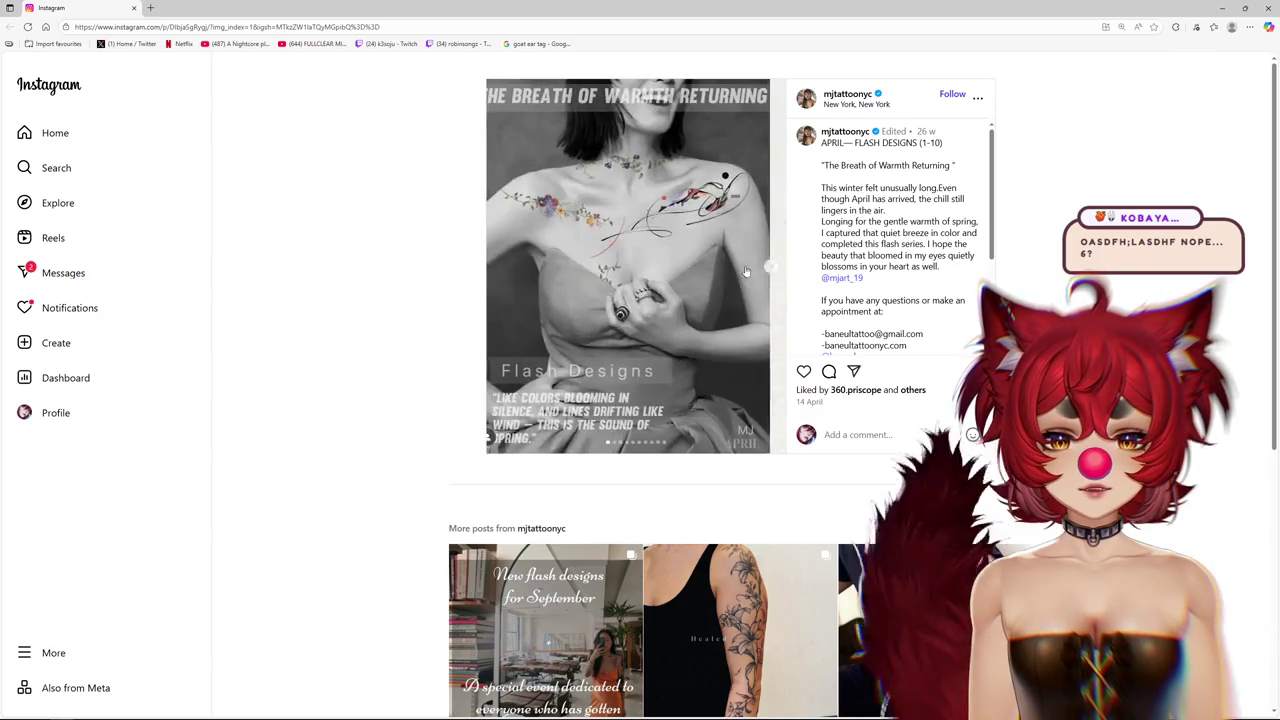
{"action": "left_click", "coordinate": [773, 270]}
{"action": "left_click", "coordinate": [773, 270]}
{"action": "left_click", "coordinate": [773, 270]}
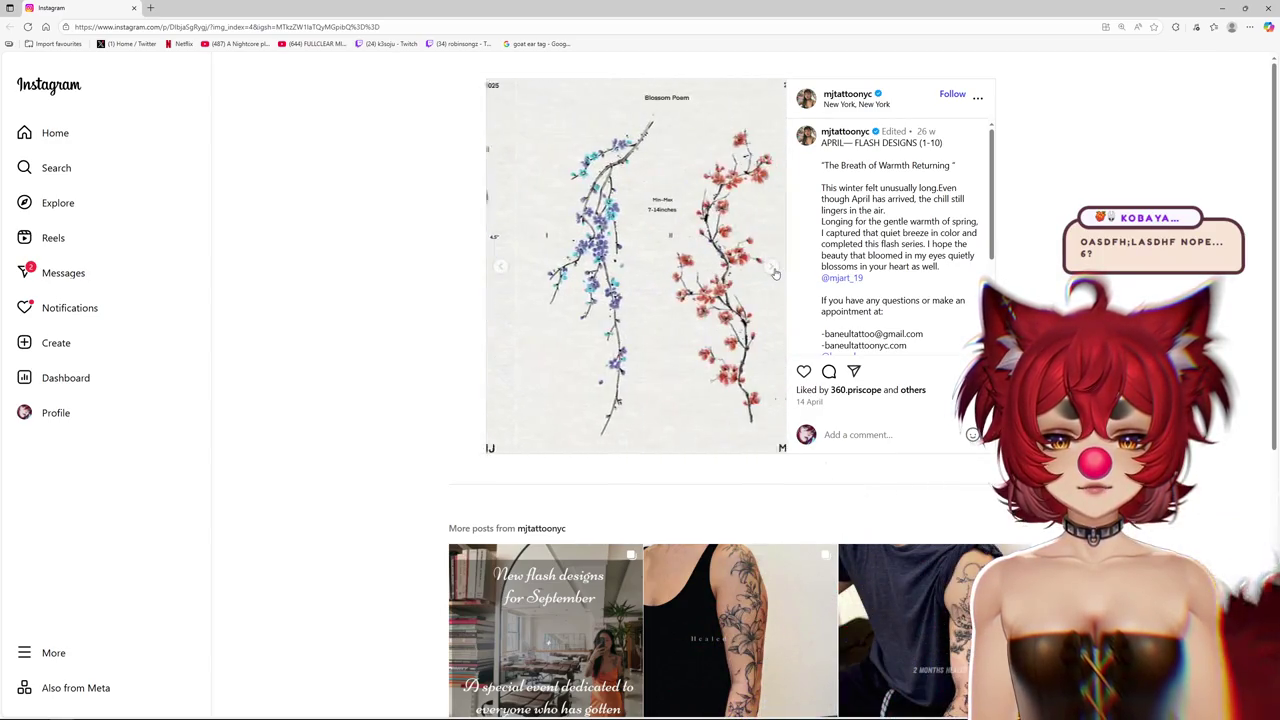
{"action": "left_click", "coordinate": [773, 270]}
{"action": "left_click", "coordinate": [773, 270]}
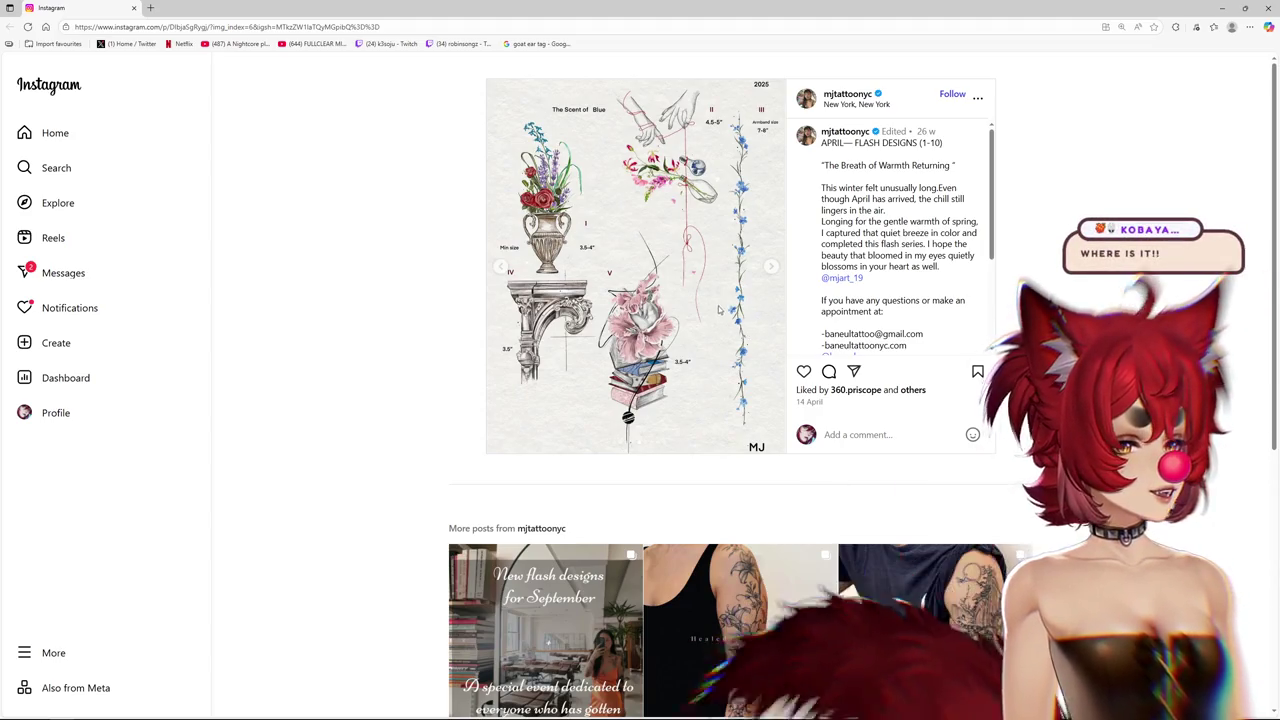
{"action": "left_click", "coordinate": [772, 268]}
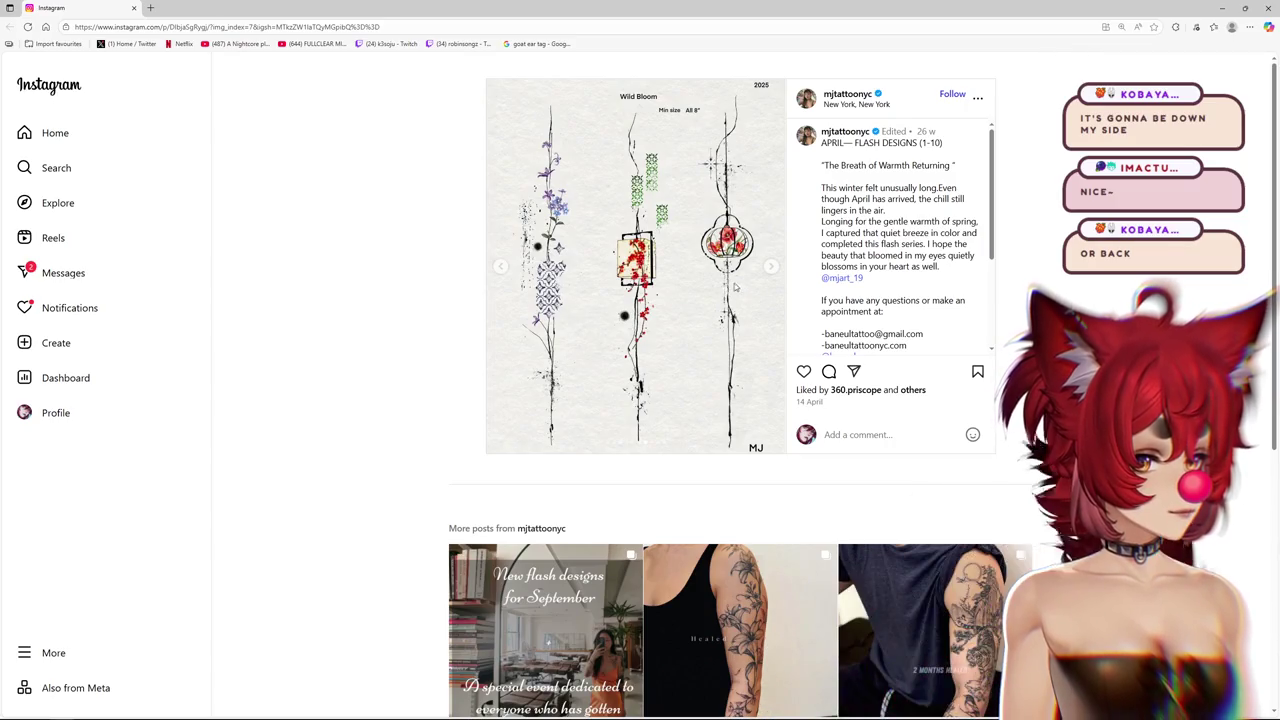
{"action": "left_click", "coordinate": [771, 266]}
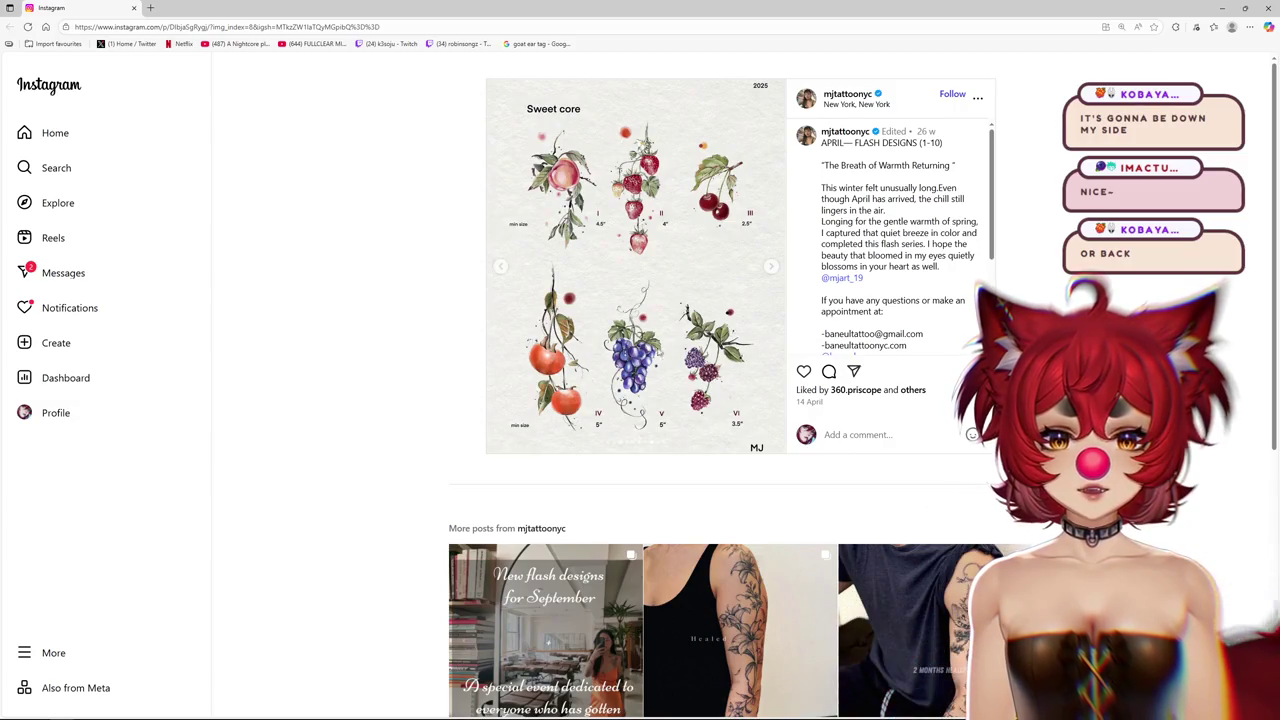
{"action": "left_click", "coordinate": [766, 267]}
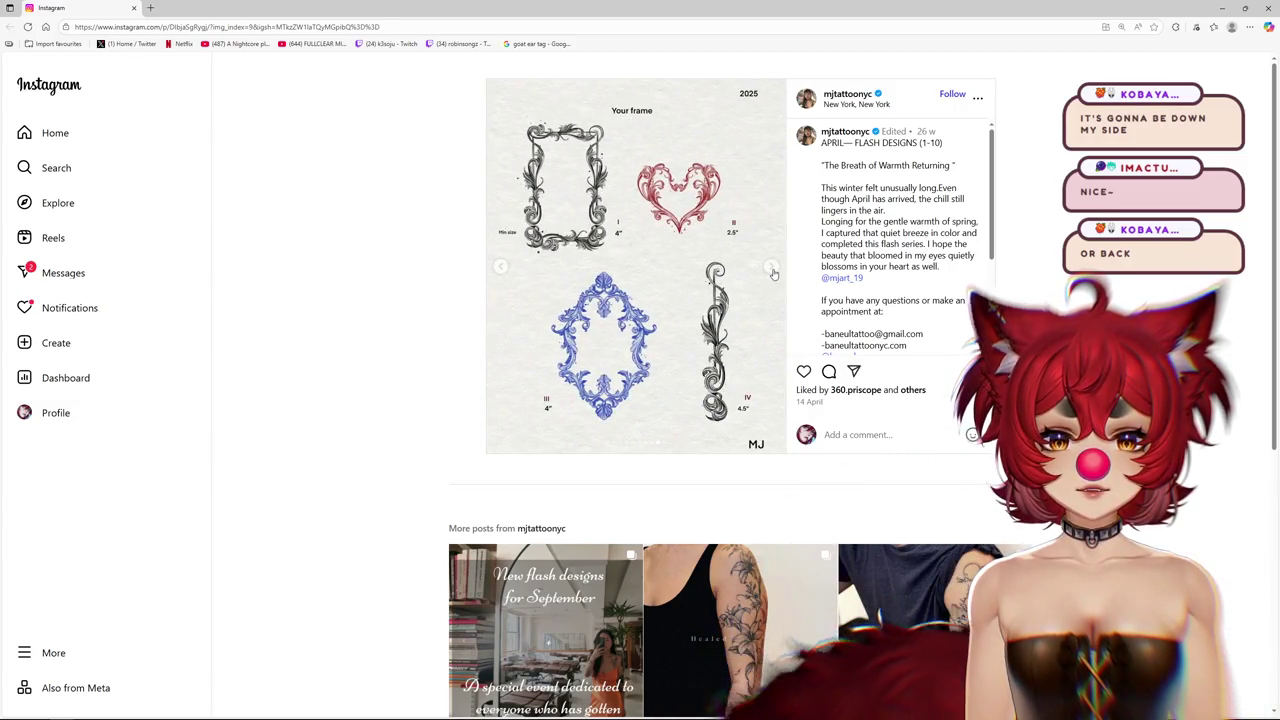
{"action": "left_click", "coordinate": [771, 270]}
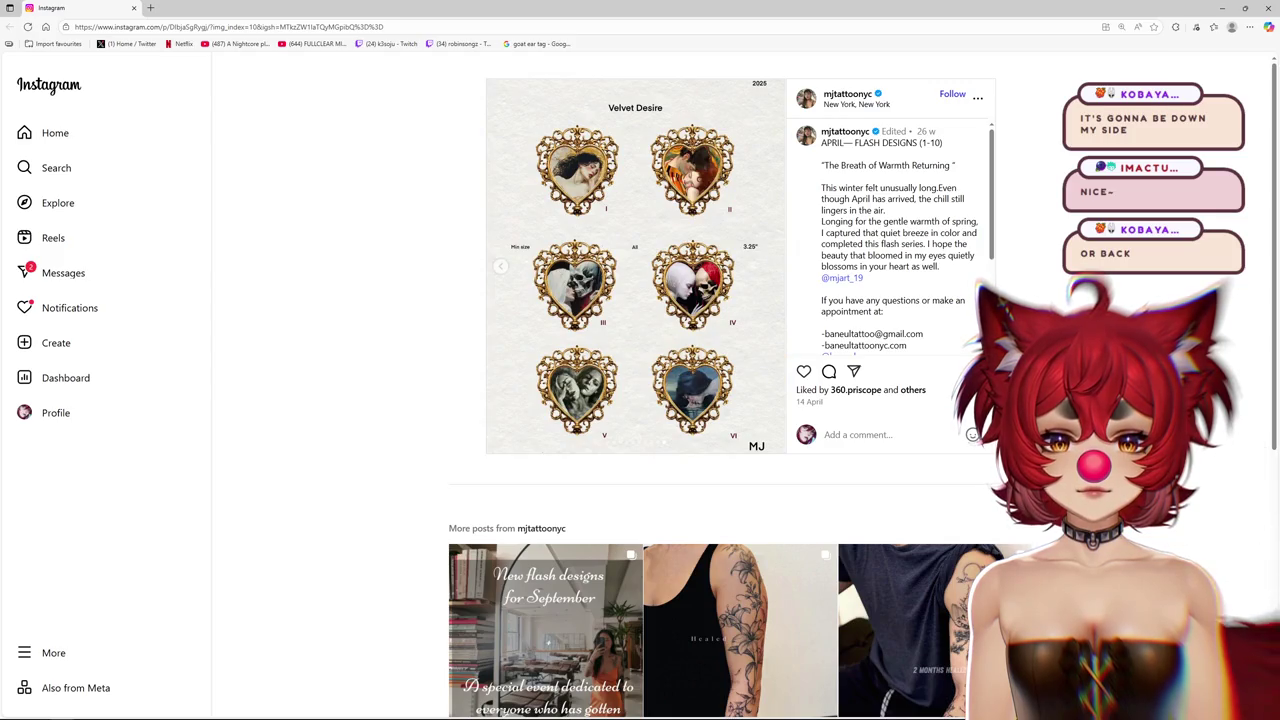
{"action": "left_click", "coordinate": [499, 267]}
{"action": "left_click", "coordinate": [499, 267]}
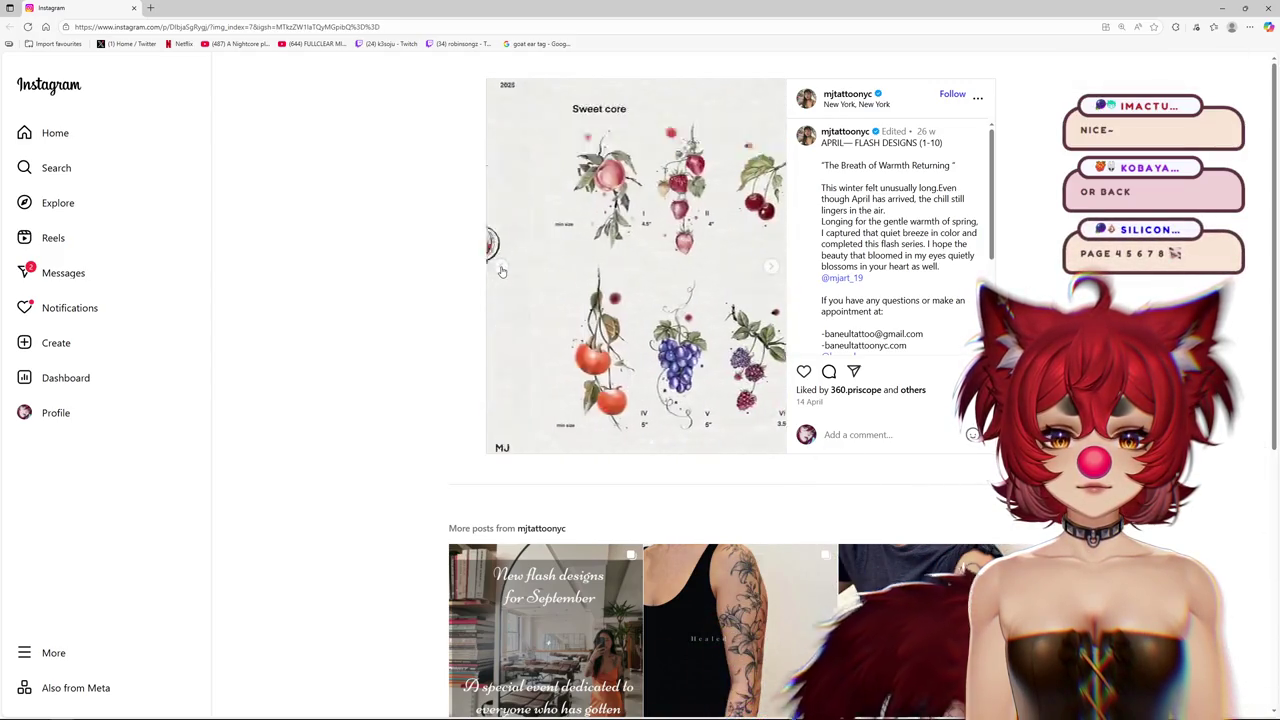
{"action": "left_click", "coordinate": [499, 267]}
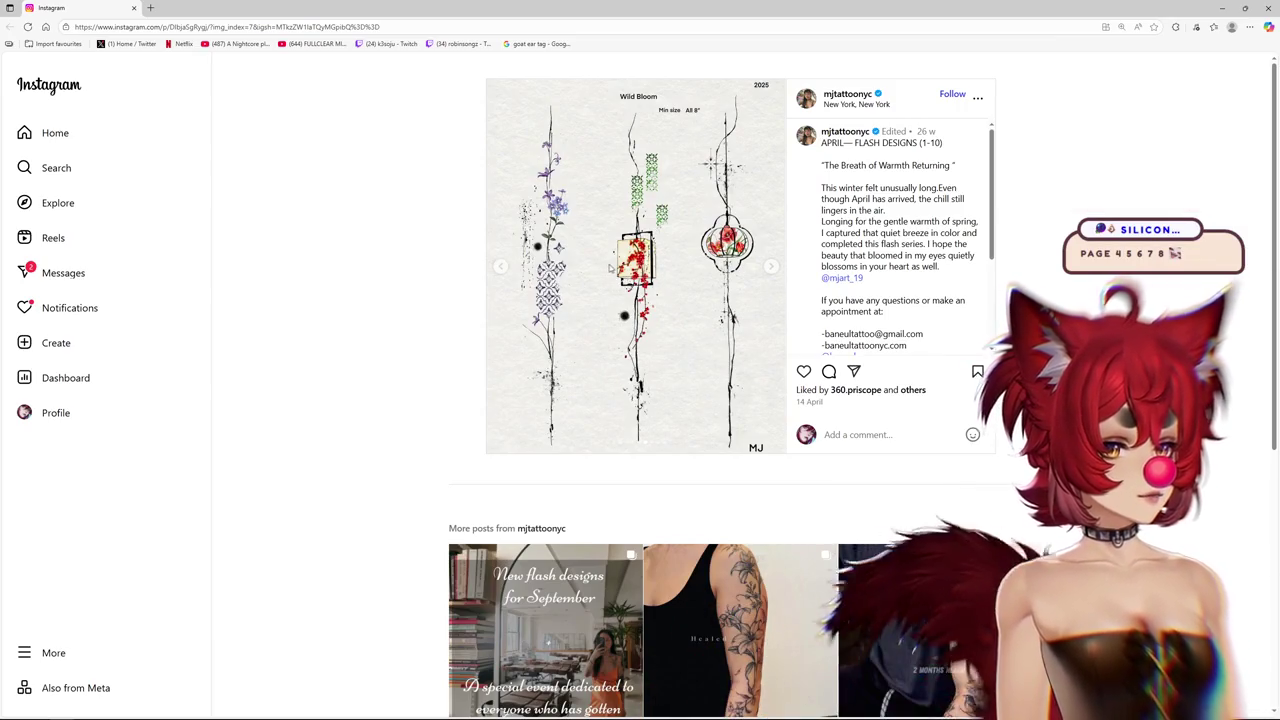
{"action": "left_click", "coordinate": [501, 271]}
{"action": "left_click", "coordinate": [501, 271]}
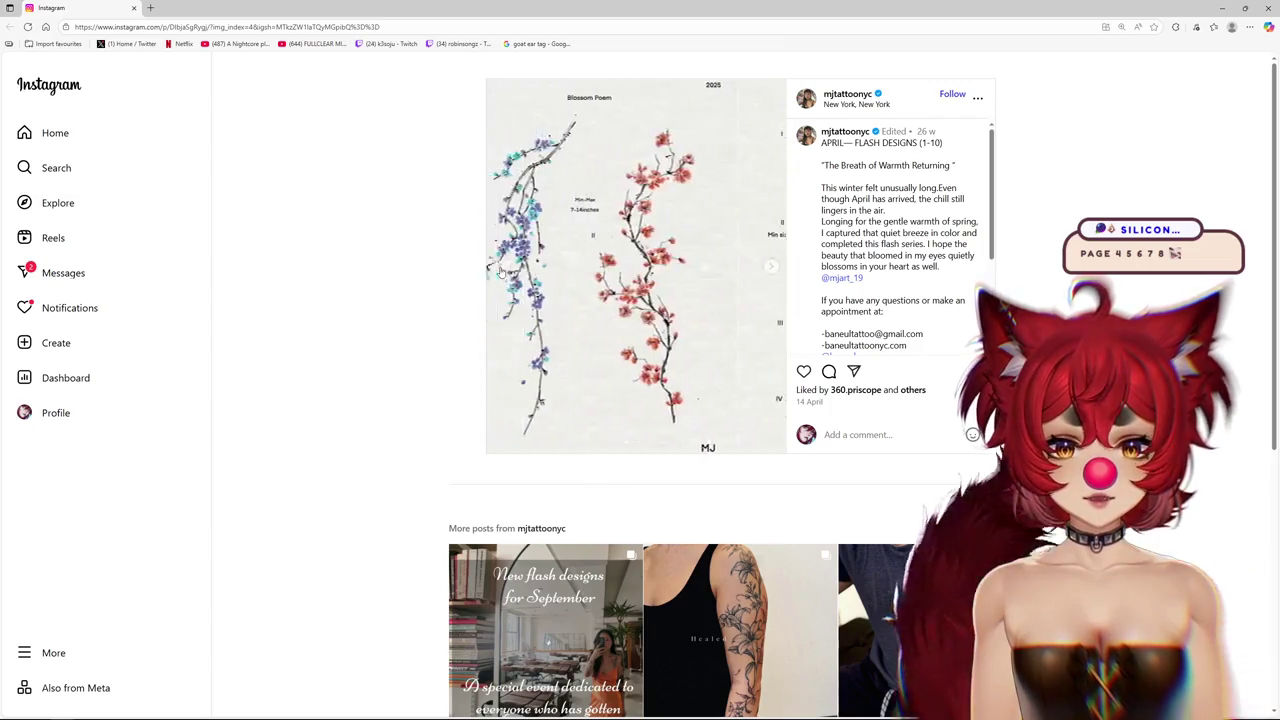
{"action": "left_click", "coordinate": [501, 271]}
{"action": "left_click", "coordinate": [501, 271]}
{"action": "left_click", "coordinate": [772, 267]}
{"action": "left_click", "coordinate": [772, 267]}
{"action": "left_click", "coordinate": [772, 267]}
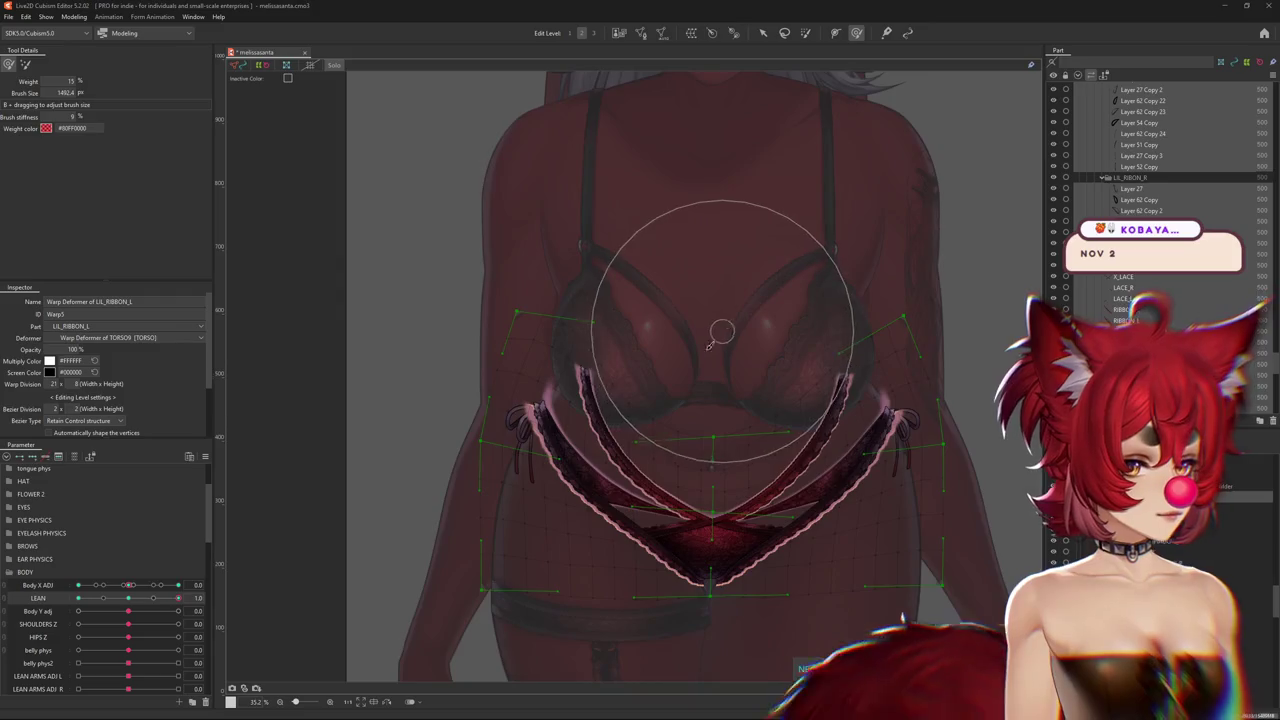
Resize the deform brush and push the left ribbon curve into shape at LEAN 1.0
{"action": "scroll", "coordinate": [708, 345], "scroll_direction": "down", "scroll_amount": 2}
{"action": "scroll", "coordinate": [727, 438], "scroll_direction": "up", "scroll_amount": 2}
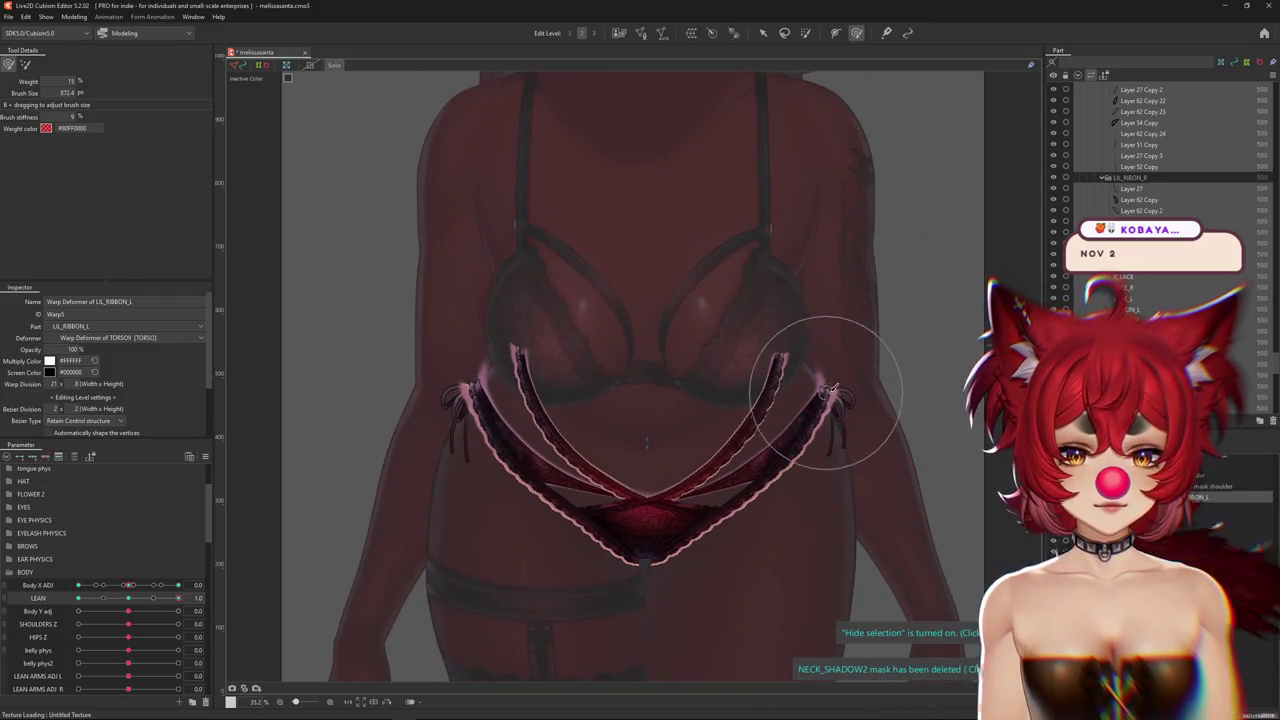
{"action": "mouse_move", "coordinate": [829, 375]}
{"action": "left_mouse_down"}
{"action": "mouse_move", "coordinate": [785, 328]}
{"action": "mouse_move", "coordinate": [748, 411]}
{"action": "left_mouse_up"}
{"action": "middle_click_drag", "start_coordinate": [698, 373], "coordinate": [737, 349]}
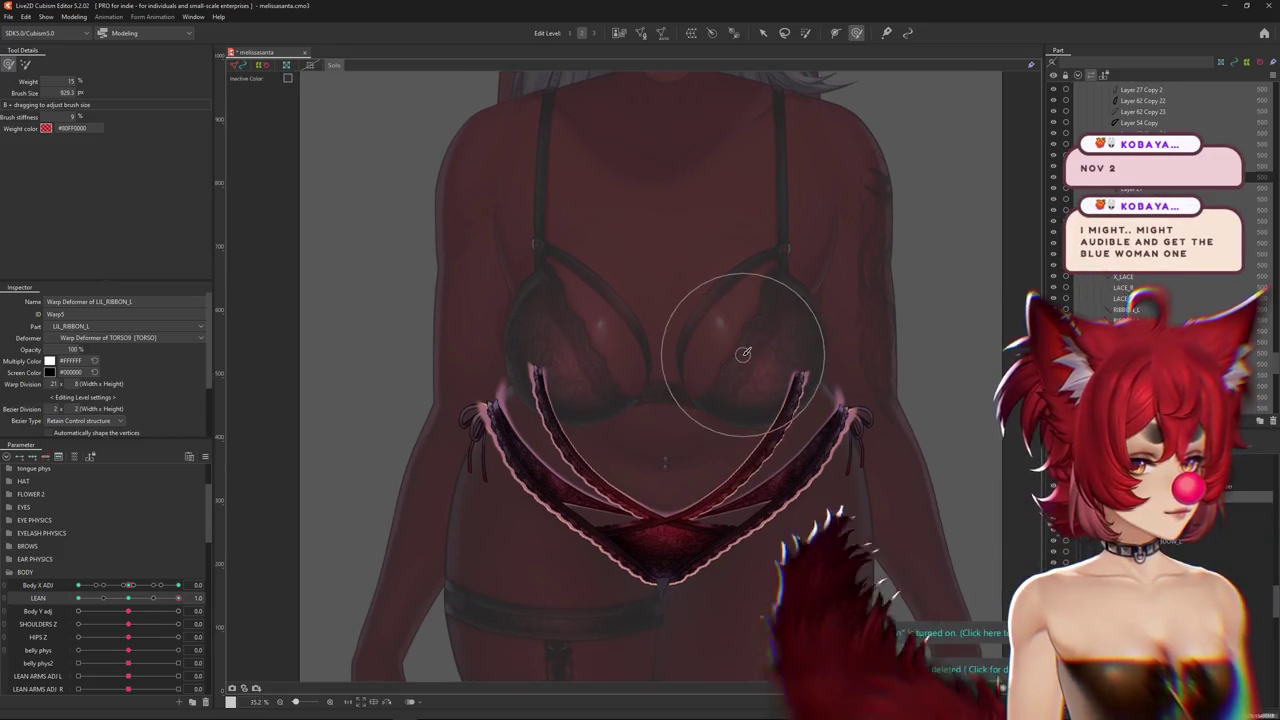
{"action": "left_click_drag", "start_coordinate": [737, 349], "coordinate": [749, 351]}
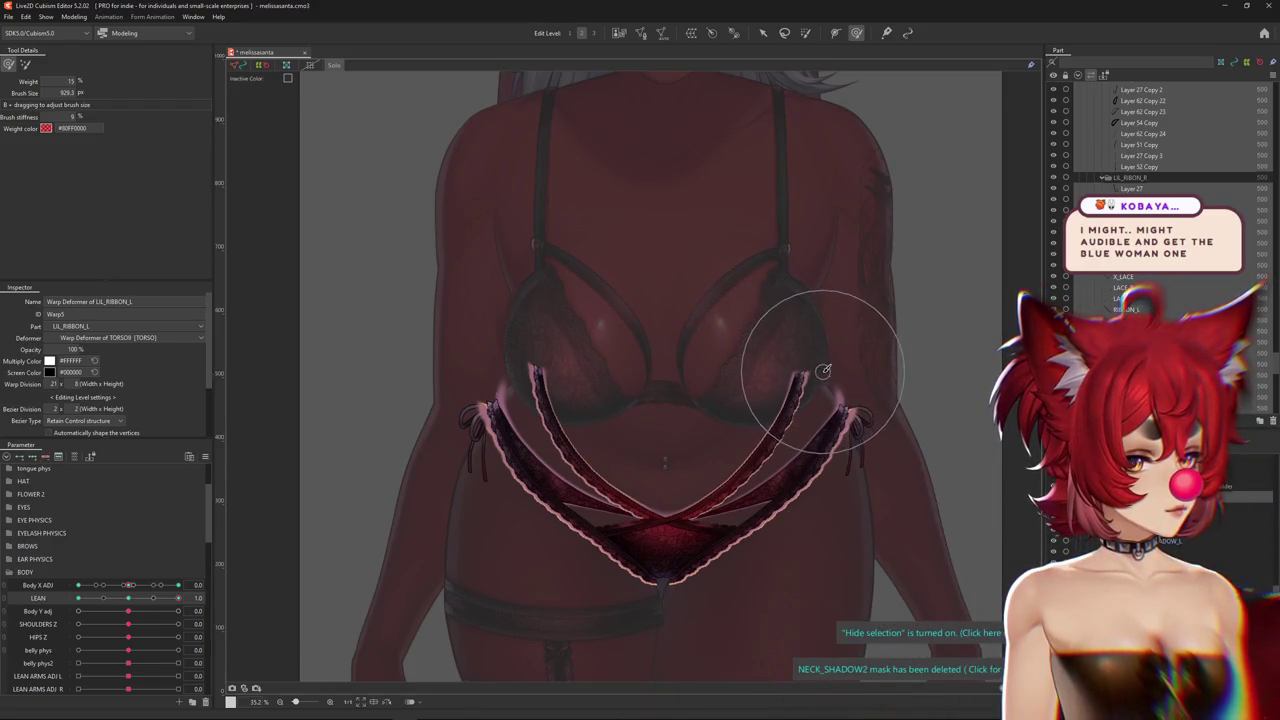
{"action": "middle_click_drag", "start_coordinate": [807, 408], "coordinate": [847, 356]}
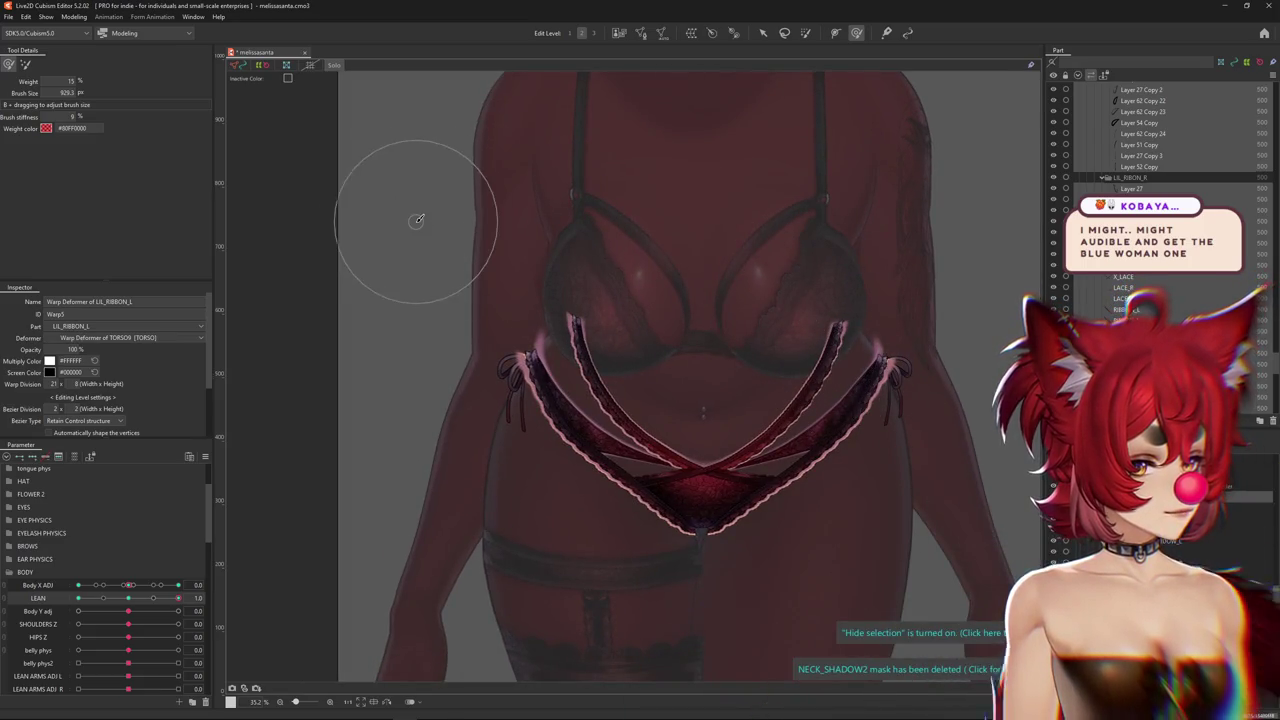
{"action": "left_click", "coordinate": [25, 64]}
{"action": "left_click_drag", "start_coordinate": [538, 164], "coordinate": [726, 250]}
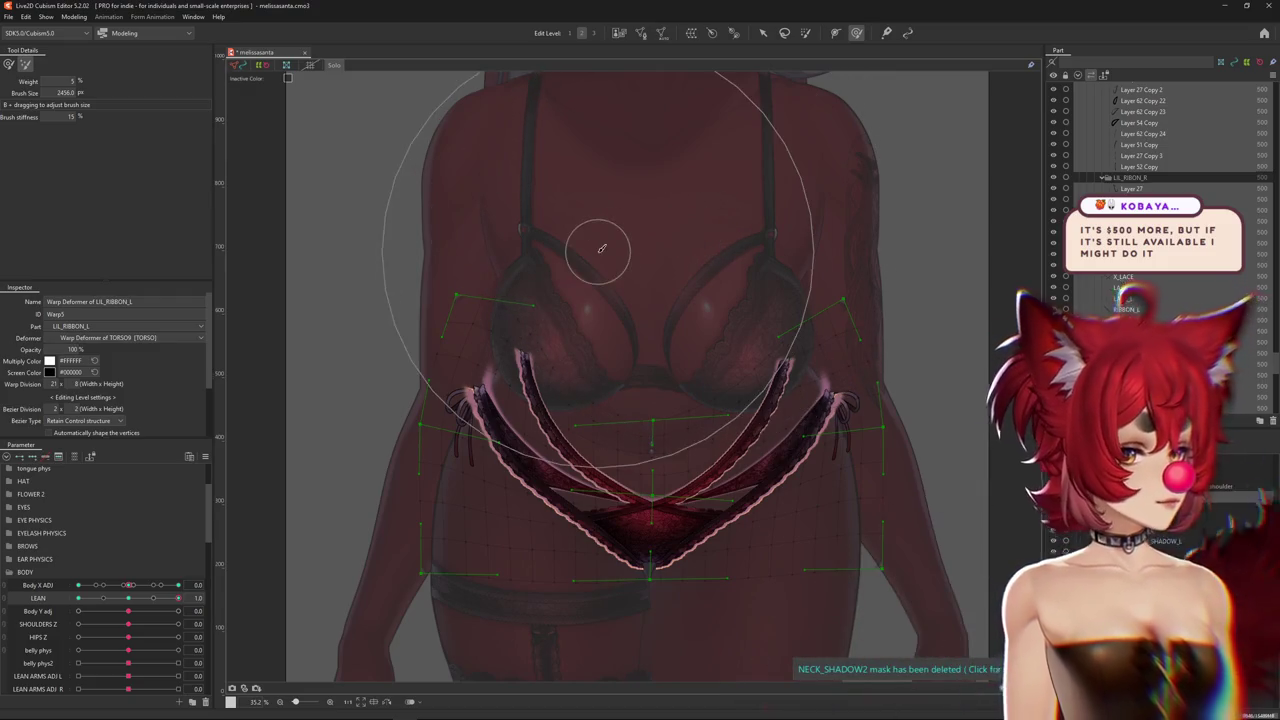
{"action": "mouse_move", "coordinate": [511, 287]}
{"action": "left_mouse_down"}
{"action": "mouse_move", "coordinate": [560, 322]}
{"action": "mouse_move", "coordinate": [425, 350]}
{"action": "mouse_move", "coordinate": [428, 428]}
{"action": "left_mouse_up"}
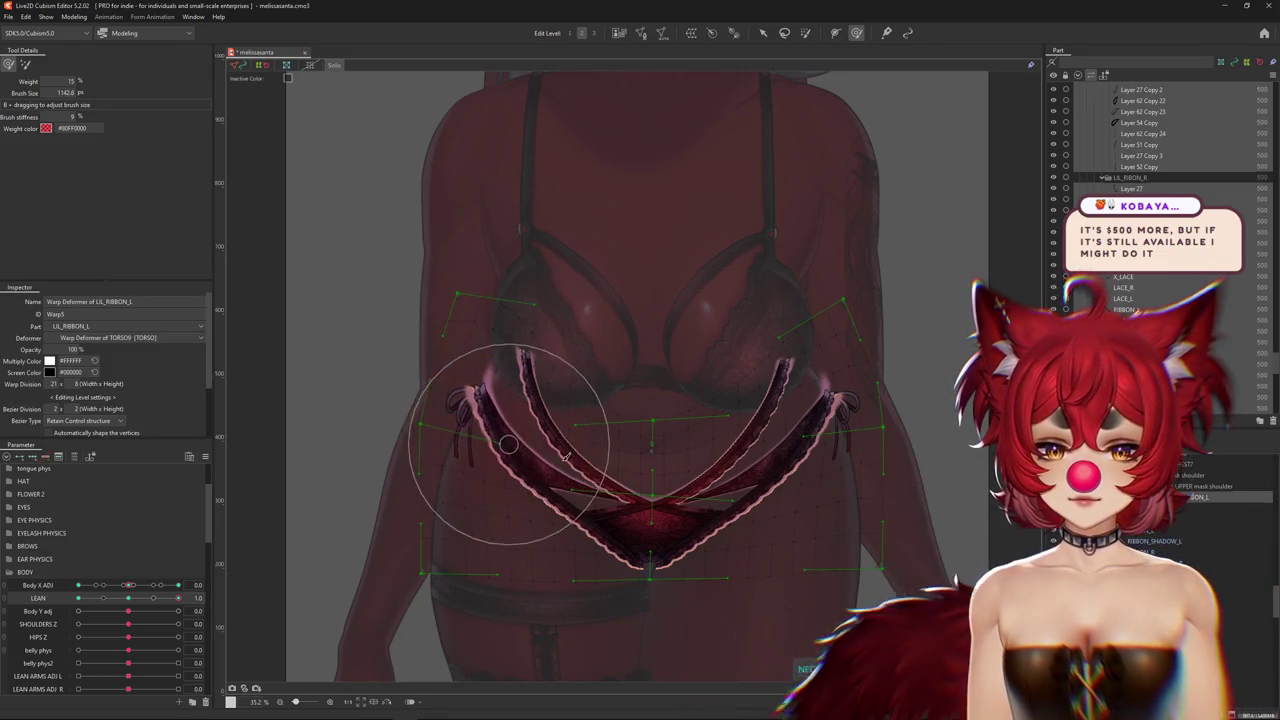
{"action": "mouse_move", "coordinate": [783, 478]}
{"action": "left_mouse_down"}
{"action": "mouse_move", "coordinate": [752, 470]}
{"action": "mouse_move", "coordinate": [886, 402]}
{"action": "left_mouse_up"}
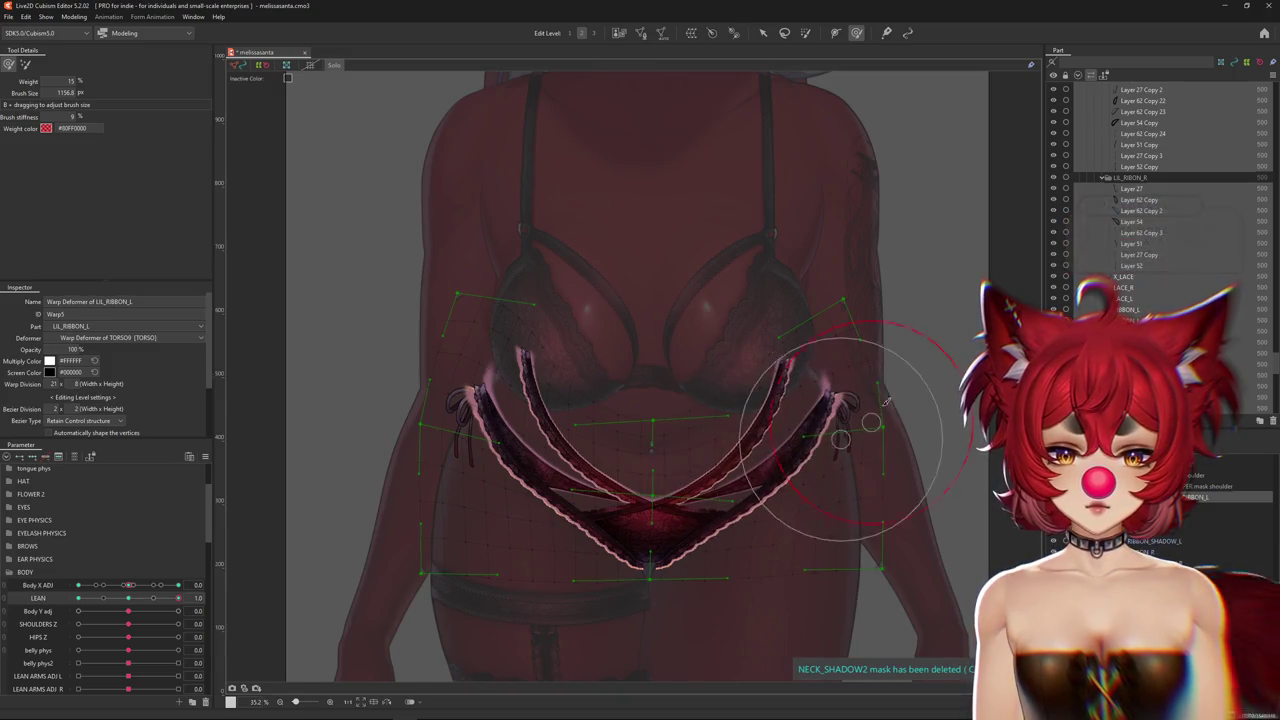
Preview the ribbons without the mesh, refine them, then set LEAN to -1
{"action": "key", "text": "ctrl+h"}
{"action": "scroll", "coordinate": [505, 428], "scroll_direction": "down", "scroll_amount": 3}
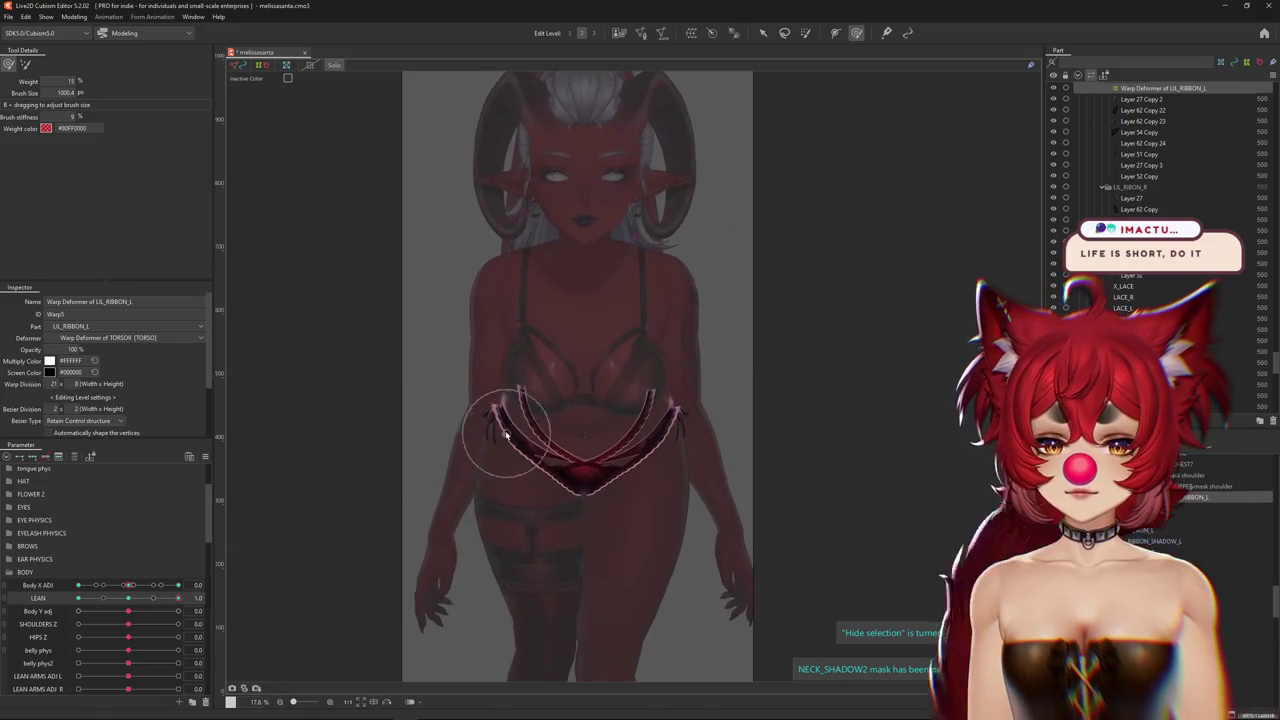
{"action": "scroll", "coordinate": [531, 351], "scroll_direction": "up", "scroll_amount": 5}
{"action": "middle_click_drag", "start_coordinate": [607, 351], "coordinate": [545, 394]}
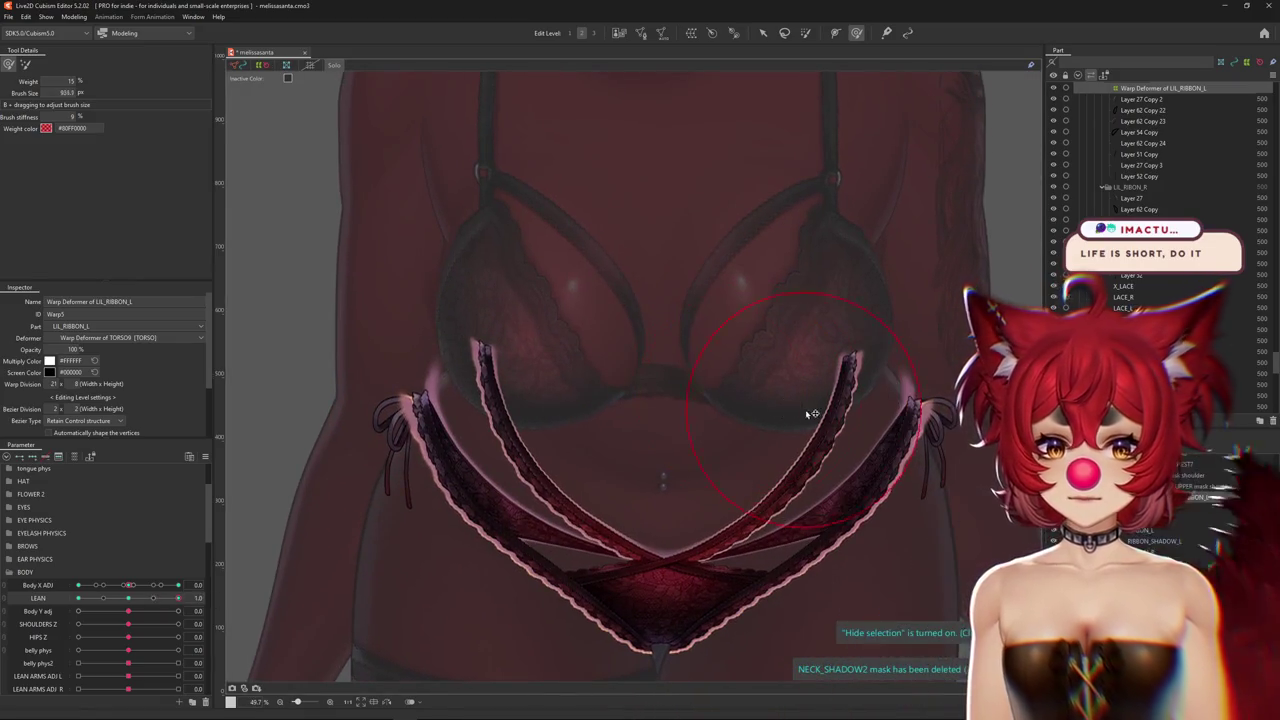
{"action": "middle_click_drag", "start_coordinate": [905, 411], "coordinate": [697, 515]}
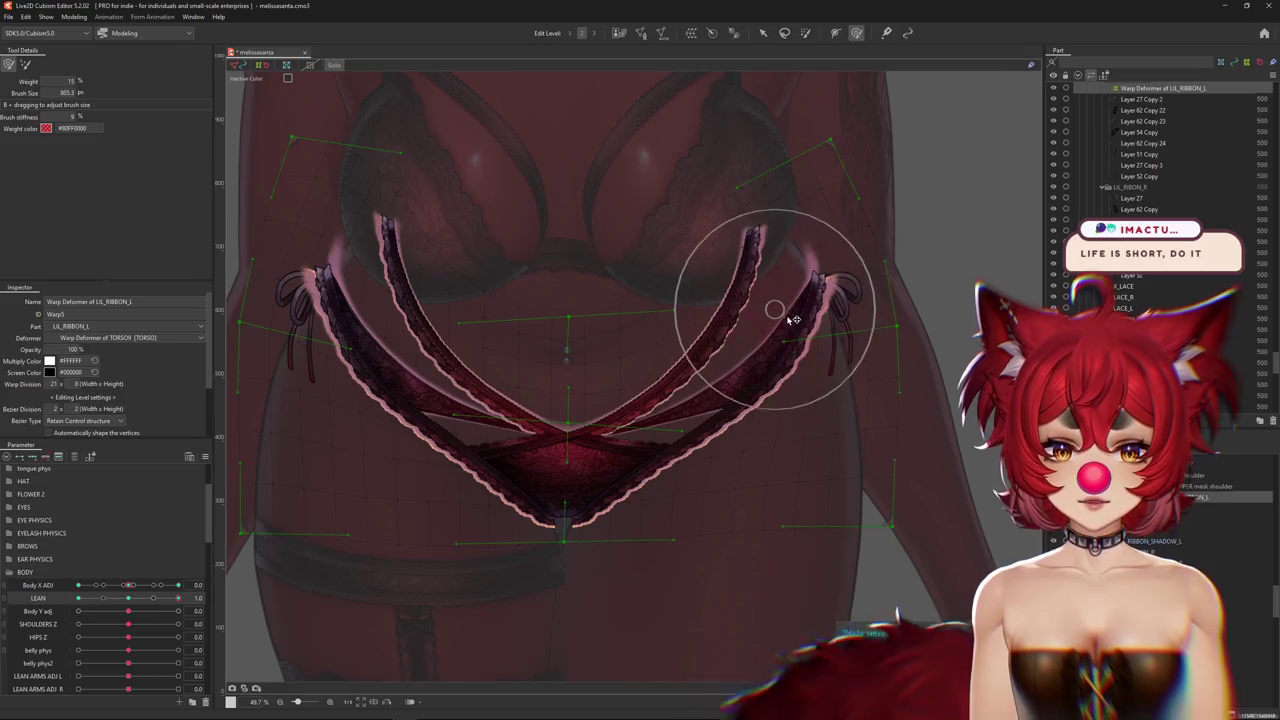
{"action": "middle_click_drag", "start_coordinate": [826, 322], "coordinate": [843, 370]}
{"action": "middle_click_drag", "start_coordinate": [827, 420], "coordinate": [875, 410]}
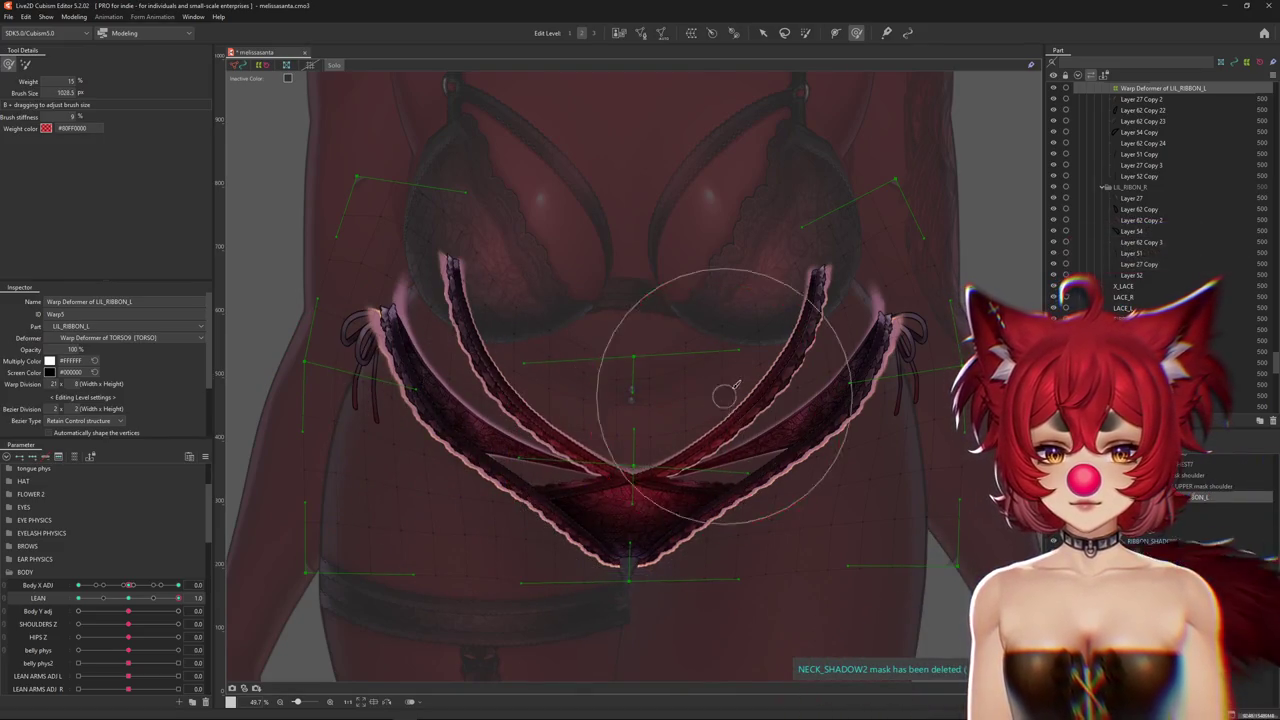
{"action": "scroll", "coordinate": [483, 333], "scroll_direction": "up", "scroll_amount": 2}
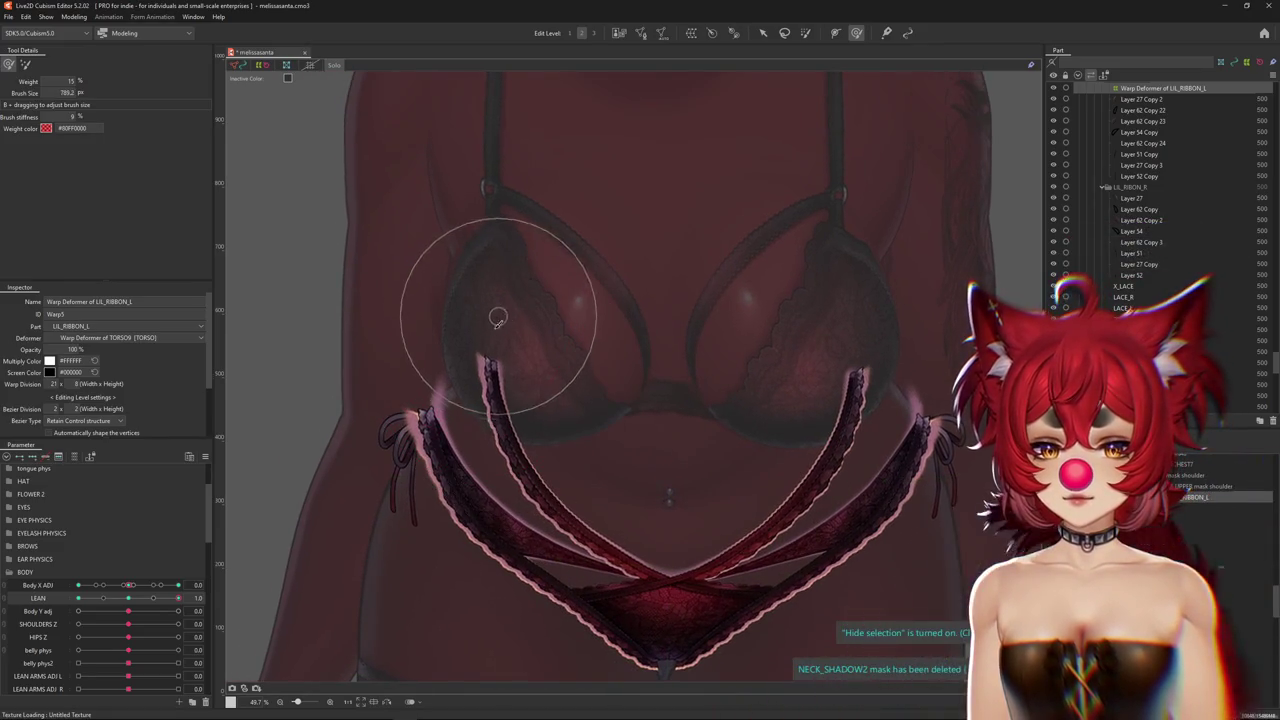
{"action": "scroll", "coordinate": [486, 300], "scroll_direction": "down", "scroll_amount": 3}
{"action": "mouse_move", "coordinate": [178, 598]}
{"action": "left_mouse_down"}
{"action": "mouse_move", "coordinate": [85, 603]}
{"action": "mouse_move", "coordinate": [199, 598]}
{"action": "left_mouse_up"}
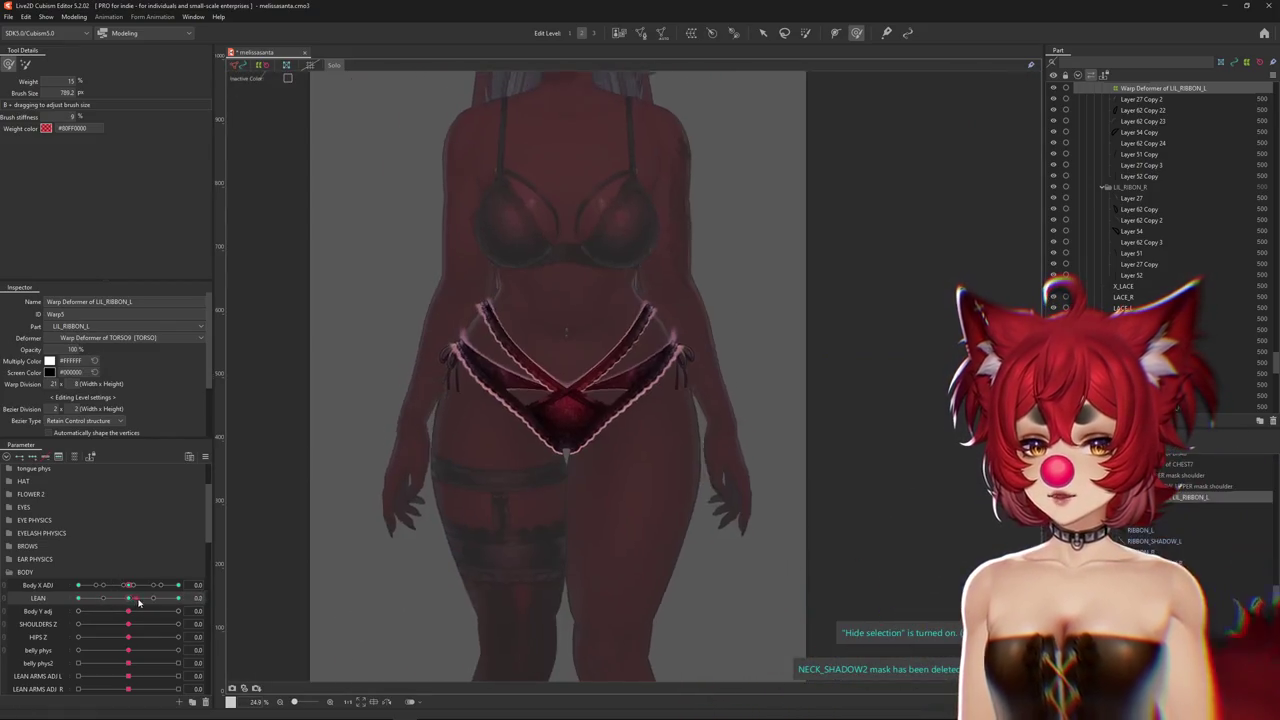
Mirror the canvas view and size the deform brush over the far ribbon end at LEAN -1
{"action": "scroll", "coordinate": [396, 405], "scroll_direction": "up", "scroll_amount": 2}
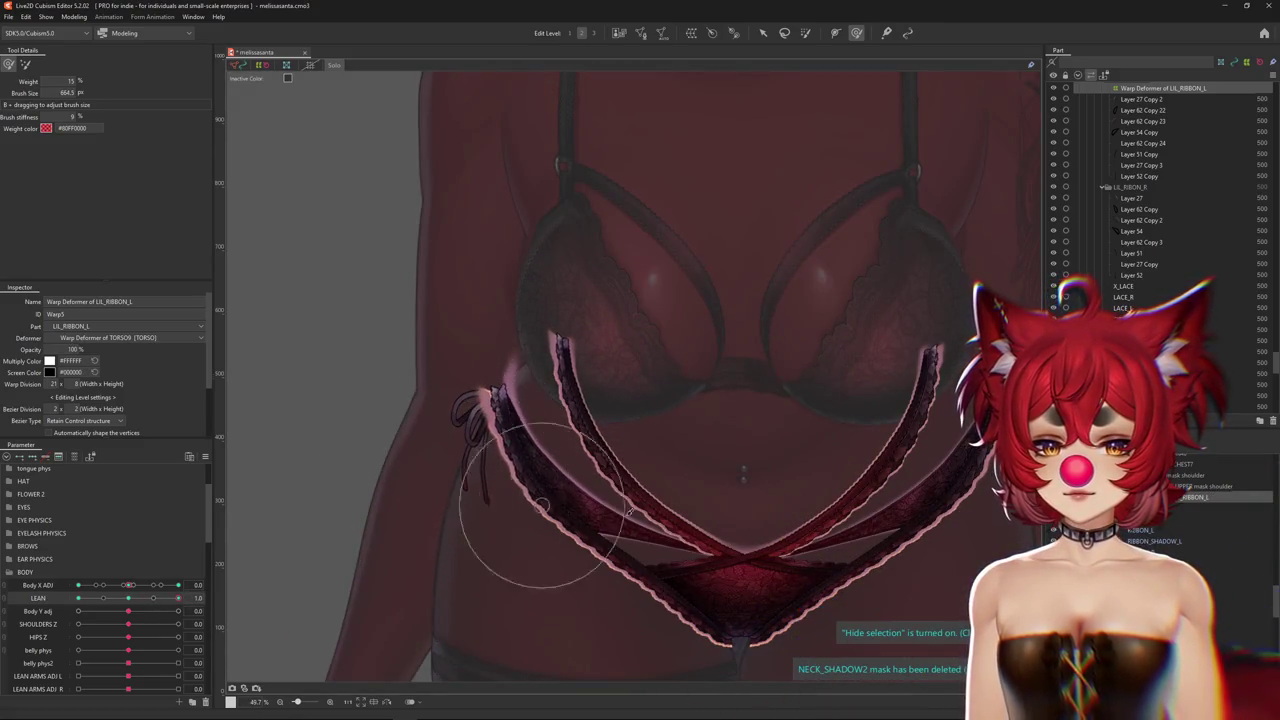
{"action": "key", "text": "ctrl+shift+h"}
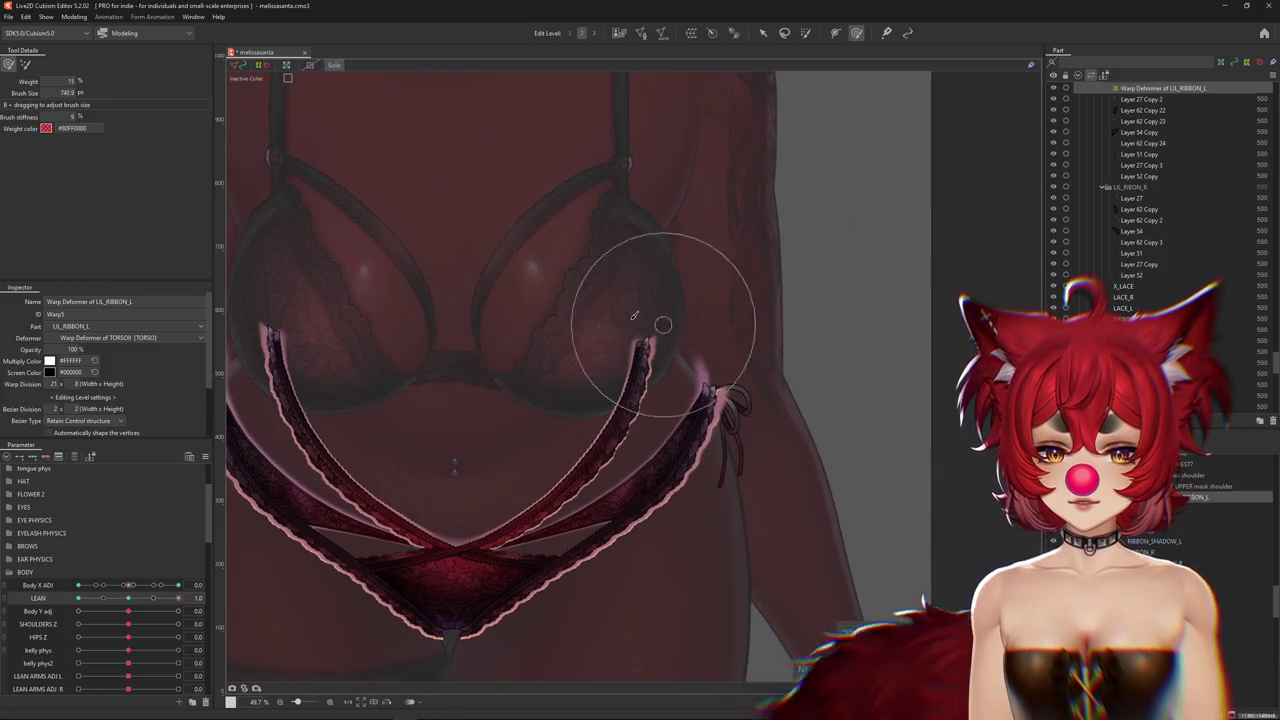
{"action": "mouse_move", "coordinate": [629, 314]}
{"action": "middle_mouse_down"}
{"action": "mouse_move", "coordinate": [651, 337]}
{"action": "mouse_move", "coordinate": [643, 371]}
{"action": "middle_mouse_up"}
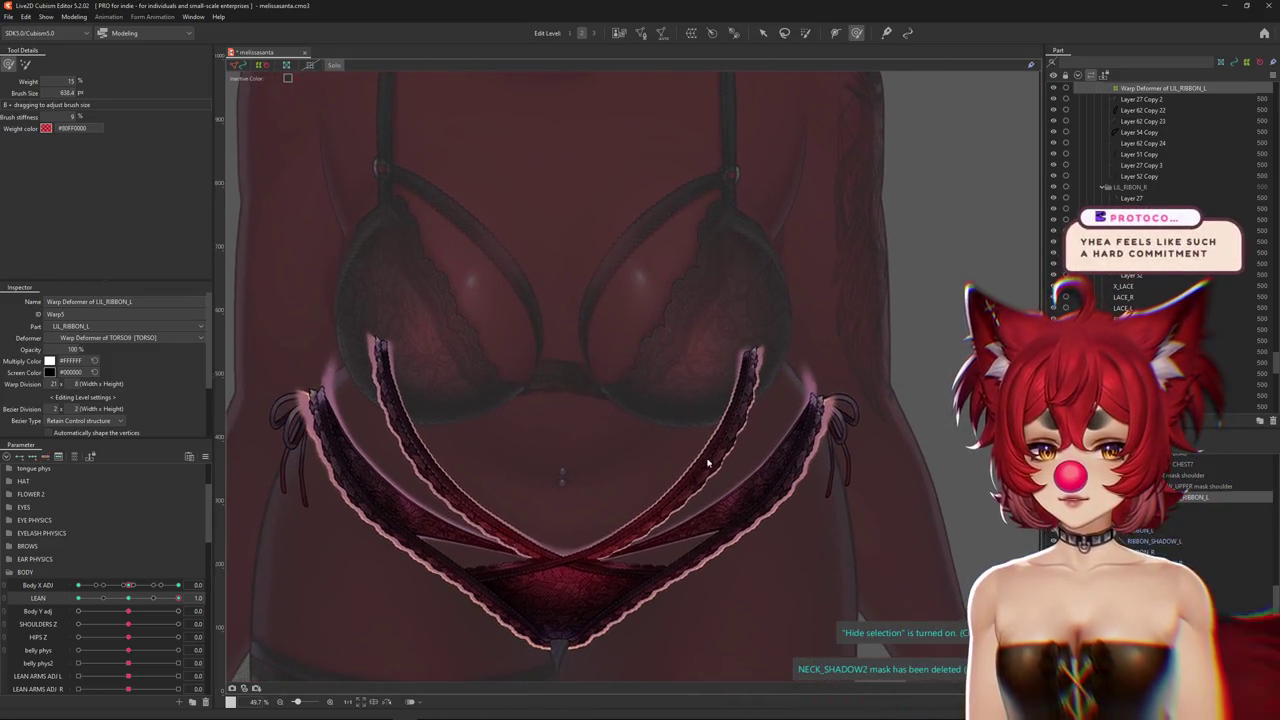
{"action": "middle_click_drag", "start_coordinate": [697, 525], "coordinate": [657, 500]}
{"action": "middle_click_drag", "start_coordinate": [414, 543], "coordinate": [510, 465]}
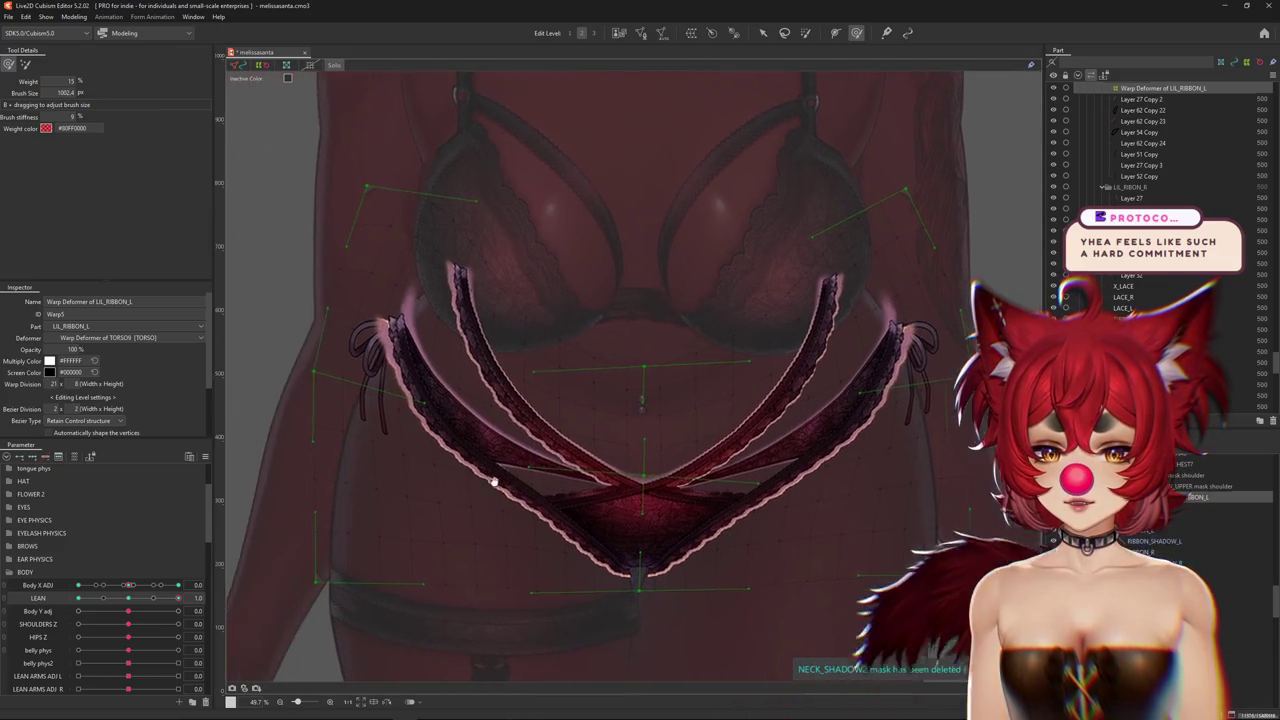
{"action": "left_click_drag", "start_coordinate": [510, 465], "coordinate": [543, 468]}
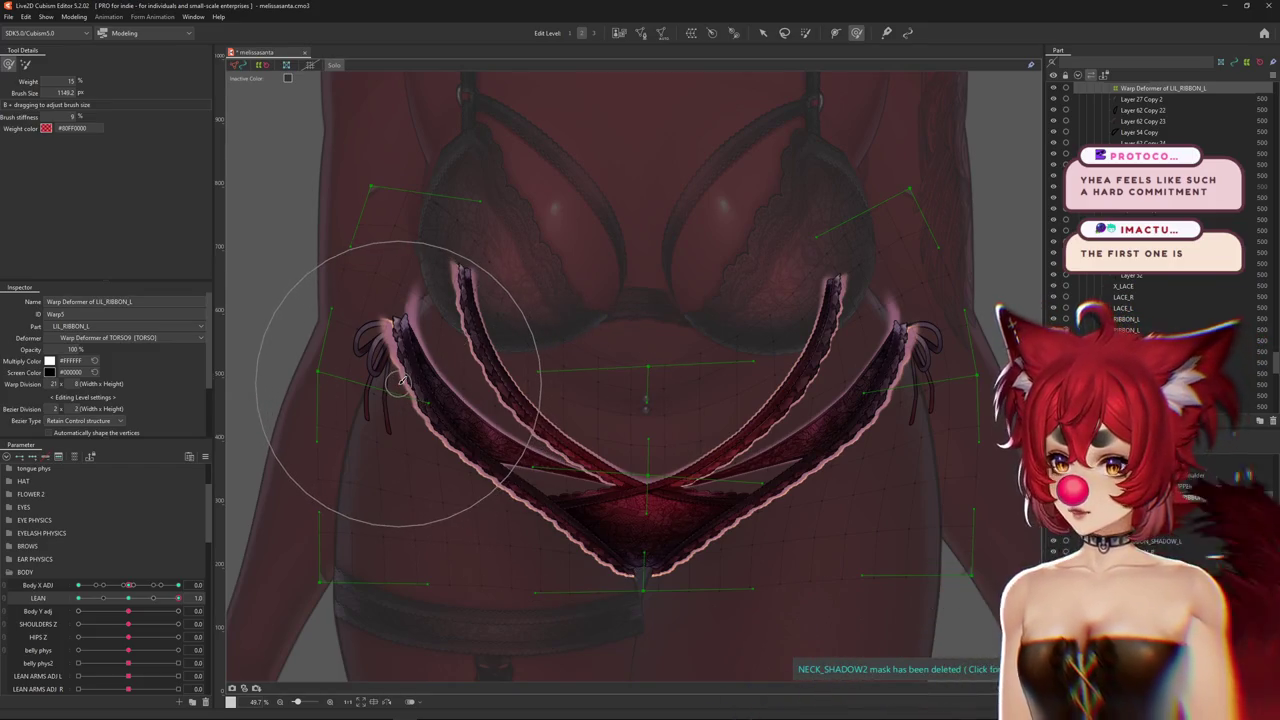
{"action": "left_click_drag", "start_coordinate": [515, 525], "coordinate": [628, 557]}
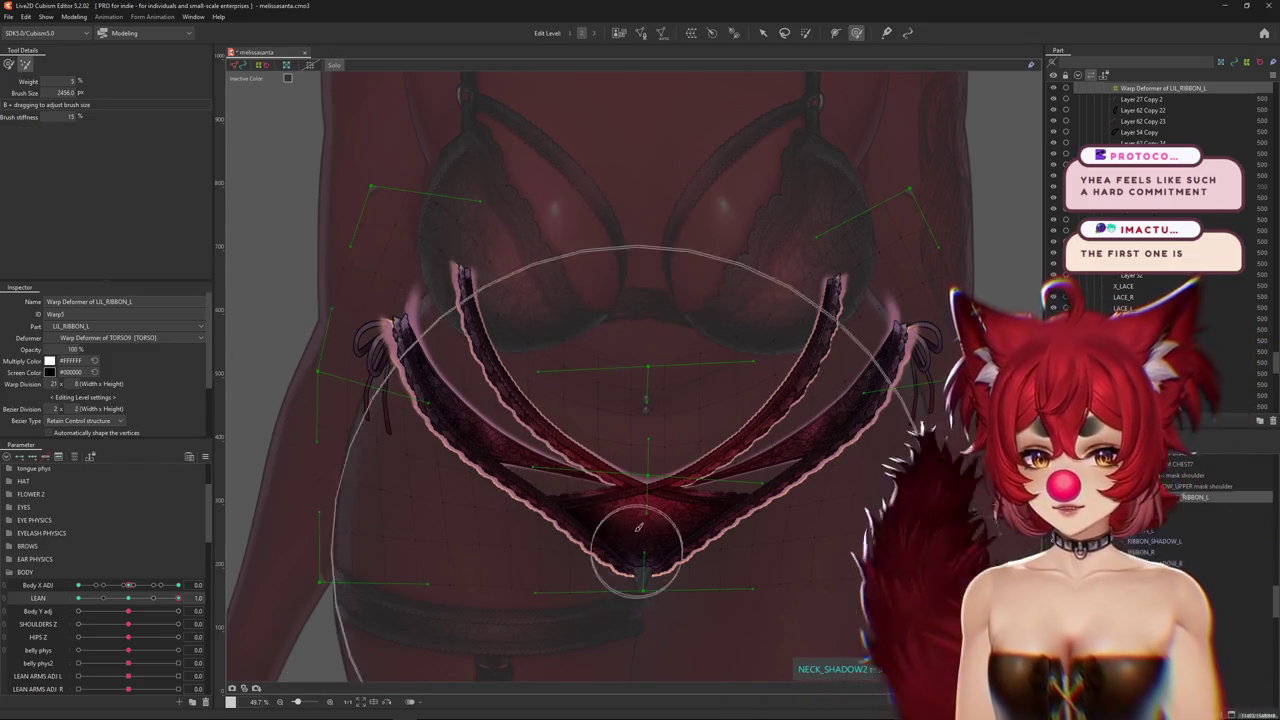
{"action": "scroll", "coordinate": [628, 560], "scroll_direction": "down", "scroll_amount": 3}
{"action": "scroll", "coordinate": [649, 488], "scroll_direction": "up", "scroll_amount": 3}
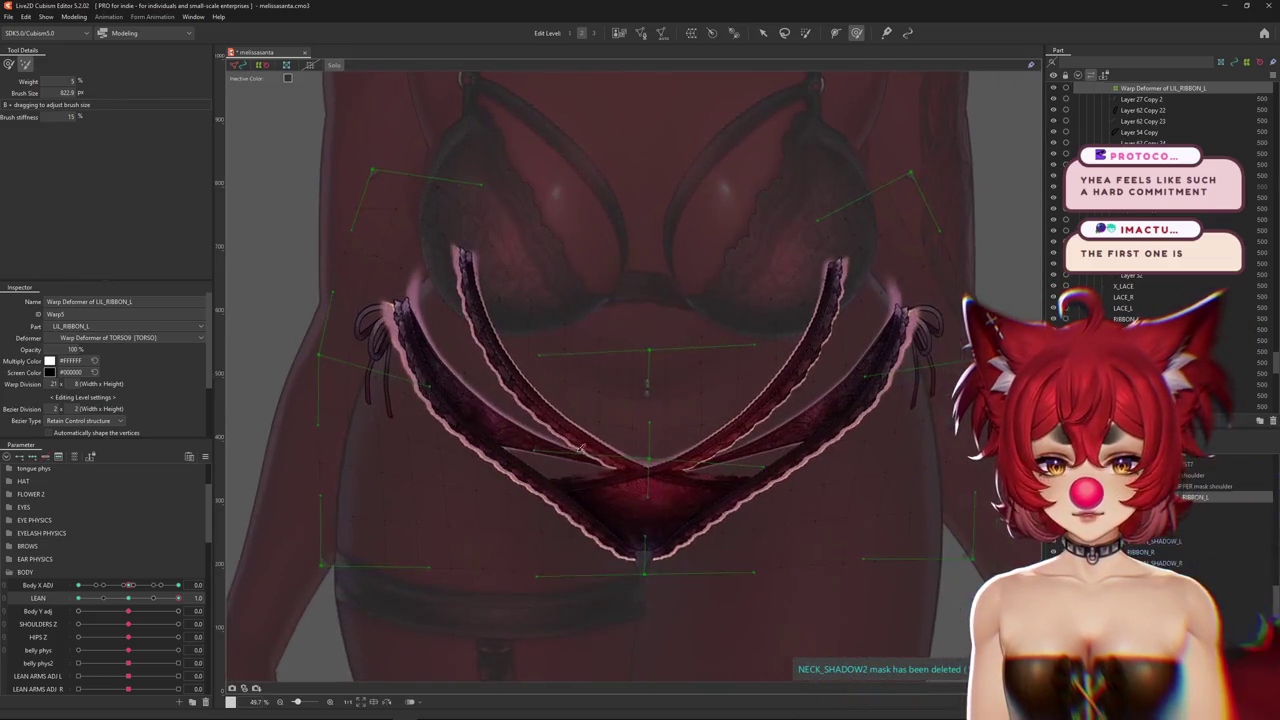
Brush the upper ribbon into shape and preview it without the deformer mesh
{"action": "middle_click_drag", "start_coordinate": [475, 467], "coordinate": [437, 296]}
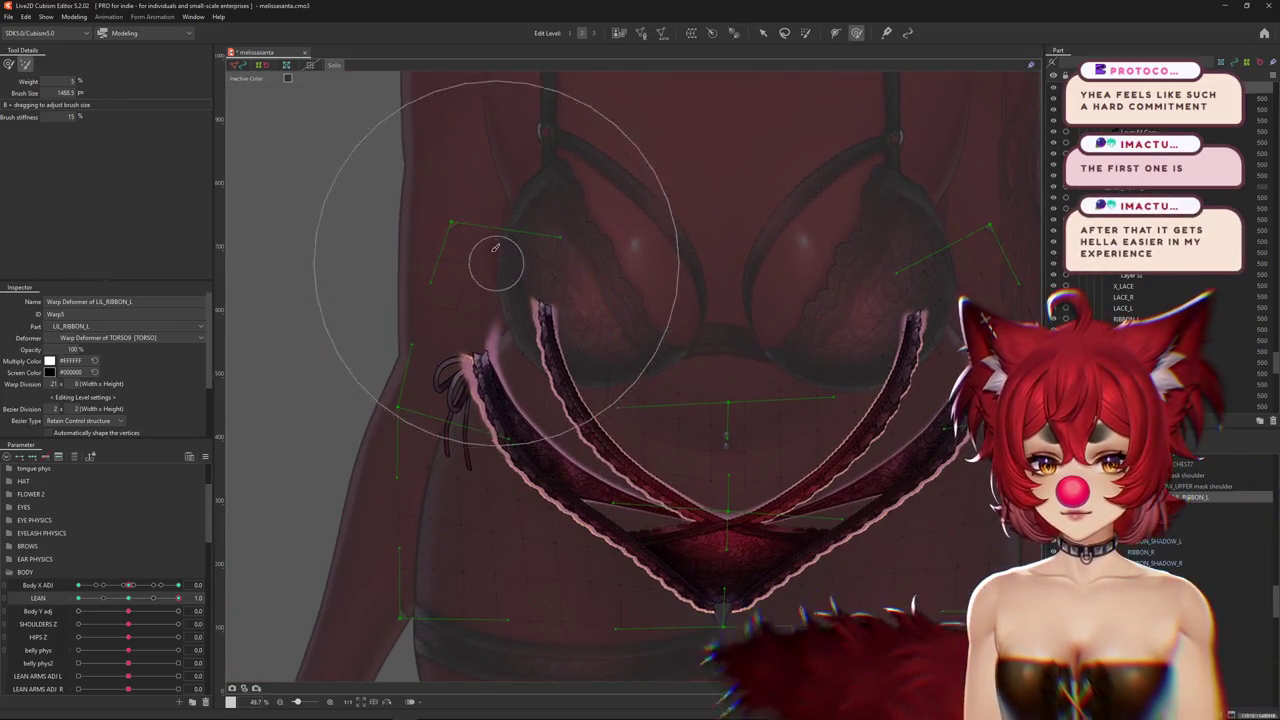
{"action": "middle_click_drag", "start_coordinate": [380, 391], "coordinate": [400, 408]}
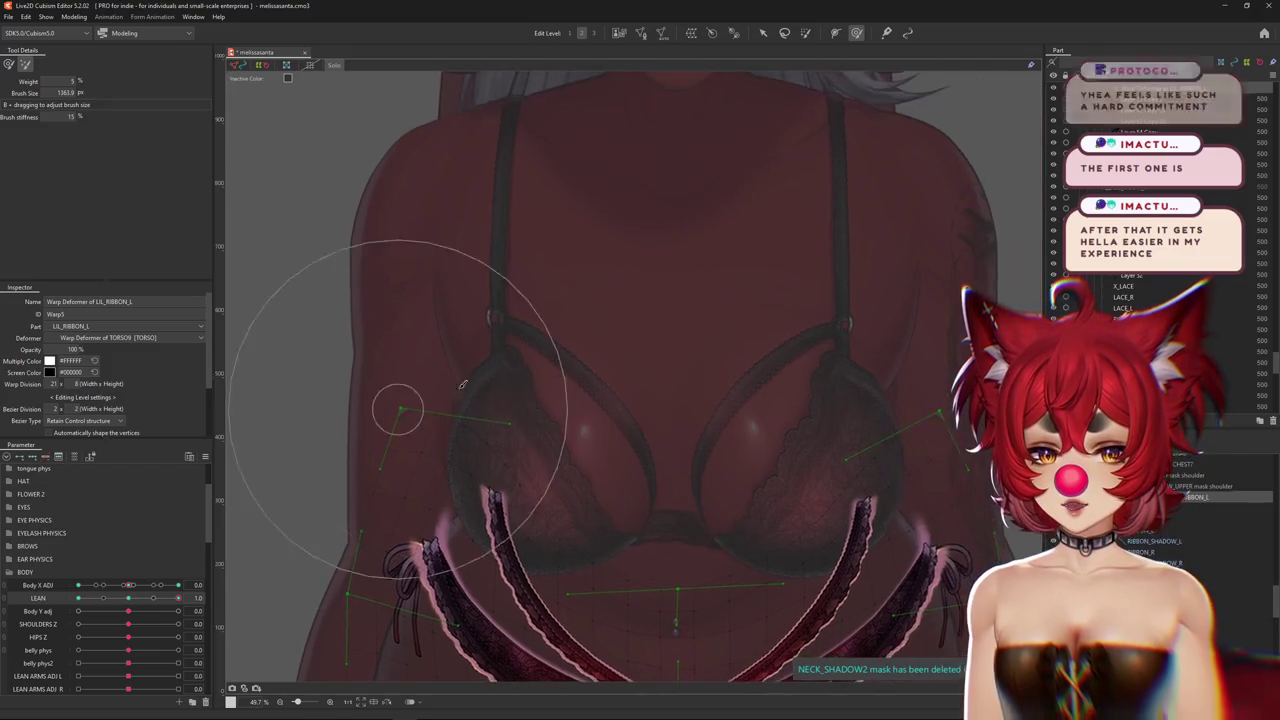
{"action": "mouse_move", "coordinate": [791, 351]}
{"action": "middle_mouse_down"}
{"action": "mouse_move", "coordinate": [680, 380]}
{"action": "mouse_move", "coordinate": [737, 257]}
{"action": "middle_mouse_up"}
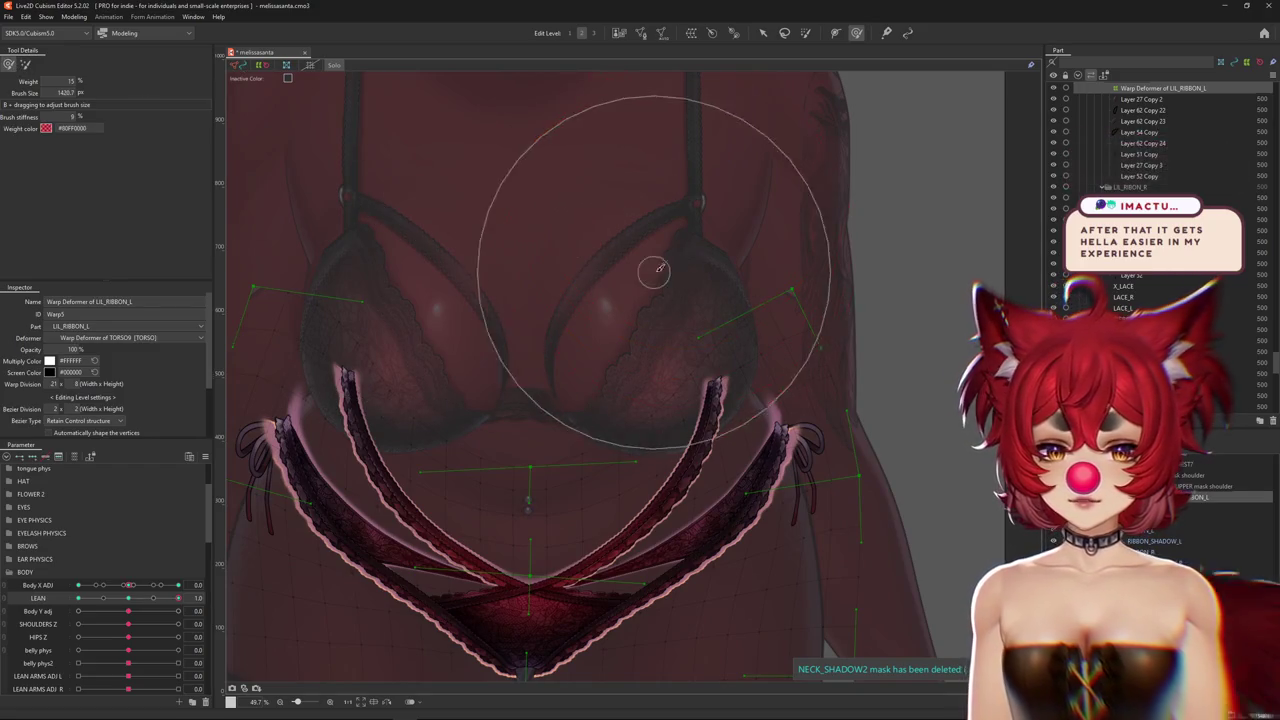
{"action": "middle_click_drag", "start_coordinate": [466, 306], "coordinate": [509, 334]}
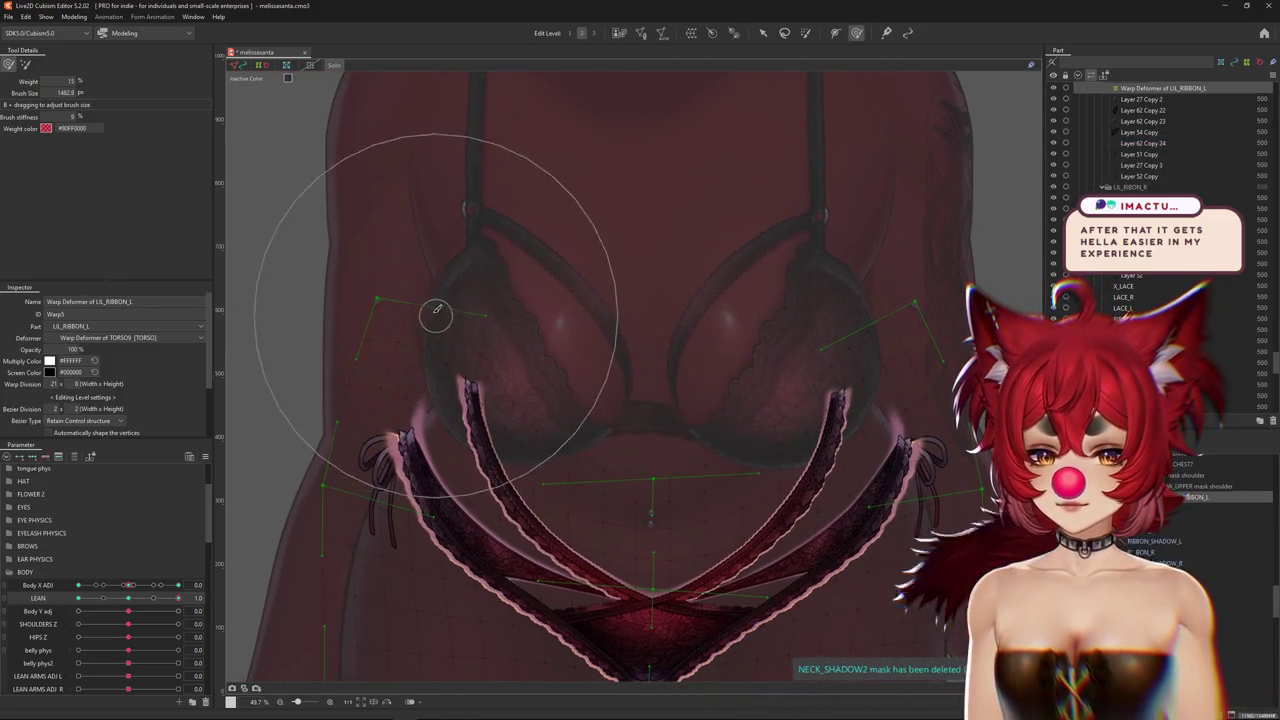
{"action": "middle_click_drag", "start_coordinate": [380, 314], "coordinate": [463, 447]}
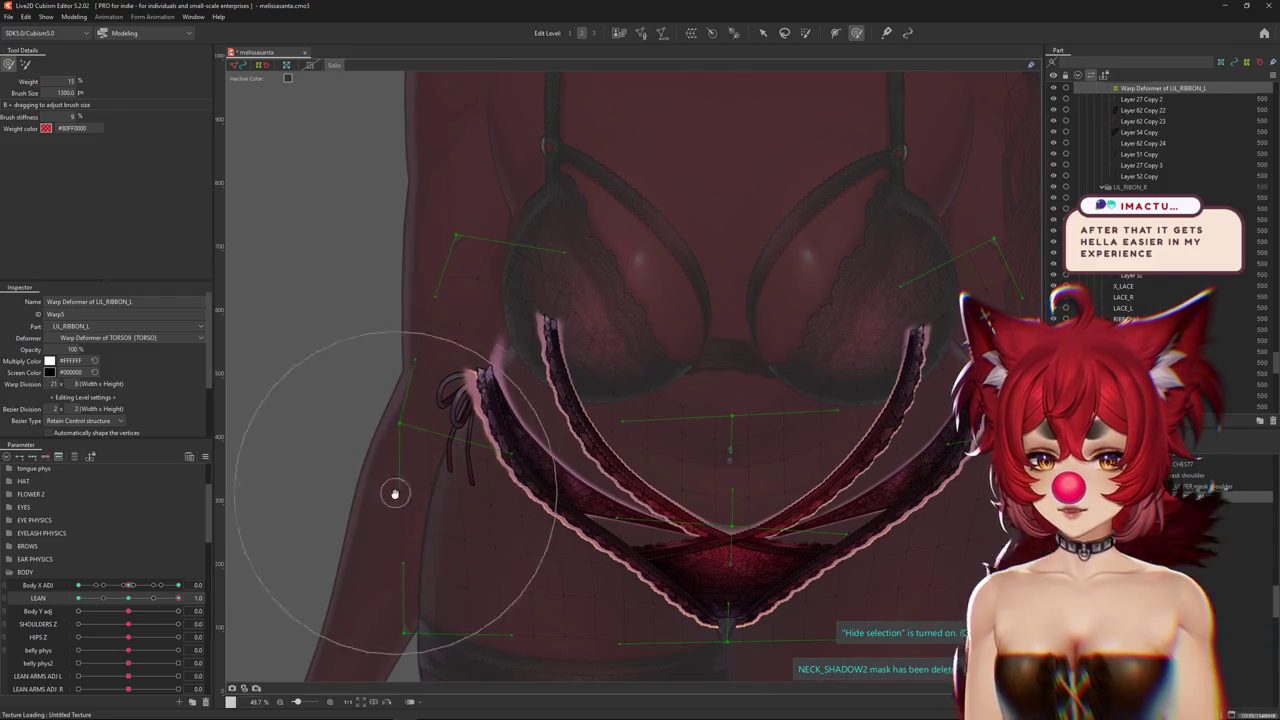
{"action": "middle_click_drag", "start_coordinate": [395, 493], "coordinate": [420, 448]}
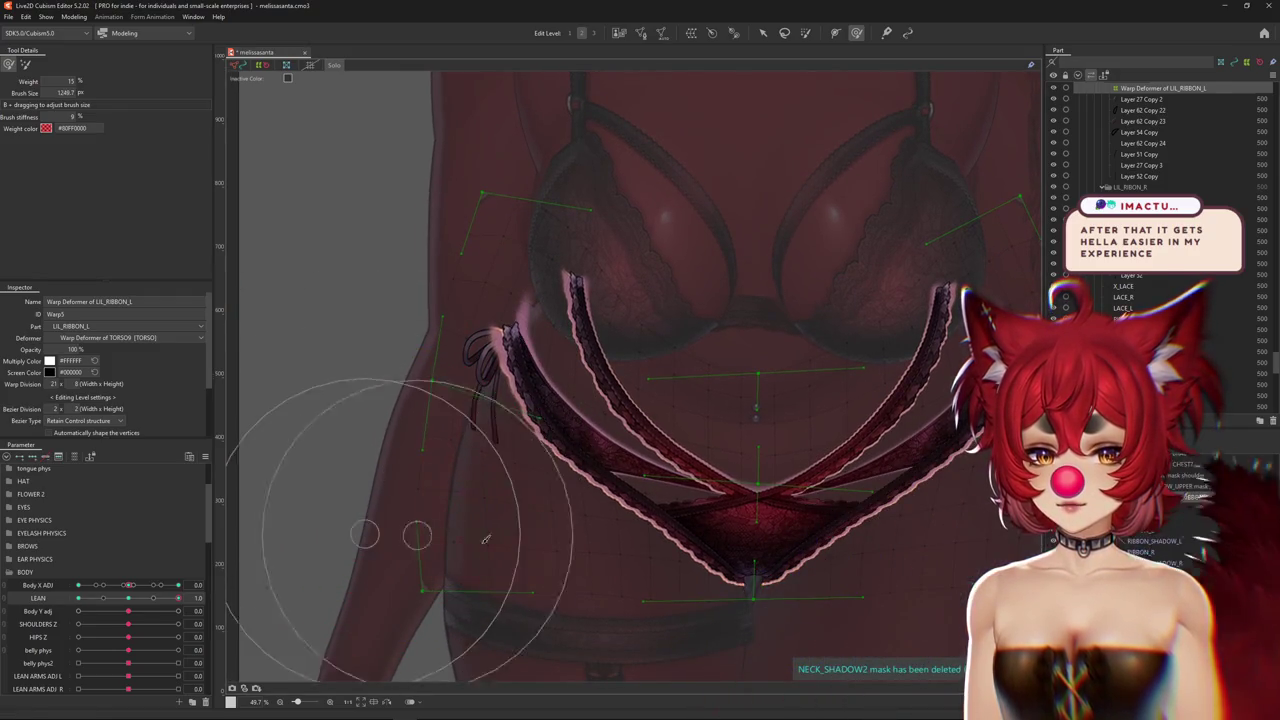
Flip the canvas back, check the whole figure, and set LEAN to -1
{"action": "key", "text": "ctrl+shift+h"}
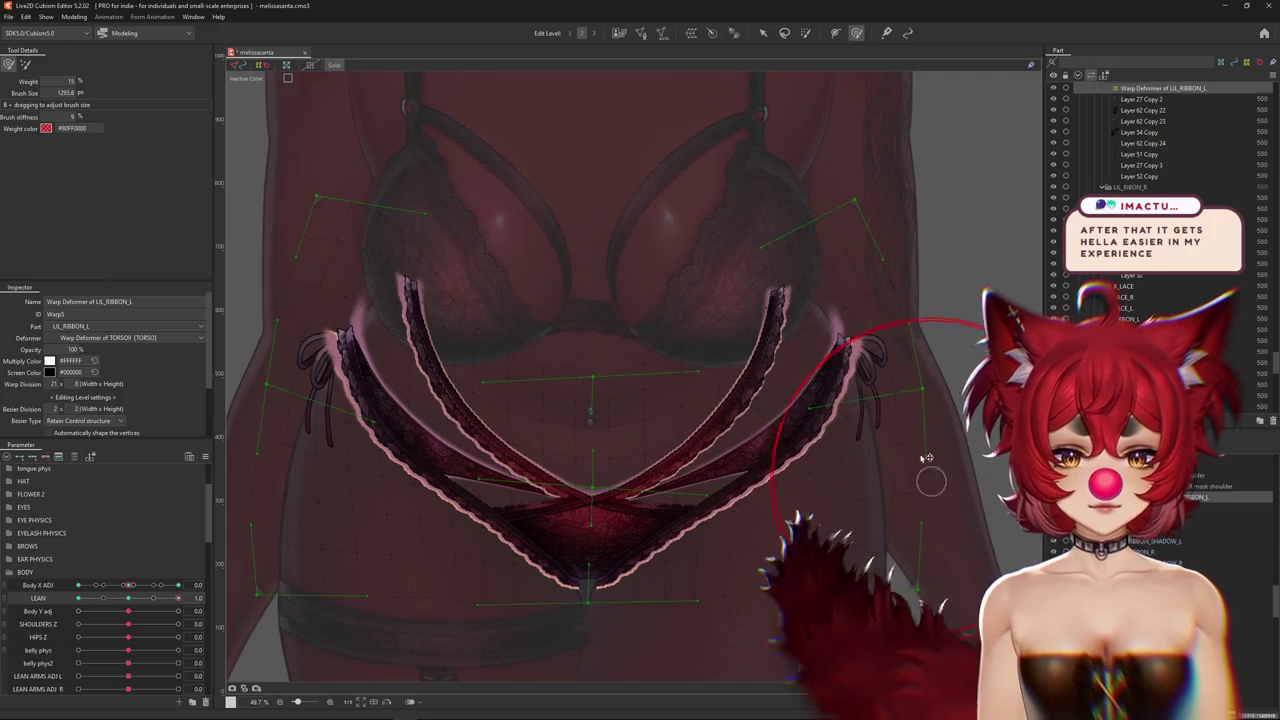
{"action": "left_click_drag", "start_coordinate": [881, 516], "coordinate": [786, 232]}
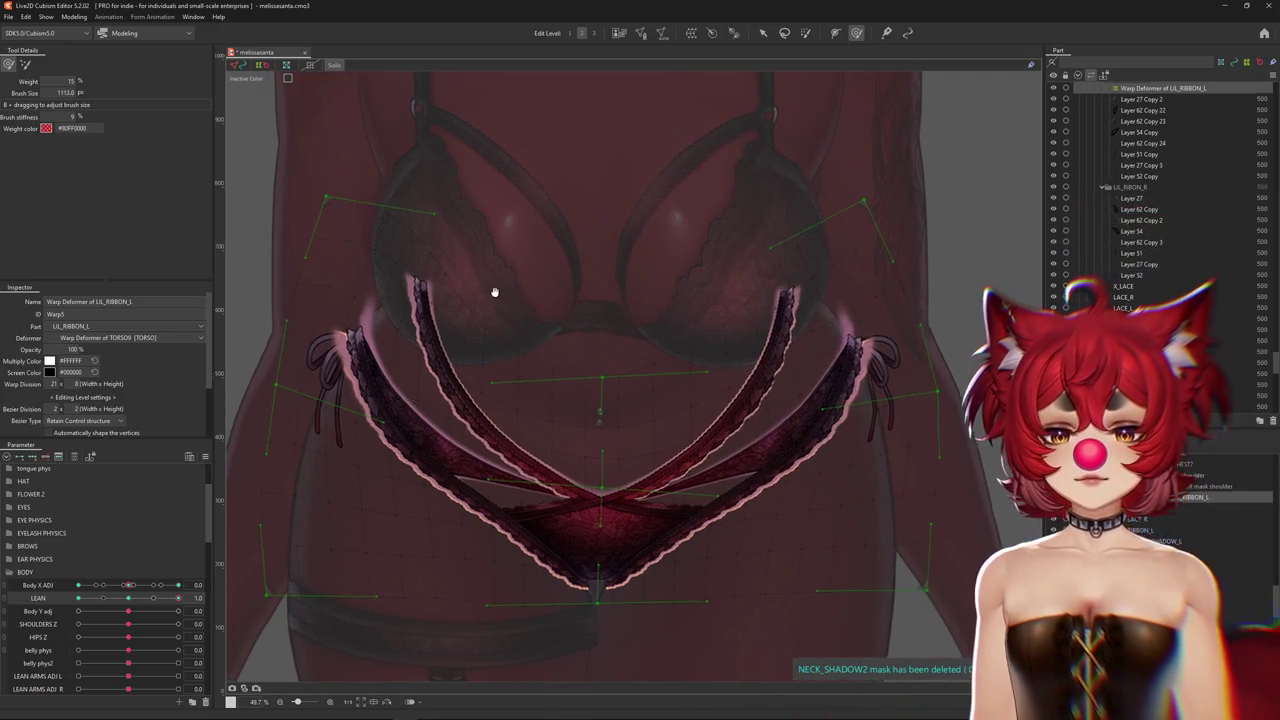
{"action": "scroll", "coordinate": [497, 294], "scroll_direction": "down", "scroll_amount": 5}
{"action": "key", "text": "ctrl+h"}
{"action": "scroll", "coordinate": [457, 329], "scroll_direction": "up", "scroll_amount": 1}
{"action": "key", "text": "ctrl+h"}
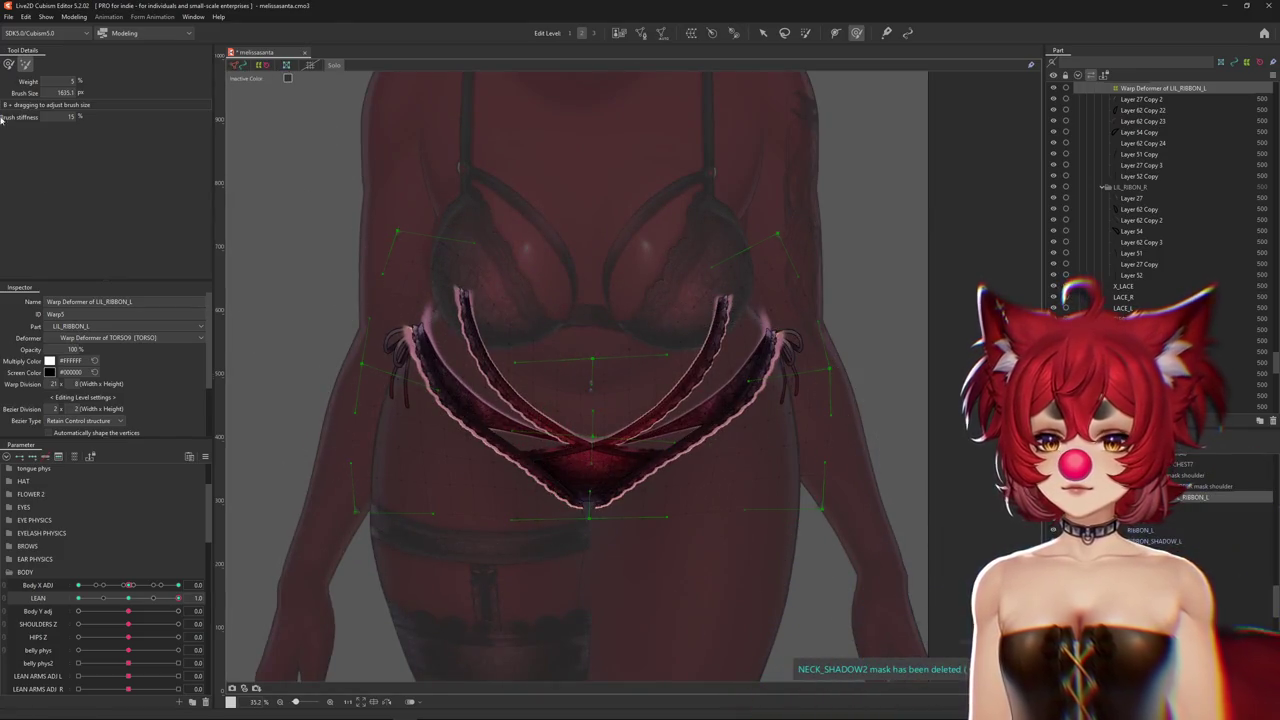
{"action": "left_click", "coordinate": [78, 597]}
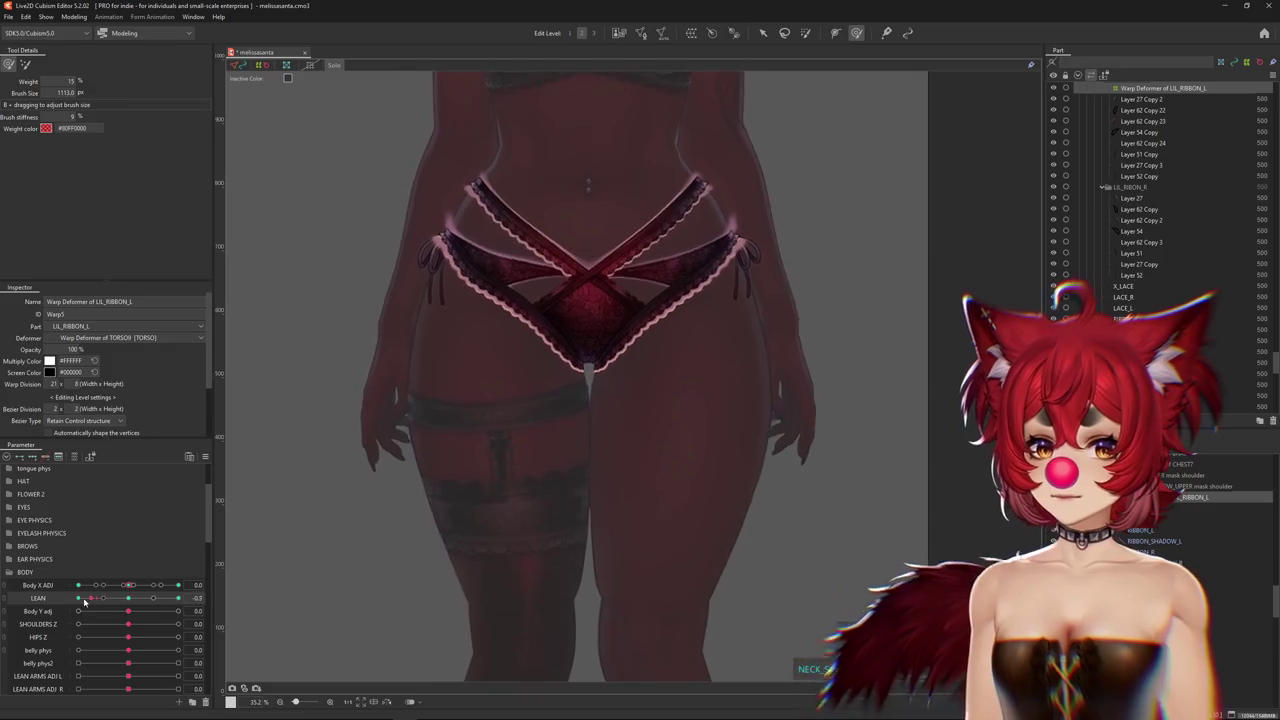
{"action": "scroll", "coordinate": [465, 287], "scroll_direction": "up", "scroll_amount": 1}
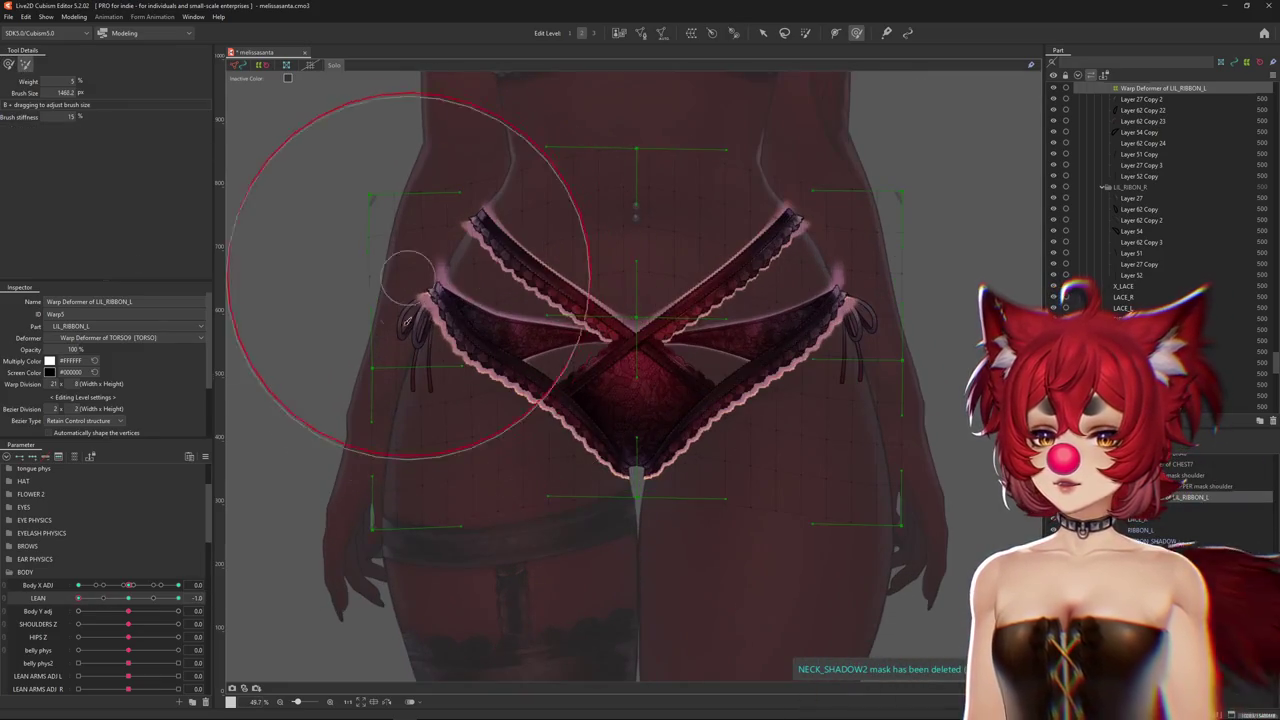
Nudge the right ribbon end down-right and push the strap crossing point up-left
{"action": "middle_click_drag", "start_coordinate": [854, 247], "coordinate": [788, 292]}
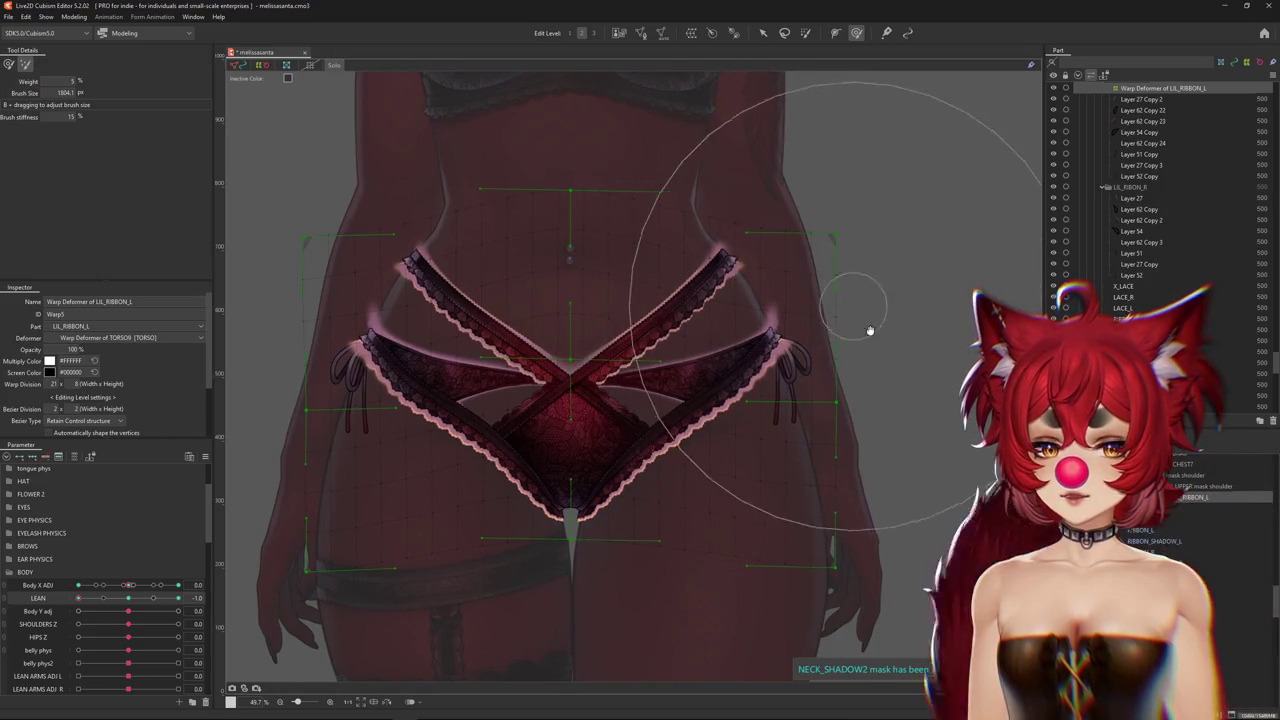
{"action": "middle_click_drag", "start_coordinate": [871, 329], "coordinate": [887, 355]}
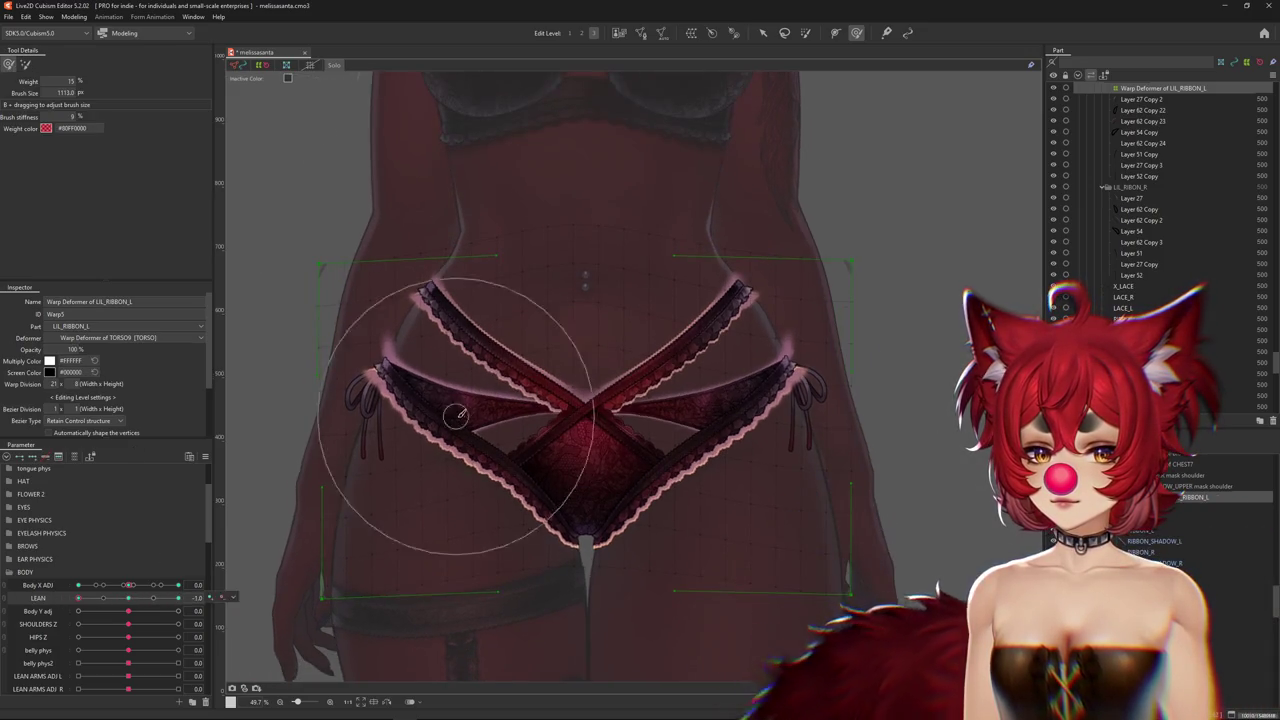
{"action": "mouse_move", "coordinate": [475, 435]}
{"action": "left_mouse_down"}
{"action": "mouse_move", "coordinate": [455, 428]}
{"action": "mouse_move", "coordinate": [463, 413]}
{"action": "left_mouse_up"}
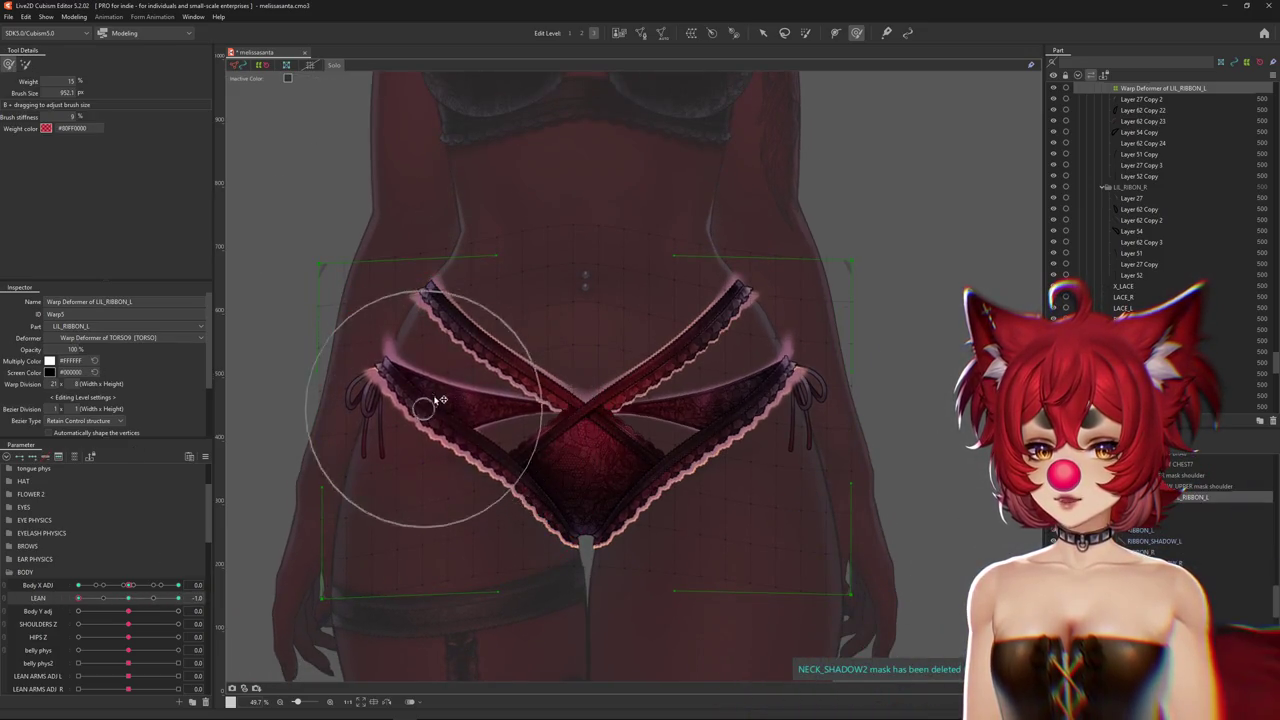
{"action": "left_click_drag", "start_coordinate": [427, 358], "coordinate": [524, 366]}
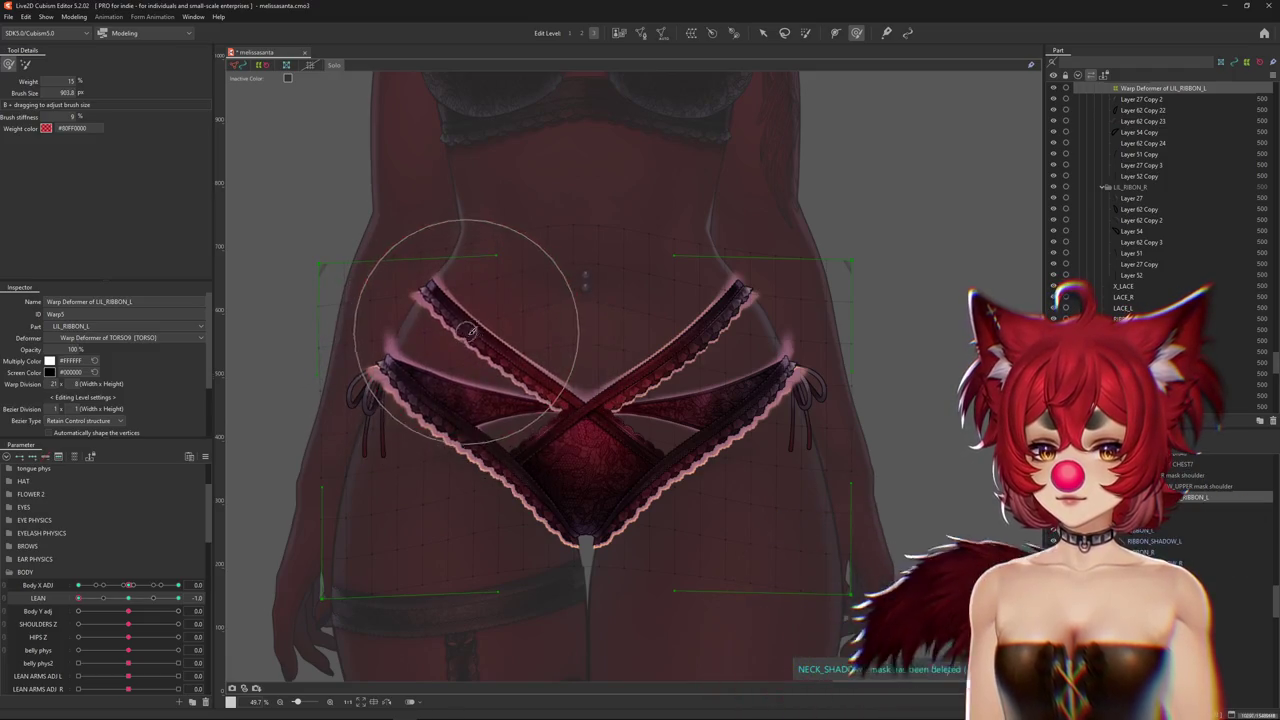
{"action": "mouse_move", "coordinate": [297, 371]}
{"action": "left_mouse_down"}
{"action": "mouse_move", "coordinate": [466, 419]}
{"action": "mouse_move", "coordinate": [520, 404]}
{"action": "left_mouse_up"}
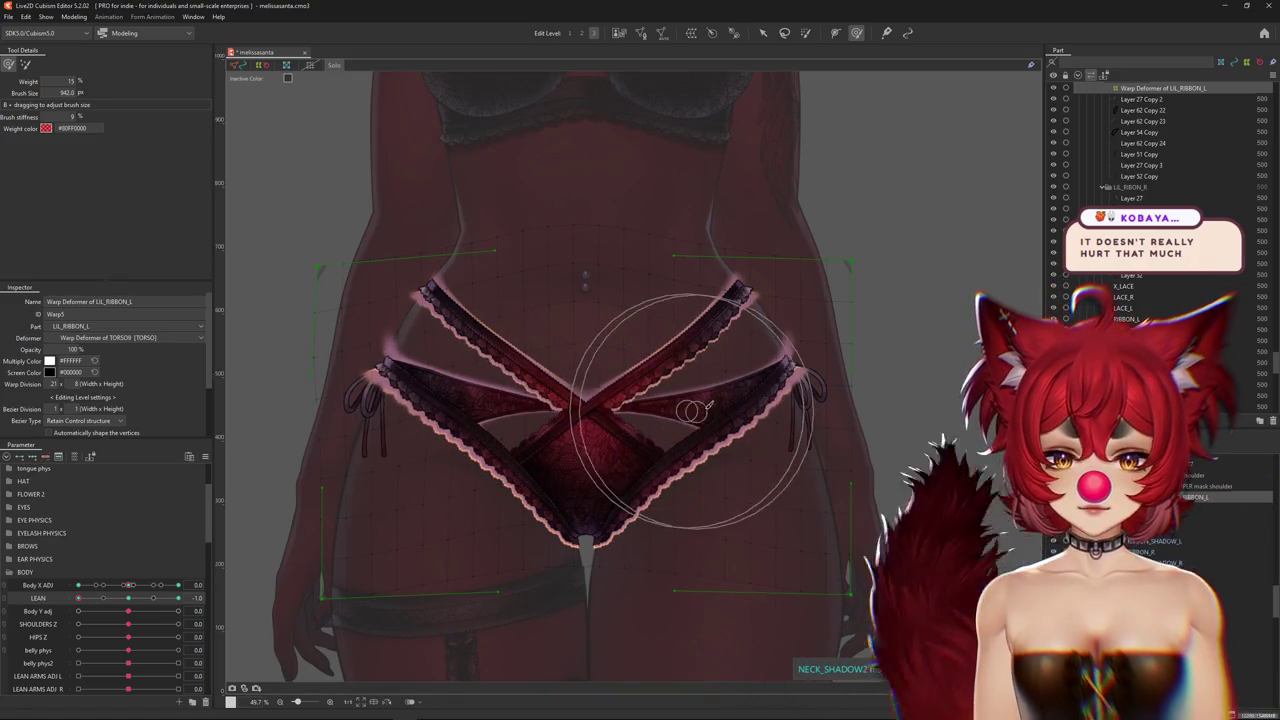
{"action": "mouse_move", "coordinate": [829, 306]}
{"action": "left_mouse_down"}
{"action": "mouse_move", "coordinate": [812, 245]}
{"action": "mouse_move", "coordinate": [855, 234]}
{"action": "left_mouse_up"}
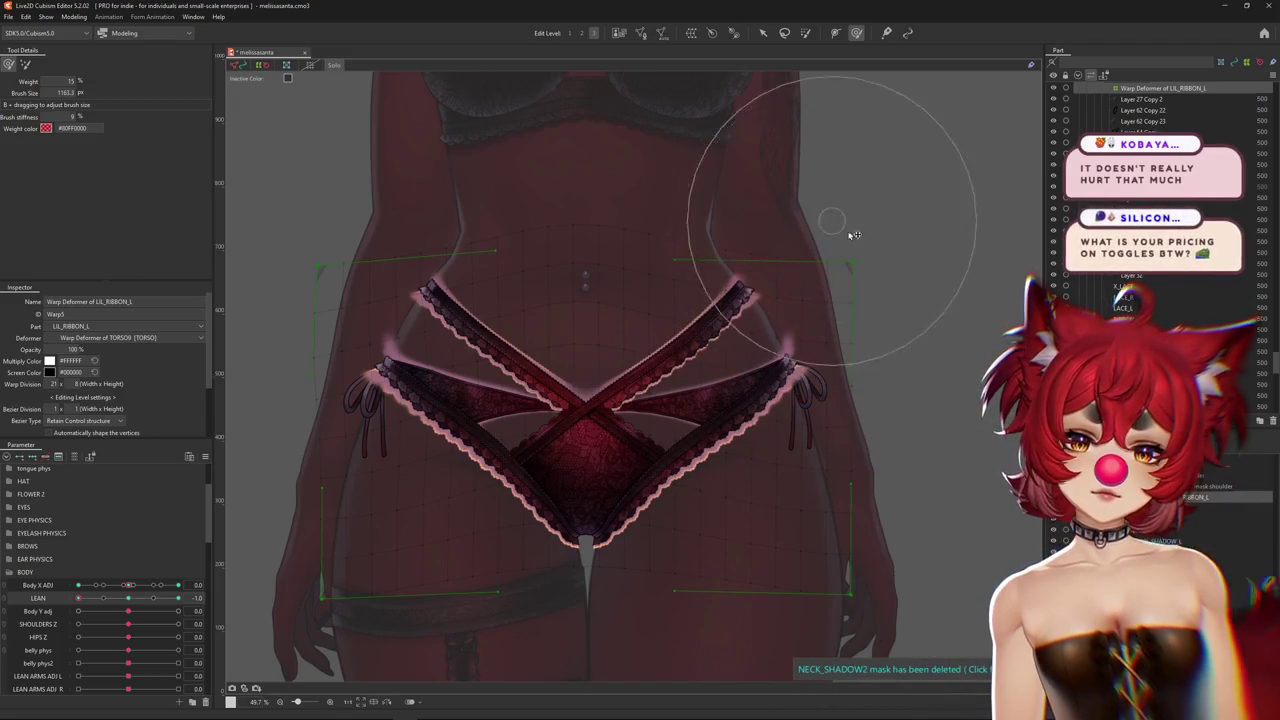
{"action": "left_click_drag", "start_coordinate": [877, 290], "coordinate": [880, 308]}
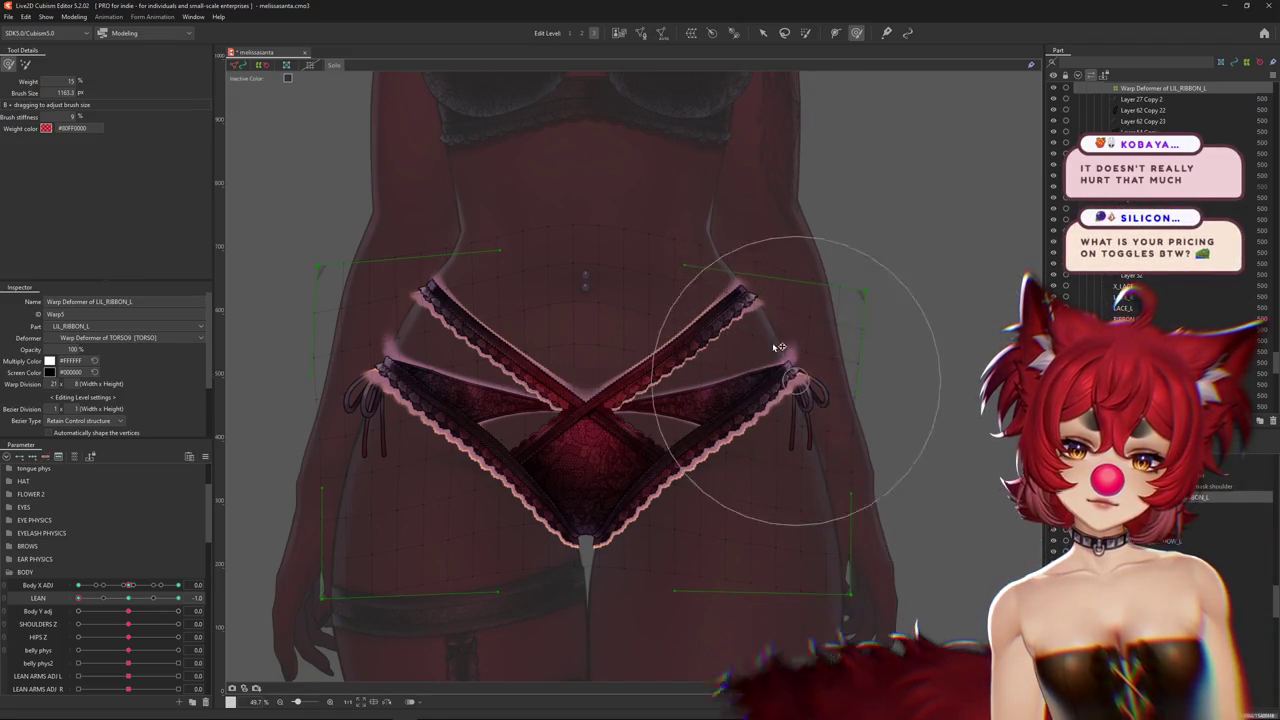
{"action": "left_click_drag", "start_coordinate": [571, 366], "coordinate": [493, 345]}
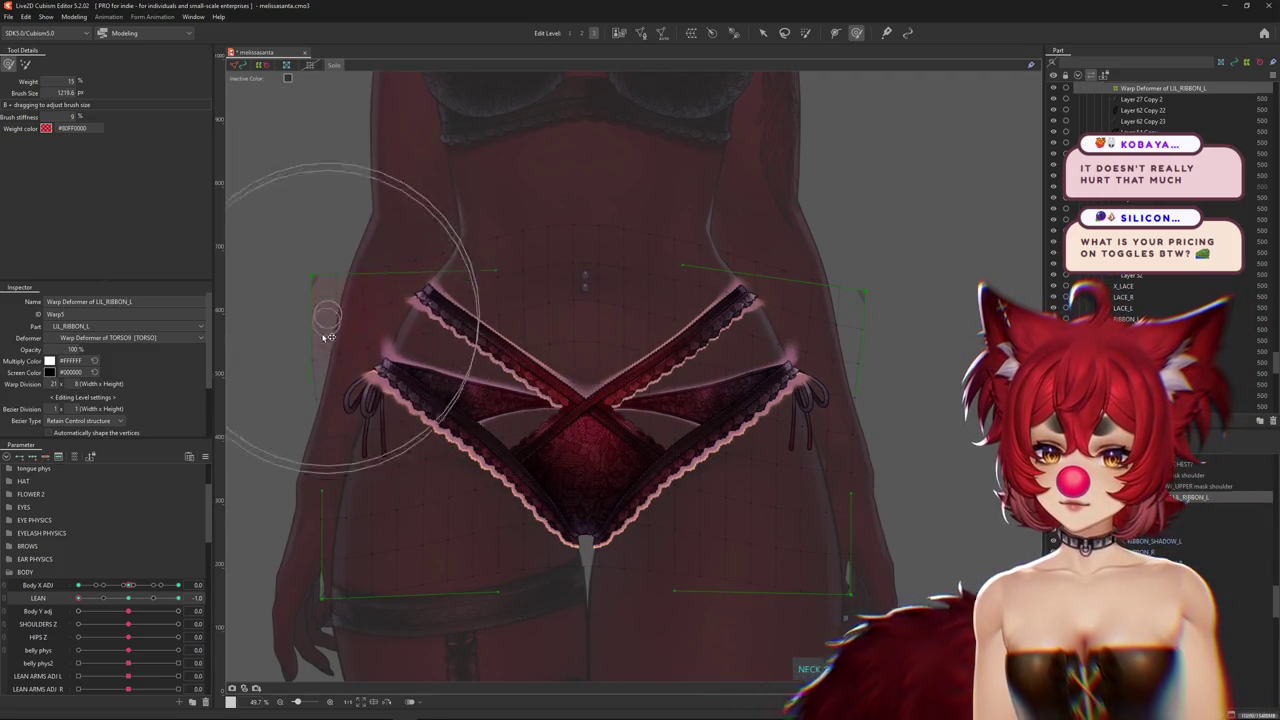
Recentre the view, resize the brush, and preview the ribbons without the grid
{"action": "middle_click_drag", "start_coordinate": [300, 400], "coordinate": [385, 392]}
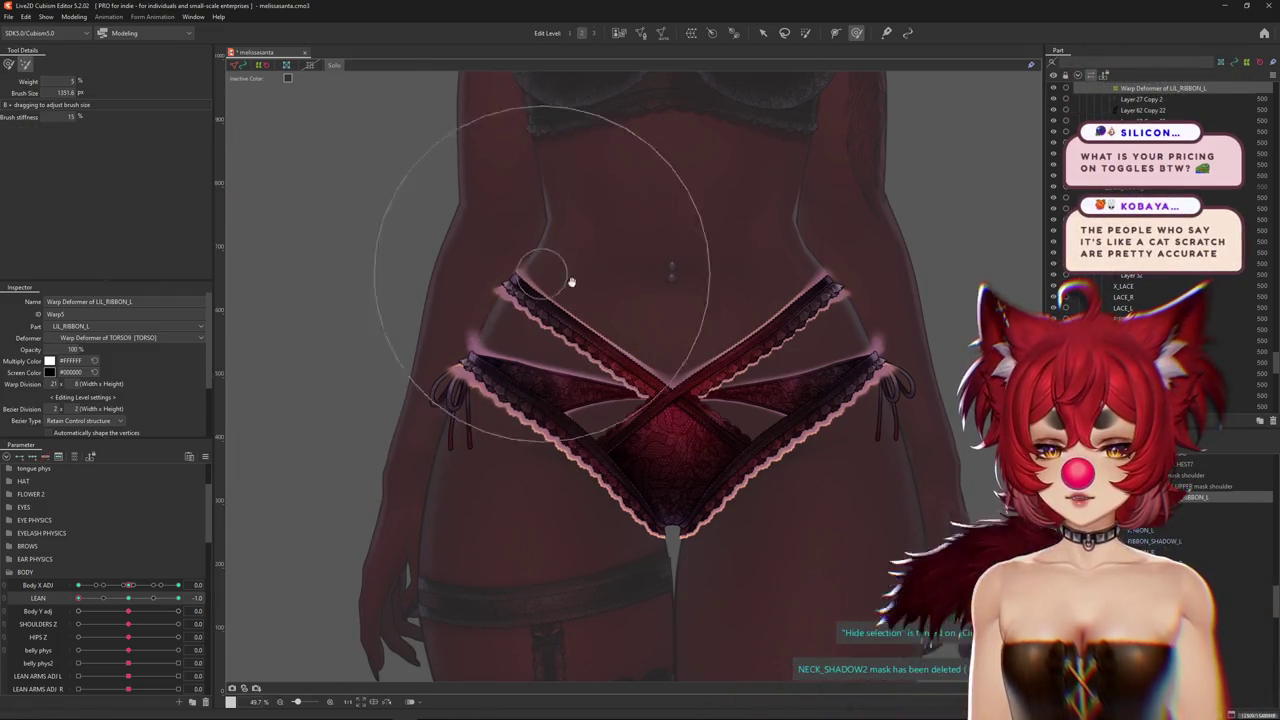
{"action": "middle_click_drag", "start_coordinate": [571, 280], "coordinate": [489, 297]}
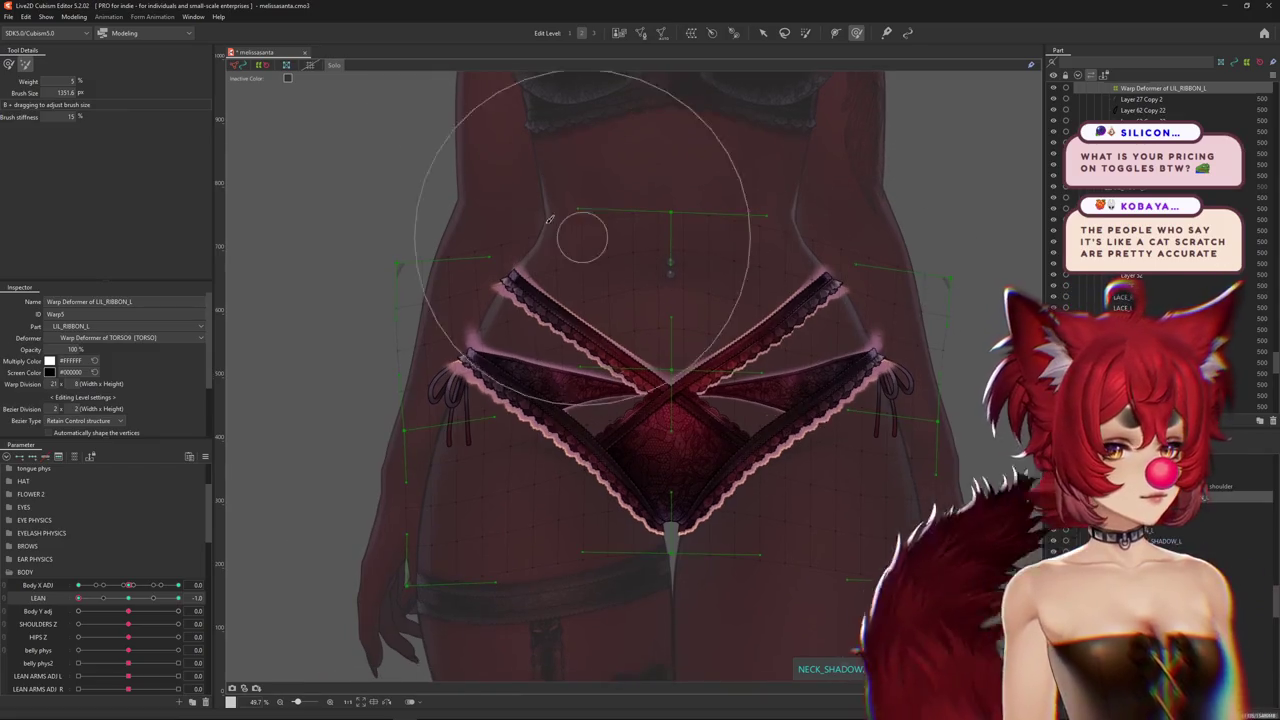
{"action": "middle_click_drag", "start_coordinate": [214, 219], "coordinate": [289, 234]}
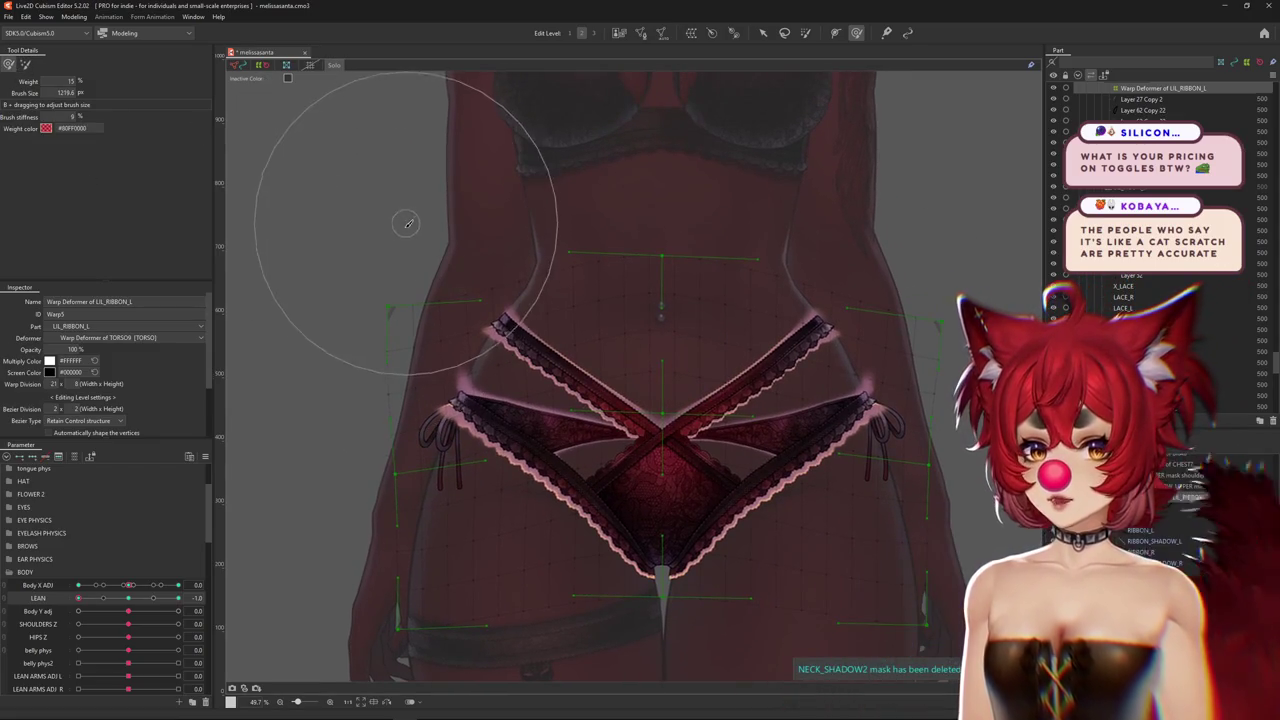
{"action": "left_click_drag", "start_coordinate": [408, 223], "coordinate": [399, 309]}
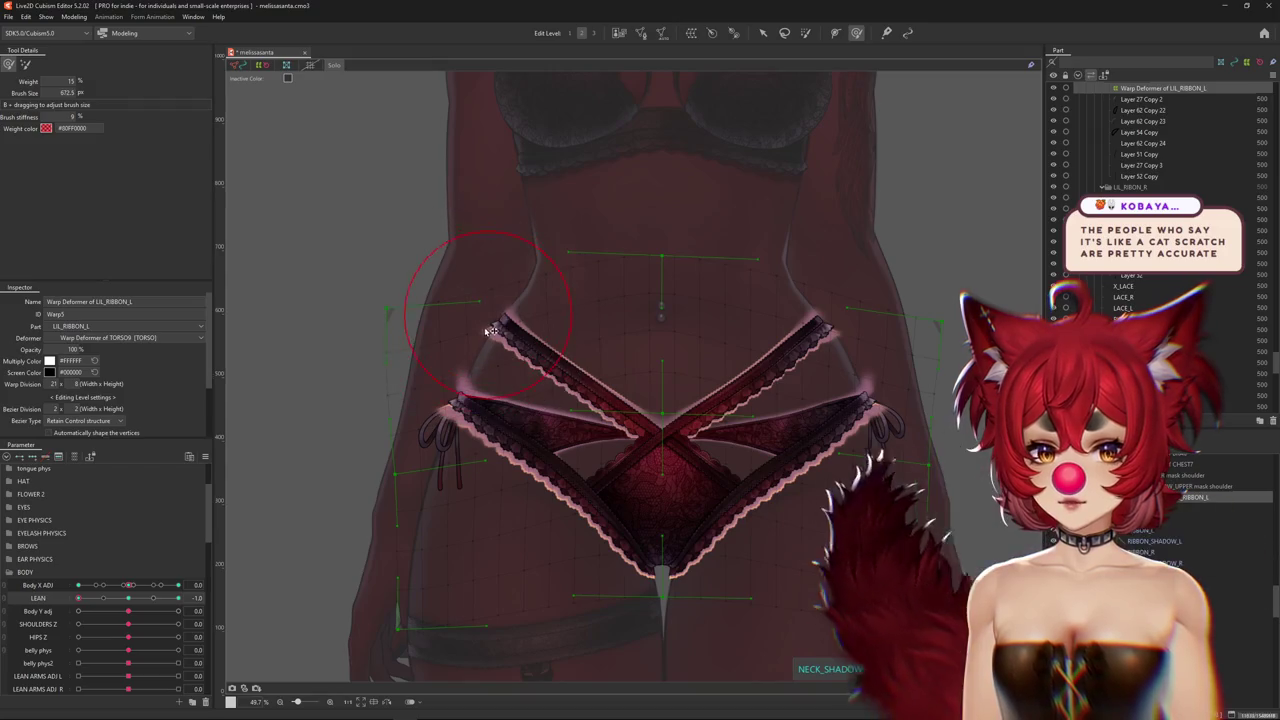
{"action": "middle_click_drag", "start_coordinate": [484, 311], "coordinate": [338, 313]}
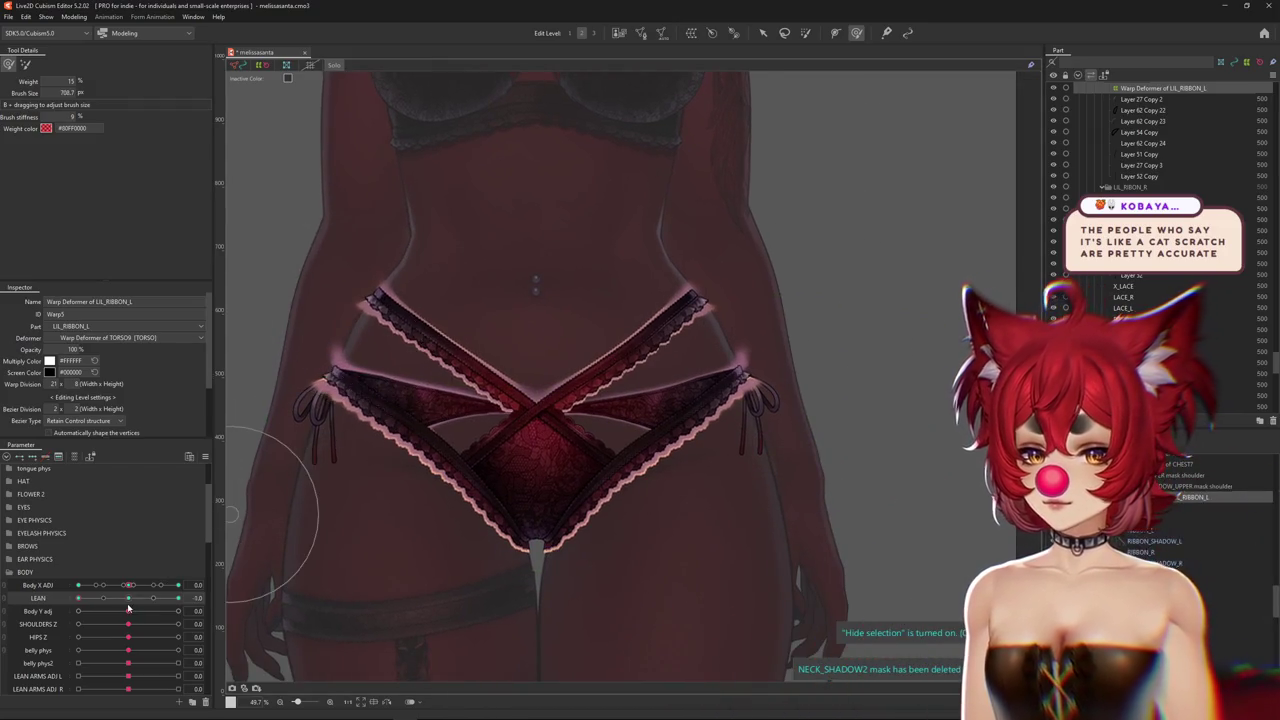
Sculpt the crossed LIL_RIBBON_L straps around the waist at LEAN -1, resizing the brush as needed
{"action": "middle_click_drag", "start_coordinate": [444, 262], "coordinate": [529, 302]}
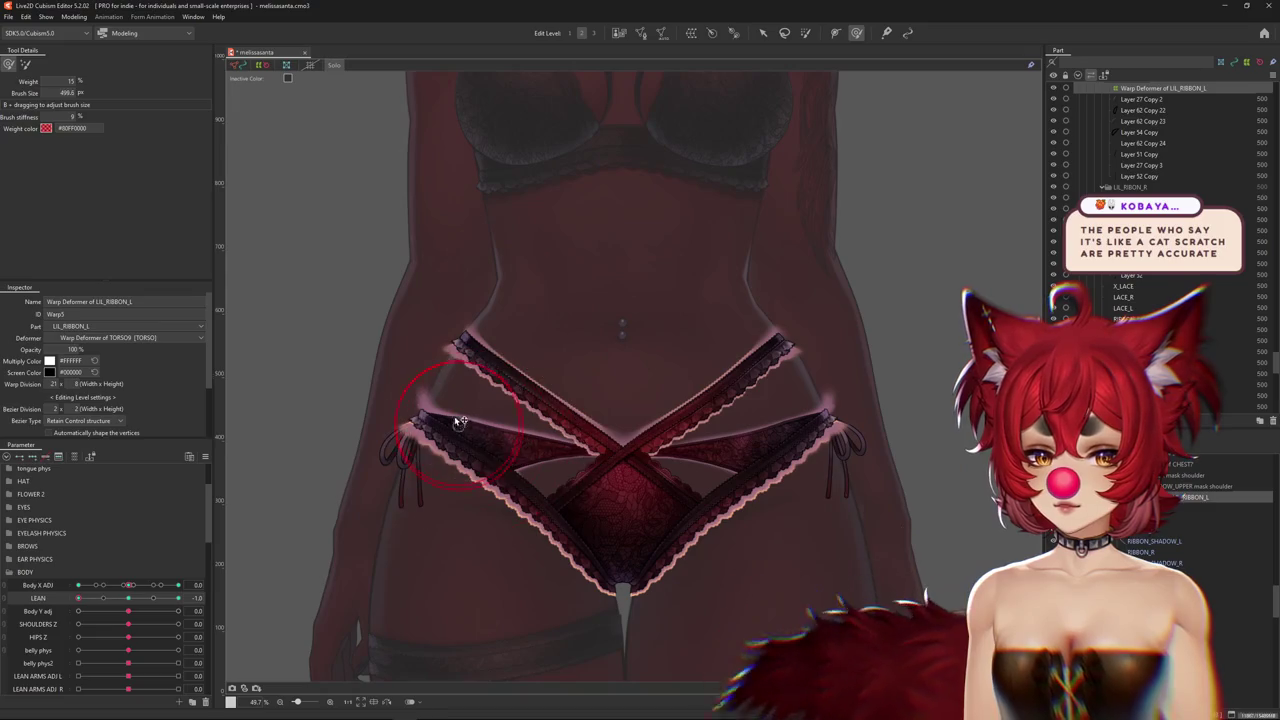
{"action": "middle_click_drag", "start_coordinate": [463, 477], "coordinate": [515, 426]}
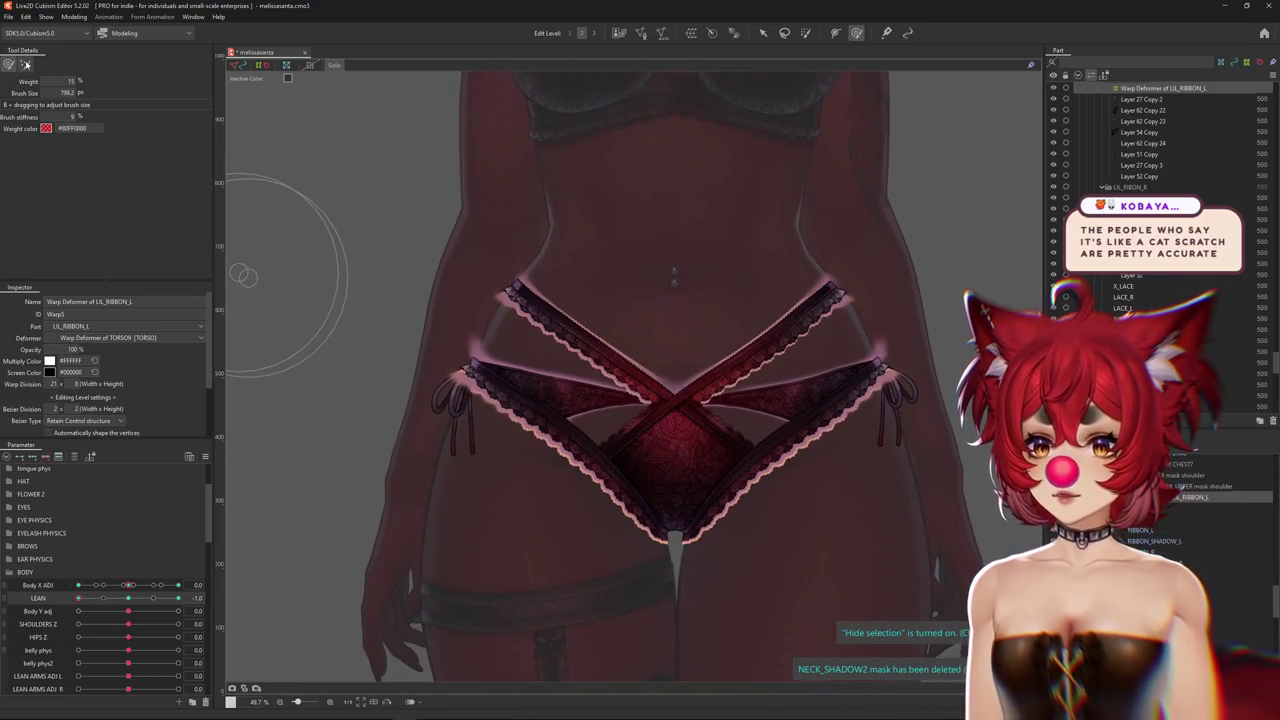
{"action": "left_click_drag", "start_coordinate": [415, 375], "coordinate": [414, 366]}
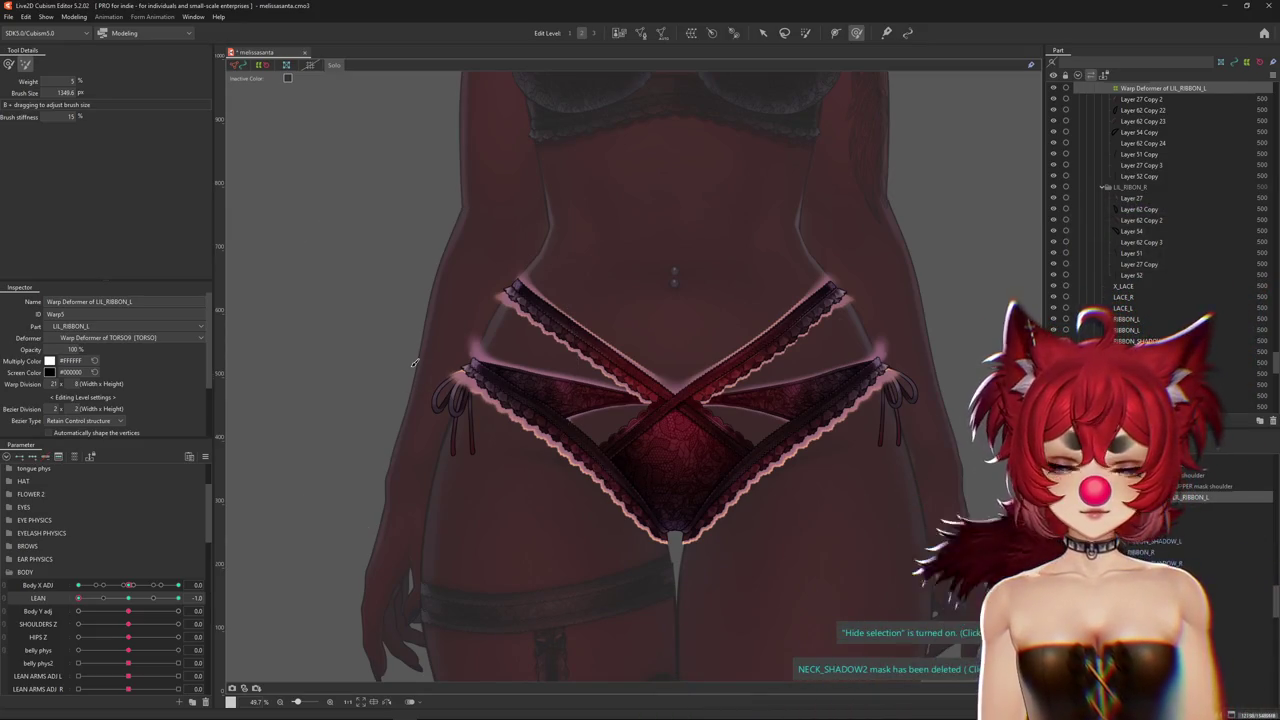
{"action": "left_click_drag", "start_coordinate": [438, 388], "coordinate": [275, 217]}
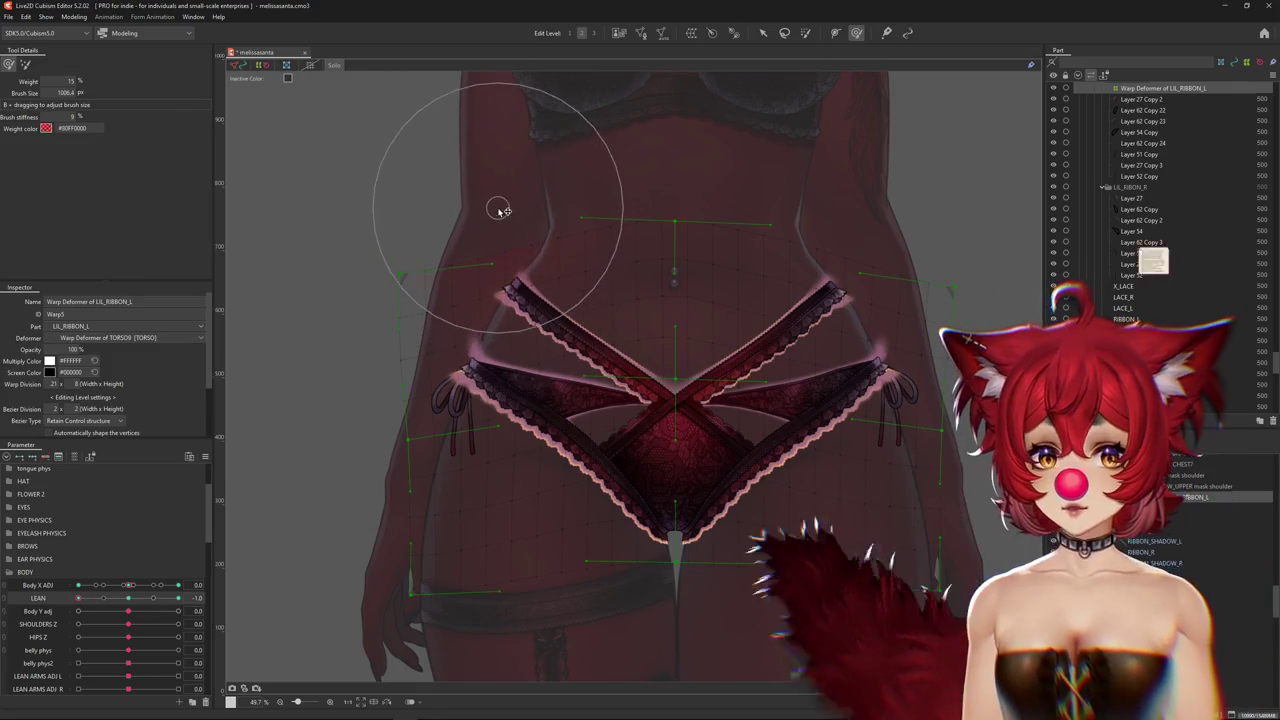
{"action": "middle_click_drag", "start_coordinate": [497, 208], "coordinate": [507, 273]}
{"action": "left_click_drag", "start_coordinate": [564, 470], "coordinate": [530, 440]}
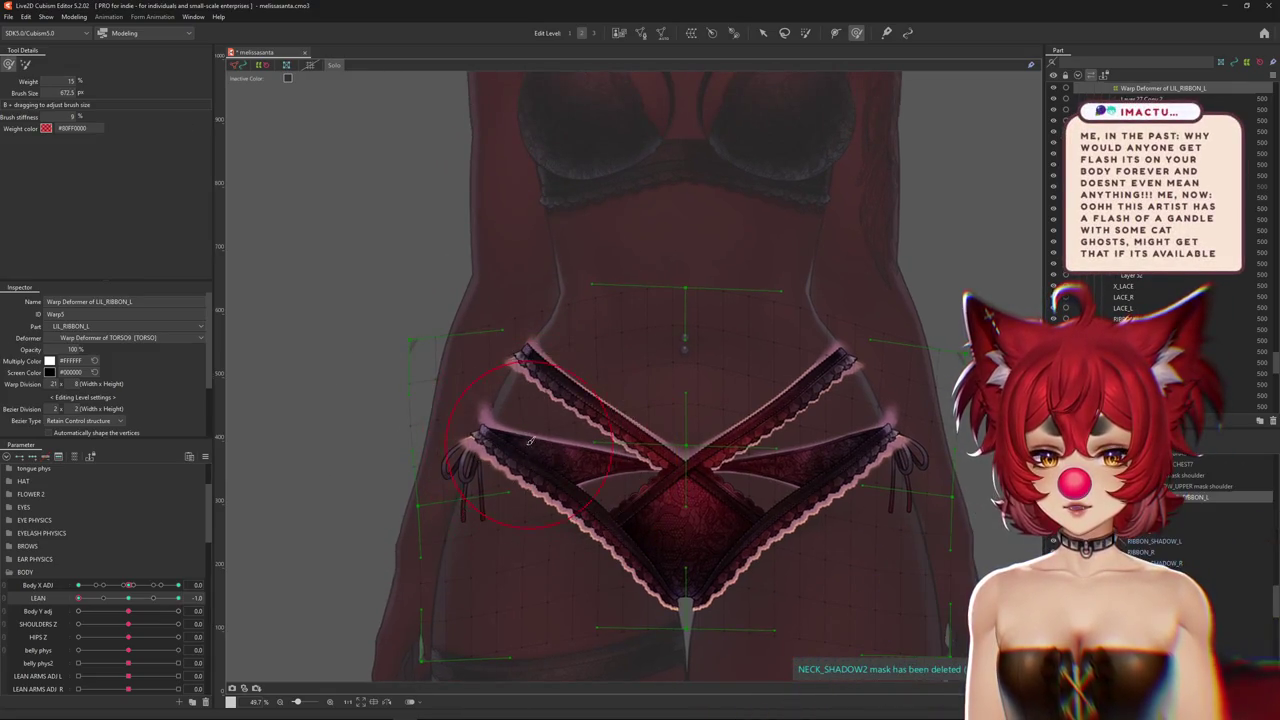
{"action": "middle_click_drag", "start_coordinate": [517, 523], "coordinate": [503, 443]}
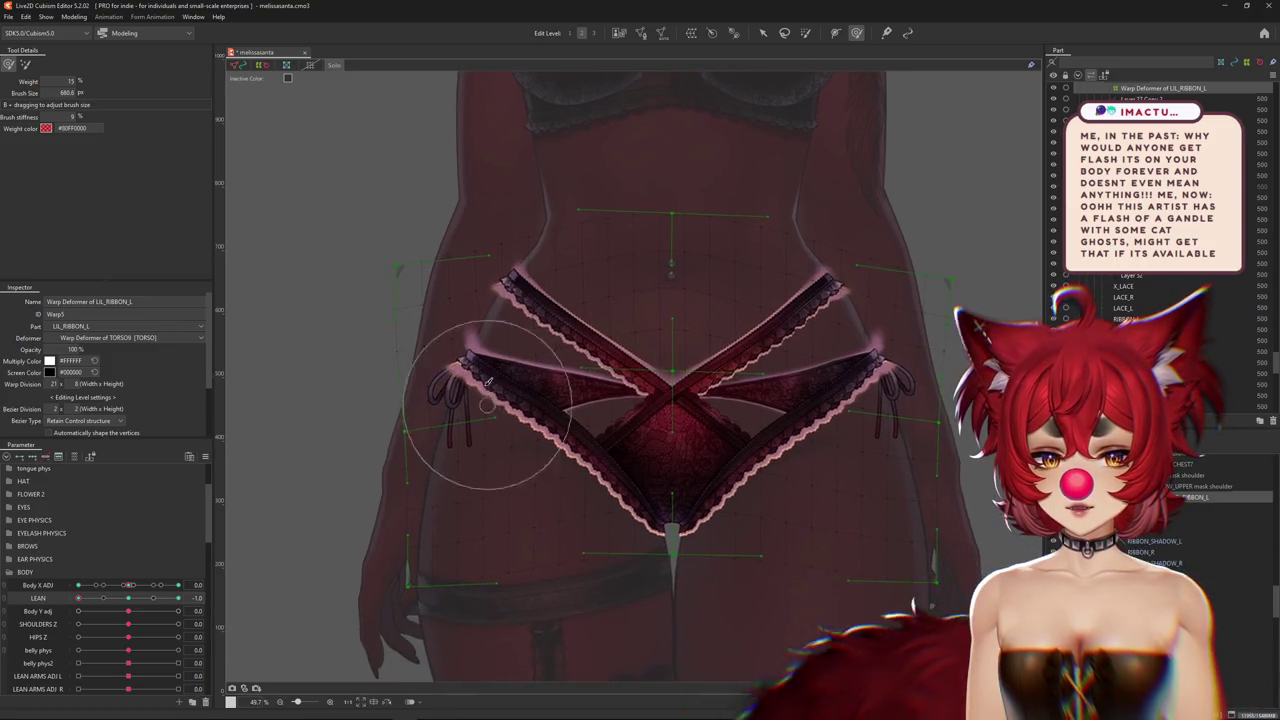
{"action": "left_click_drag", "start_coordinate": [486, 449], "coordinate": [565, 494]}
{"action": "middle_click_drag", "start_coordinate": [812, 496], "coordinate": [705, 531]}
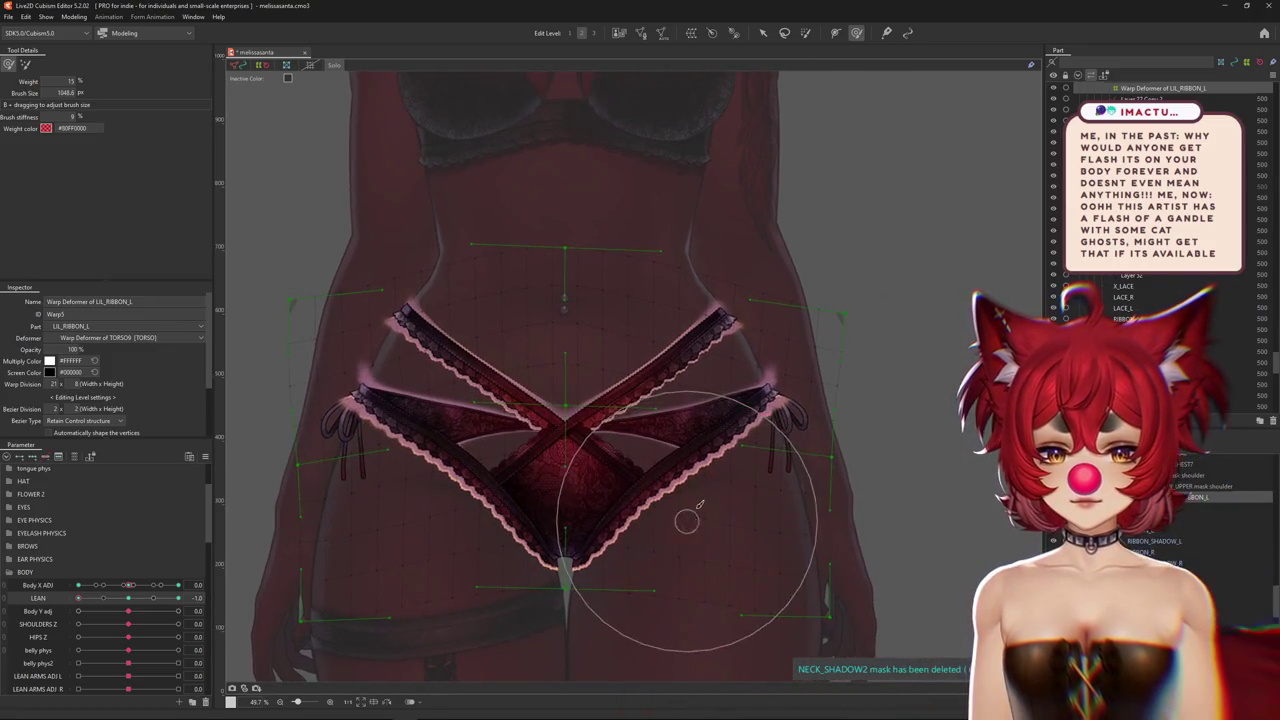
{"action": "middle_click_drag", "start_coordinate": [860, 380], "coordinate": [873, 413]}
{"action": "left_click_drag", "start_coordinate": [810, 310], "coordinate": [817, 316]}
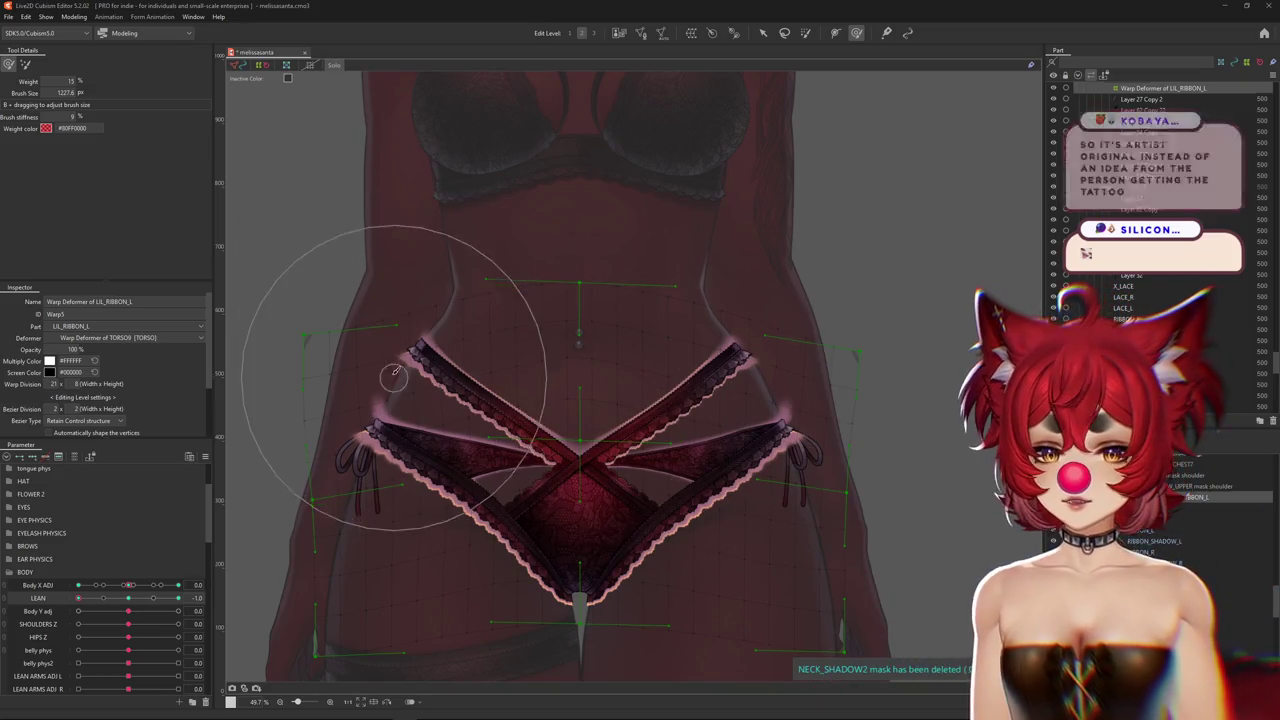
Zoom in on the lower ribbons and hip ties and size the Deform Brush for reshaping
{"action": "middle_click_drag", "start_coordinate": [370, 352], "coordinate": [523, 350]}
{"action": "left_click_drag", "start_coordinate": [523, 350], "coordinate": [380, 399]}
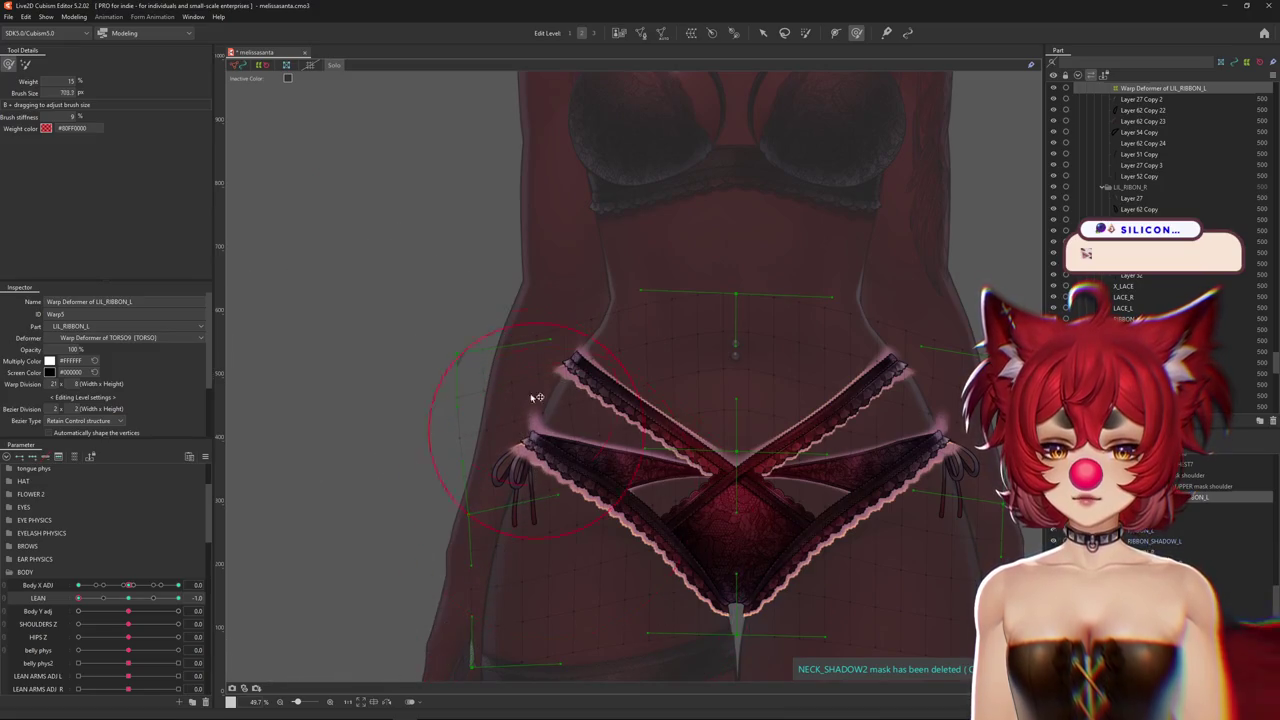
{"action": "middle_click_drag", "start_coordinate": [590, 468], "coordinate": [572, 462]}
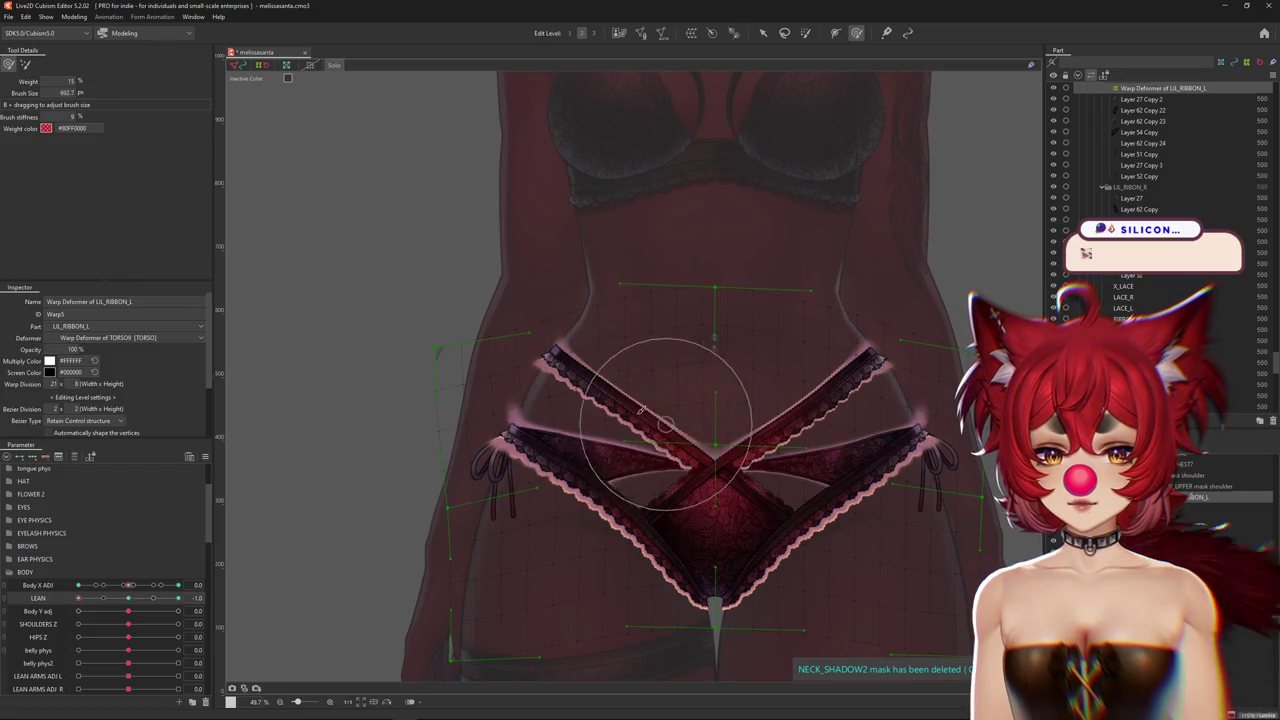
{"action": "left_click_drag", "start_coordinate": [641, 410], "coordinate": [450, 315]}
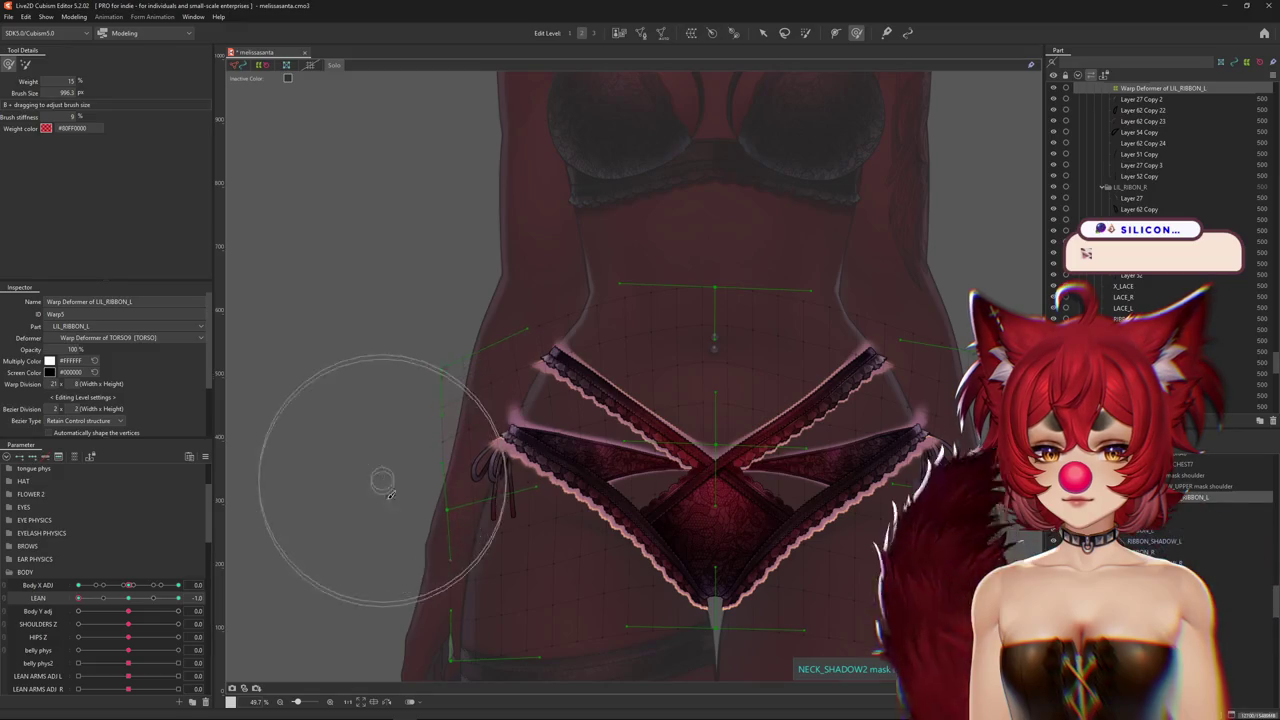
{"action": "scroll", "coordinate": [540, 470], "scroll_direction": "up", "scroll_amount": 2}
{"action": "scroll", "coordinate": [560, 507], "scroll_direction": "up", "scroll_amount": 2}
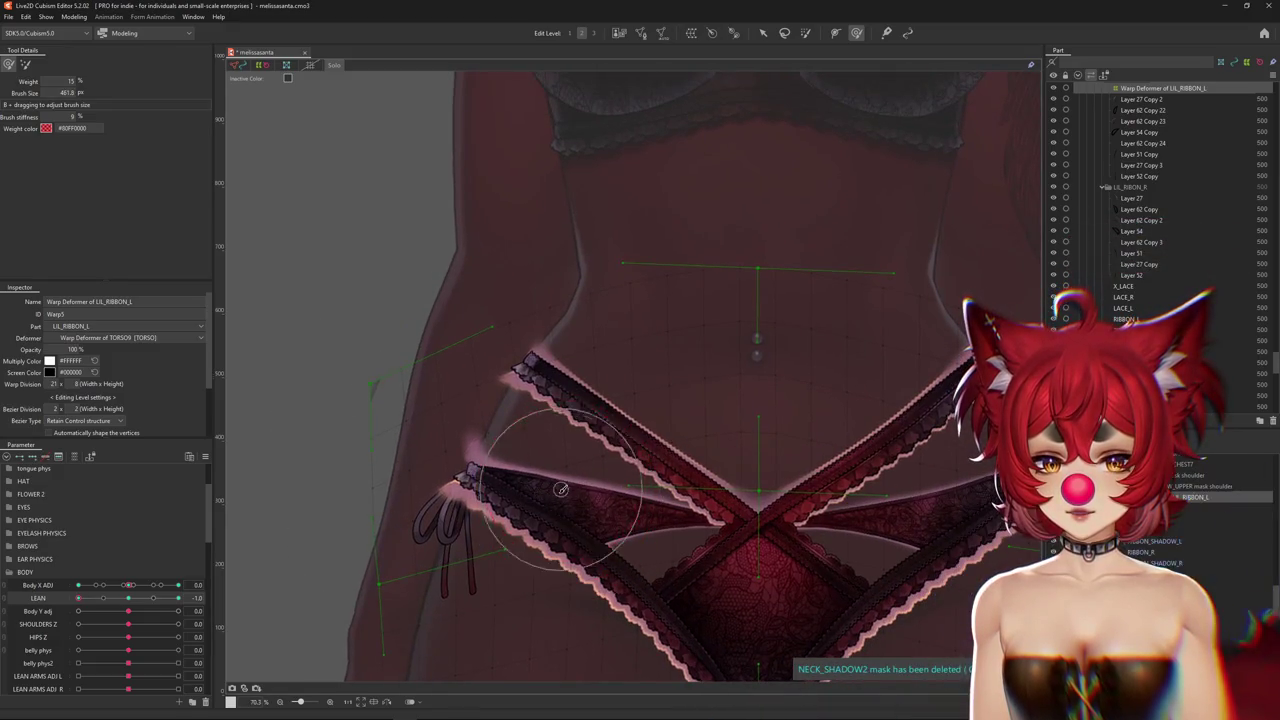
{"action": "middle_click_drag", "start_coordinate": [581, 505], "coordinate": [571, 467]}
{"action": "middle_click_drag", "start_coordinate": [540, 575], "coordinate": [525, 480]}
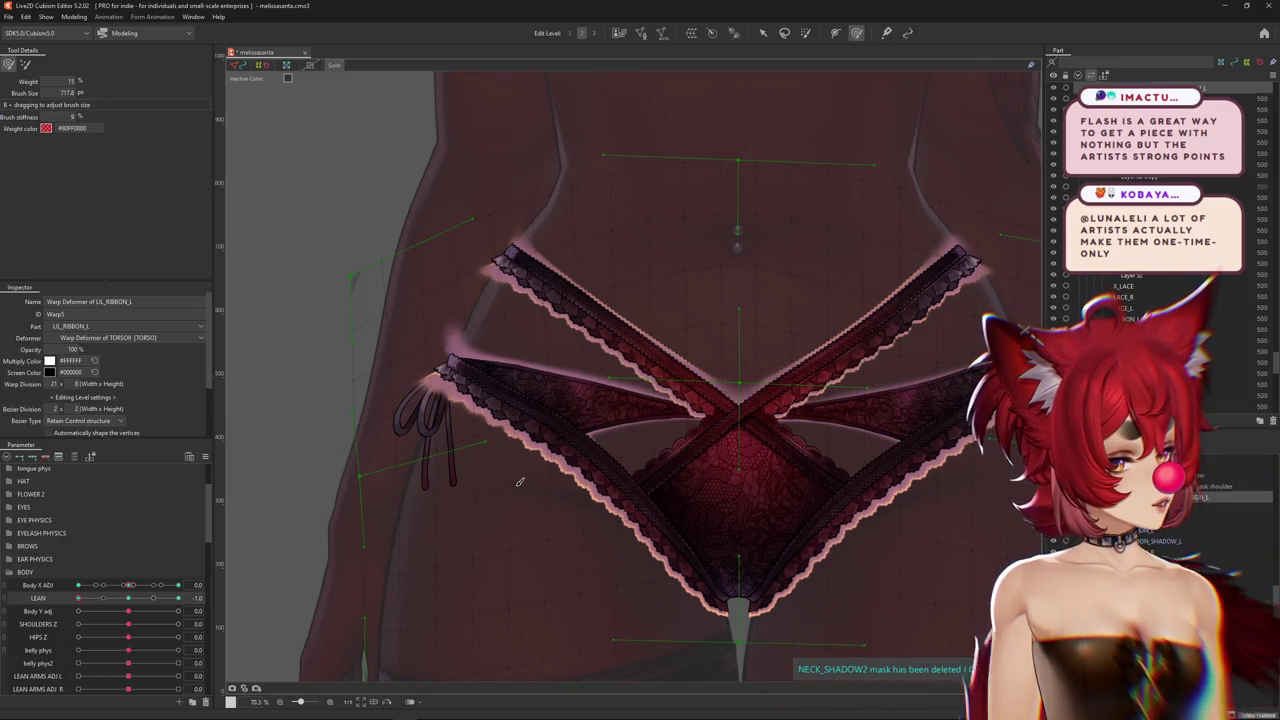
Reshape the LIL_RIBBON_L warp so the right-hip strap ends and side ties follow the body
{"action": "left_click_drag", "start_coordinate": [519, 482], "coordinate": [508, 294]}
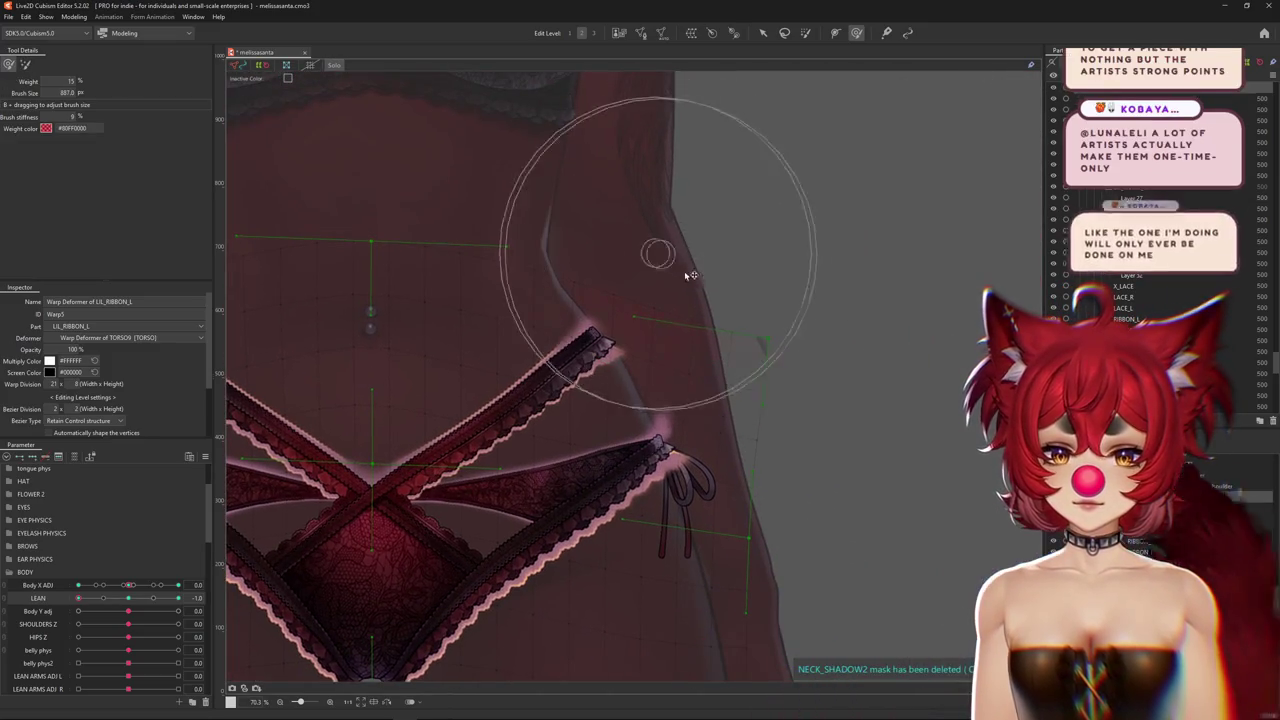
{"action": "left_click_drag", "start_coordinate": [690, 275], "coordinate": [499, 323]}
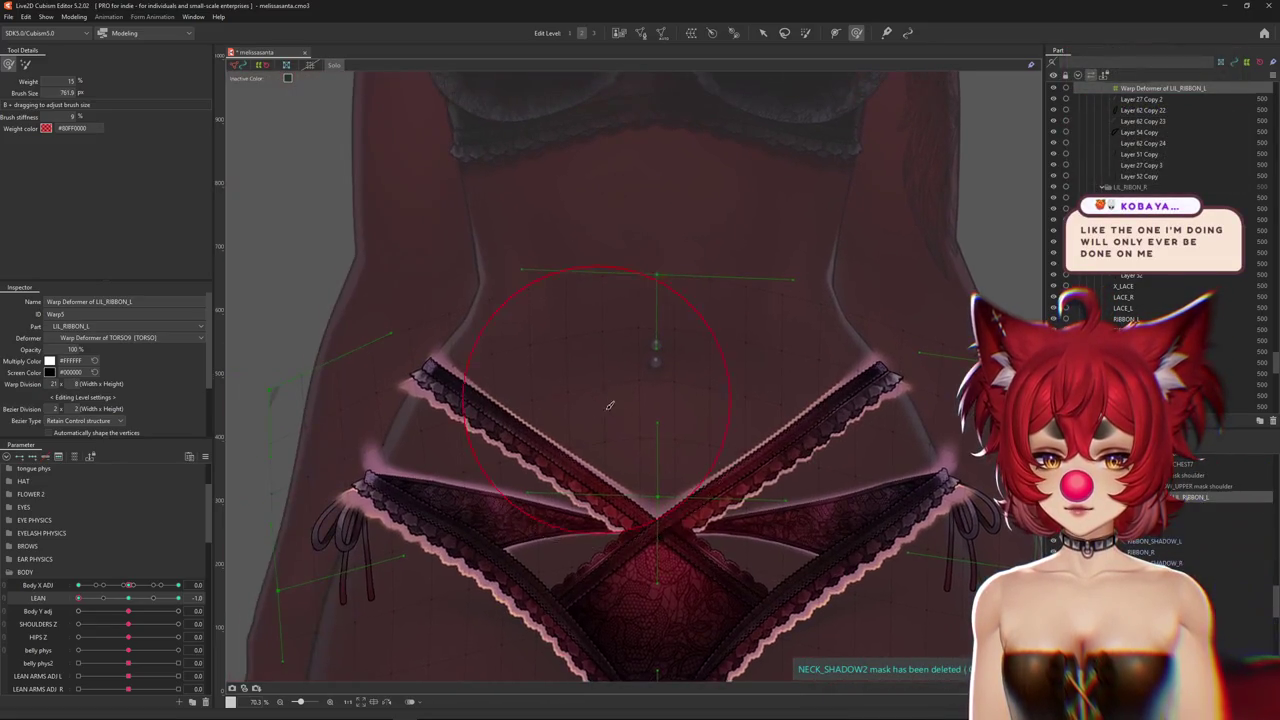
{"action": "middle_click_drag", "start_coordinate": [620, 380], "coordinate": [503, 329]}
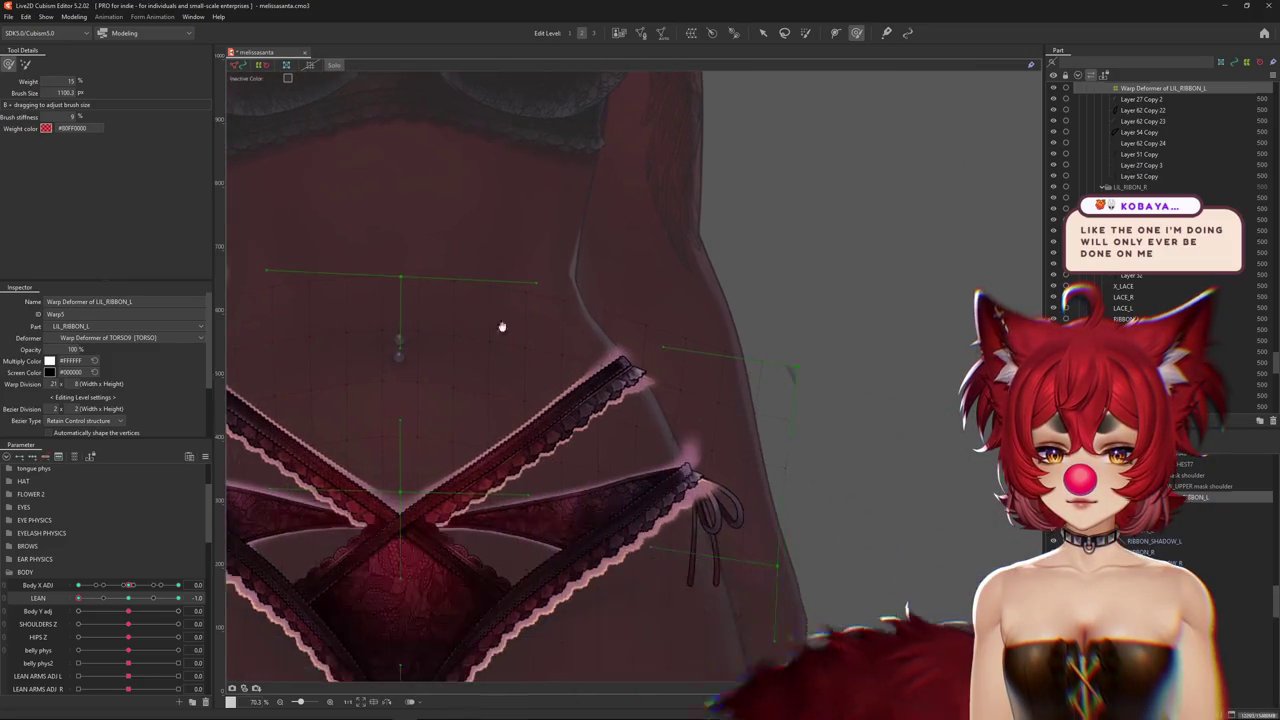
{"action": "middle_click_drag", "start_coordinate": [704, 291], "coordinate": [745, 333]}
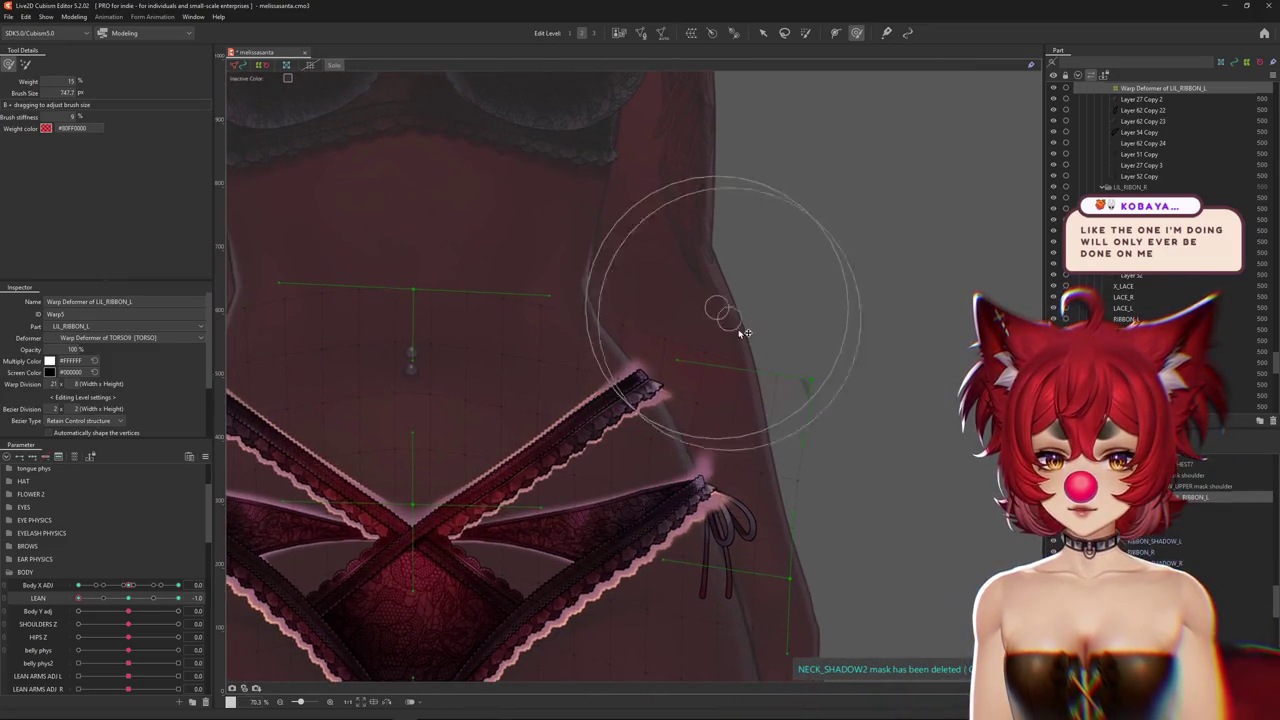
{"action": "middle_click_drag", "start_coordinate": [700, 520], "coordinate": [695, 425]}
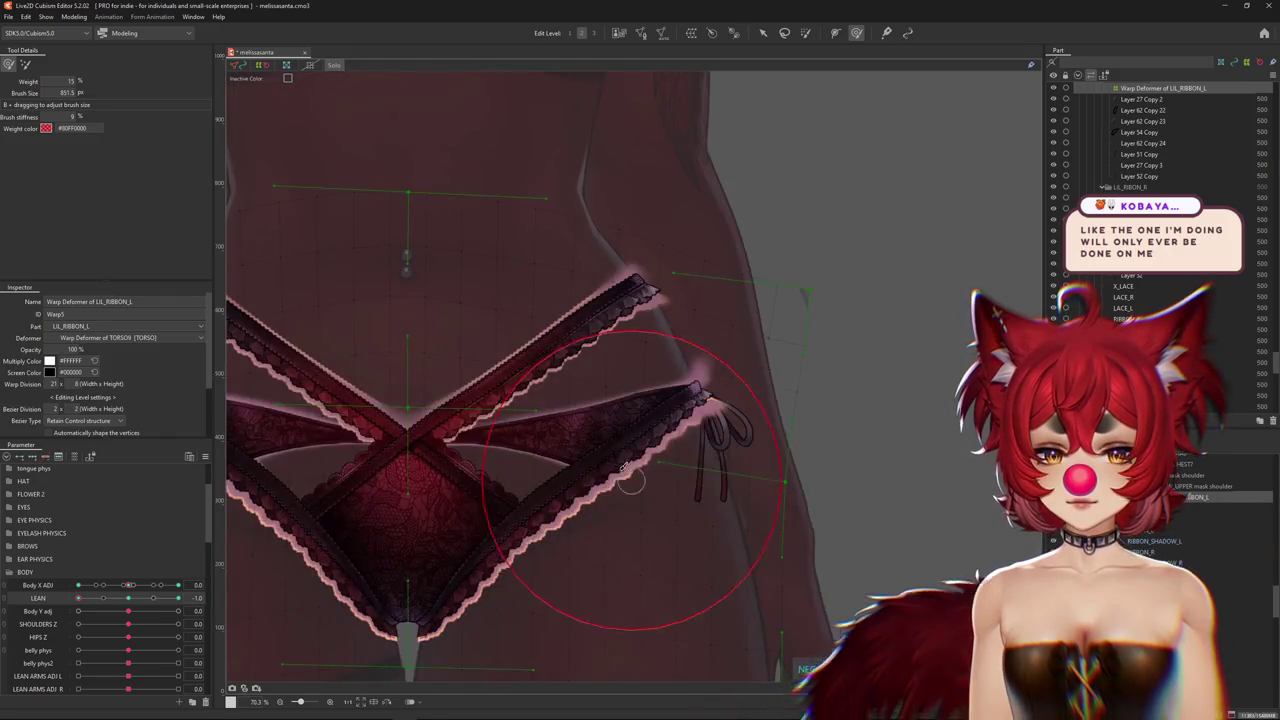
{"action": "left_click_drag", "start_coordinate": [592, 425], "coordinate": [581, 428]}
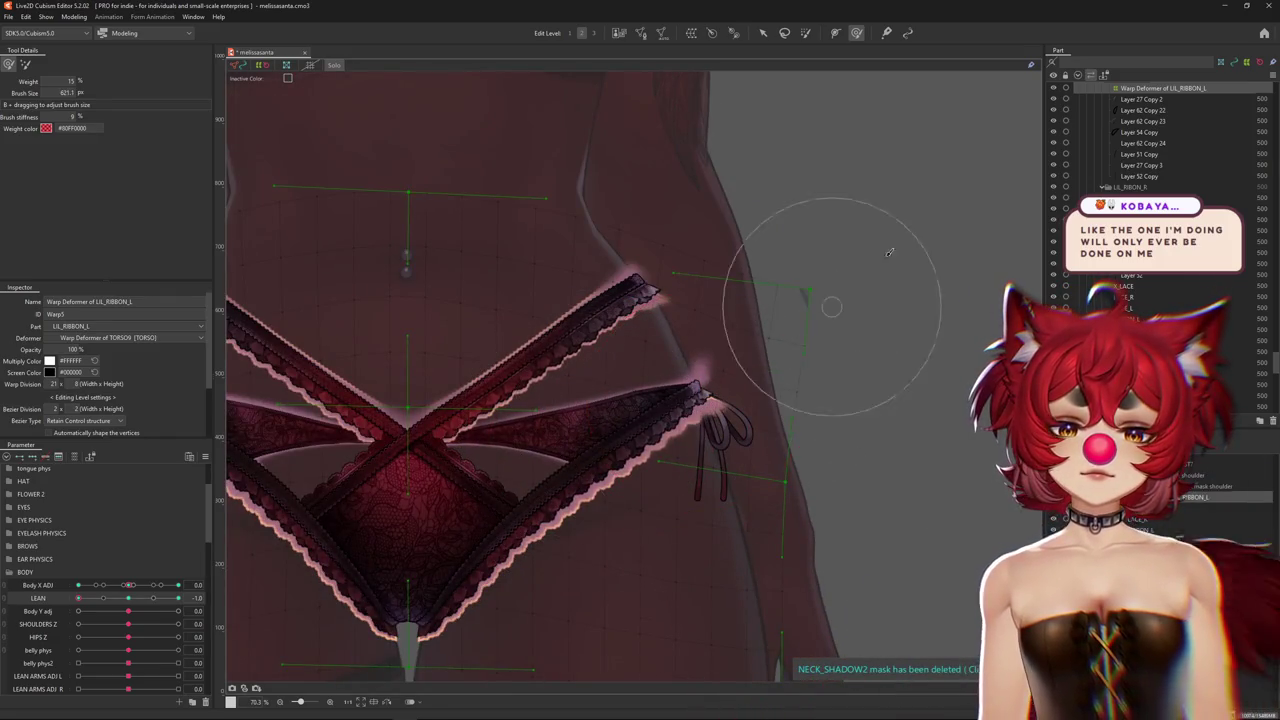
{"action": "middle_click_drag", "start_coordinate": [869, 486], "coordinate": [896, 396]}
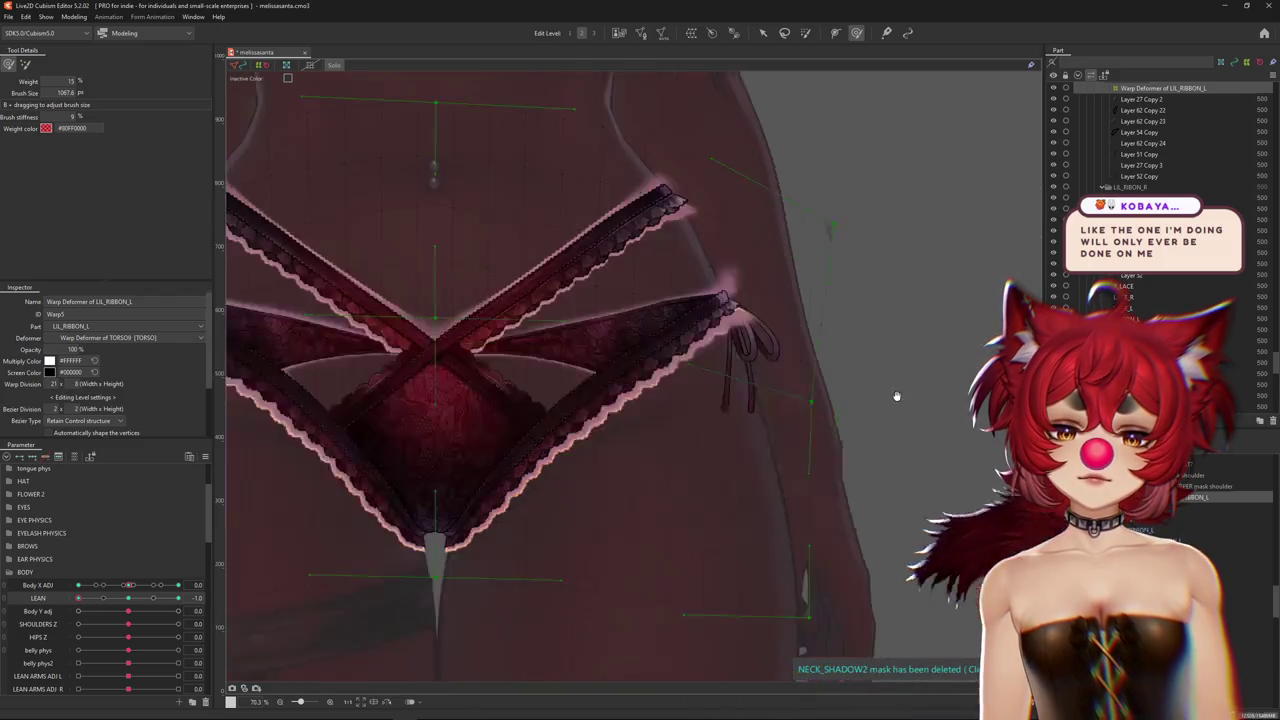
{"action": "scroll", "coordinate": [896, 396], "scroll_direction": "down", "scroll_amount": 5}
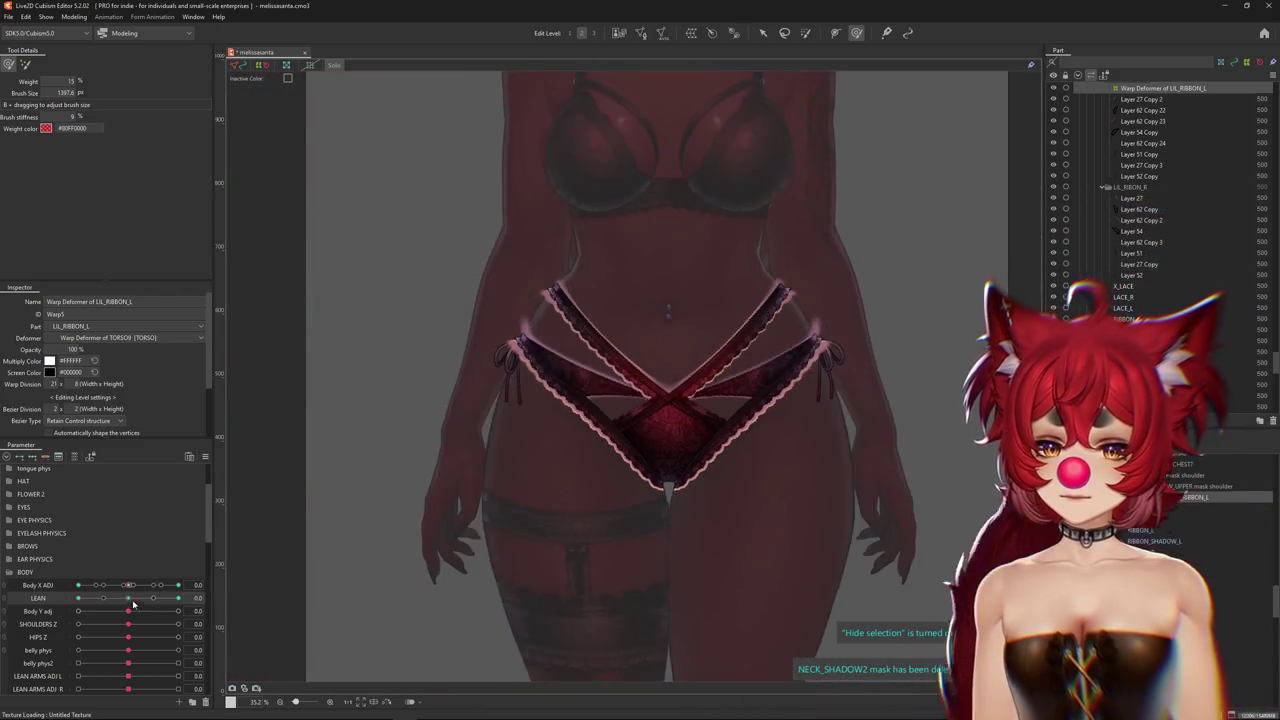
Recentre the model in full colour and show the ribbon deformer grid with a larger weight brush
{"action": "middle_click_drag", "start_coordinate": [375, 491], "coordinate": [291, 517]}
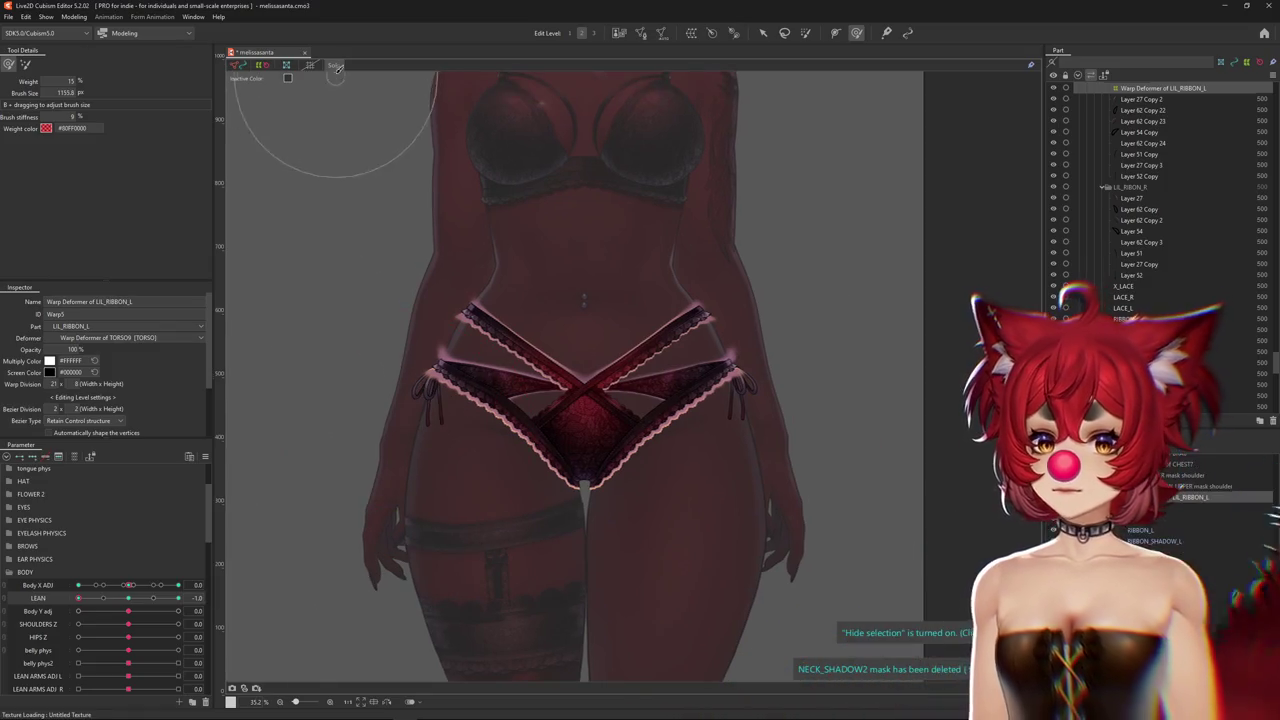
{"action": "left_click", "coordinate": [25, 64]}
{"action": "mouse_move", "coordinate": [370, 246]}
{"action": "left_mouse_down"}
{"action": "mouse_move", "coordinate": [371, 300]}
{"action": "mouse_move", "coordinate": [800, 312]}
{"action": "left_mouse_up"}
{"action": "left_click", "coordinate": [593, 32]}
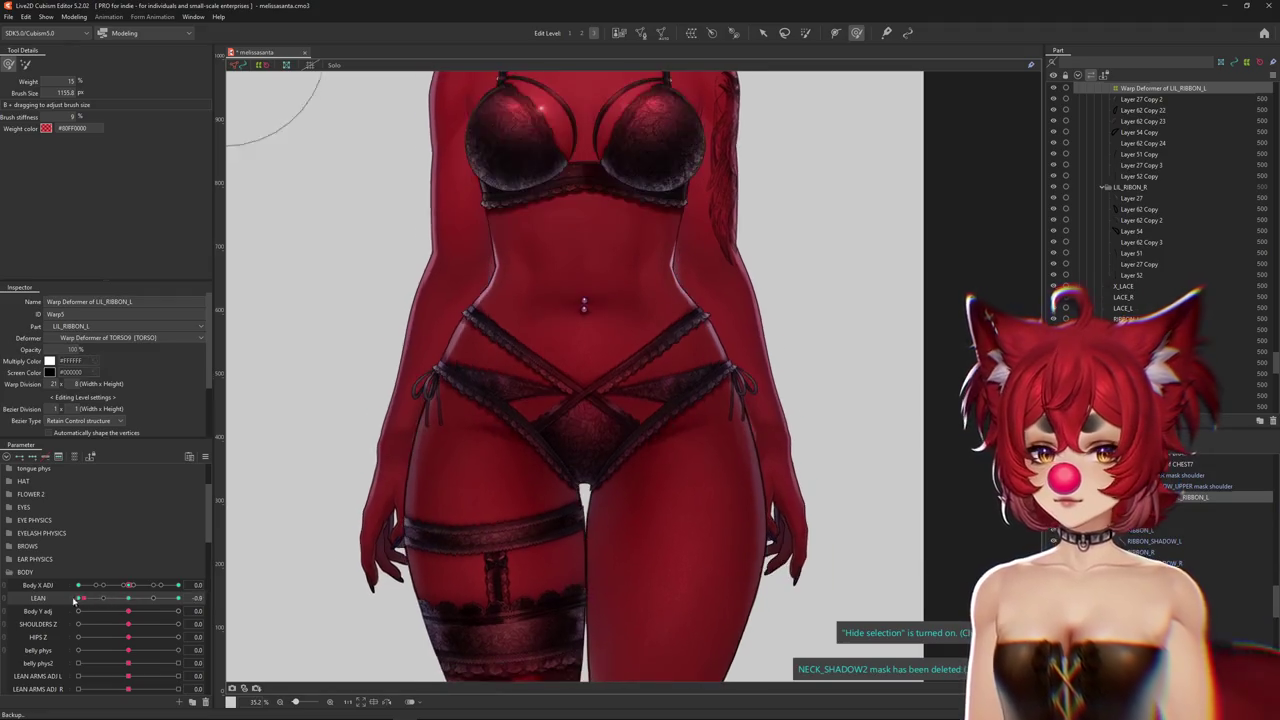
{"action": "left_click_drag", "start_coordinate": [322, 199], "coordinate": [390, 277]}
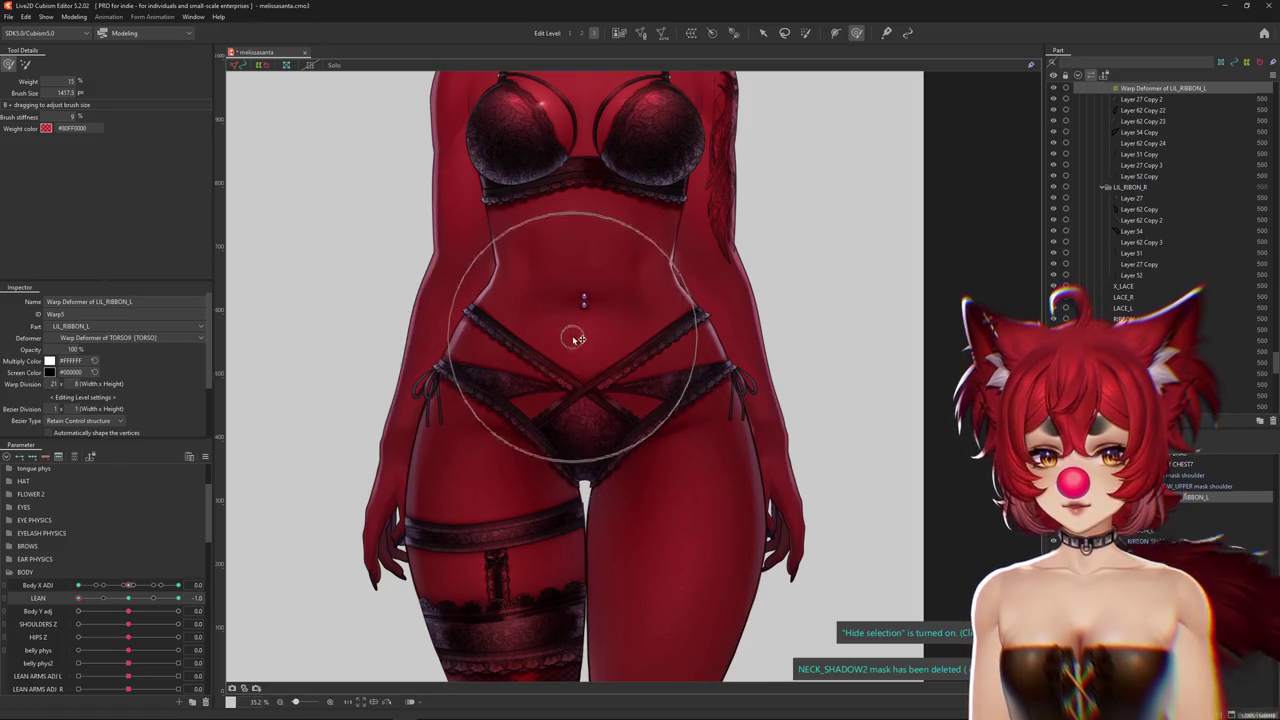
Paint weights across the belly ribbons and along the left hip, adjusting brush size and weight
{"action": "left_click_drag", "start_coordinate": [578, 339], "coordinate": [685, 371]}
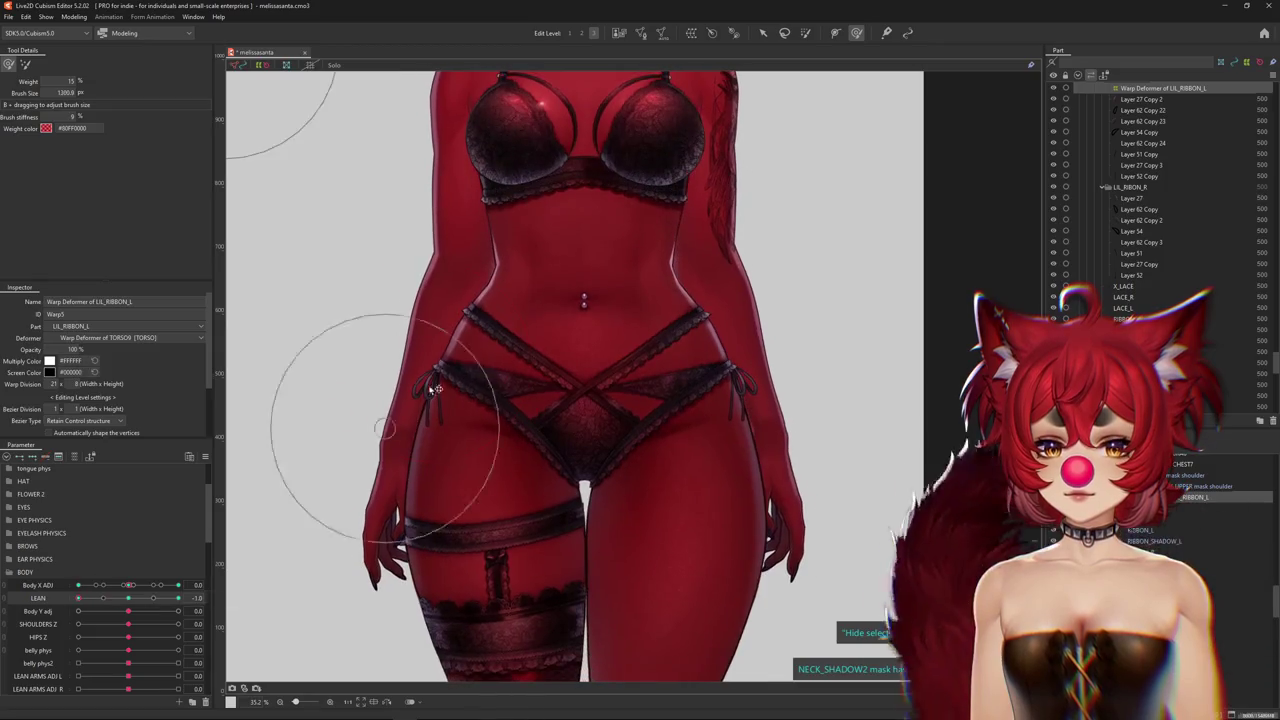
{"action": "left_click_drag", "start_coordinate": [435, 388], "coordinate": [457, 258]}
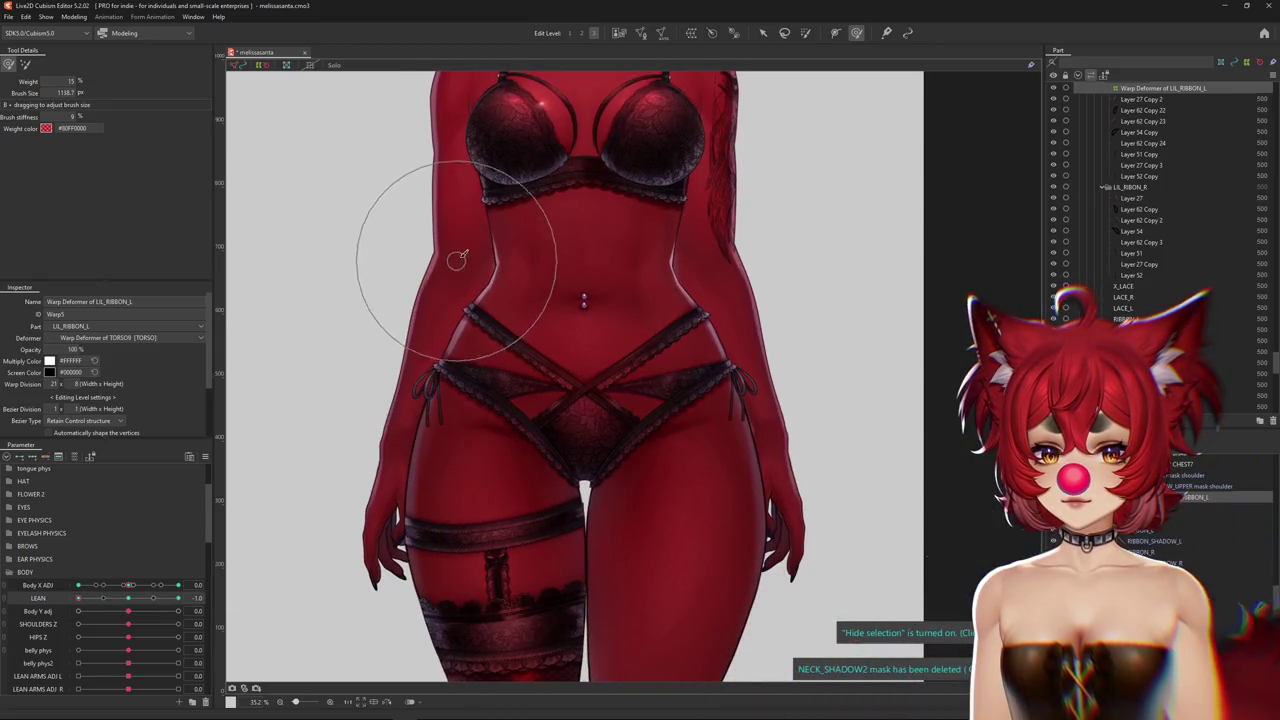
{"action": "left_click_drag", "start_coordinate": [729, 206], "coordinate": [457, 271]}
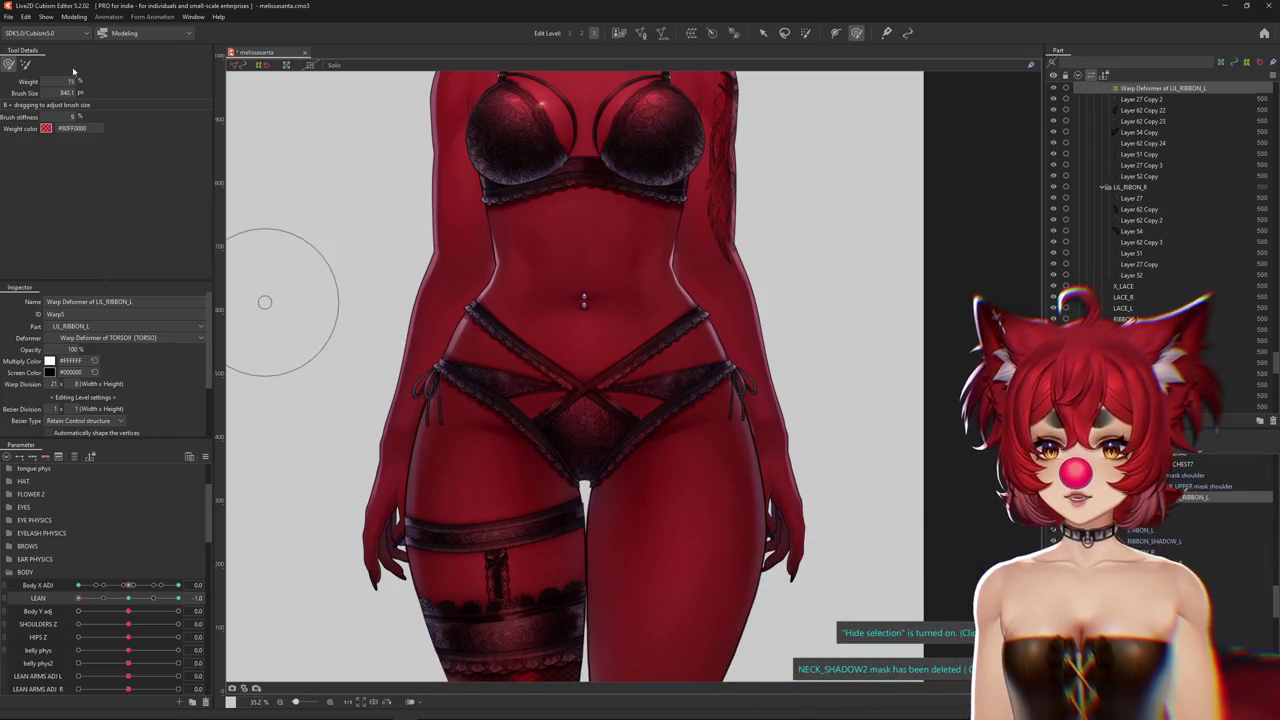
{"action": "mouse_move", "coordinate": [600, 243]}
{"action": "left_mouse_down"}
{"action": "mouse_move", "coordinate": [591, 382]}
{"action": "mouse_move", "coordinate": [590, 364]}
{"action": "left_mouse_up"}
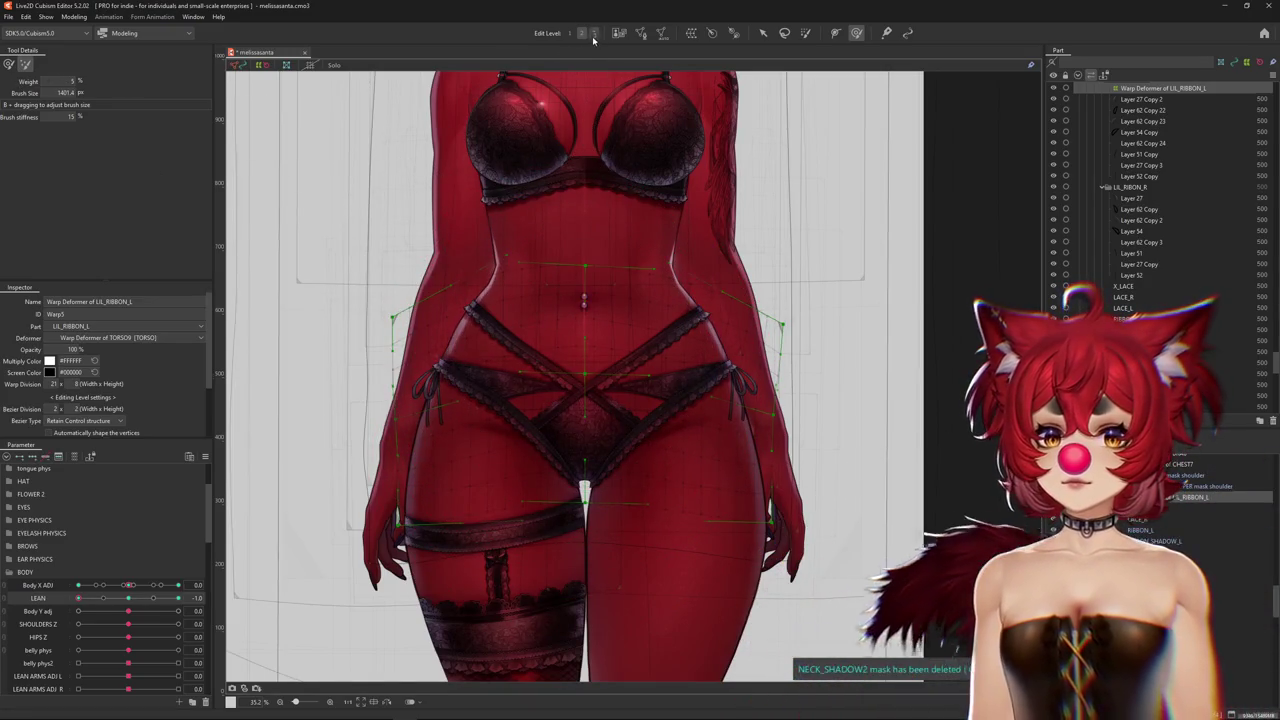
{"action": "scroll", "coordinate": [587, 365], "scroll_direction": "up", "scroll_amount": 2}
{"action": "left_click_drag", "start_coordinate": [587, 365], "coordinate": [580, 365]}
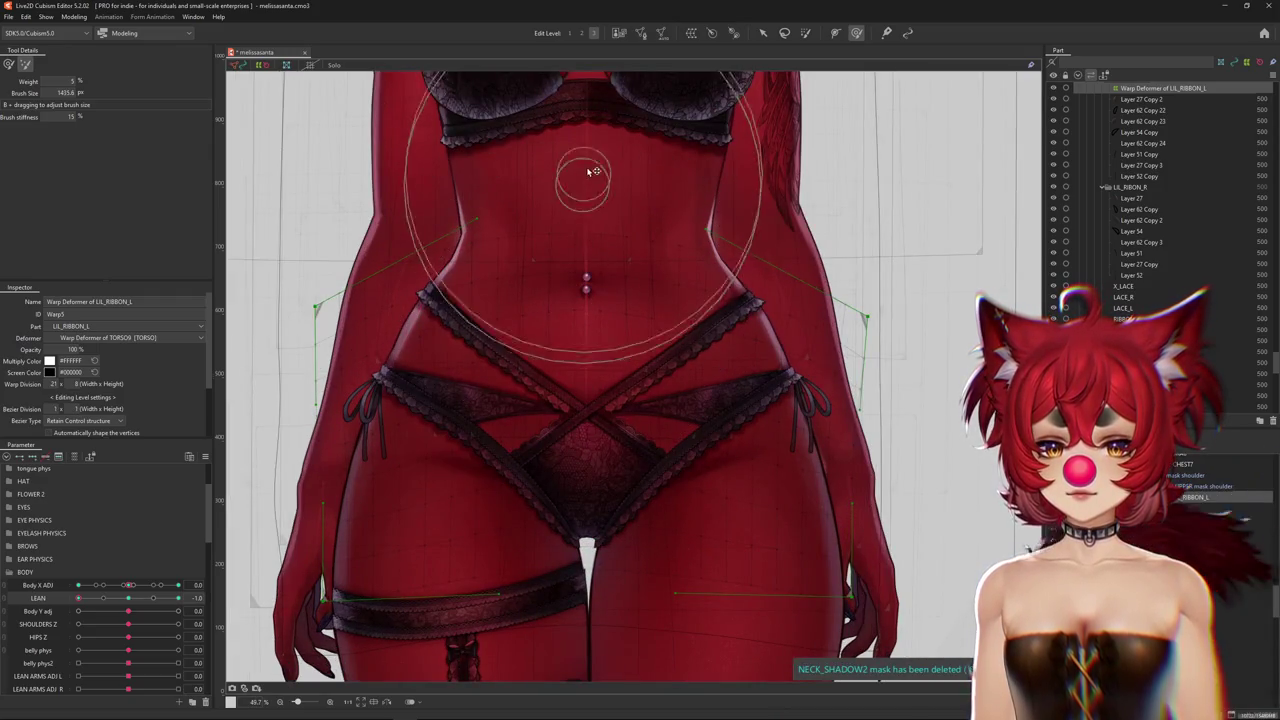
{"action": "left_click_drag", "start_coordinate": [566, 296], "coordinate": [519, 388]}
{"action": "scroll", "coordinate": [519, 388], "scroll_direction": "down", "scroll_amount": 3}
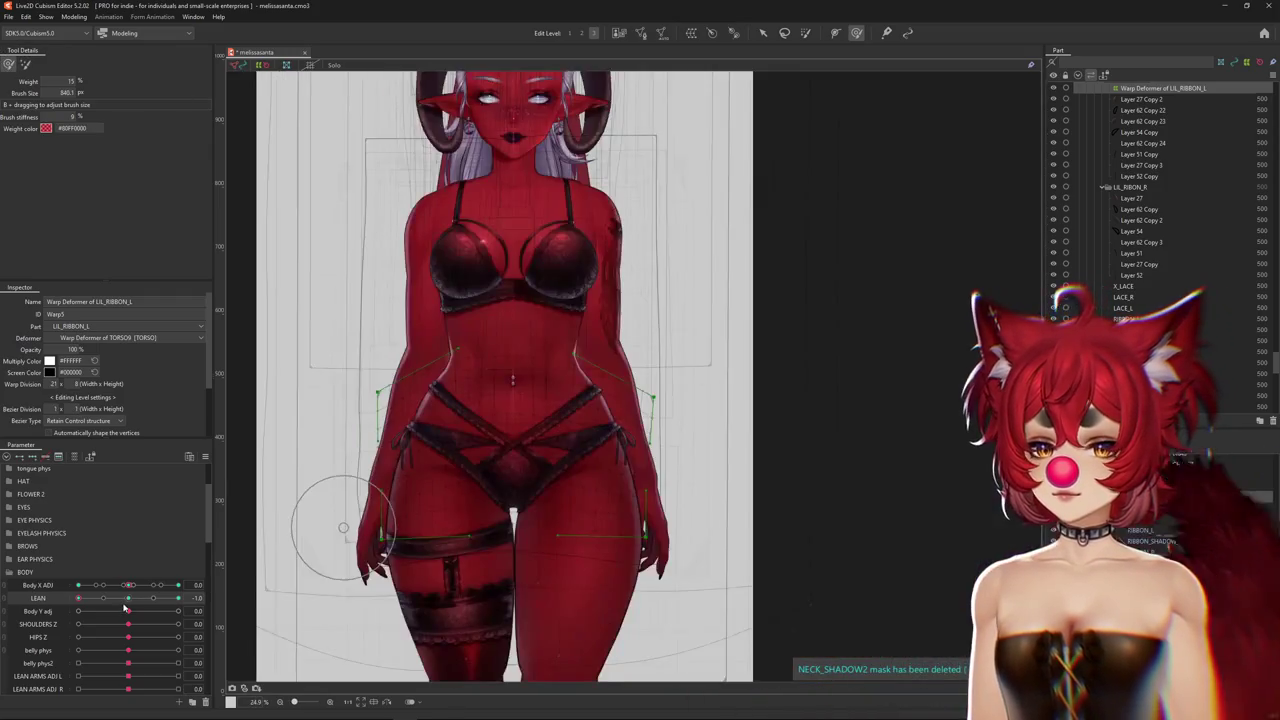
Scrub the LEAN parameter to test the ribbons, then recentre on the hips
{"action": "mouse_move", "coordinate": [78, 597]}
{"action": "left_mouse_down"}
{"action": "mouse_move", "coordinate": [117, 597]}
{"action": "mouse_move", "coordinate": [78, 597]}
{"action": "left_mouse_up"}
{"action": "scroll", "coordinate": [504, 478], "scroll_direction": "up", "scroll_amount": 2}
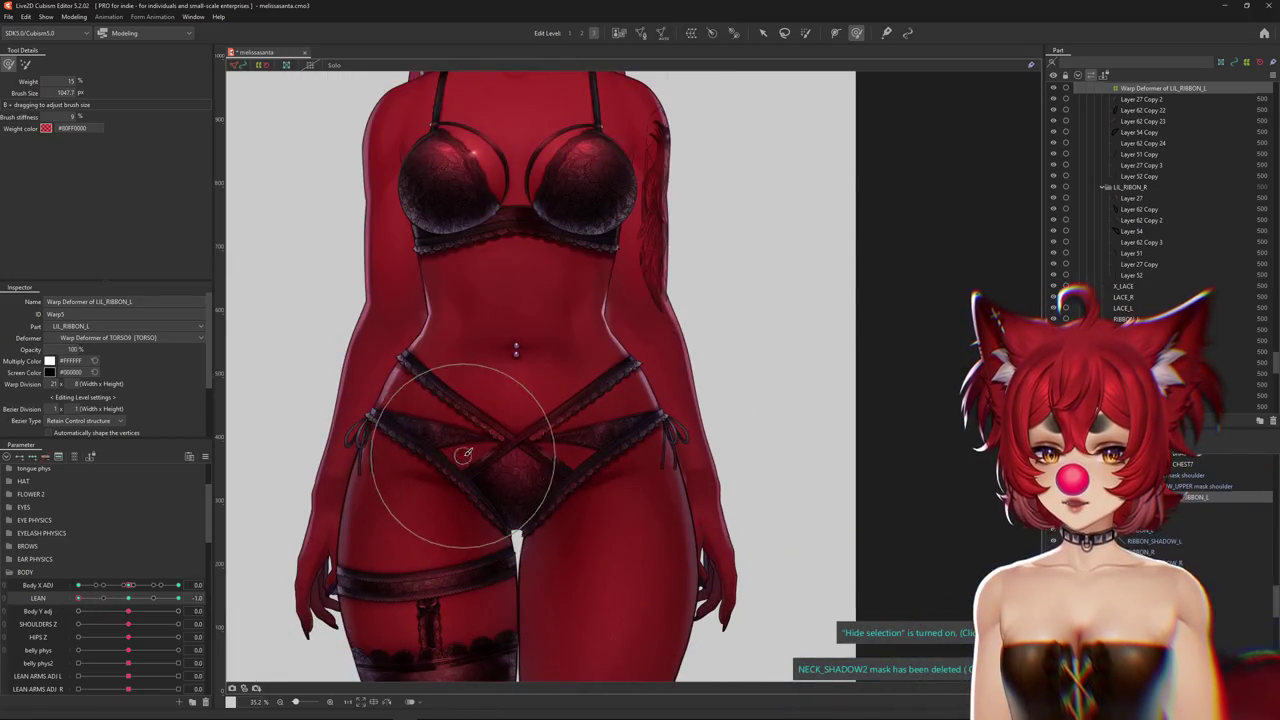
{"action": "middle_click_drag", "start_coordinate": [462, 458], "coordinate": [522, 410]}
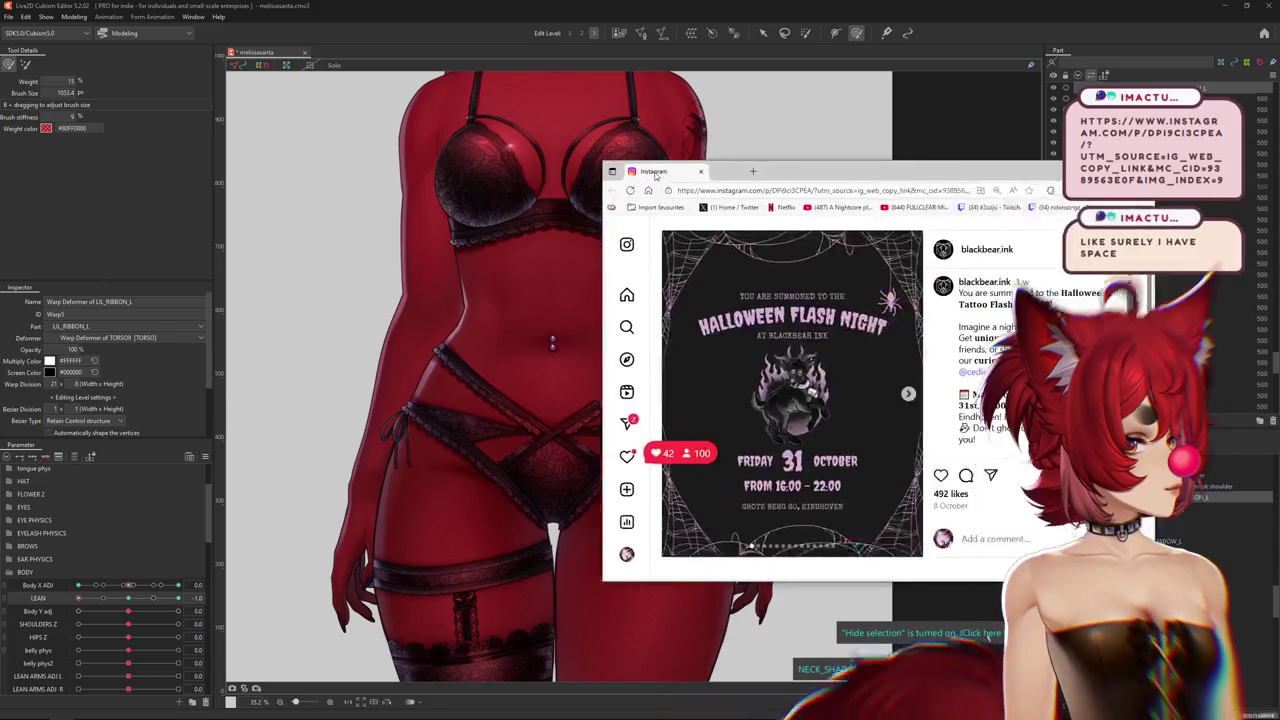
Maximize the Instagram browser and page to the What to expect? slide and first Exclusive Flash sheets
{"action": "left_click_drag", "start_coordinate": [653, 160], "coordinate": [337, 120]}
{"action": "double_click", "coordinate": [568, 124]}
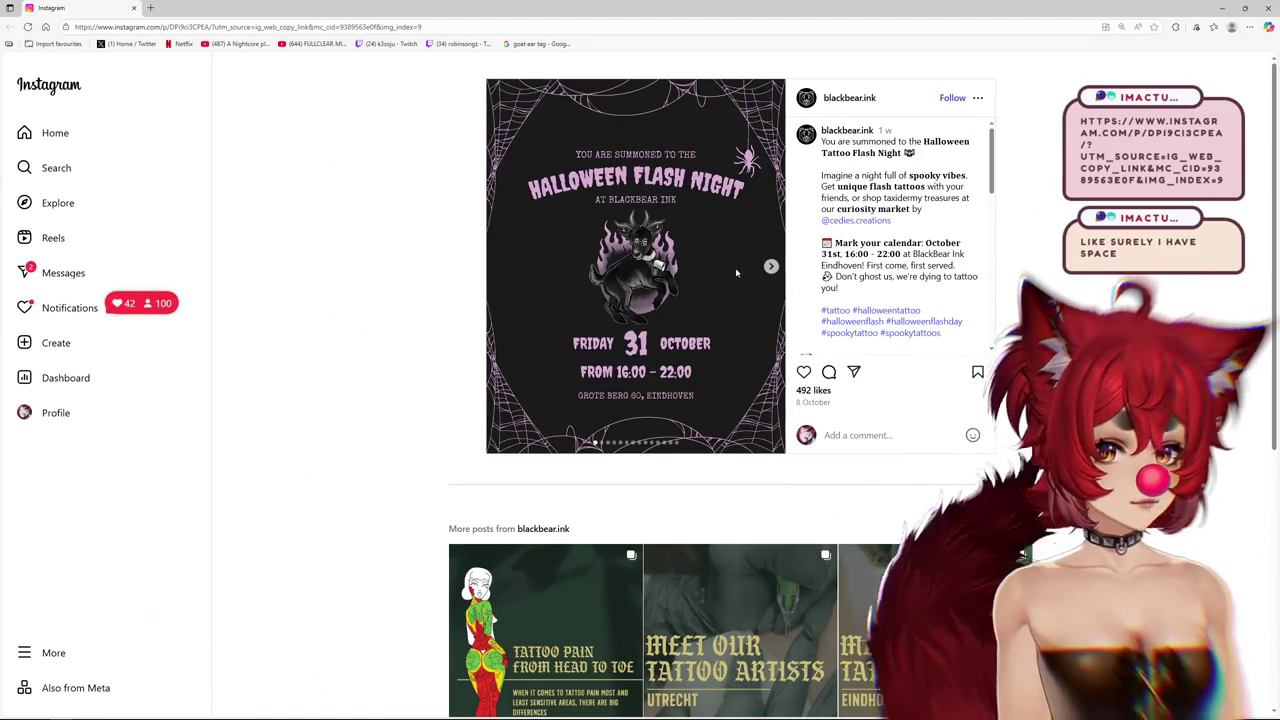
{"action": "left_click", "coordinate": [771, 266]}
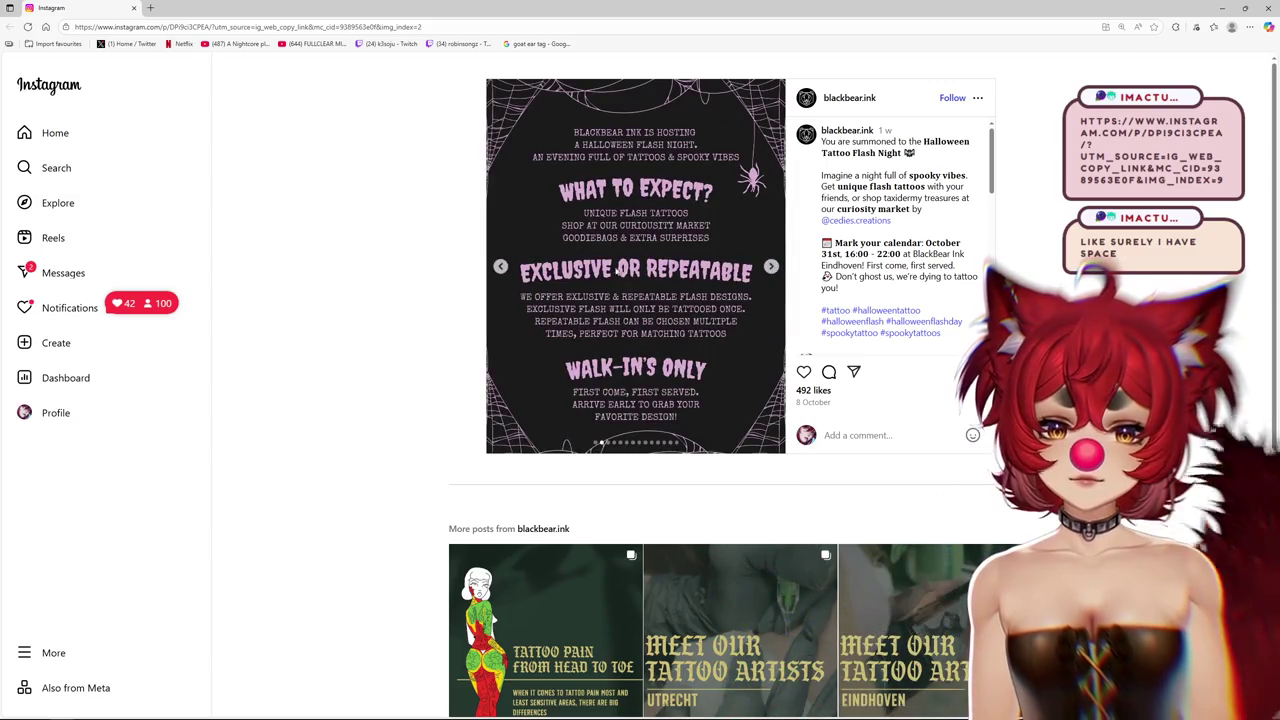
{"action": "left_click", "coordinate": [772, 267]}
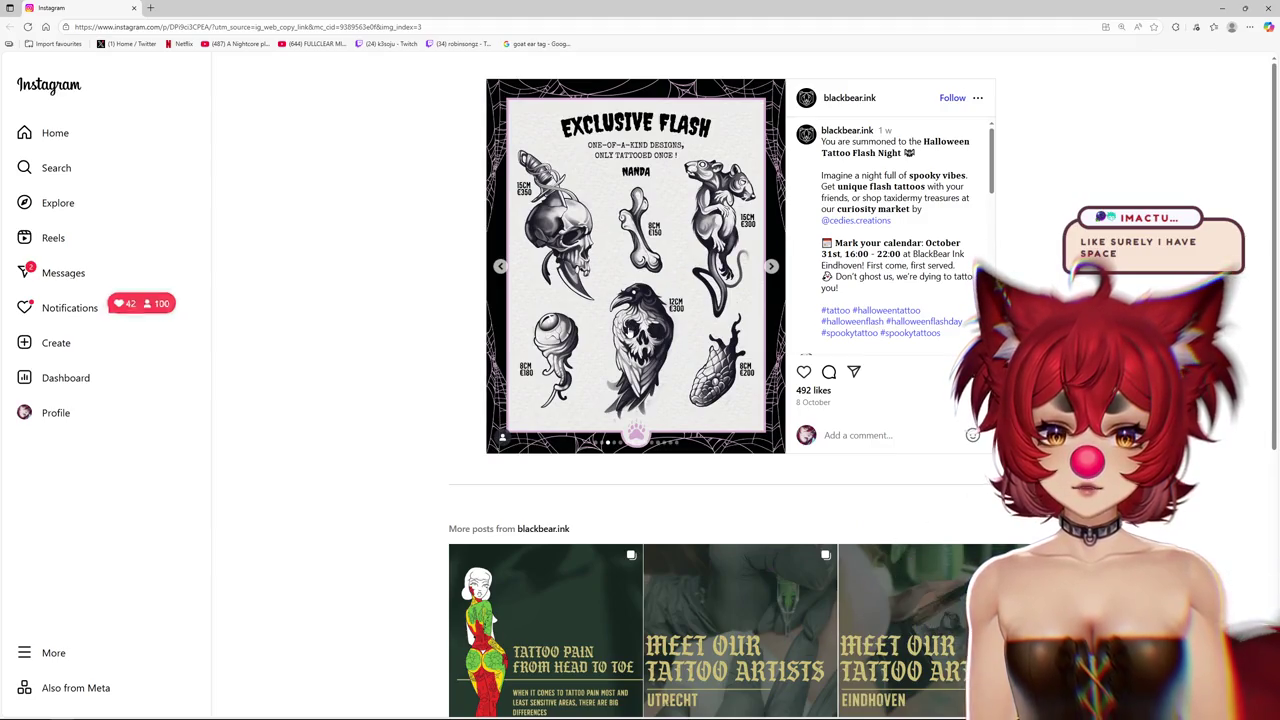
{"action": "left_click", "coordinate": [772, 267]}
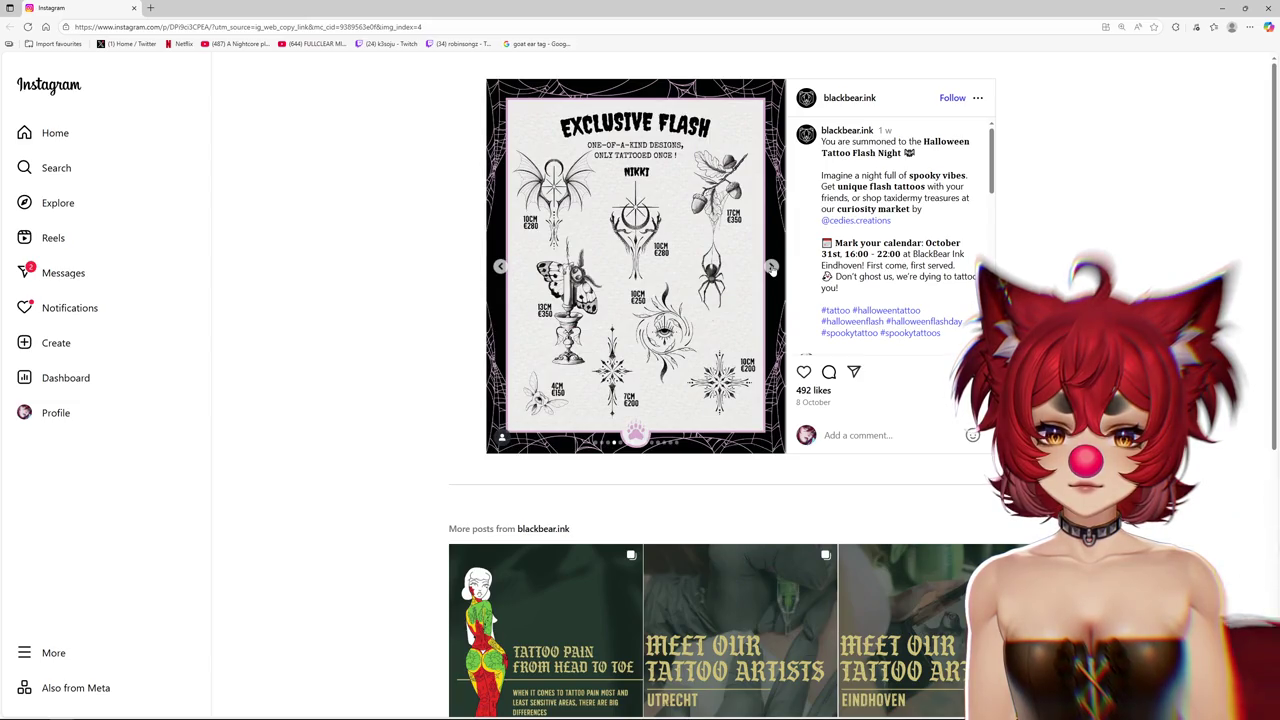
{"action": "left_click", "coordinate": [772, 267]}
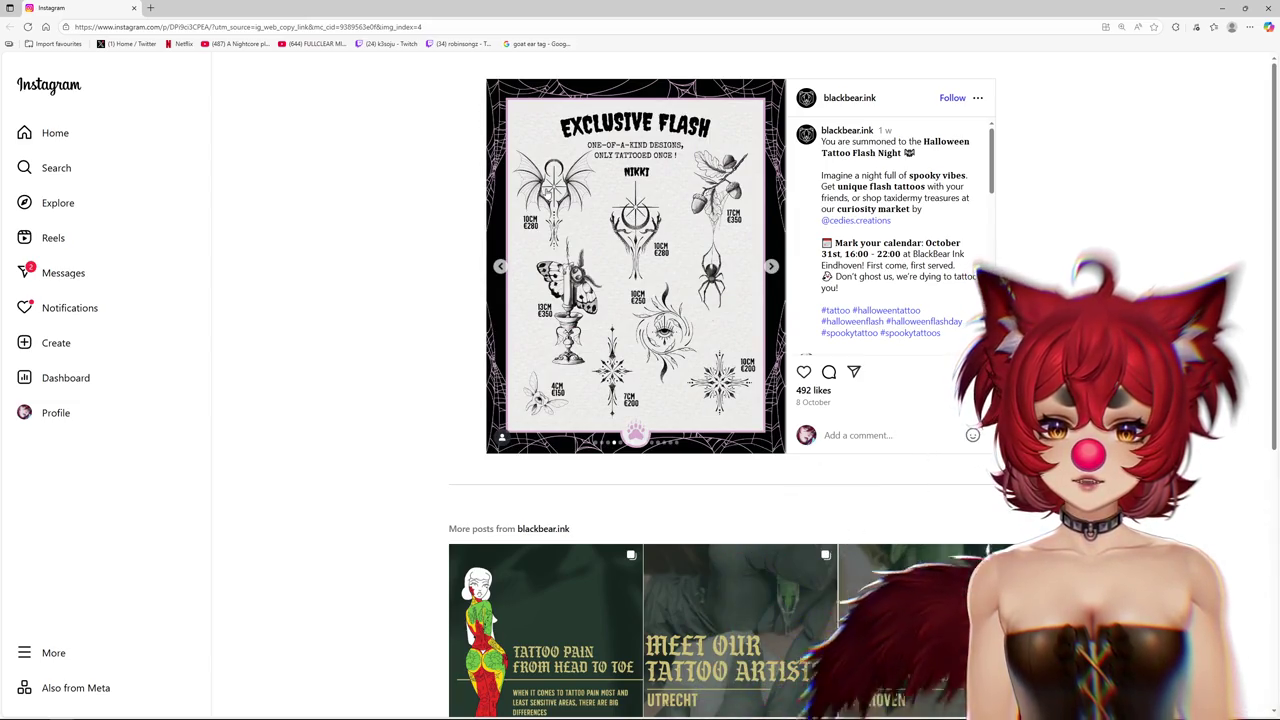
Page back and forth through the middle Exclusive Flash sheets of the post
{"action": "left_click", "coordinate": [500, 267]}
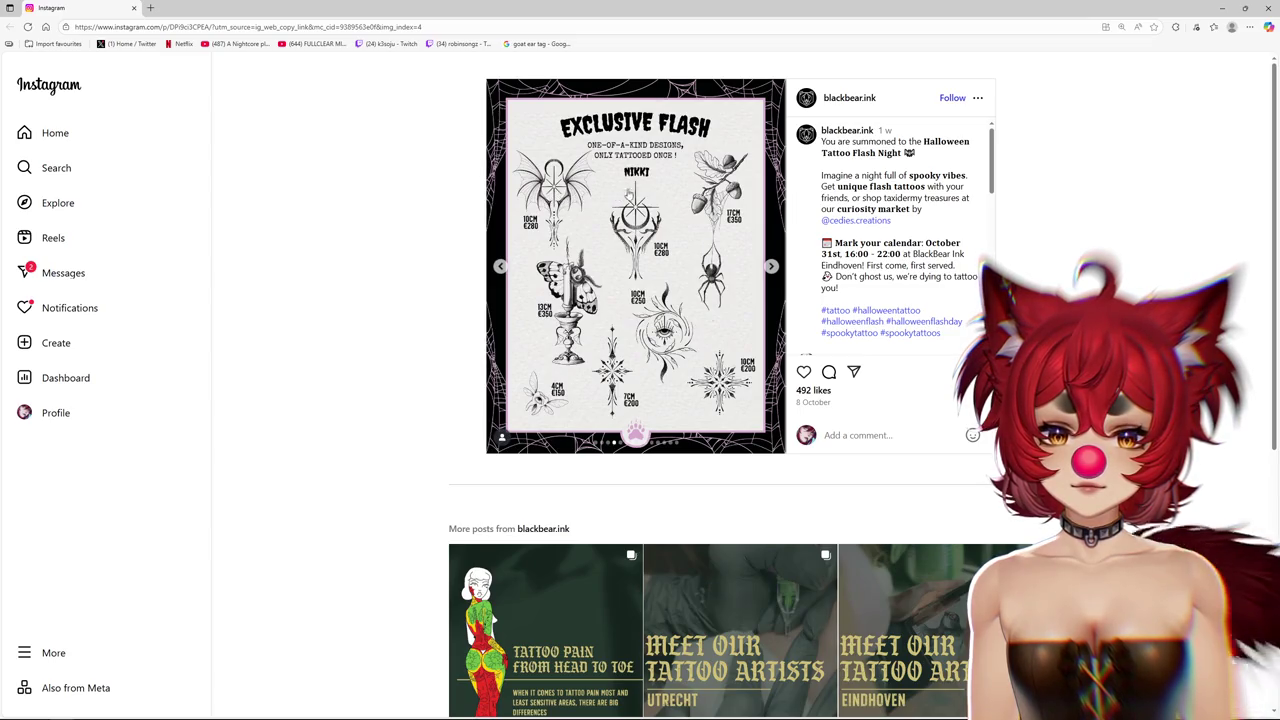
{"action": "left_click", "coordinate": [771, 267]}
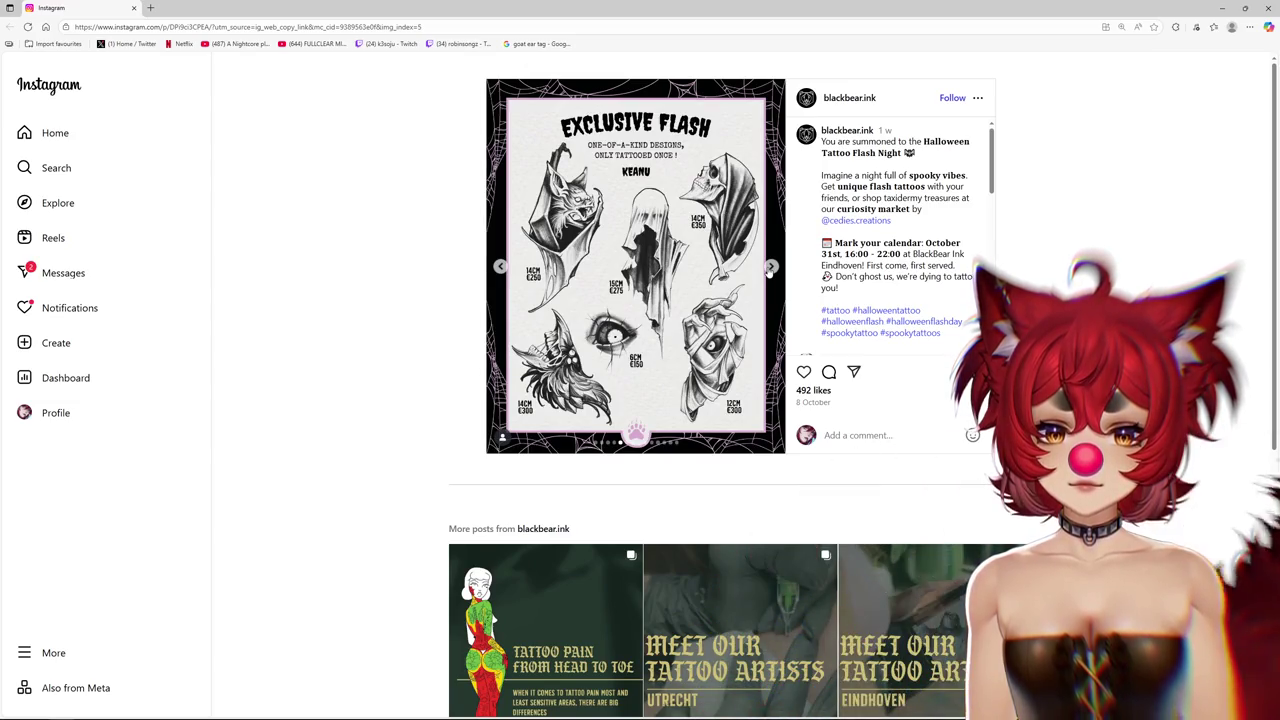
{"action": "left_click", "coordinate": [771, 267]}
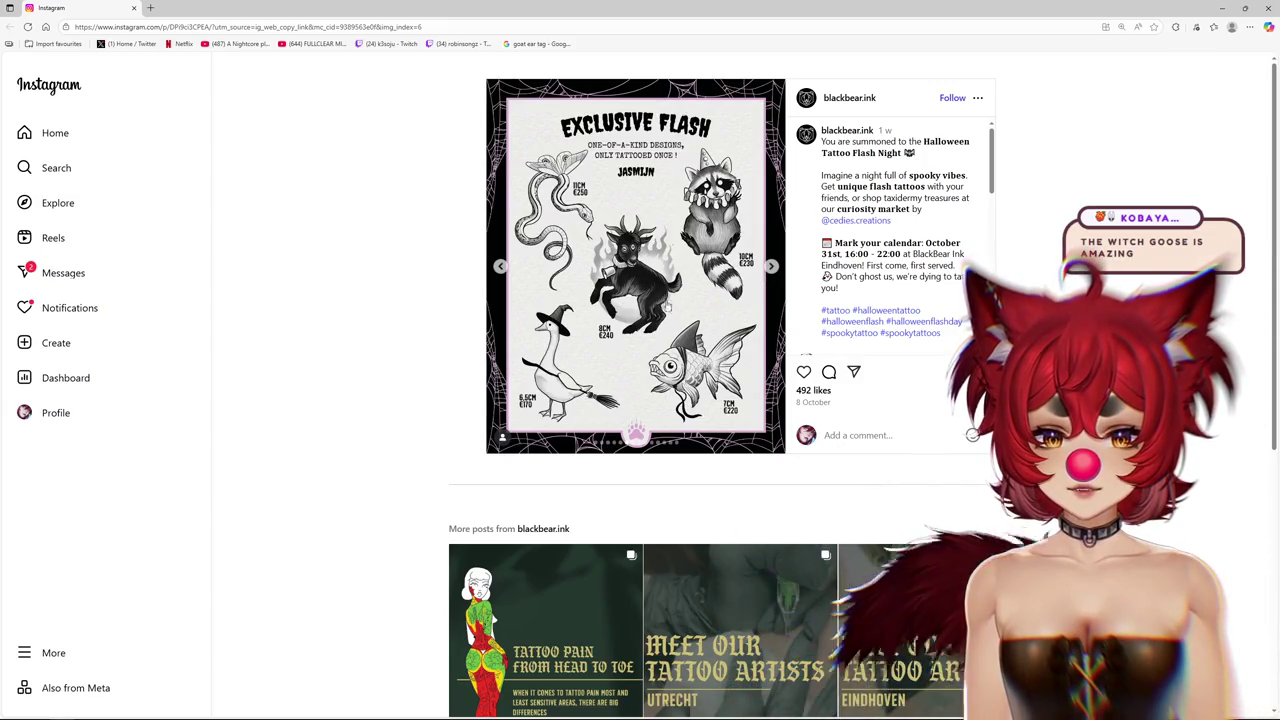
{"action": "left_click", "coordinate": [774, 268]}
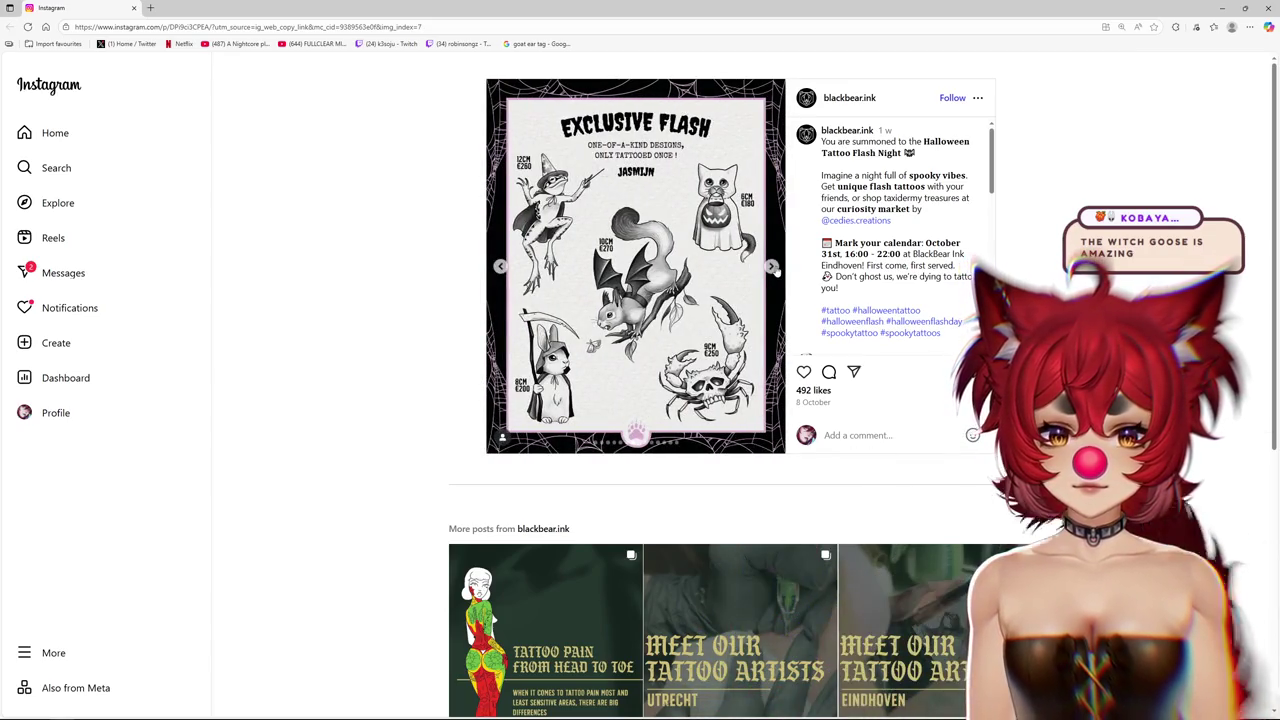
{"action": "left_click", "coordinate": [772, 268]}
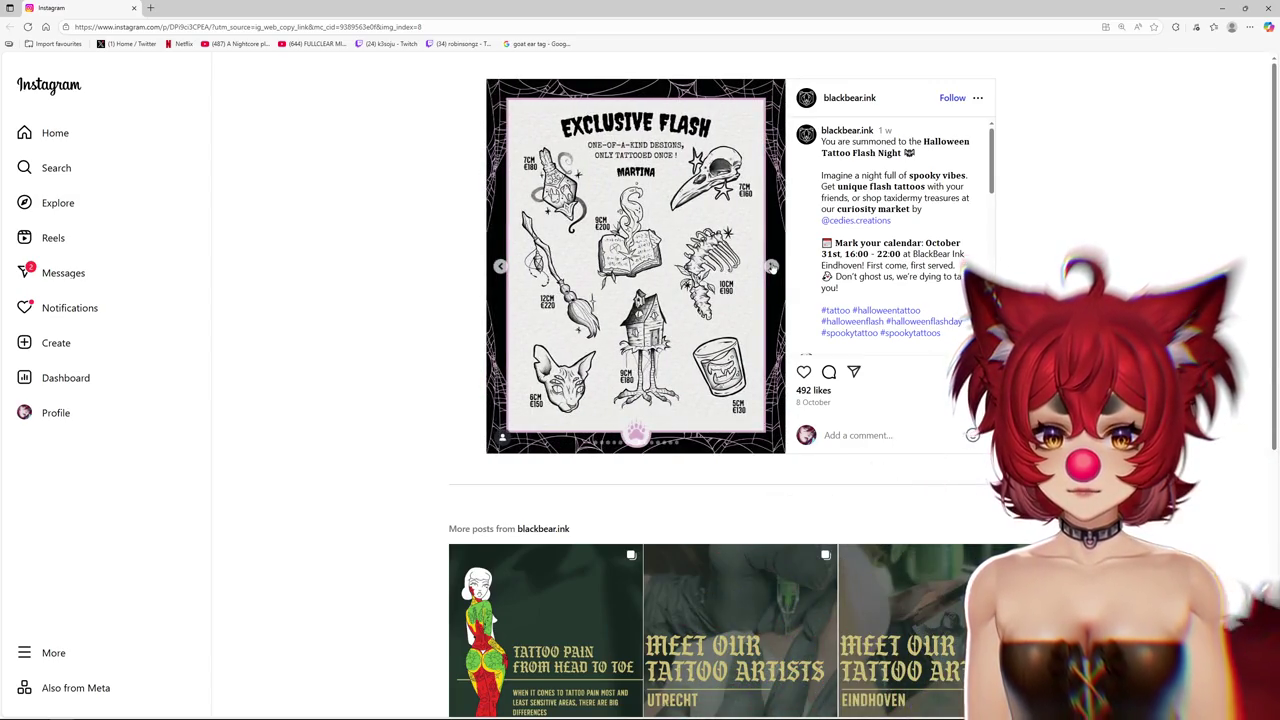
{"action": "left_click", "coordinate": [772, 268]}
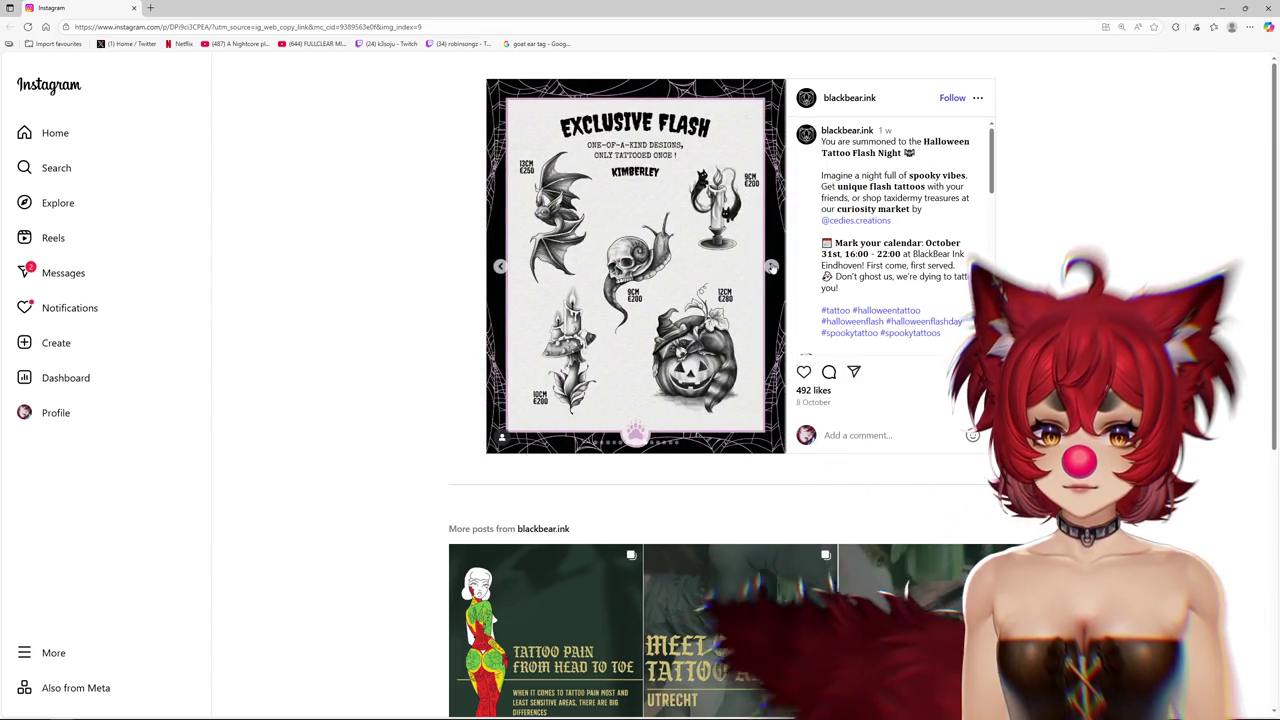
{"action": "left_click", "coordinate": [772, 268]}
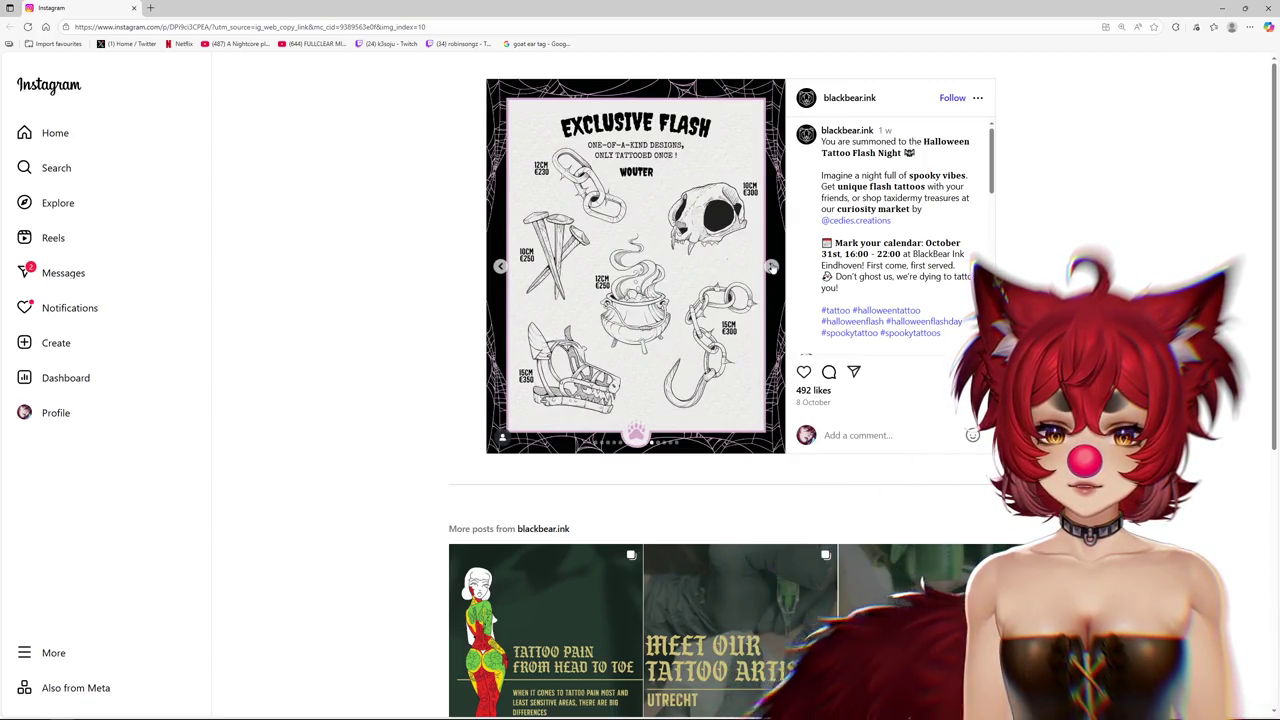
{"action": "left_click", "coordinate": [772, 268]}
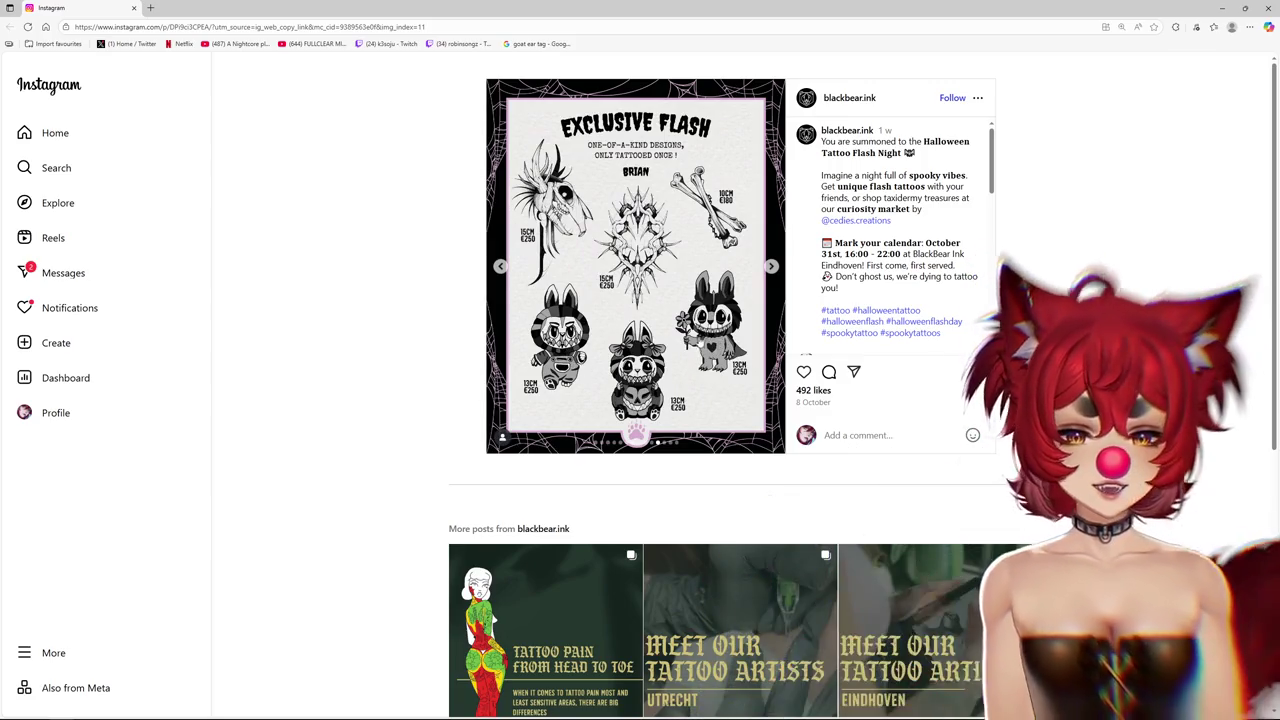
View the handpoke and machine, Repeatable and trick or treat flash sheets, then return Home
{"action": "left_click", "coordinate": [770, 268]}
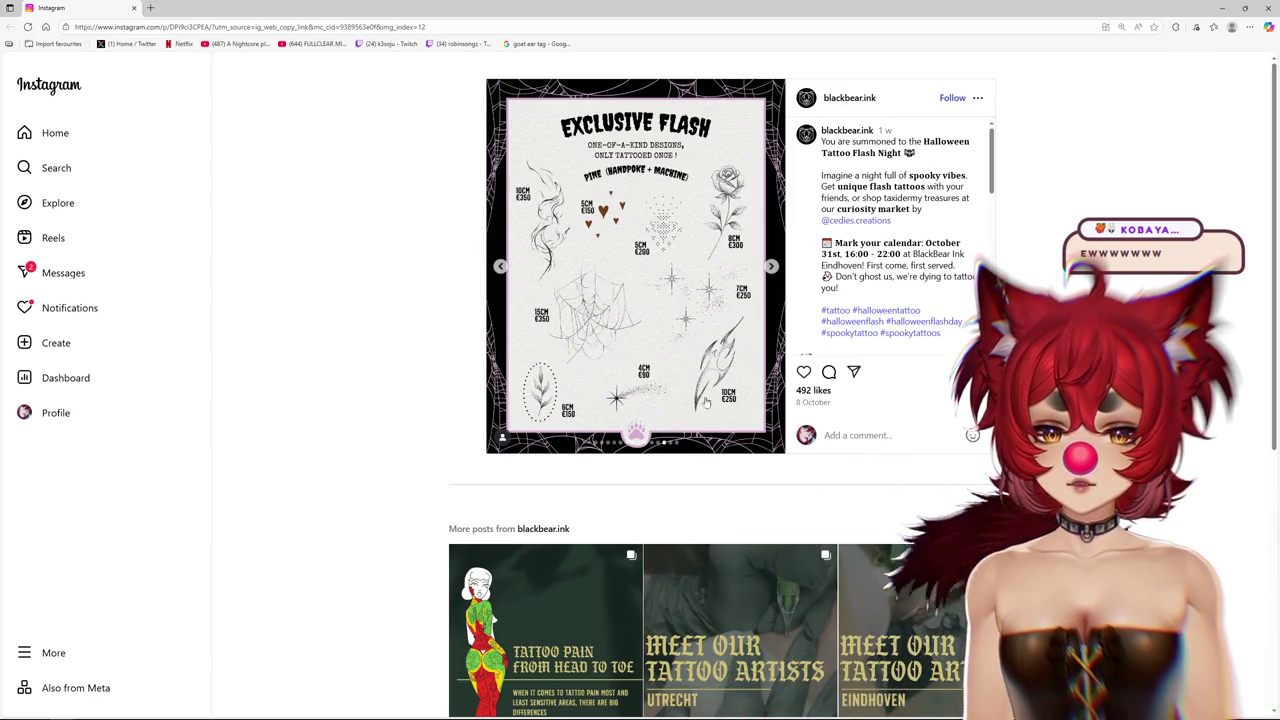
{"action": "left_click", "coordinate": [771, 267]}
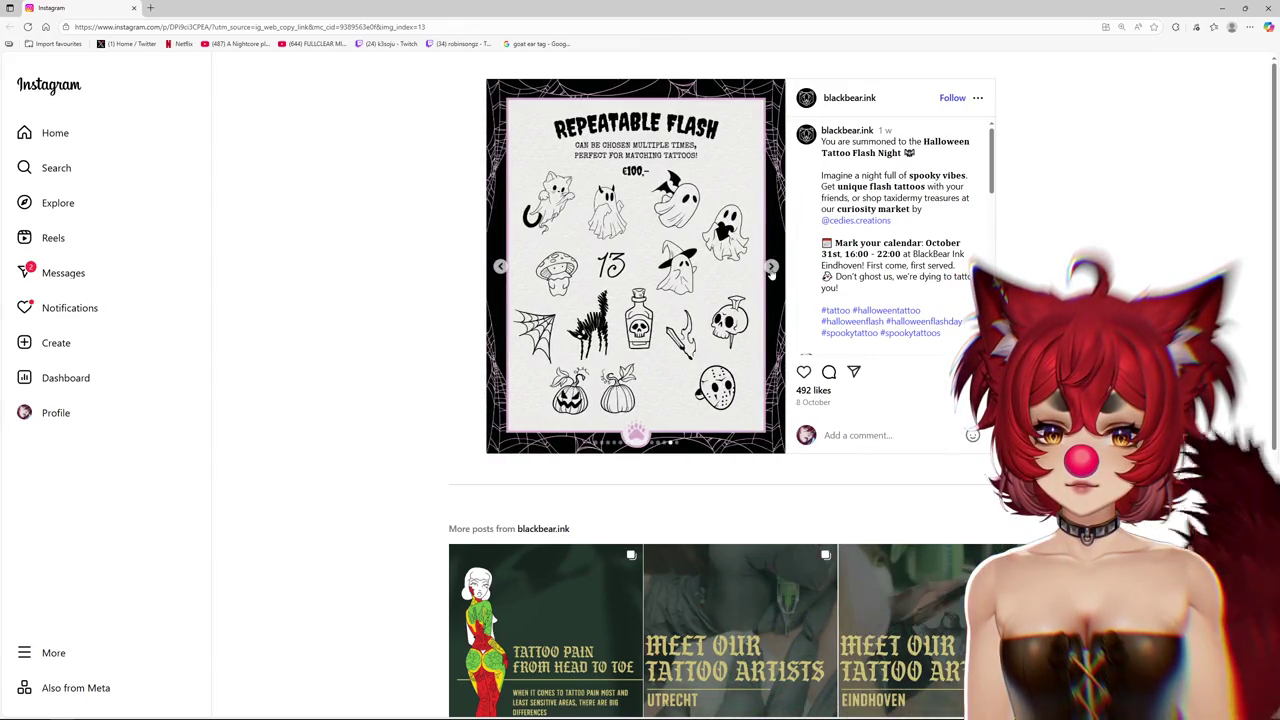
{"action": "left_click", "coordinate": [771, 268]}
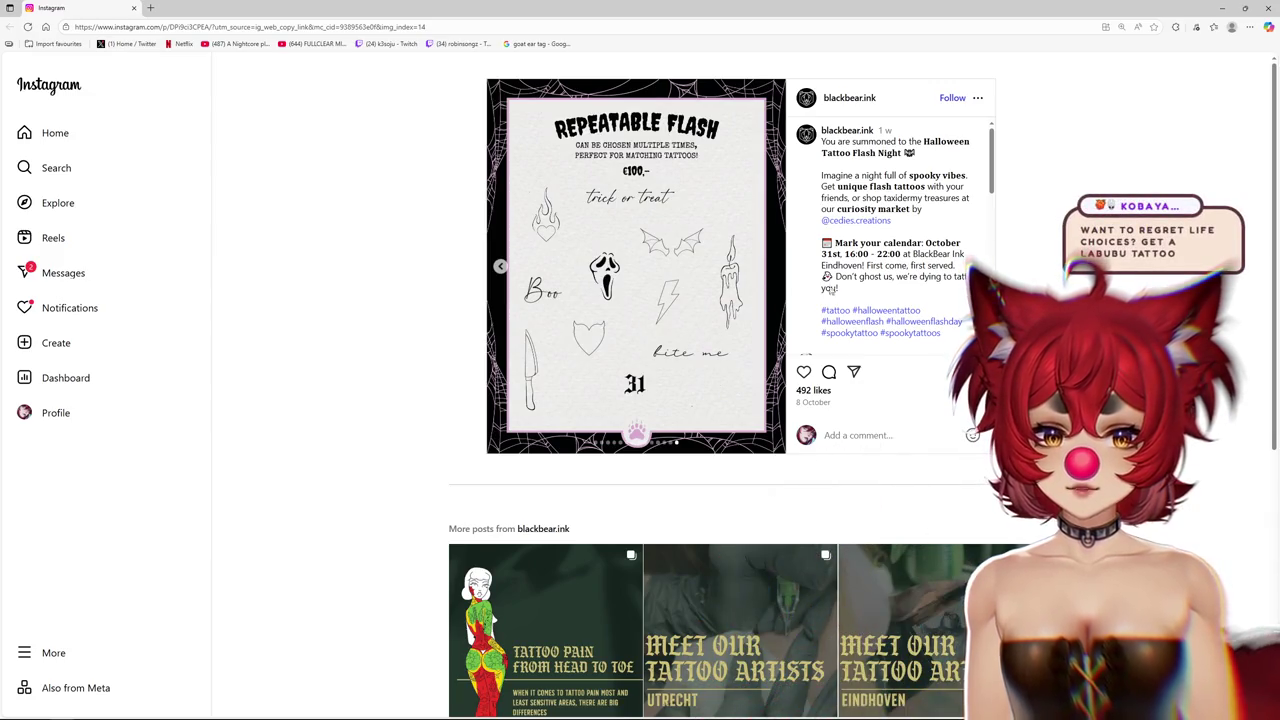
{"action": "scroll", "coordinate": [829, 289], "scroll_direction": "down", "scroll_amount": 1}
{"action": "scroll", "coordinate": [768, 103], "scroll_direction": "up", "scroll_amount": 1}
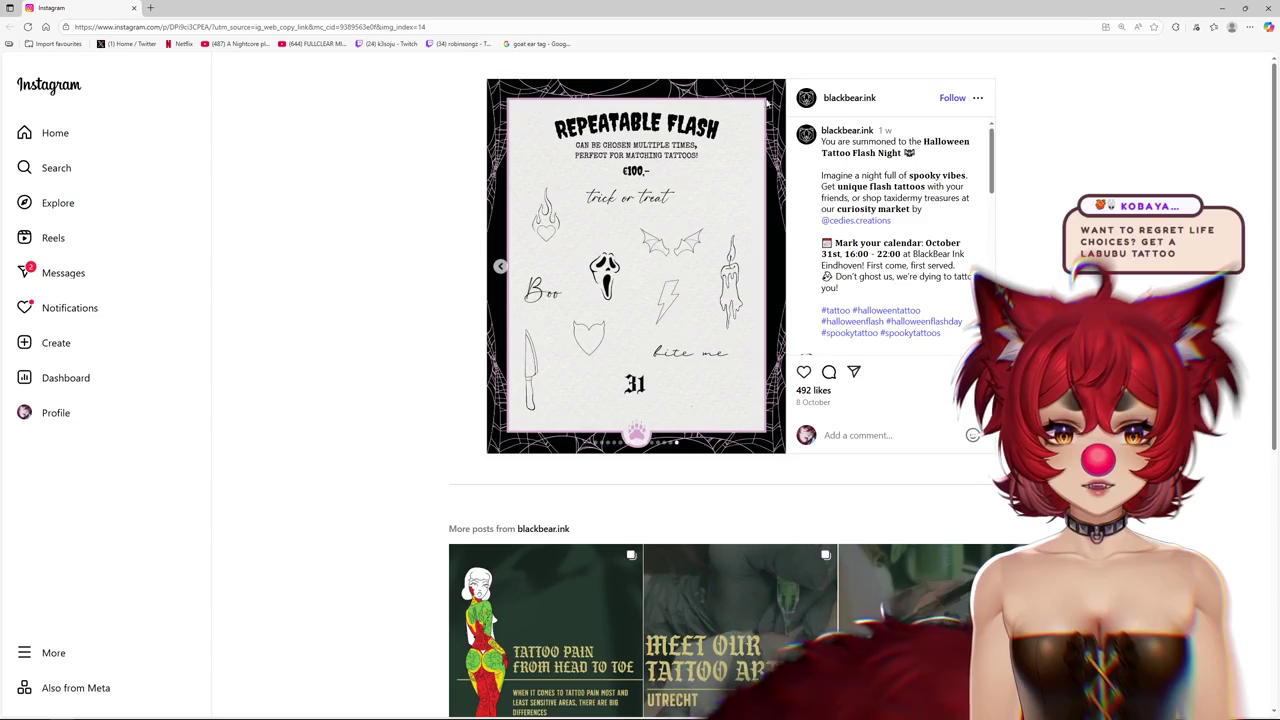
{"action": "left_click", "coordinate": [50, 86]}
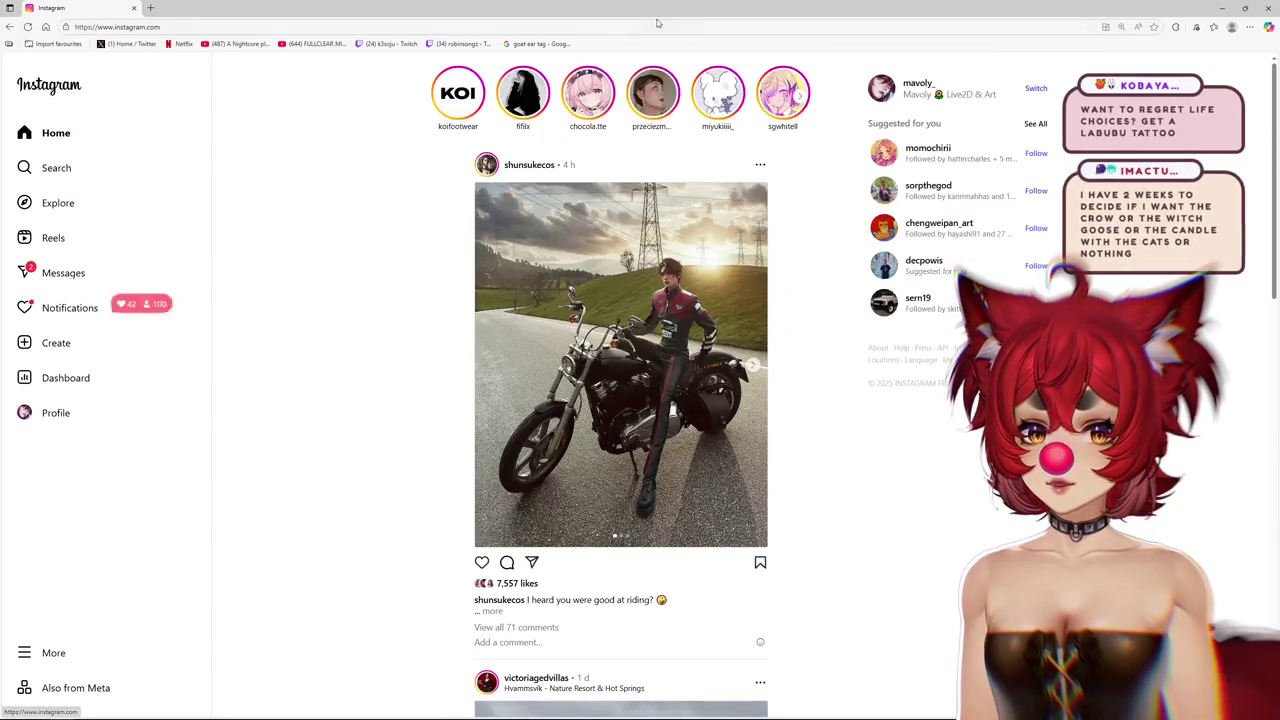
Restore the browser to a window and minimize it to reveal the Live2D editor
{"action": "left_click_drag", "start_coordinate": [640, 8], "coordinate": [998, 56]}
{"action": "left_click", "coordinate": [1216, 54]}
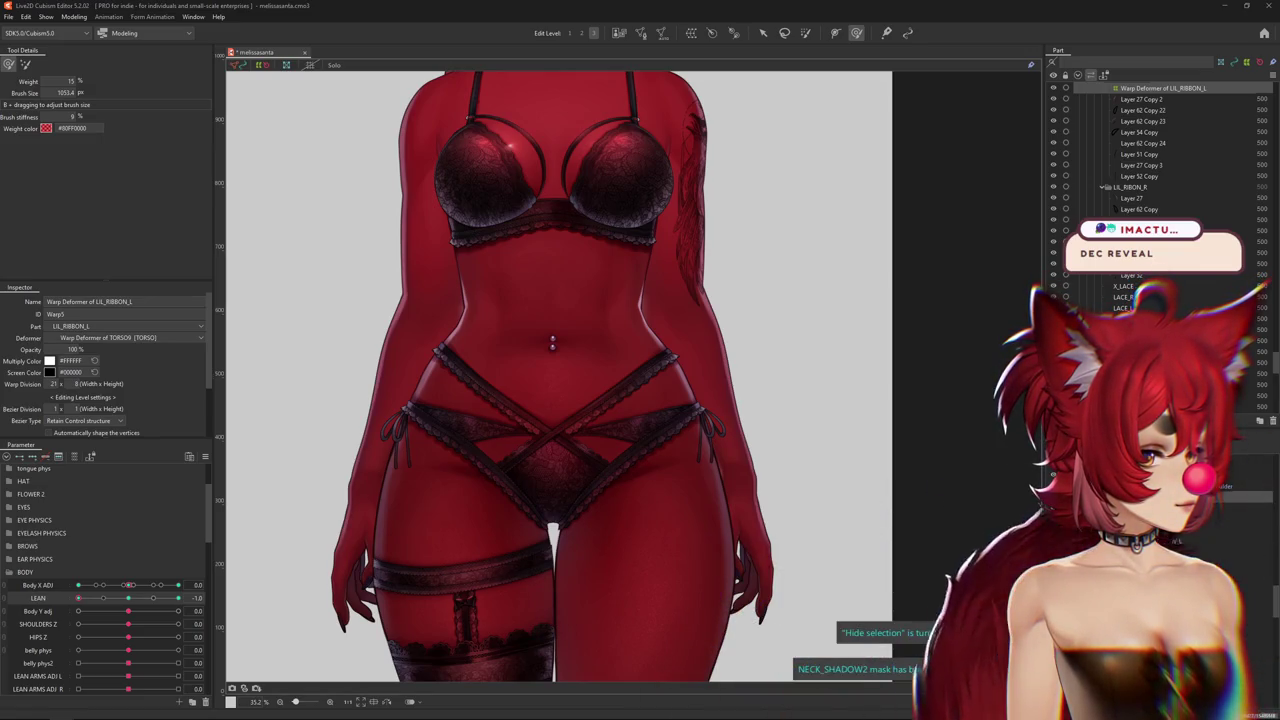
{"action": "key", "text": "alt+Tab"}
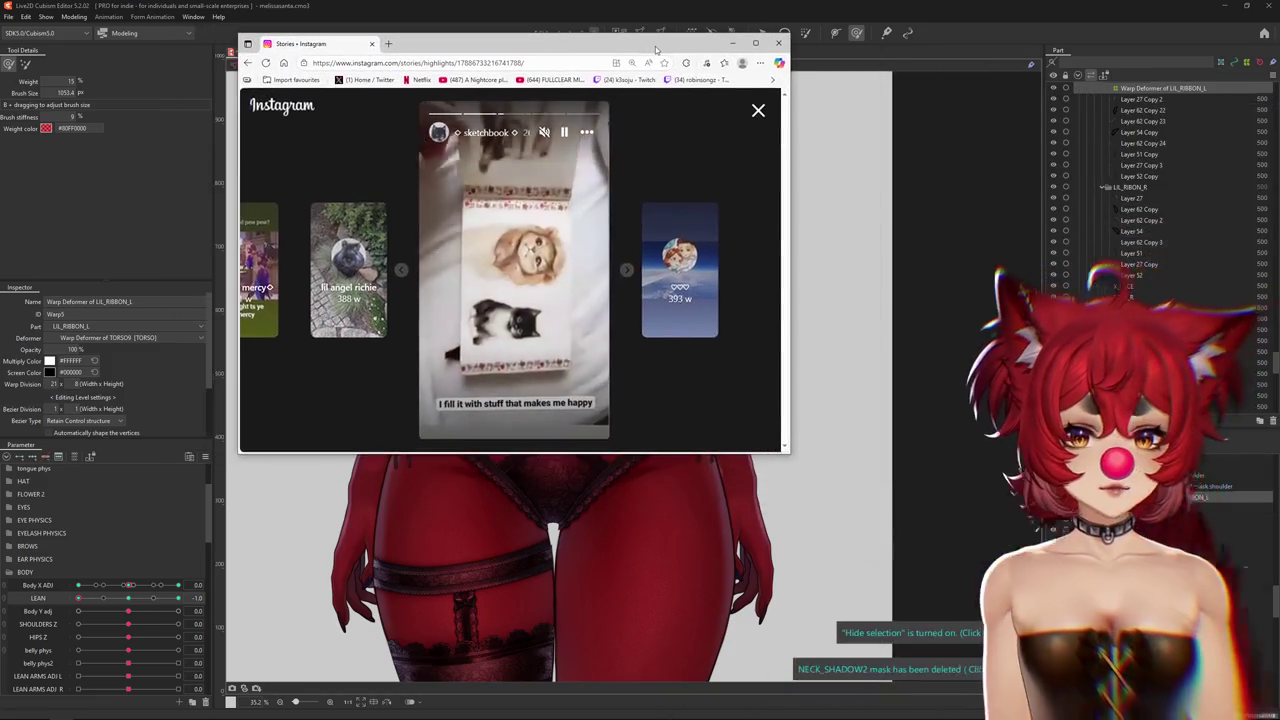
{"action": "double_click", "coordinate": [655, 46]}
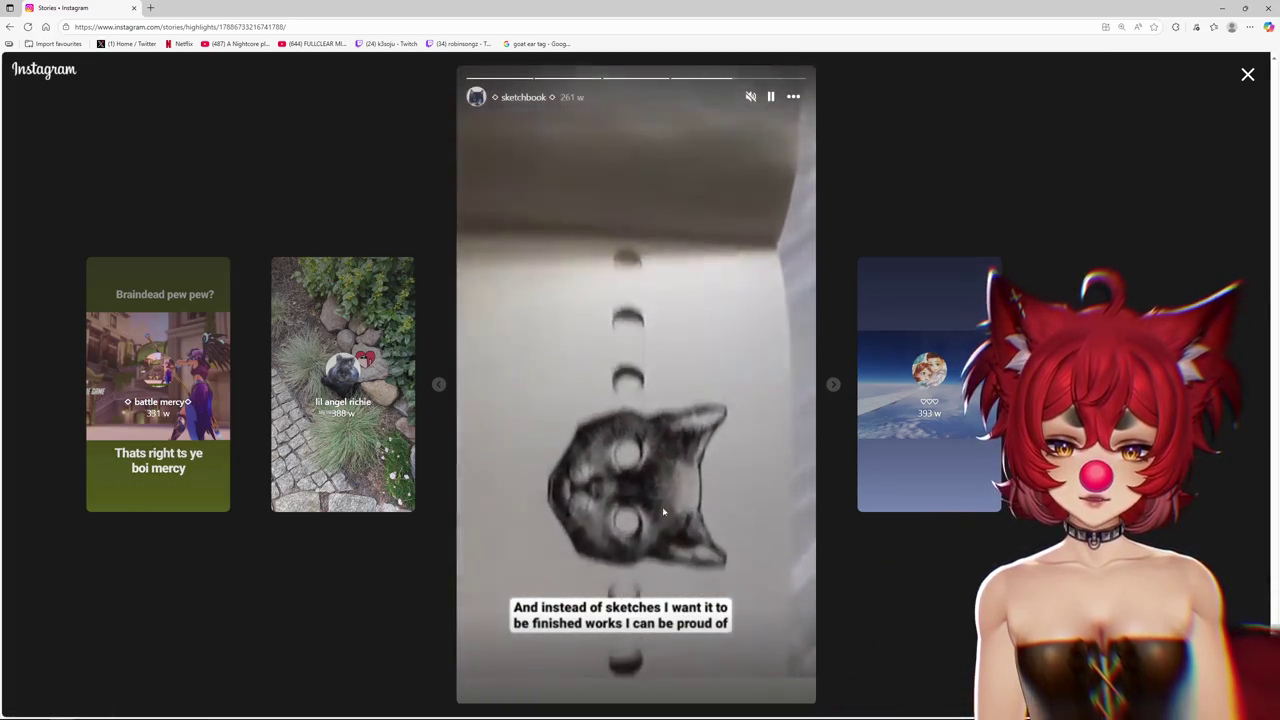
{"action": "key", "text": "space"}
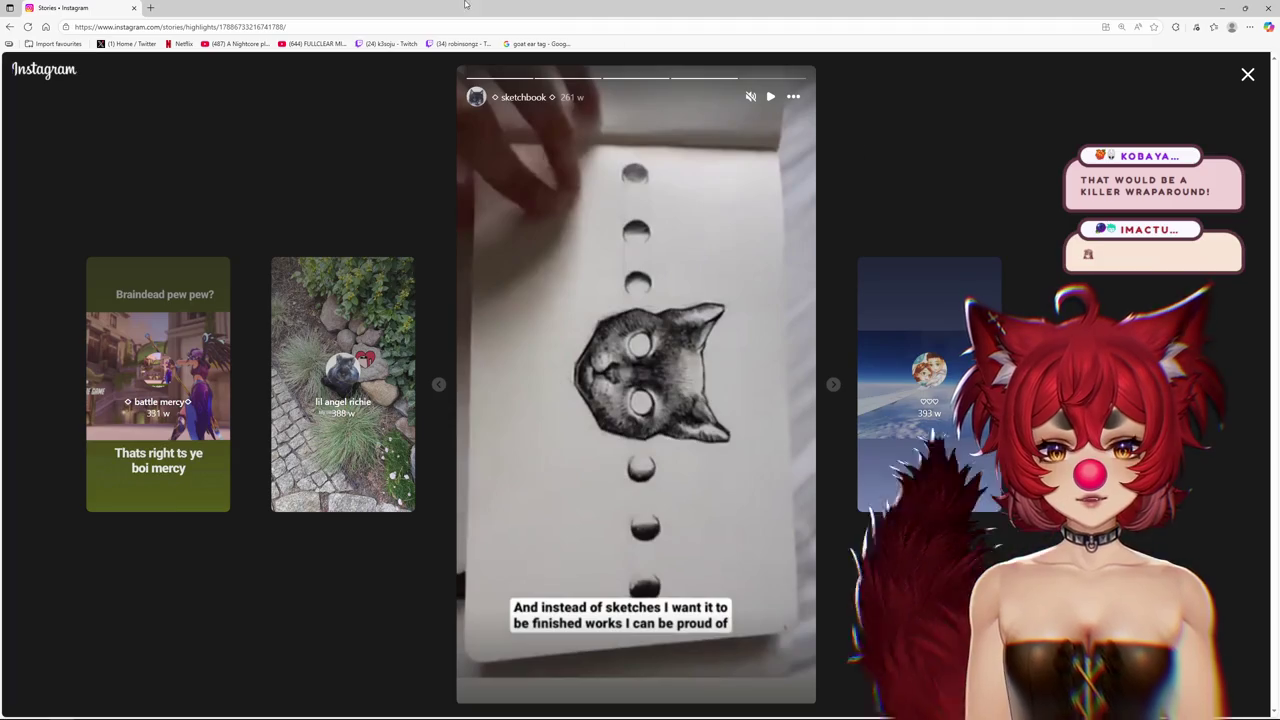
{"action": "key", "text": "alt+Tab"}
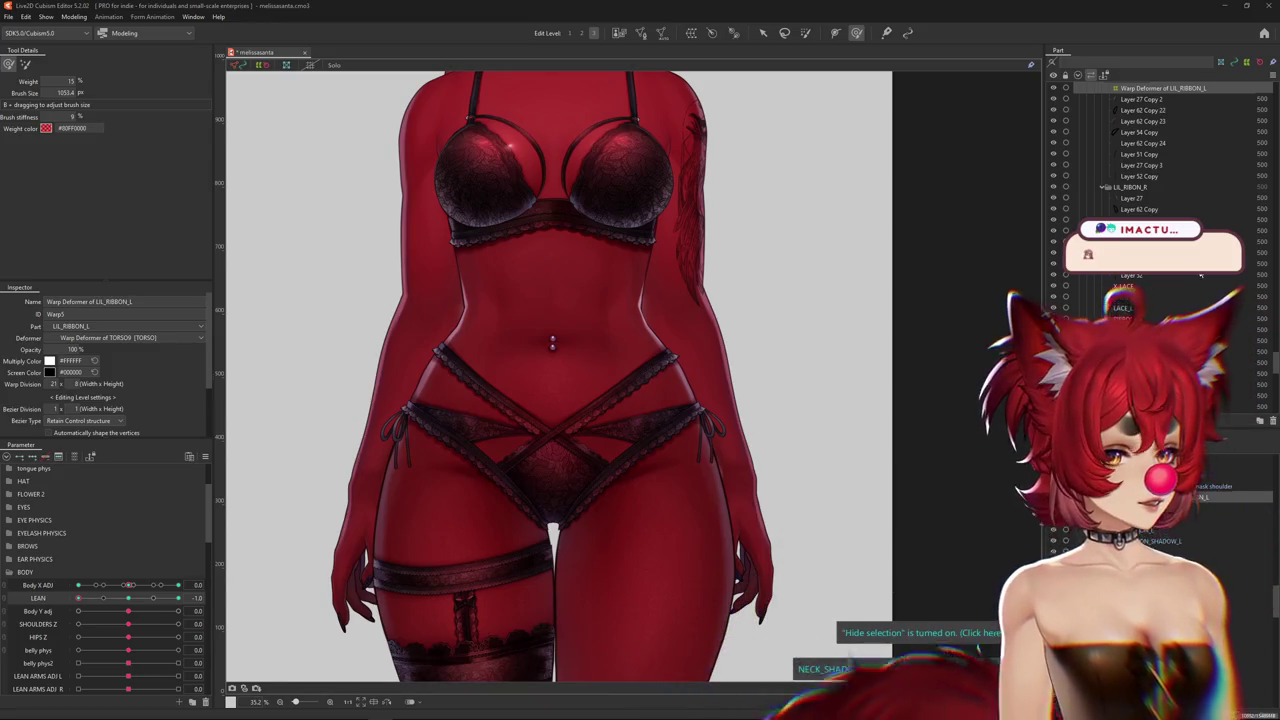
Push LEAN from 0.0 to 1.0, shrink the brush and hide selection outlines with Ctrl+H
{"action": "scroll", "coordinate": [807, 314], "scroll_direction": "down", "scroll_amount": 3}
{"action": "scroll", "coordinate": [807, 314], "scroll_direction": "up", "scroll_amount": 5}
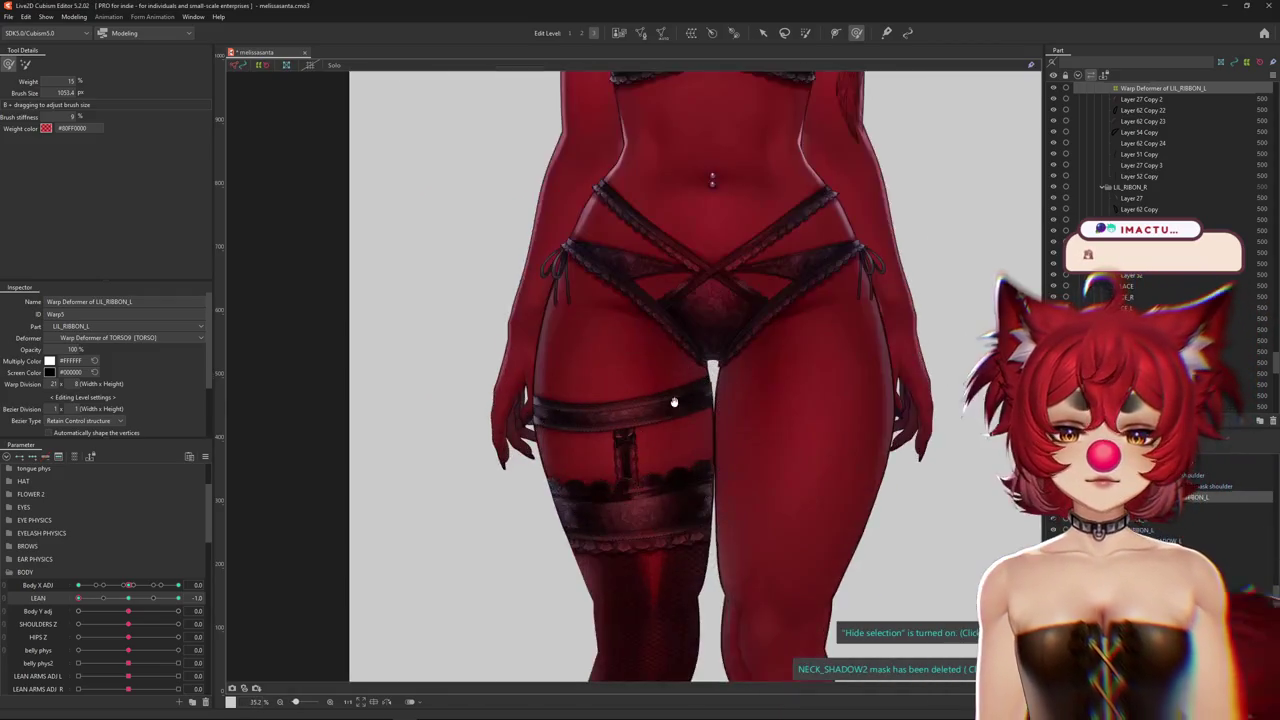
{"action": "left_click", "coordinate": [128, 598]}
{"action": "left_click_drag", "start_coordinate": [133, 600], "coordinate": [178, 598]}
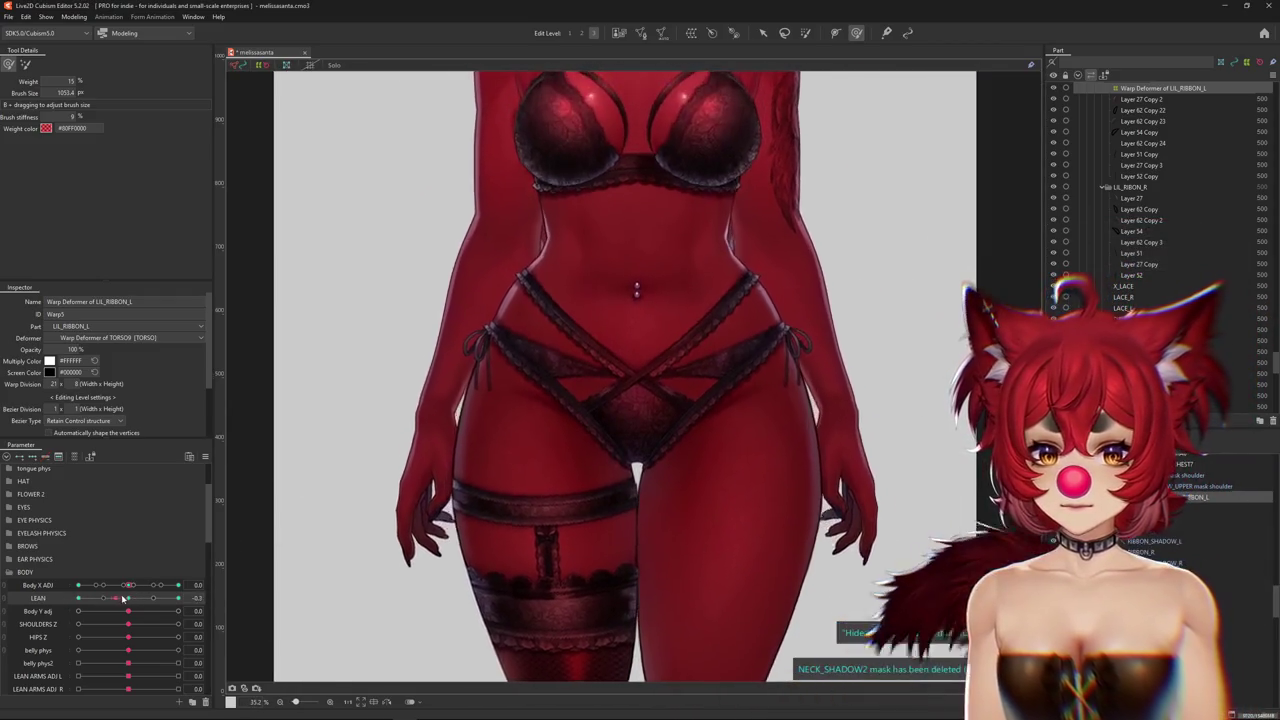
{"action": "left_click_drag", "start_coordinate": [609, 464], "coordinate": [571, 457]}
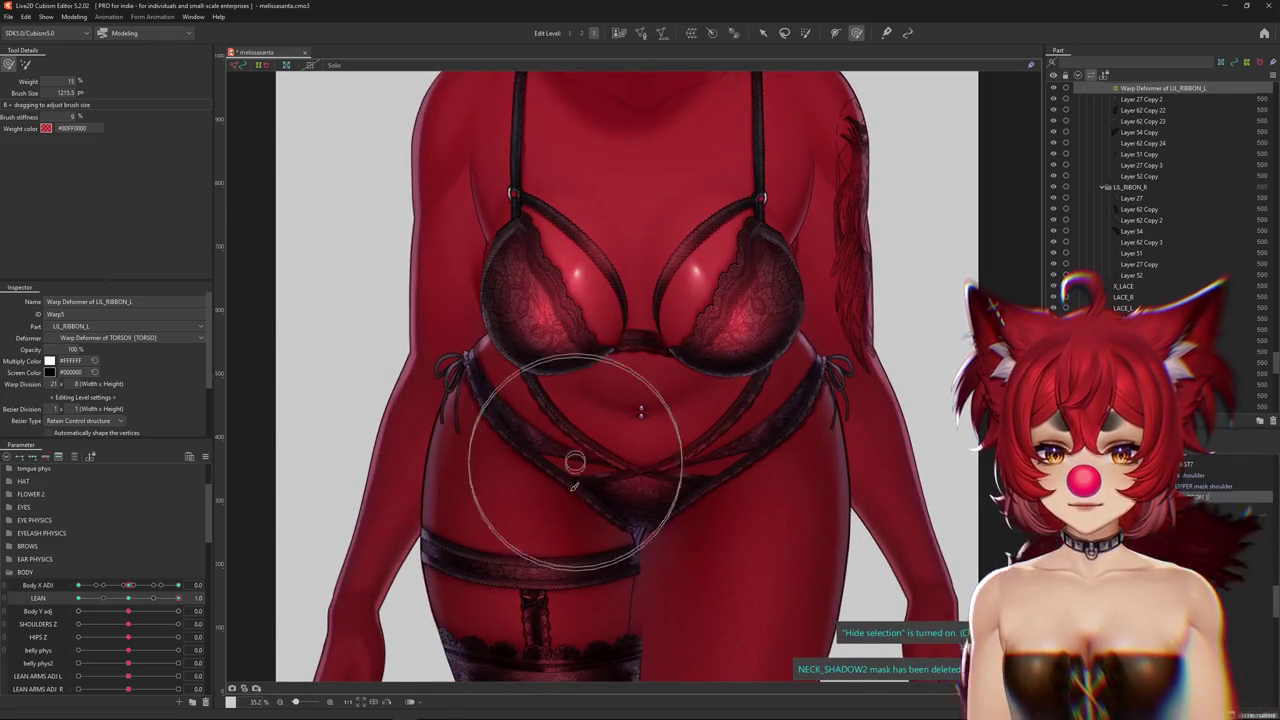
{"action": "key", "text": "ctrl+h"}
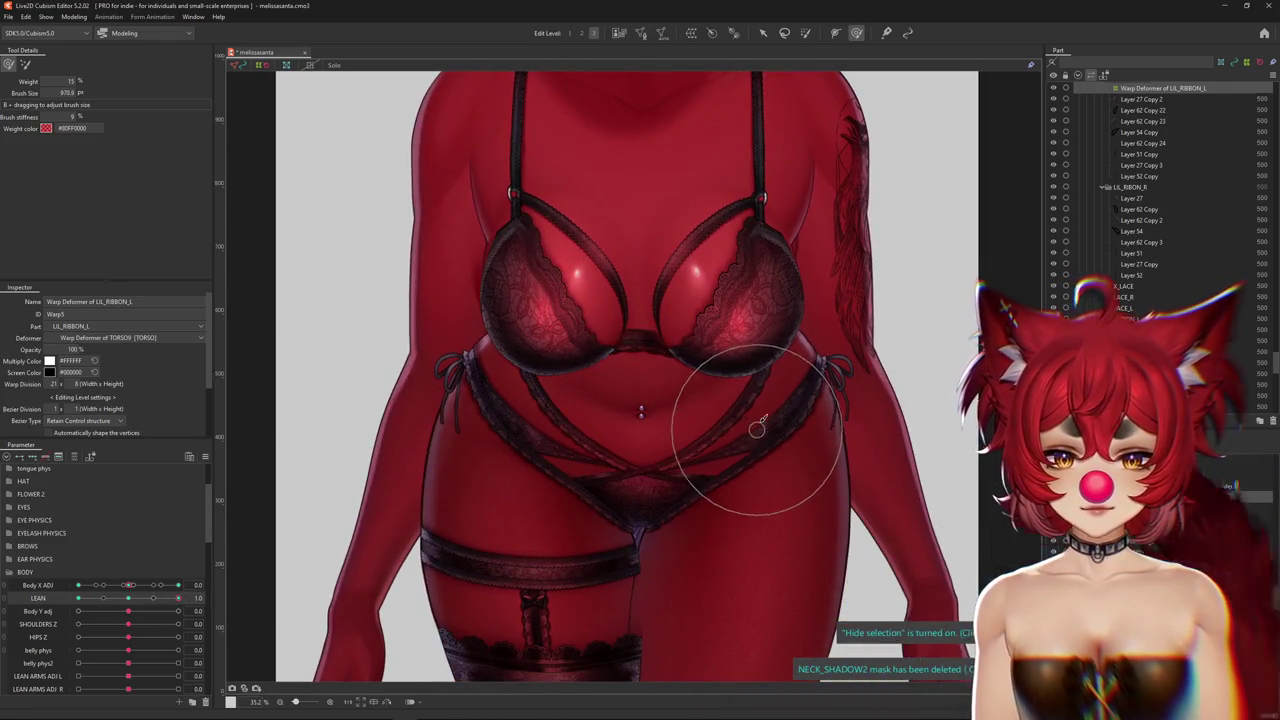
Check the torso up close, resize the brush to about 397 px and select the Deform Brush
{"action": "scroll", "coordinate": [806, 297], "scroll_direction": "up", "scroll_amount": 3}
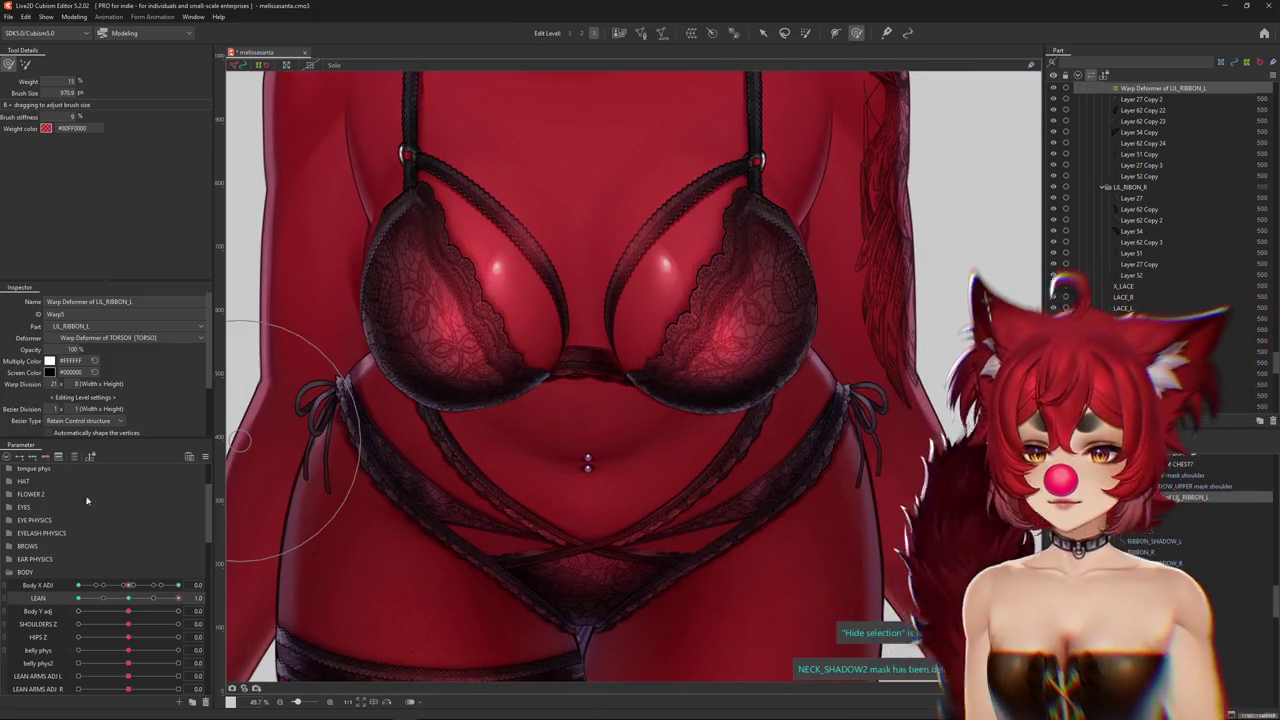
{"action": "left_click_drag", "start_coordinate": [178, 598], "coordinate": [78, 598]}
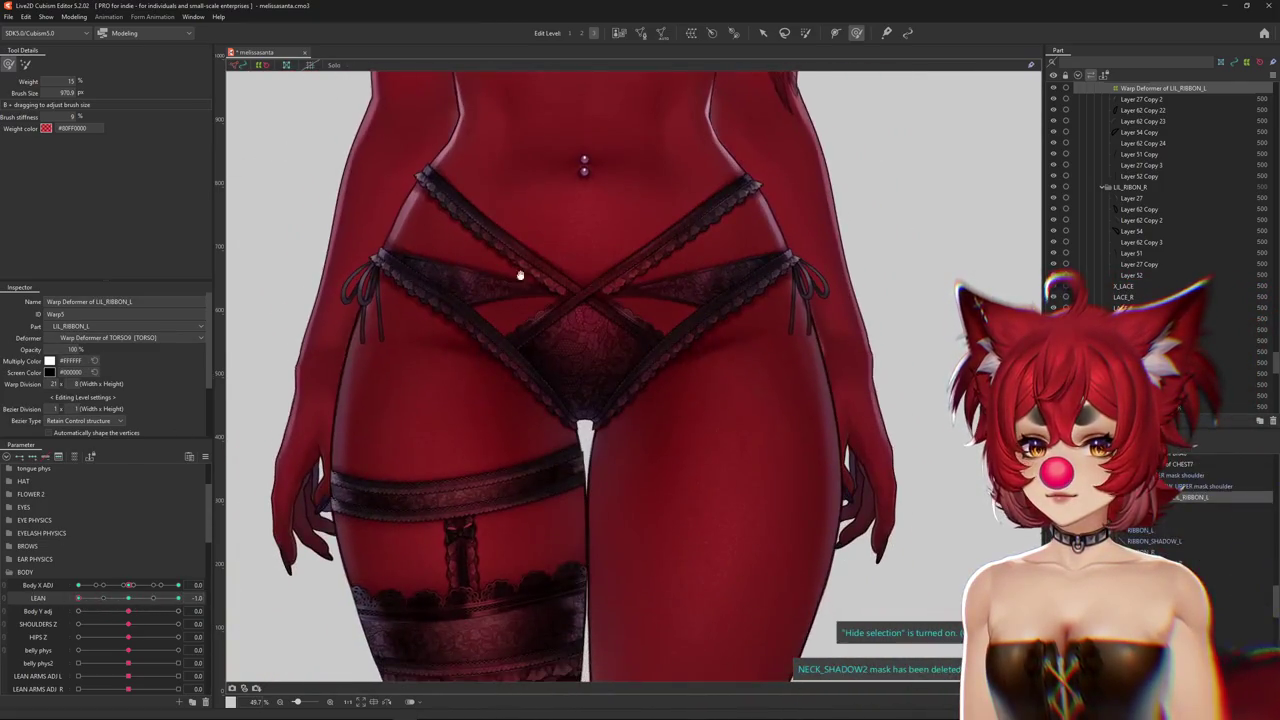
{"action": "scroll", "coordinate": [413, 357], "scroll_direction": "down", "scroll_amount": 3}
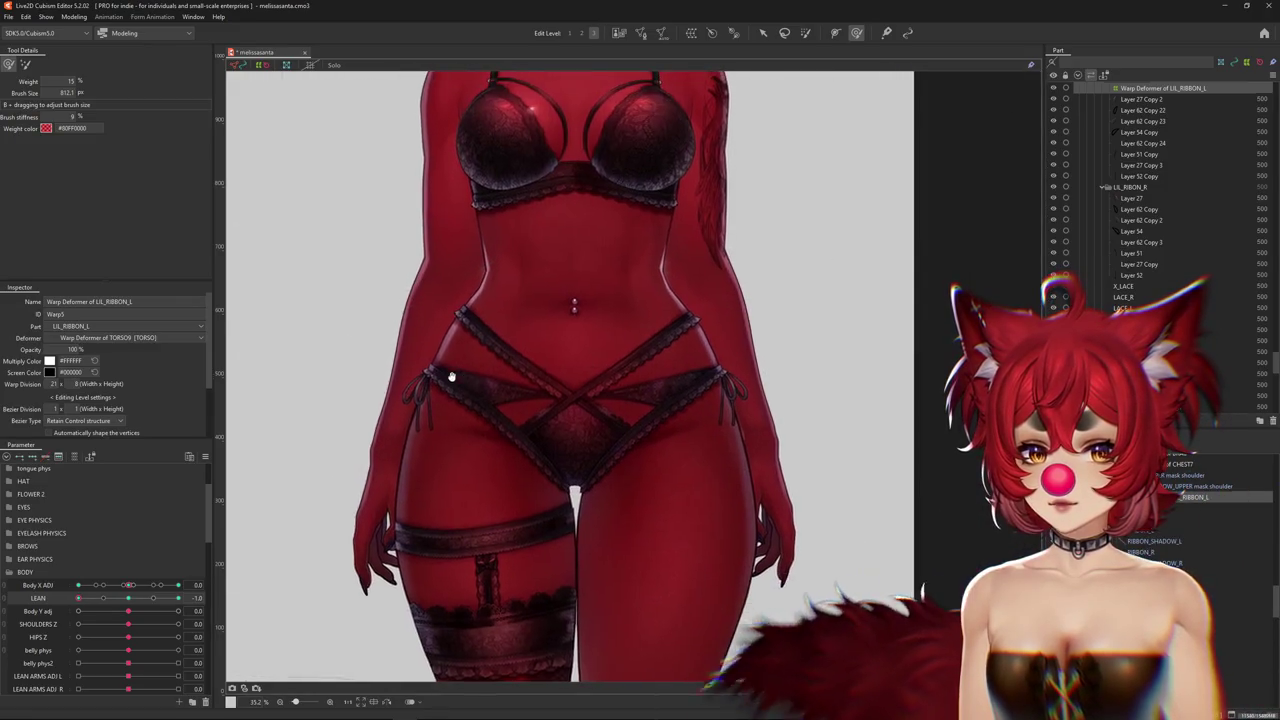
{"action": "left_click_drag", "start_coordinate": [78, 598], "coordinate": [178, 598]}
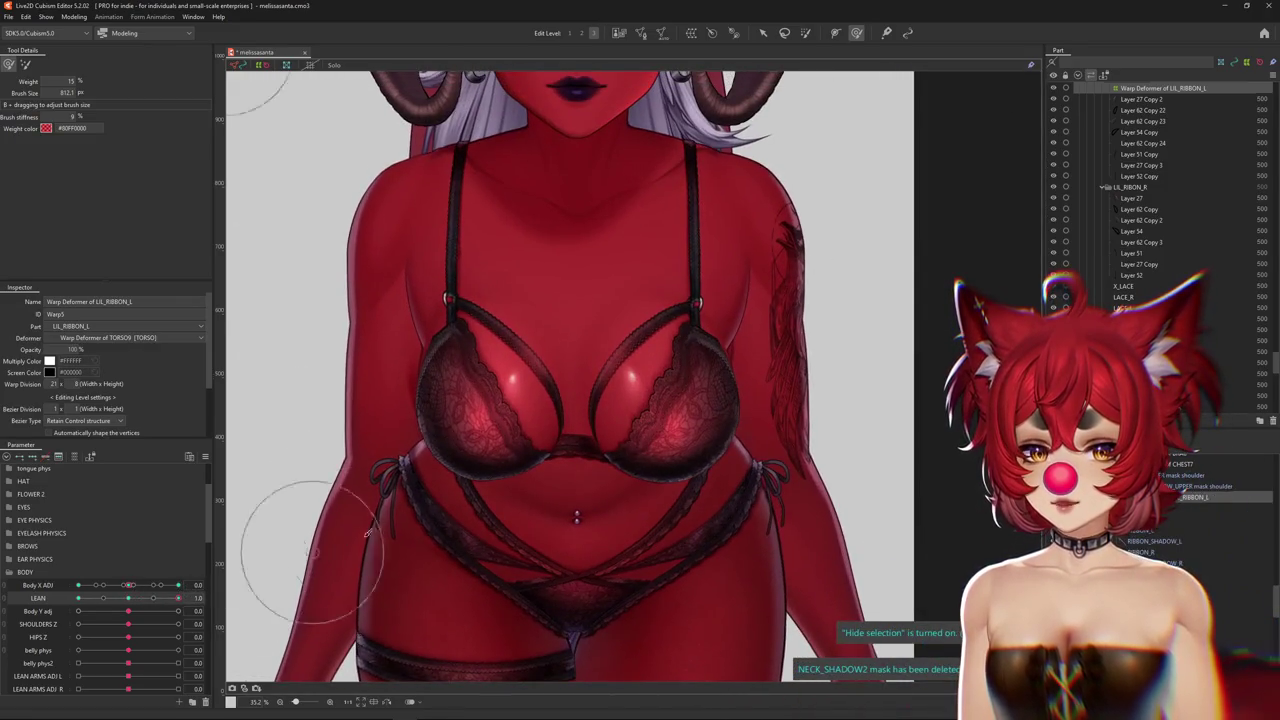
{"action": "left_click_drag", "start_coordinate": [380, 390], "coordinate": [310, 491]}
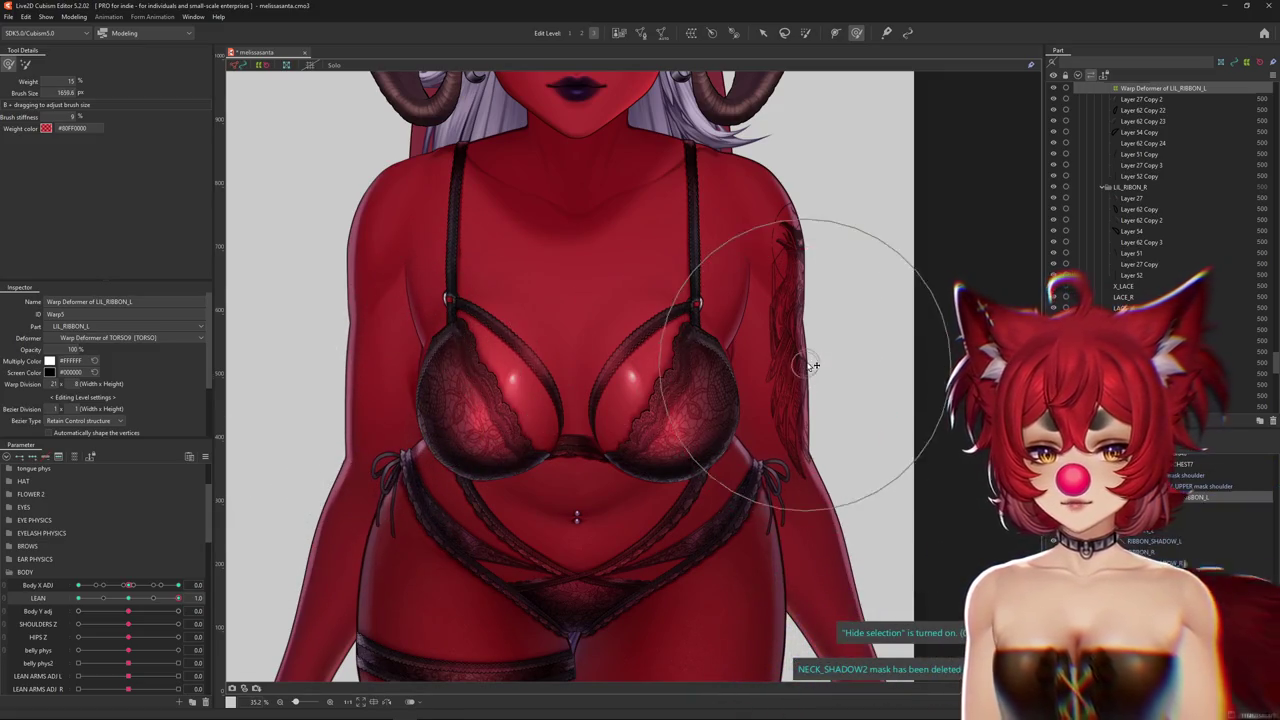
{"action": "left_click_drag", "start_coordinate": [828, 371], "coordinate": [766, 372]}
{"action": "middle_click_drag", "start_coordinate": [766, 372], "coordinate": [576, 472]}
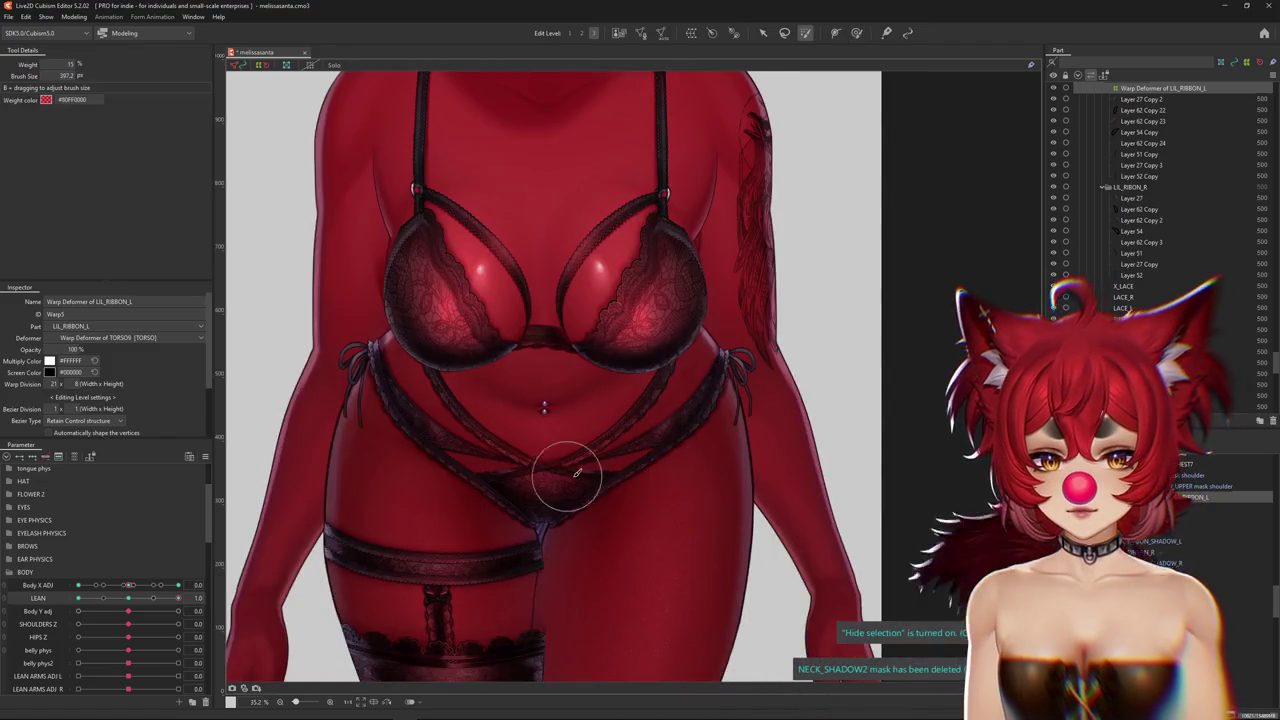
{"action": "left_click", "coordinate": [856, 32]}
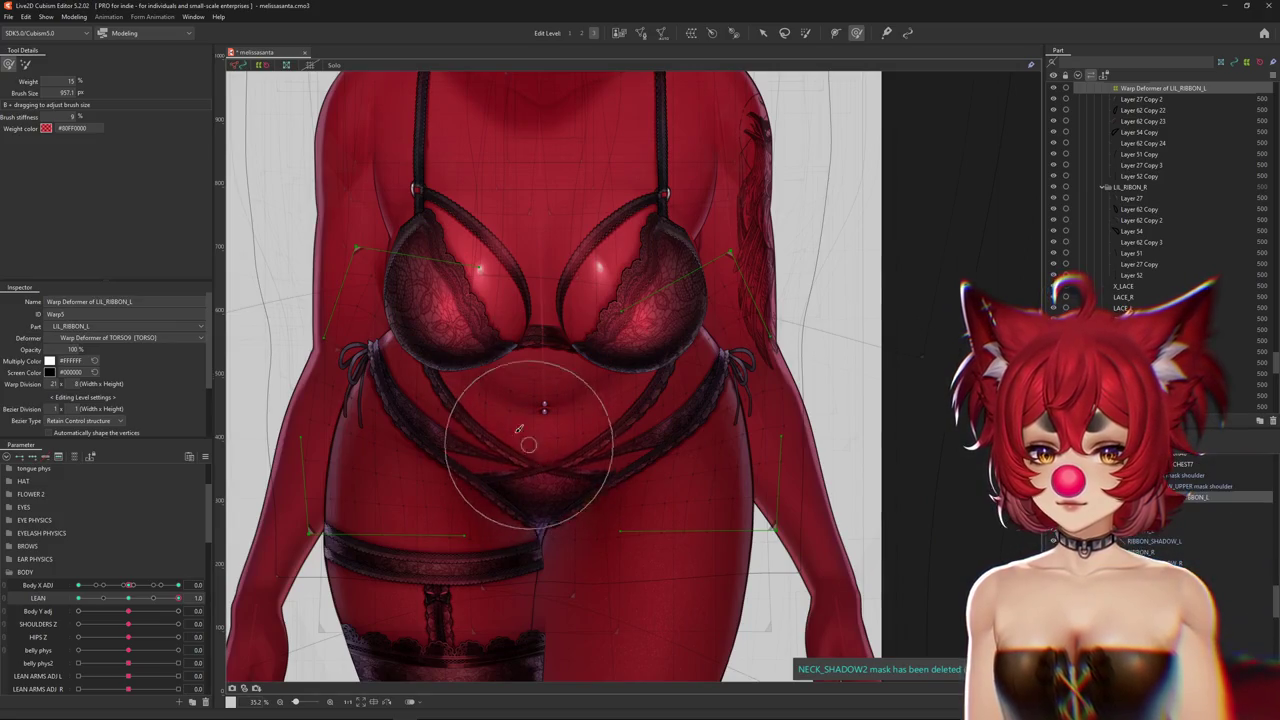
Set LEAN to -1.0 and resize the deform brush from about 1500 px down to 820 px
{"action": "left_click_drag", "start_coordinate": [465, 395], "coordinate": [527, 390]}
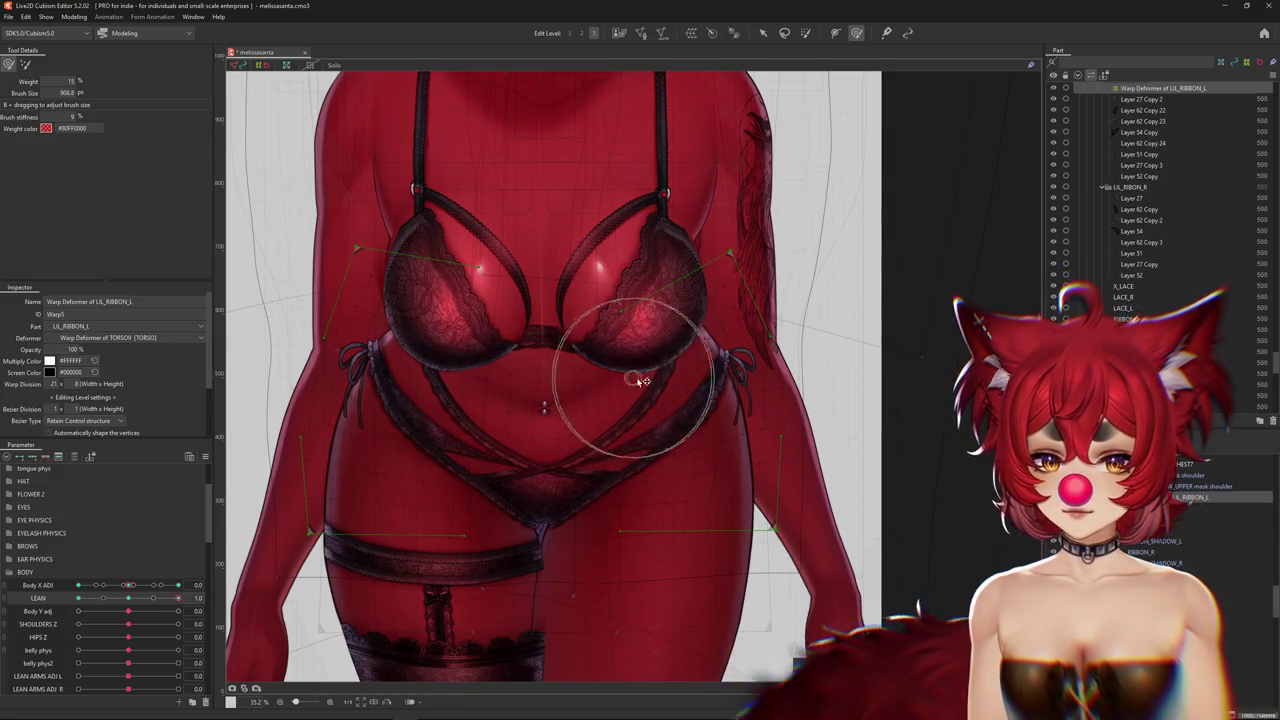
{"action": "key", "text": "ctrl+h"}
{"action": "scroll", "coordinate": [527, 390], "scroll_direction": "down", "scroll_amount": 2}
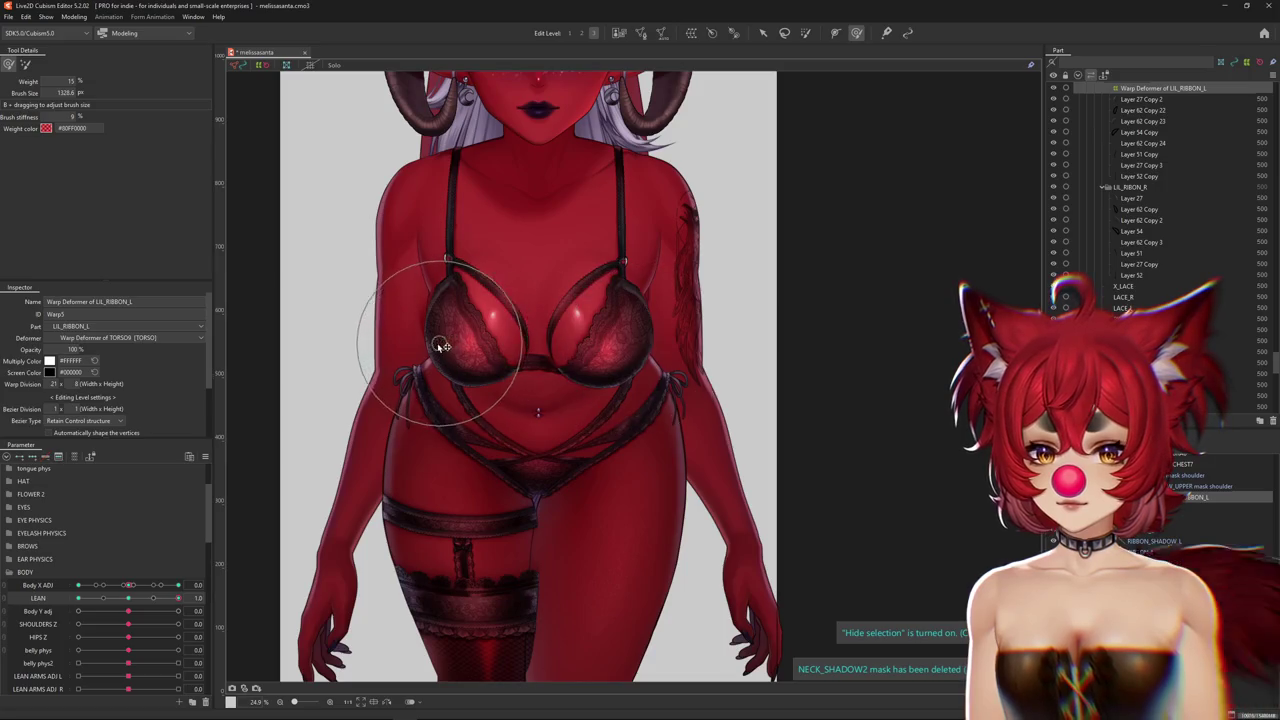
{"action": "left_click_drag", "start_coordinate": [178, 598], "coordinate": [56, 607]}
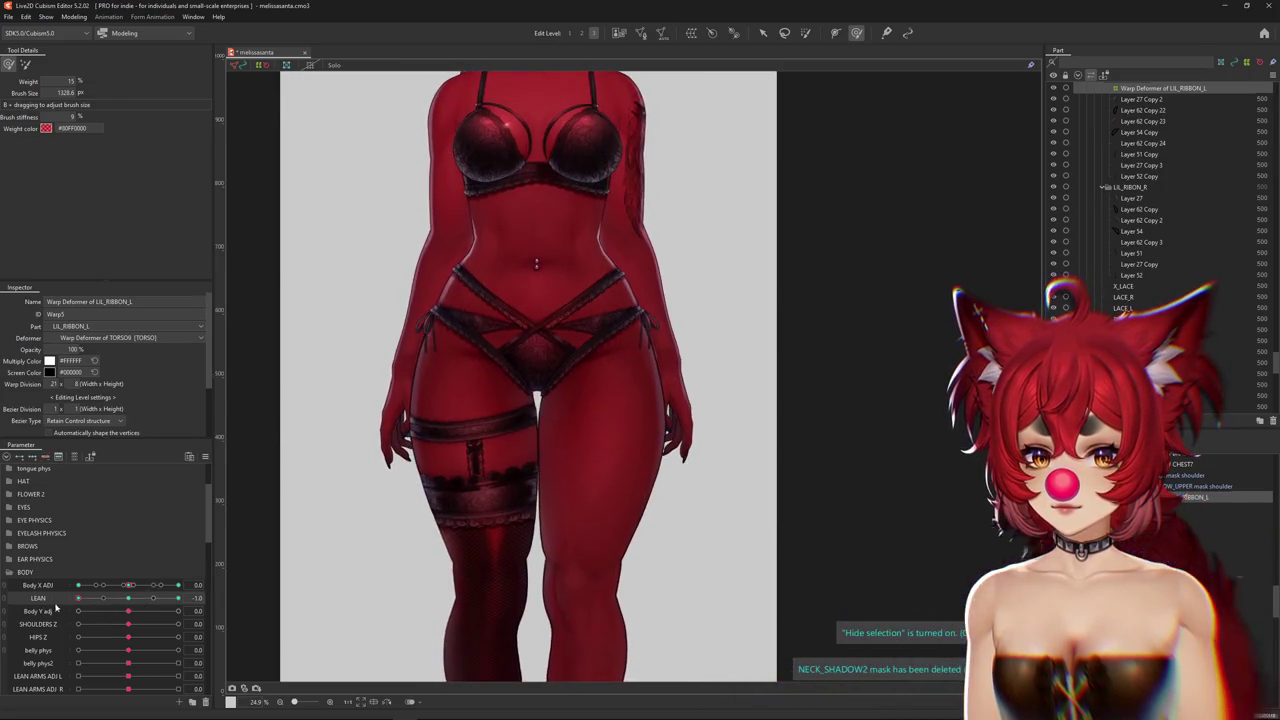
{"action": "left_click_drag", "start_coordinate": [370, 310], "coordinate": [415, 188]}
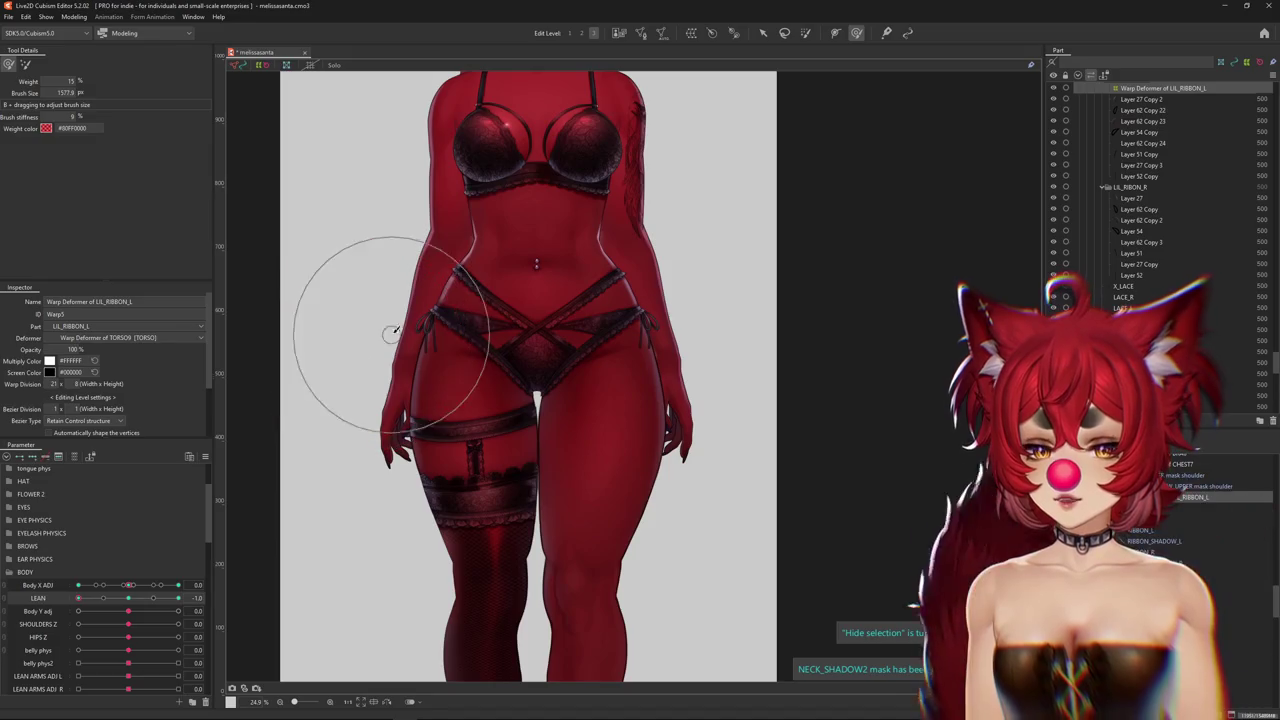
{"action": "scroll", "coordinate": [415, 188], "scroll_direction": "up", "scroll_amount": 5}
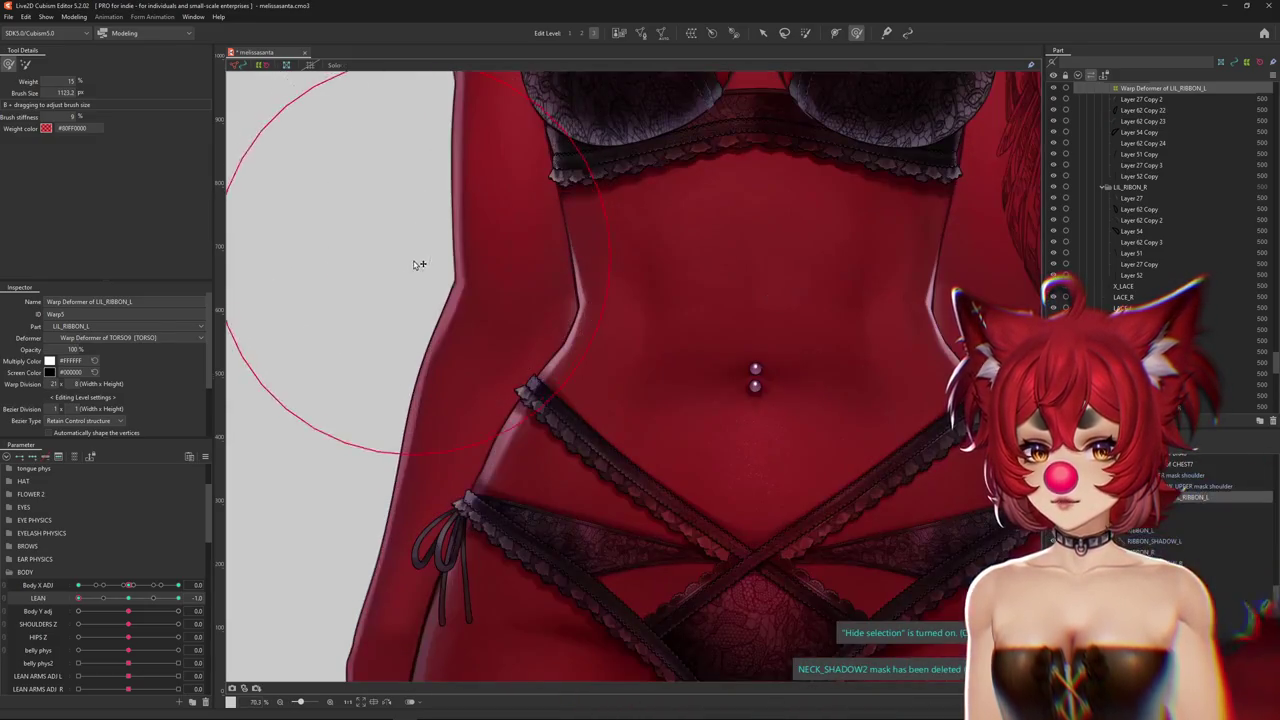
{"action": "left_click_drag", "start_coordinate": [497, 333], "coordinate": [473, 404]}
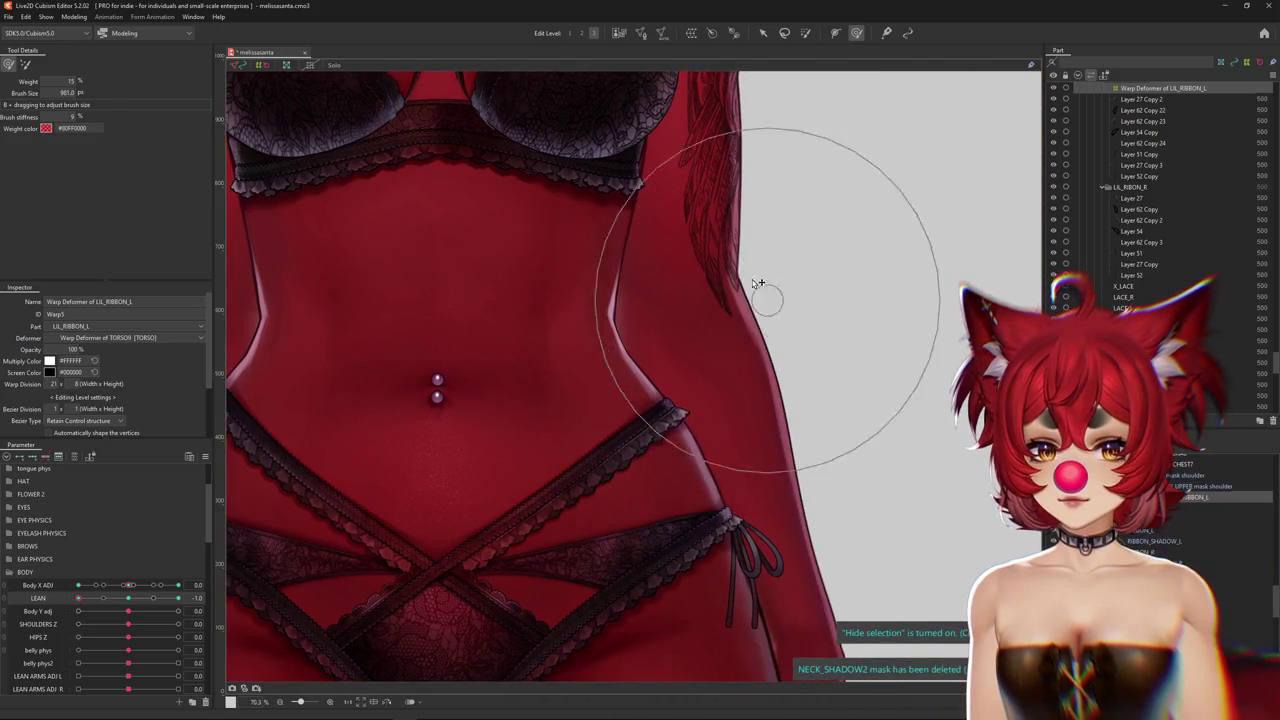
{"action": "scroll", "coordinate": [757, 283], "scroll_direction": "down", "scroll_amount": 5}
Return LEAN to -1.0 from mid-range and show the left ribbon's warp grid with a slightly larger brush
{"action": "left_click", "coordinate": [125, 600]}
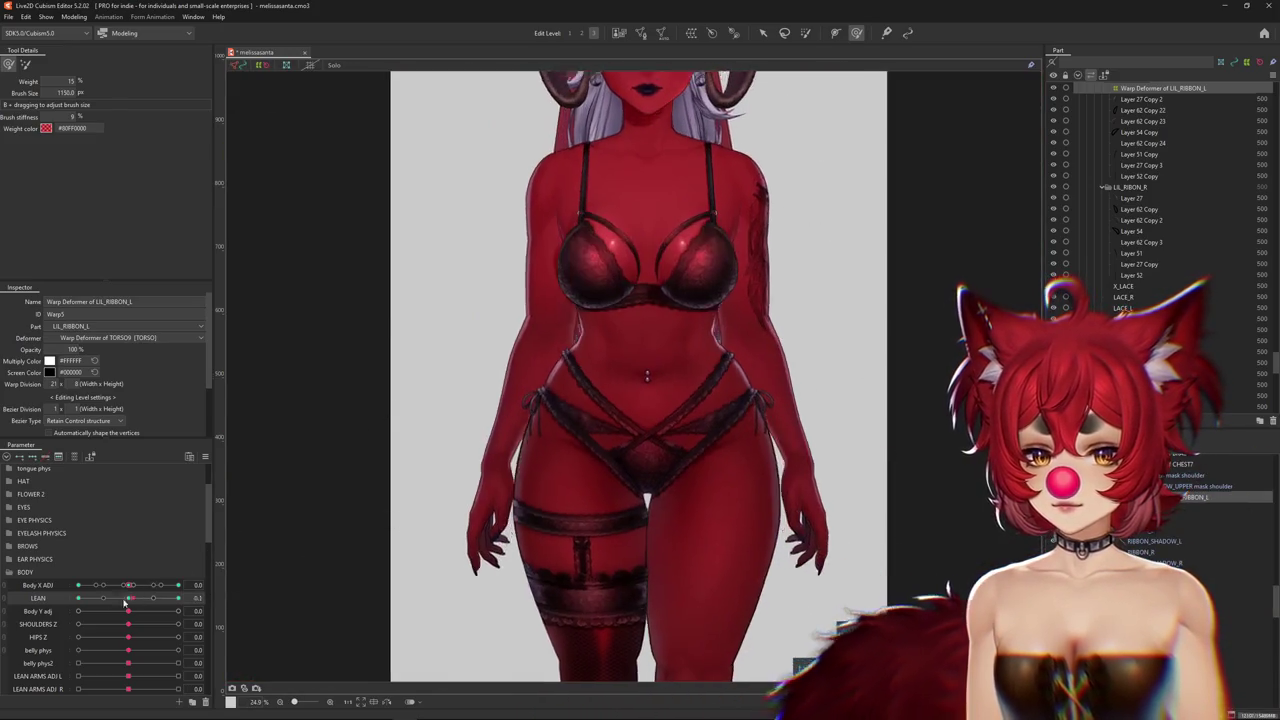
{"action": "left_click_drag", "start_coordinate": [125, 601], "coordinate": [78, 598]}
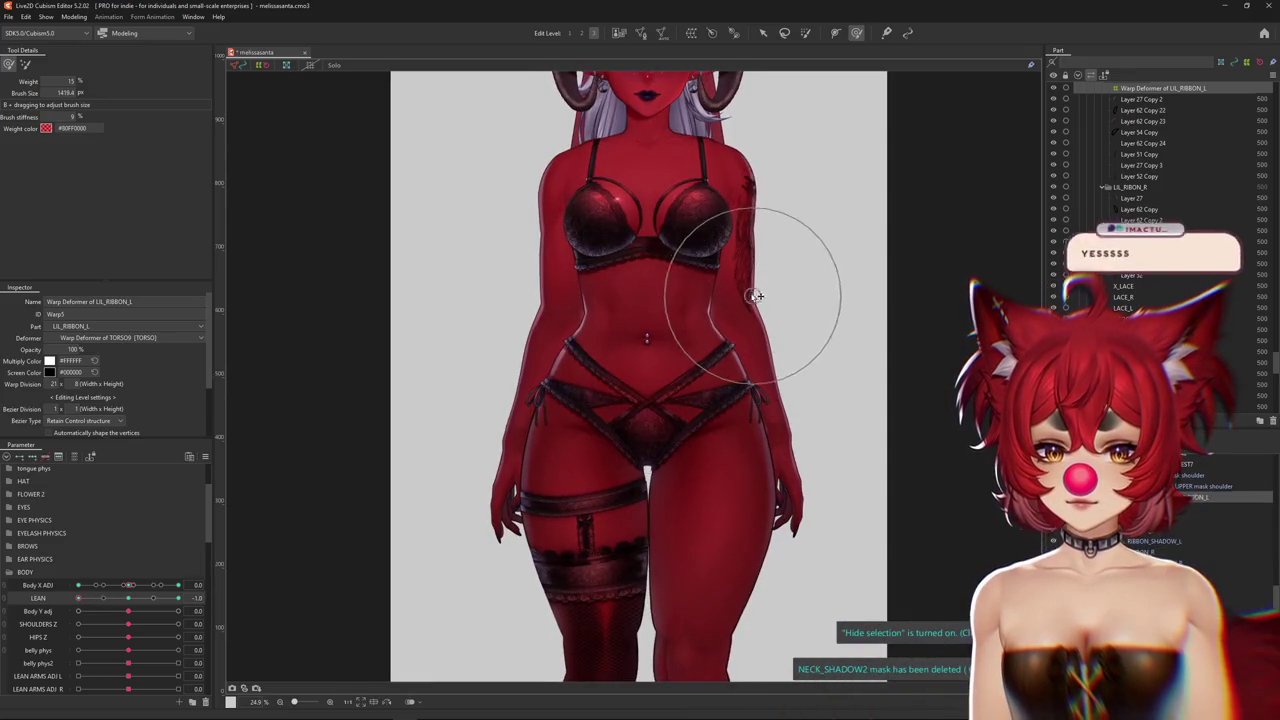
{"action": "scroll", "coordinate": [720, 410], "scroll_direction": "up", "scroll_amount": 2}
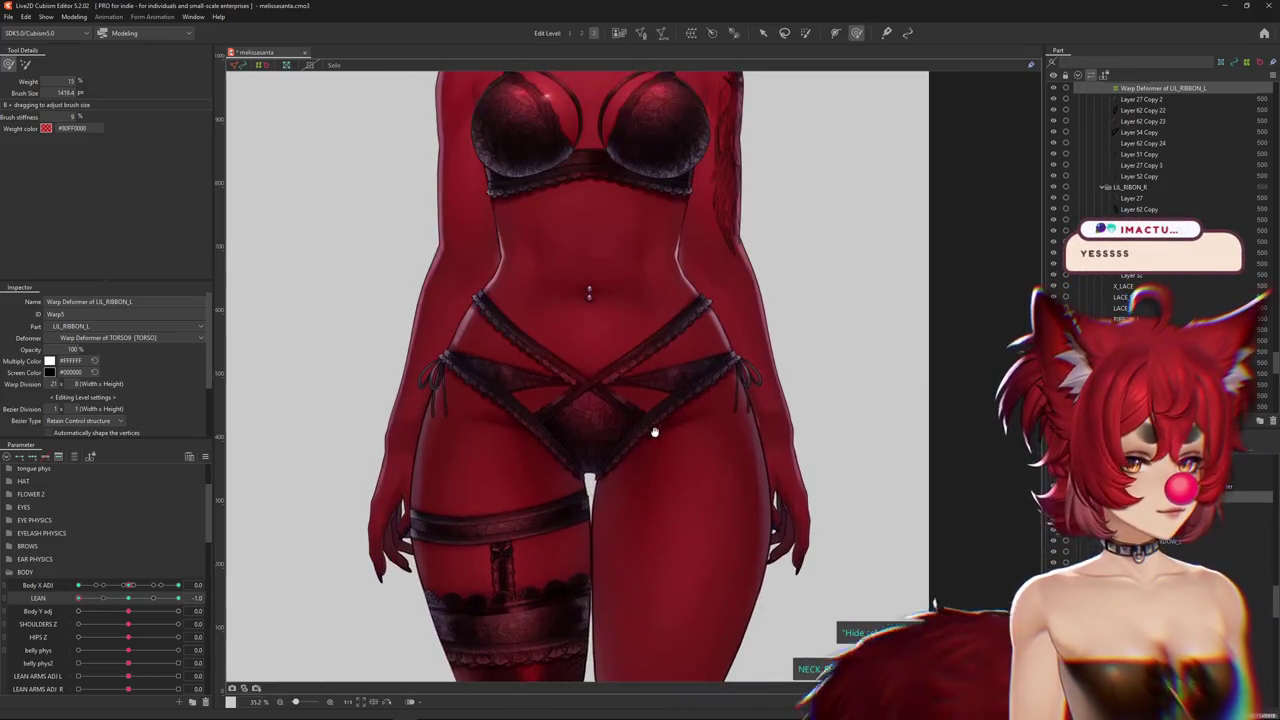
{"action": "left_click_drag", "start_coordinate": [78, 598], "coordinate": [44, 612]}
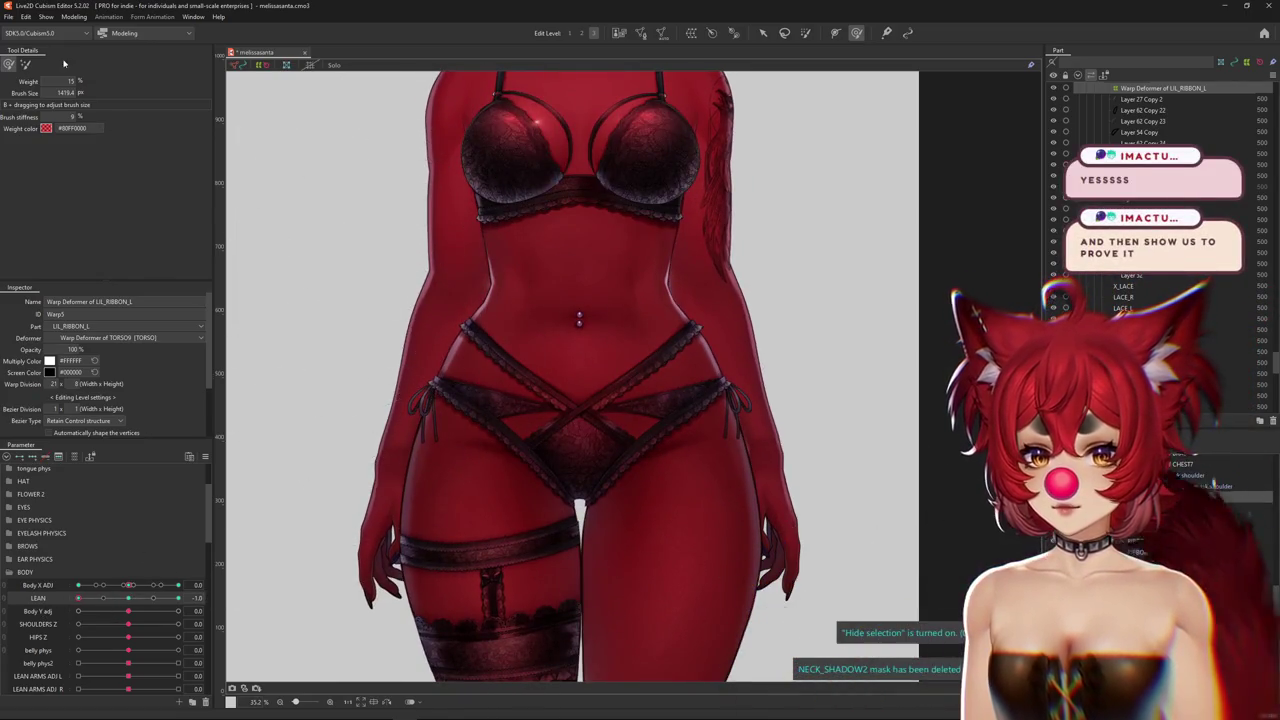
{"action": "left_click", "coordinate": [304, 111]}
{"action": "left_click_drag", "start_coordinate": [415, 298], "coordinate": [425, 232]}
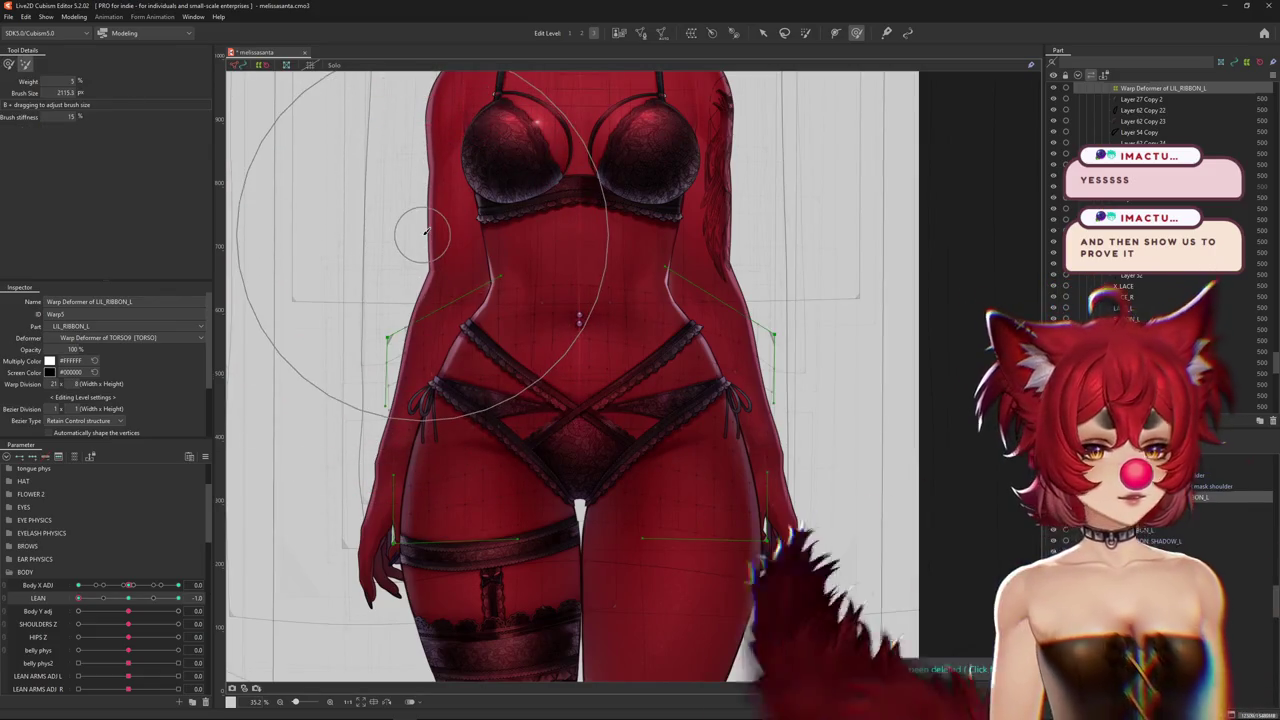
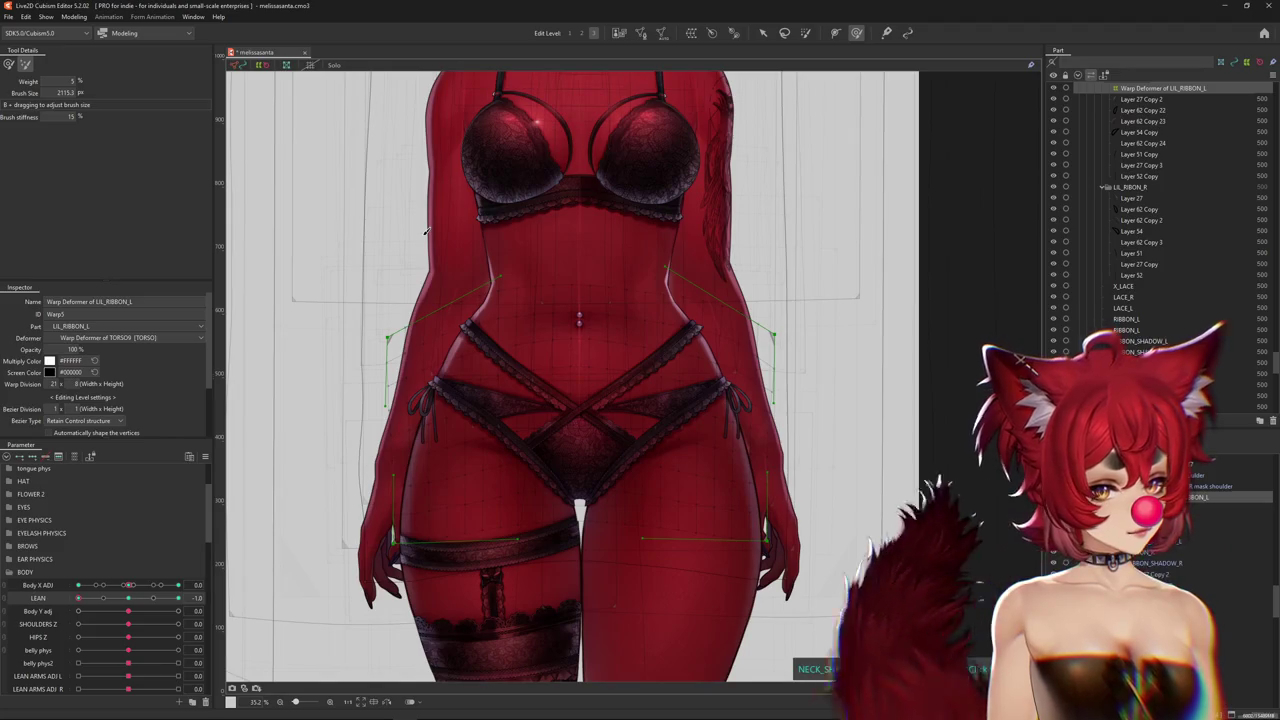
Preview the lean pose and brush-reshape the LIL_RIBBON_L warp over the chest
{"action": "scroll", "coordinate": [498, 347], "scroll_direction": "down", "scroll_amount": 2}
{"action": "key", "text": "ctrl+h"}
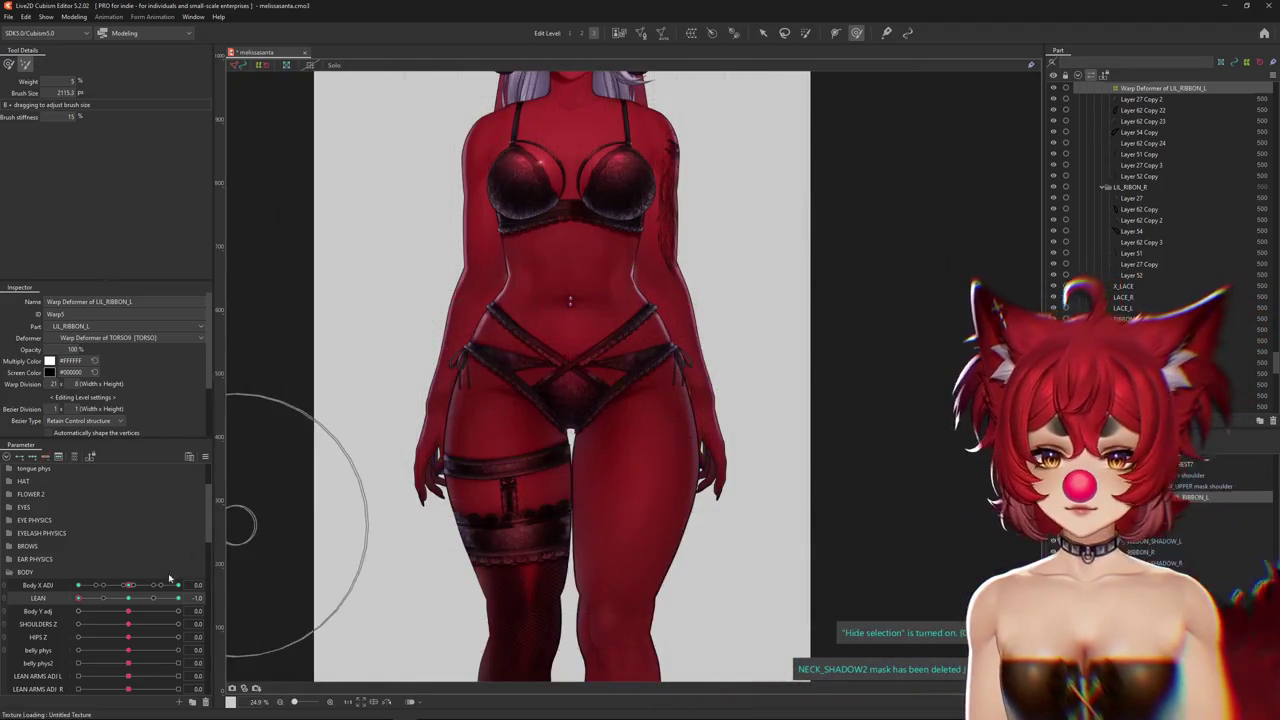
{"action": "left_click_drag", "start_coordinate": [78, 598], "coordinate": [178, 598]}
{"action": "left_click_drag", "start_coordinate": [407, 311], "coordinate": [380, 311]}
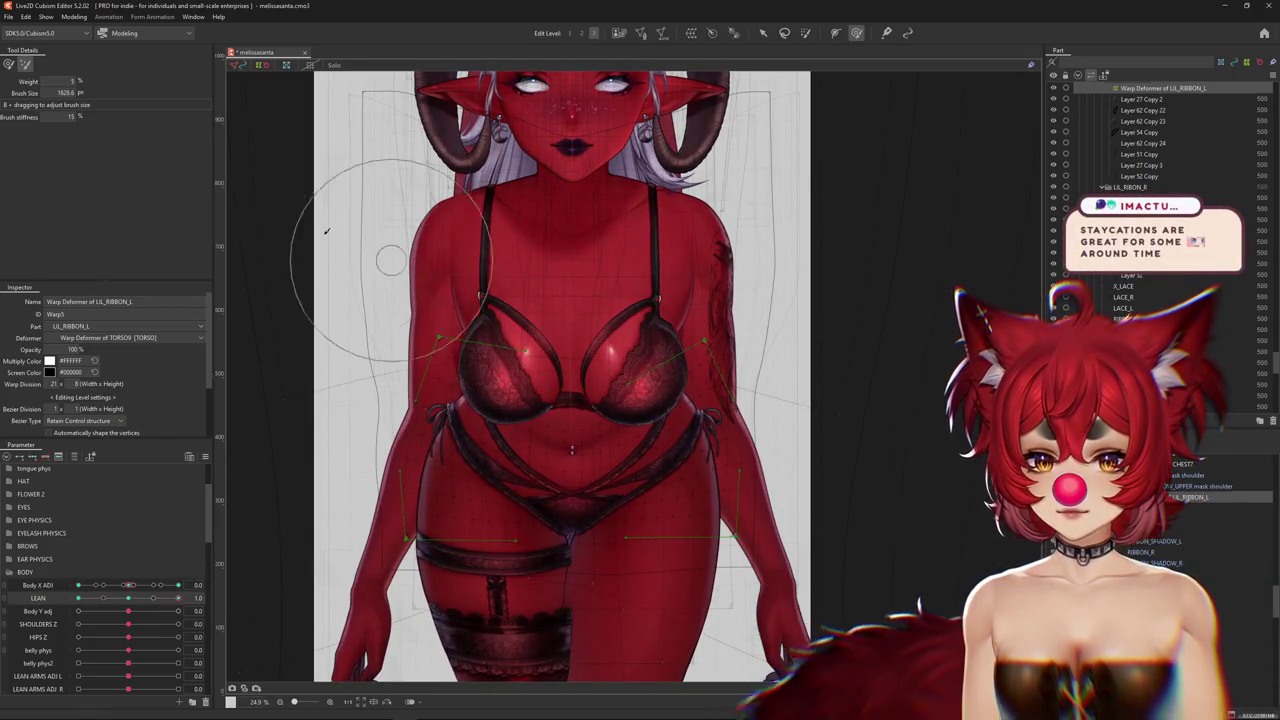
{"action": "left_click_drag", "start_coordinate": [467, 207], "coordinate": [459, 258]}
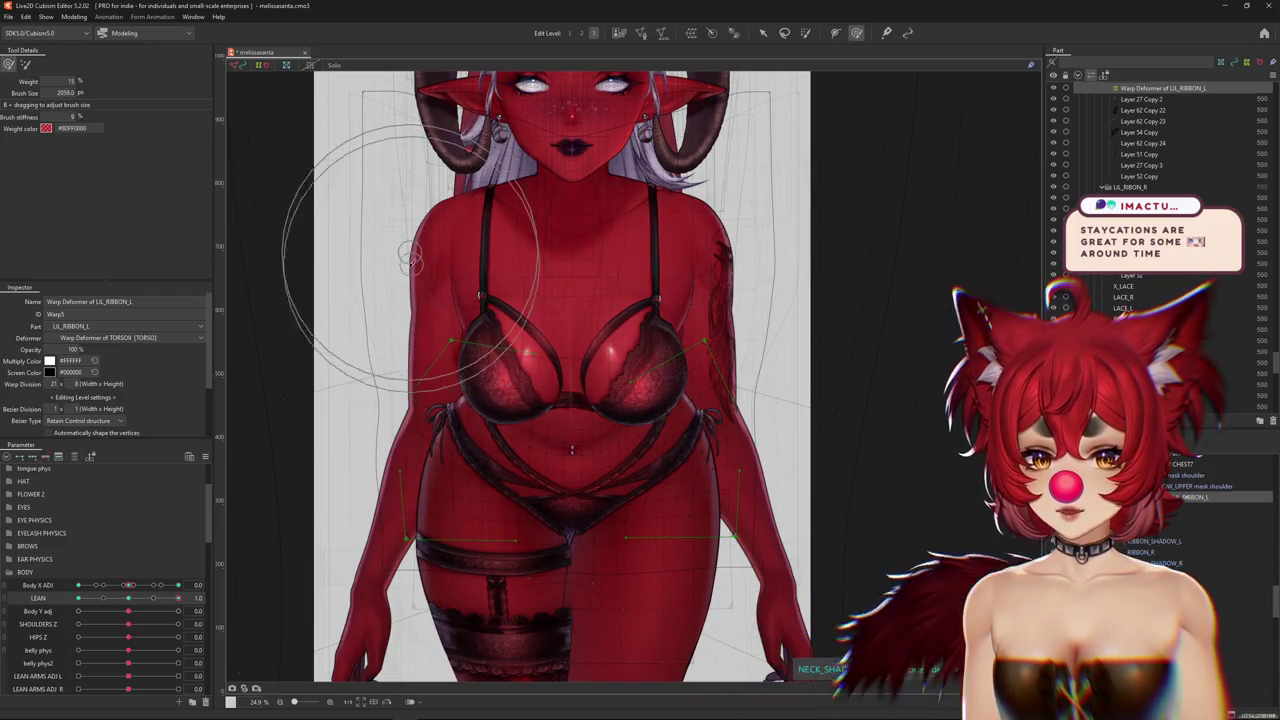
{"action": "left_click_drag", "start_coordinate": [513, 272], "coordinate": [424, 323]}
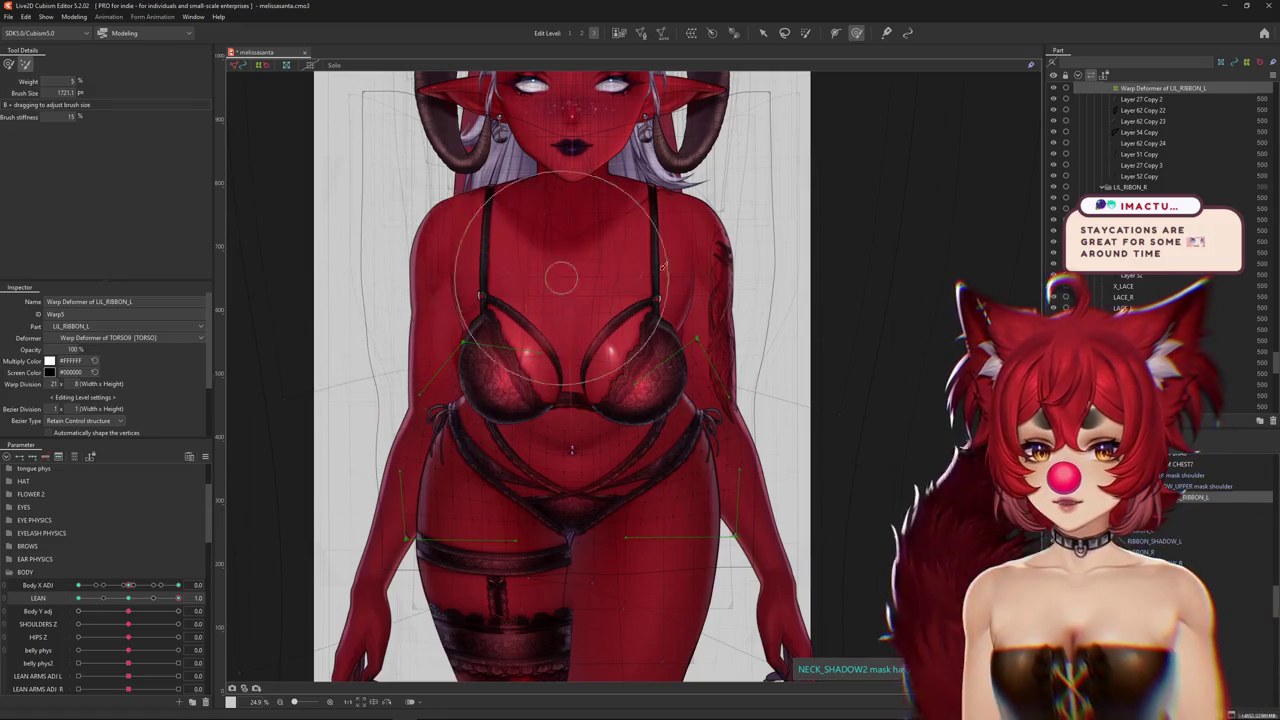
{"action": "left_click_drag", "start_coordinate": [557, 283], "coordinate": [749, 280]}
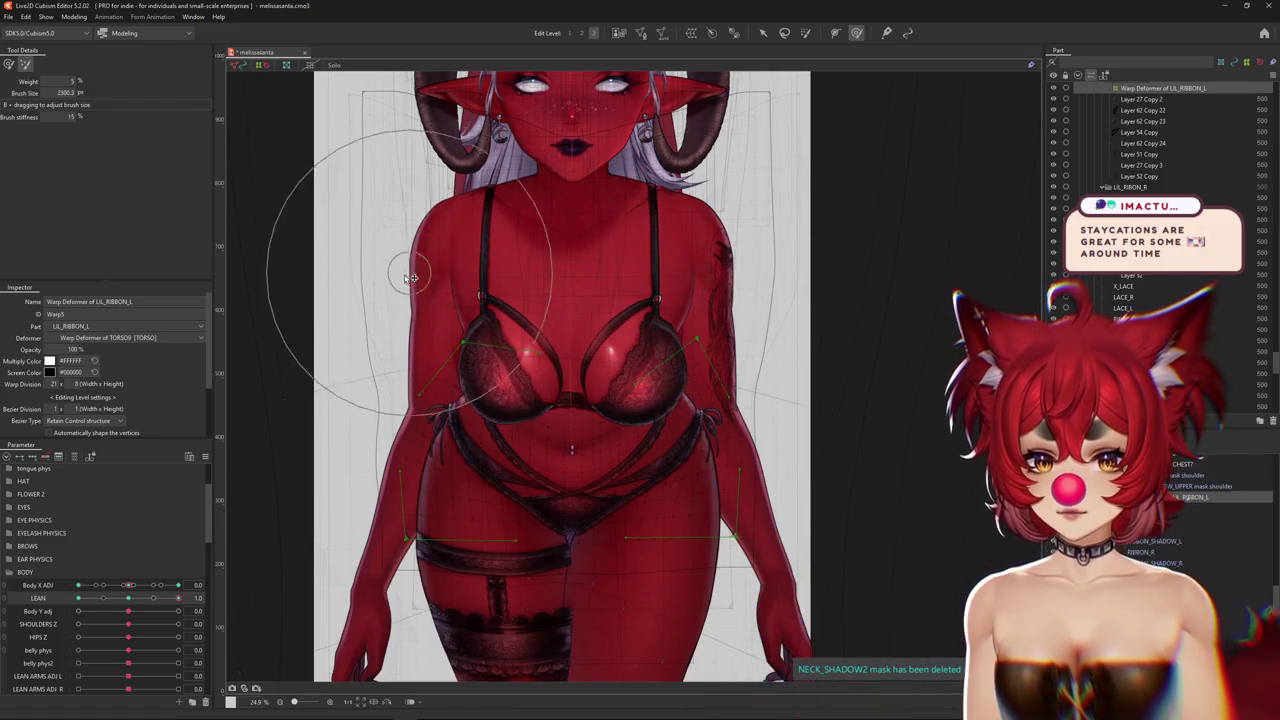
{"action": "middle_click_drag", "start_coordinate": [857, 343], "coordinate": [837, 317]}
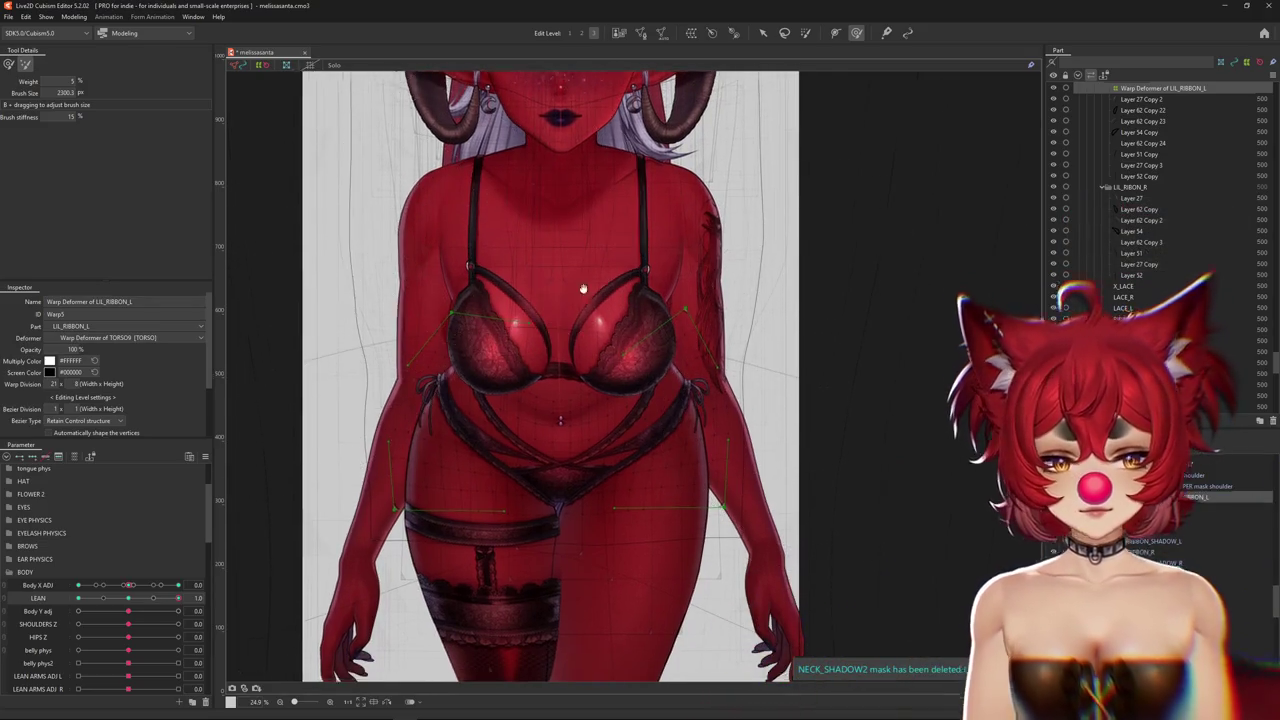
{"action": "middle_click_drag", "start_coordinate": [558, 312], "coordinate": [592, 277]}
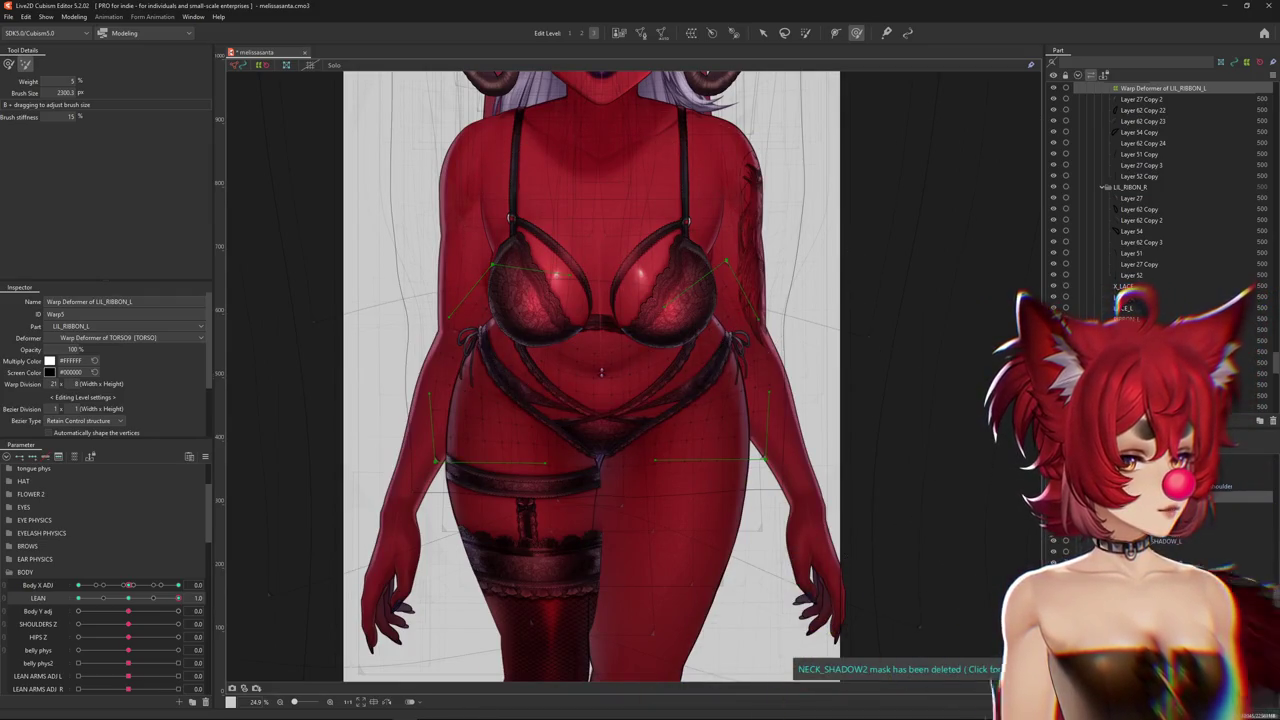
Check the ribbon with guides hidden at the opposite lean, then set Body X ADJ to 10
{"action": "key", "text": "ctrl+h"}
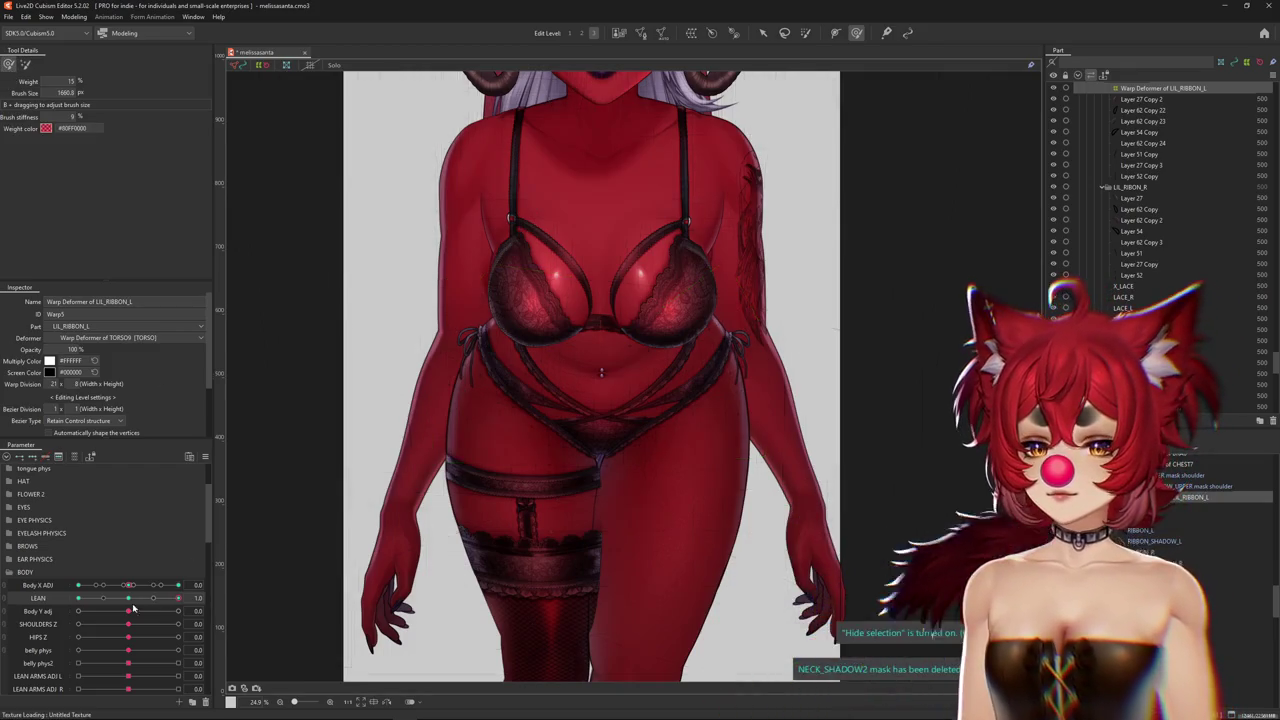
{"action": "left_click_drag", "start_coordinate": [133, 606], "coordinate": [78, 598]}
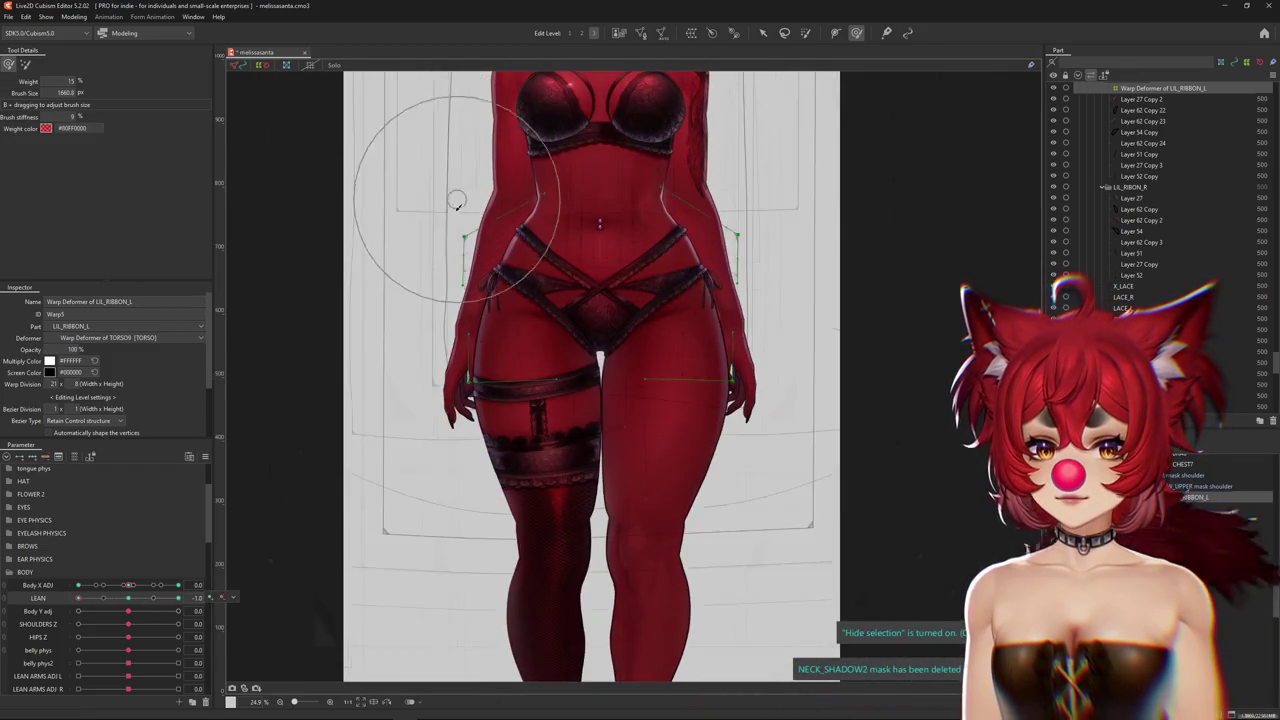
{"action": "middle_click_drag", "start_coordinate": [456, 202], "coordinate": [470, 252]}
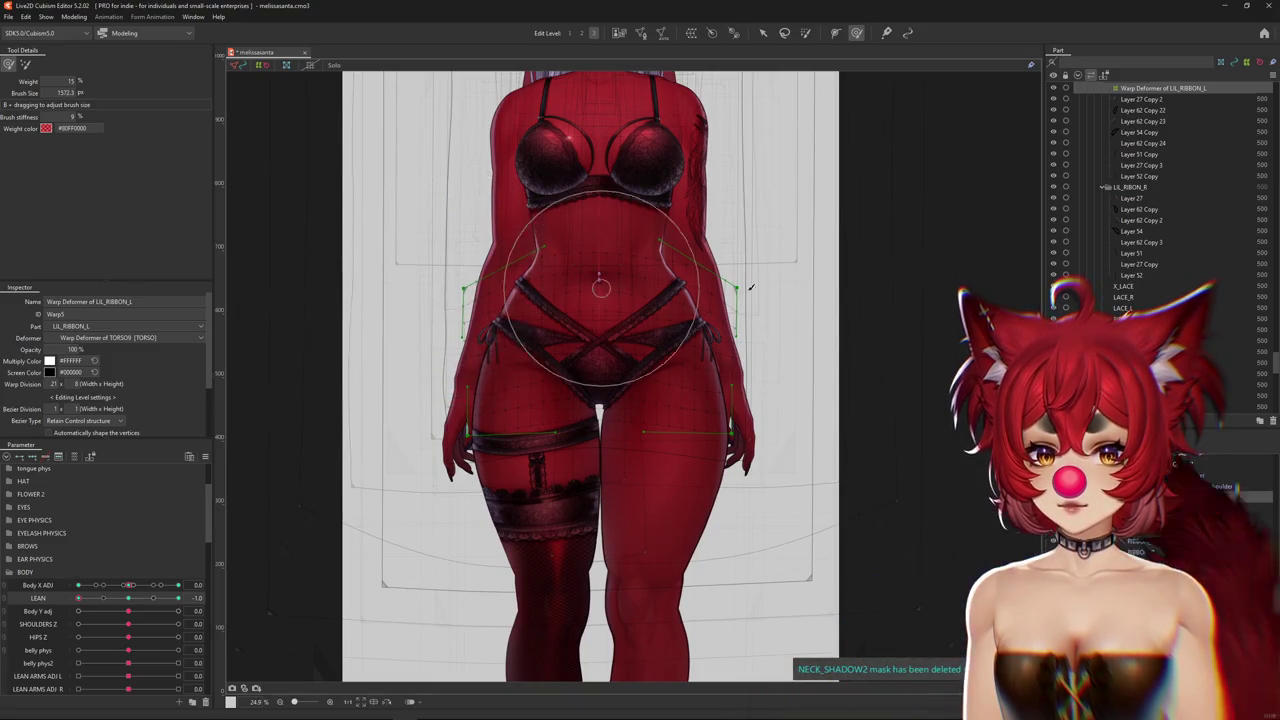
{"action": "scroll", "coordinate": [538, 438], "scroll_direction": "down", "scroll_amount": 2}
{"action": "mouse_move", "coordinate": [128, 585]}
{"action": "left_mouse_down"}
{"action": "mouse_move", "coordinate": [194, 600]}
{"action": "mouse_move", "coordinate": [78, 598]}
{"action": "left_mouse_up"}
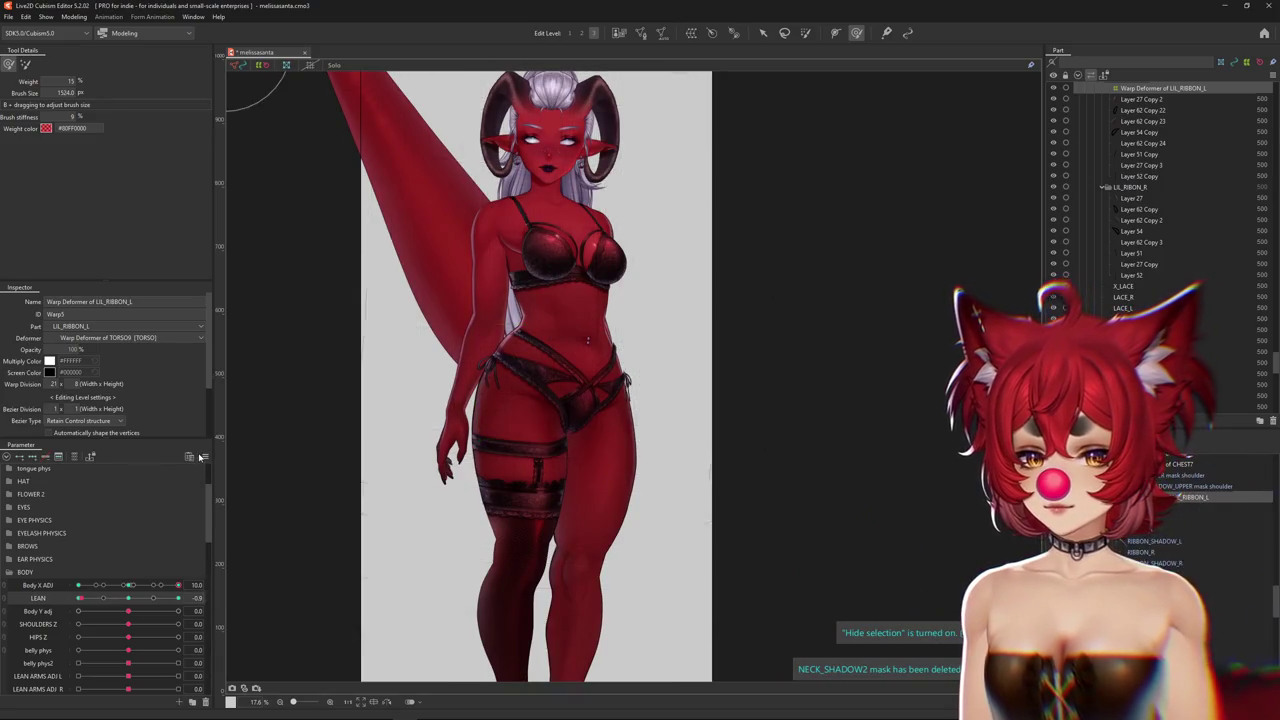
Synthesize the Body X ADJ and LEAN corner poses for the ribbon deformer
{"action": "right_click", "coordinate": [210, 598]}
{"action": "left_click", "coordinate": [255, 510]}
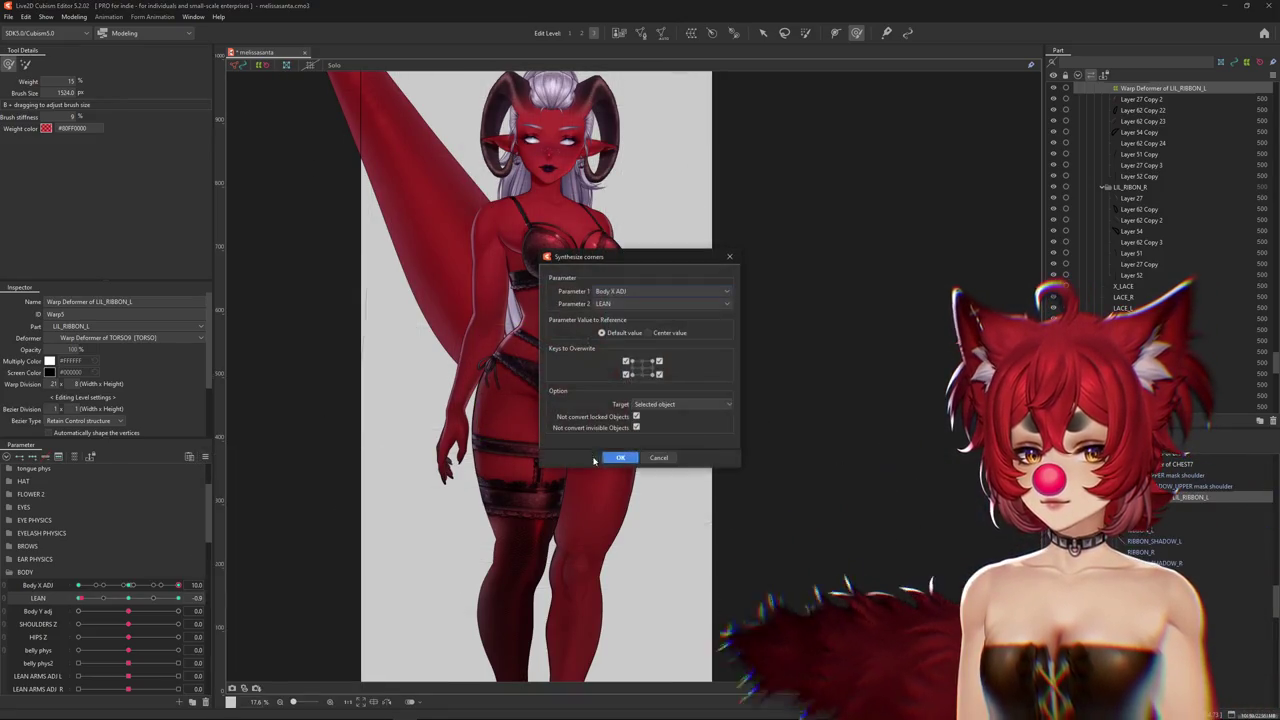
{"action": "left_click", "coordinate": [700, 428]}
Lean fully forward at LEAN 1.0, raise Edit Level to 2, brush the straps, then turn the body
{"action": "left_click_drag", "start_coordinate": [150, 597], "coordinate": [190, 600]}
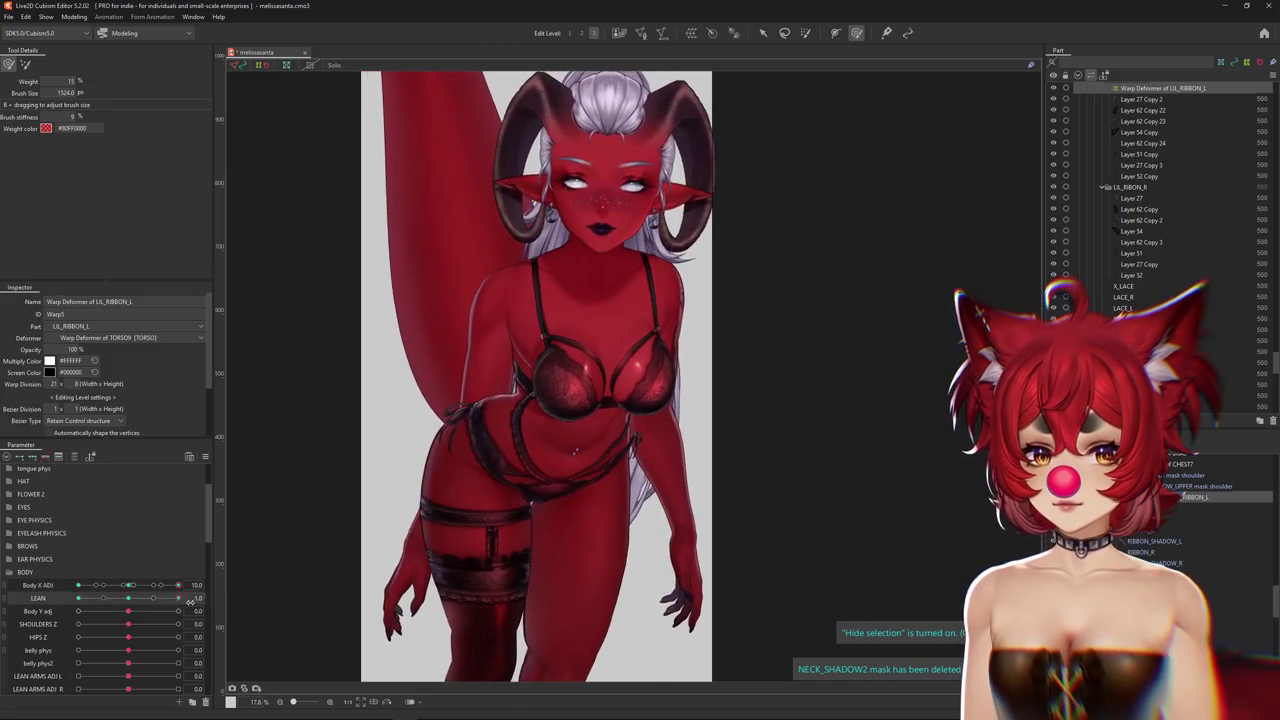
{"action": "scroll", "coordinate": [502, 503], "scroll_direction": "up", "scroll_amount": 3}
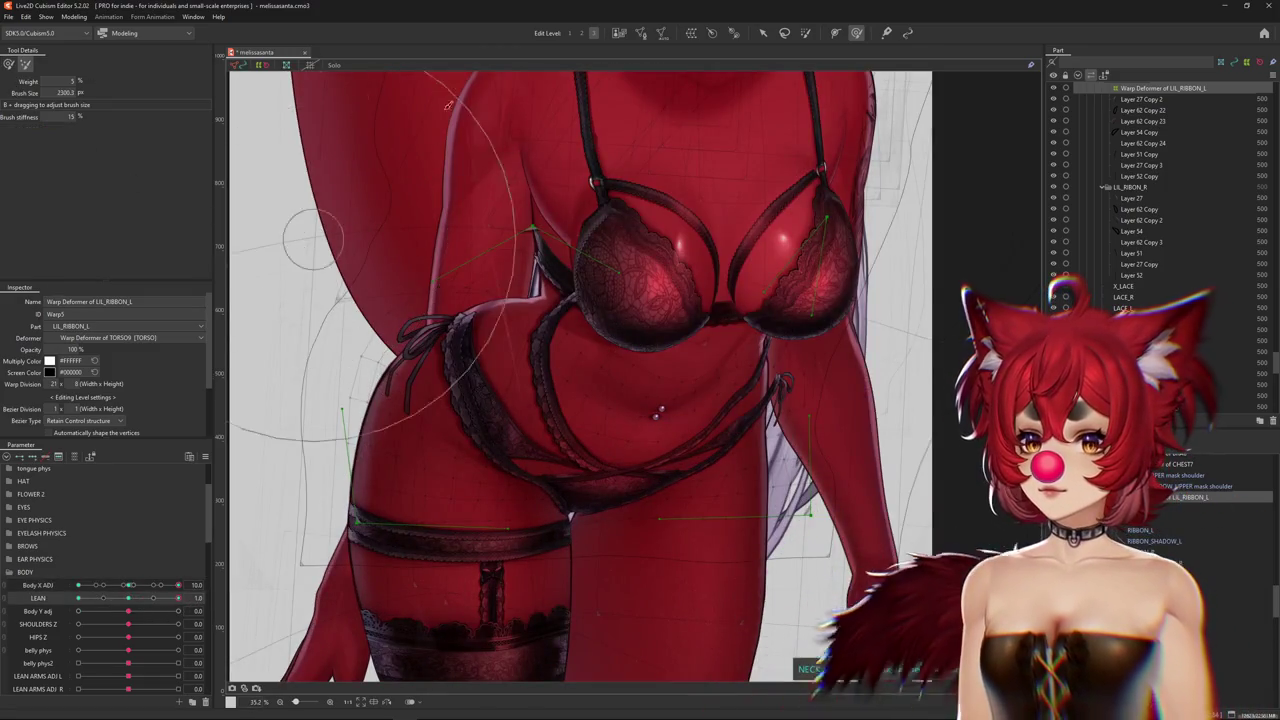
{"action": "left_click_drag", "start_coordinate": [528, 300], "coordinate": [530, 330]}
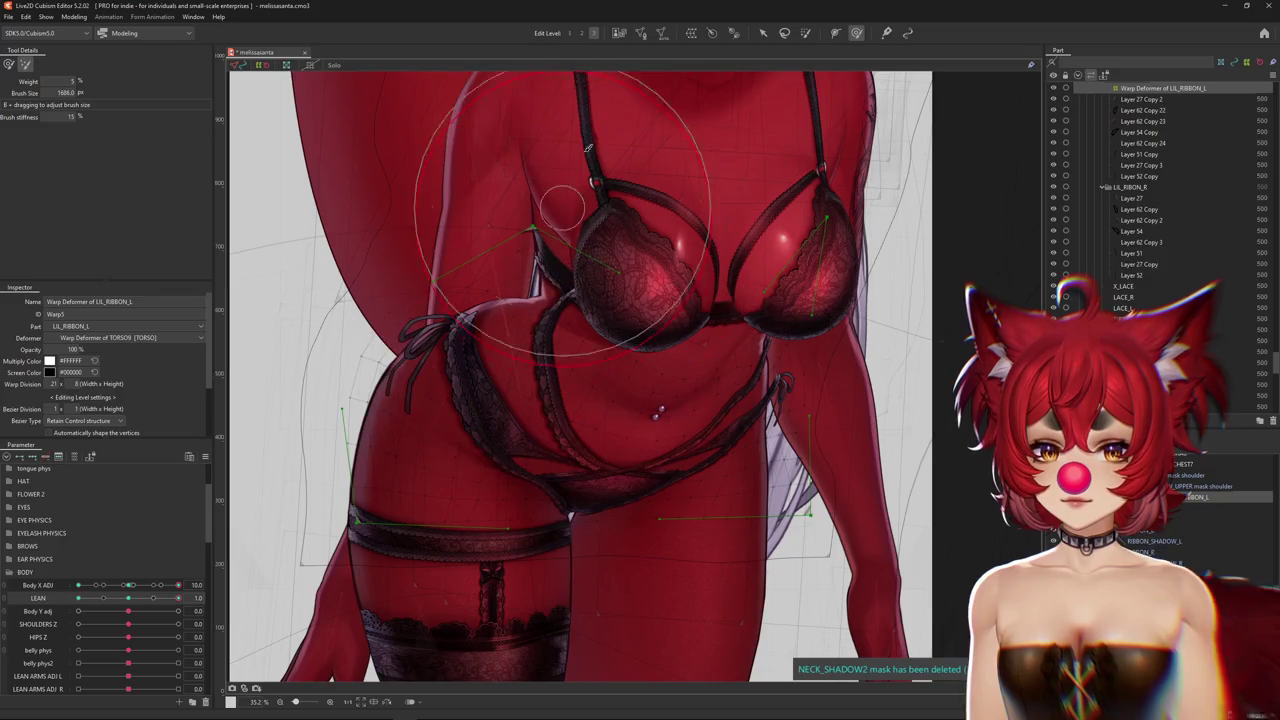
{"action": "left_click", "coordinate": [586, 34]}
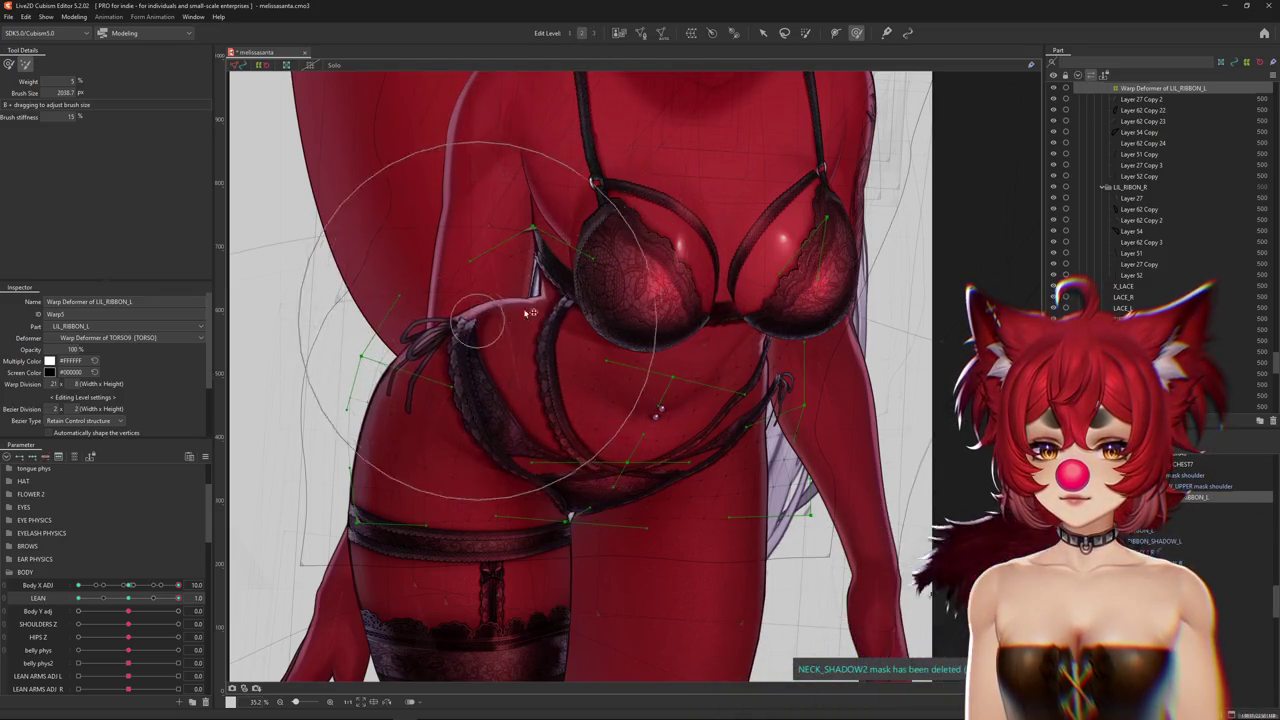
{"action": "mouse_move", "coordinate": [627, 321]}
{"action": "left_mouse_down"}
{"action": "mouse_move", "coordinate": [788, 289]}
{"action": "mouse_move", "coordinate": [693, 368]}
{"action": "mouse_move", "coordinate": [608, 357]}
{"action": "mouse_move", "coordinate": [593, 260]}
{"action": "left_mouse_up"}
{"action": "left_click_drag", "start_coordinate": [170, 585], "coordinate": [178, 585]}
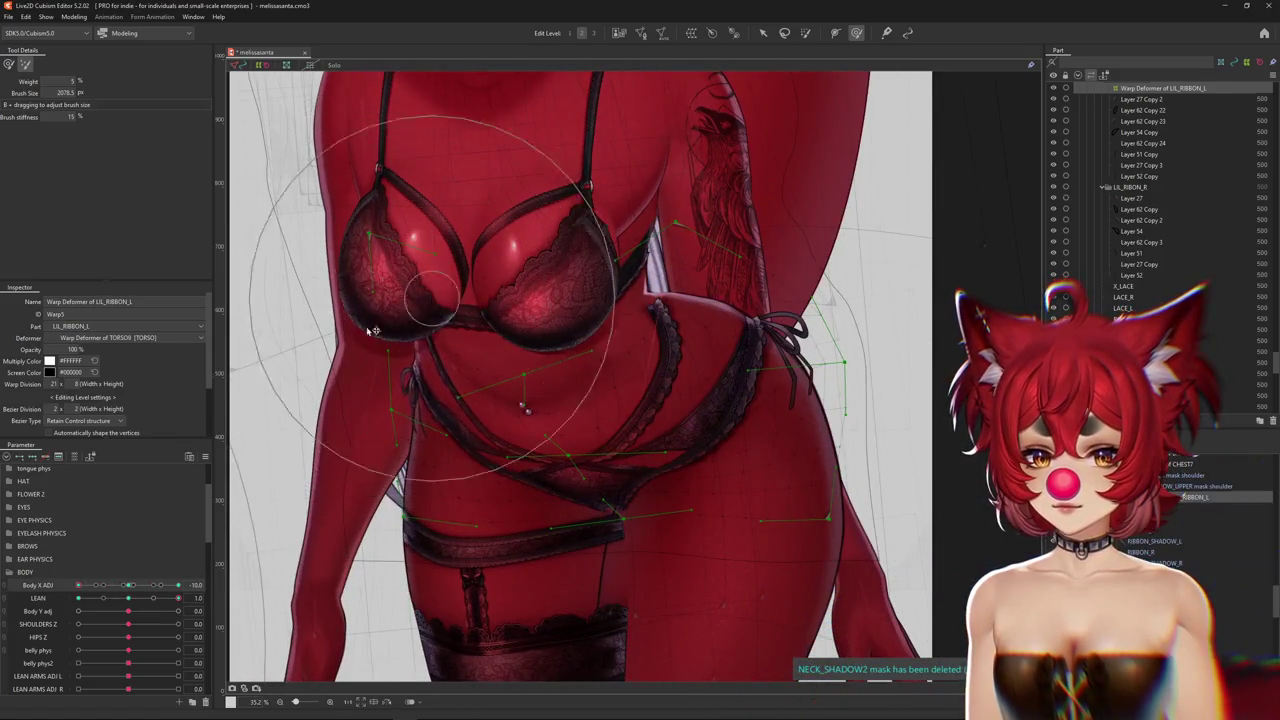
Brush the hip bow and straps into place around the right hip at Body X ADJ -10, checking with guides hidden
{"action": "left_click_drag", "start_coordinate": [737, 251], "coordinate": [690, 325]}
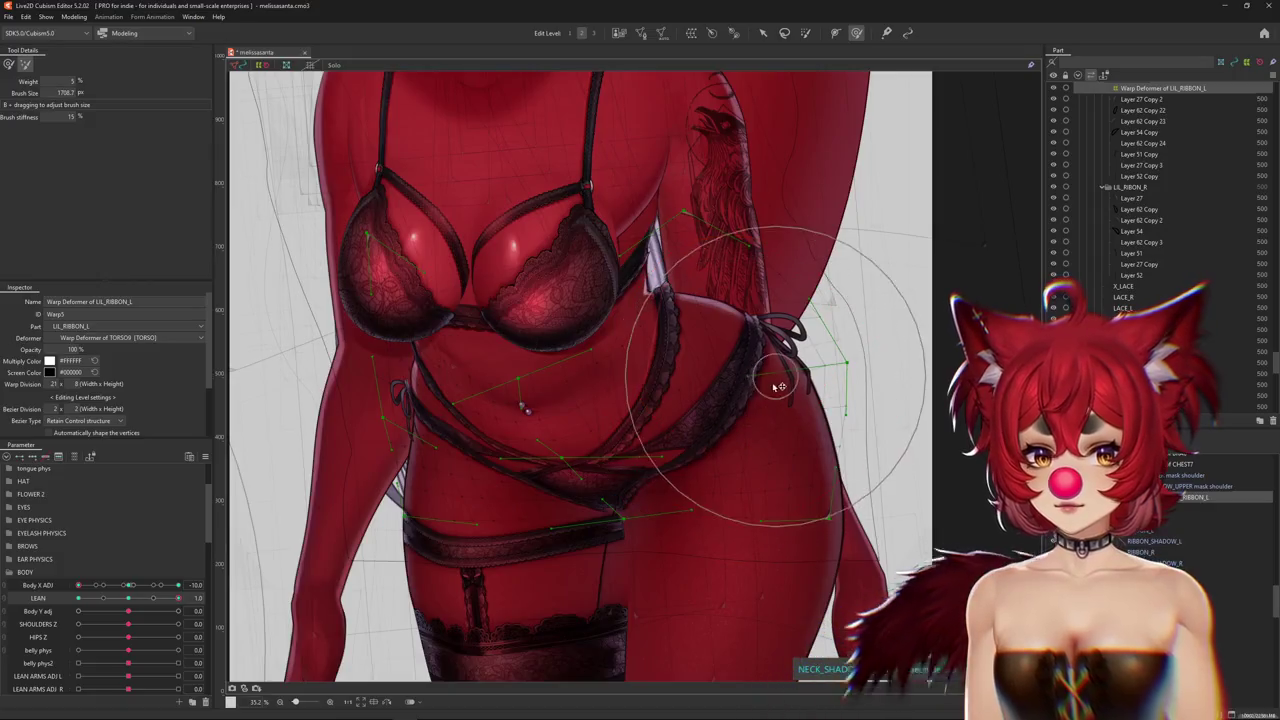
{"action": "middle_click_drag", "start_coordinate": [748, 275], "coordinate": [728, 357]}
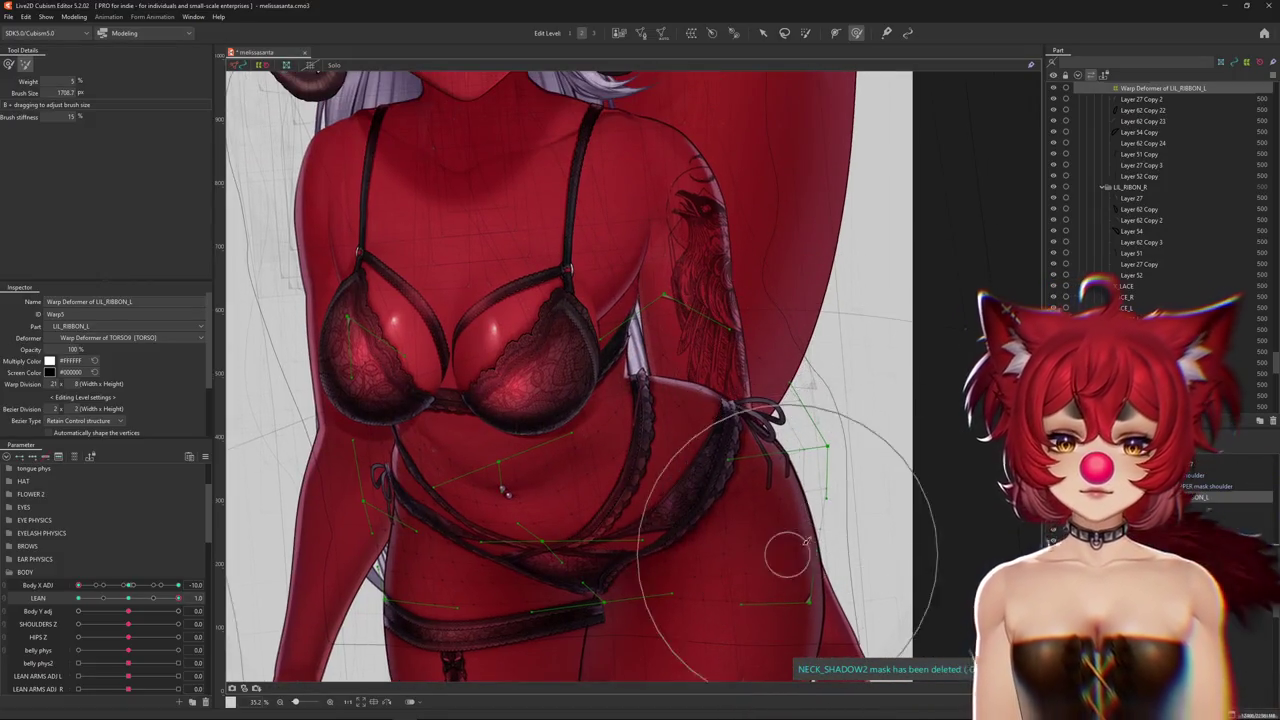
{"action": "left_click_drag", "start_coordinate": [871, 440], "coordinate": [922, 479]}
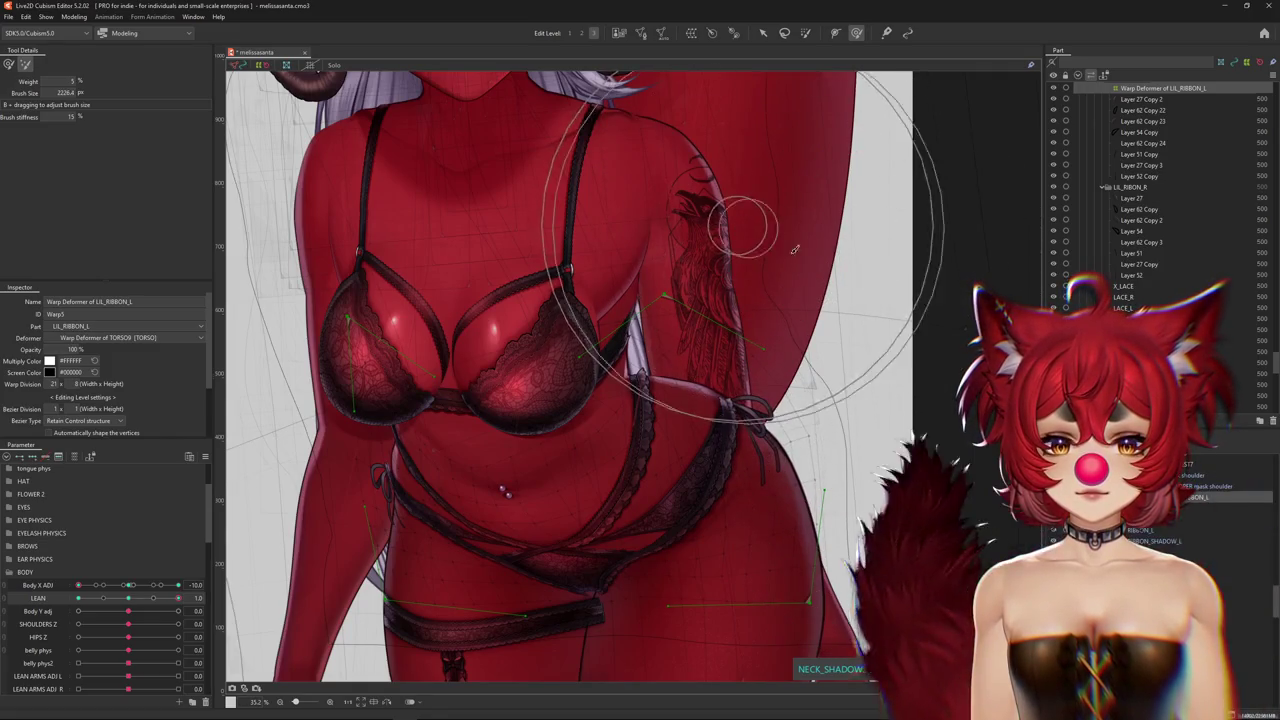
{"action": "left_click_drag", "start_coordinate": [866, 292], "coordinate": [638, 385]}
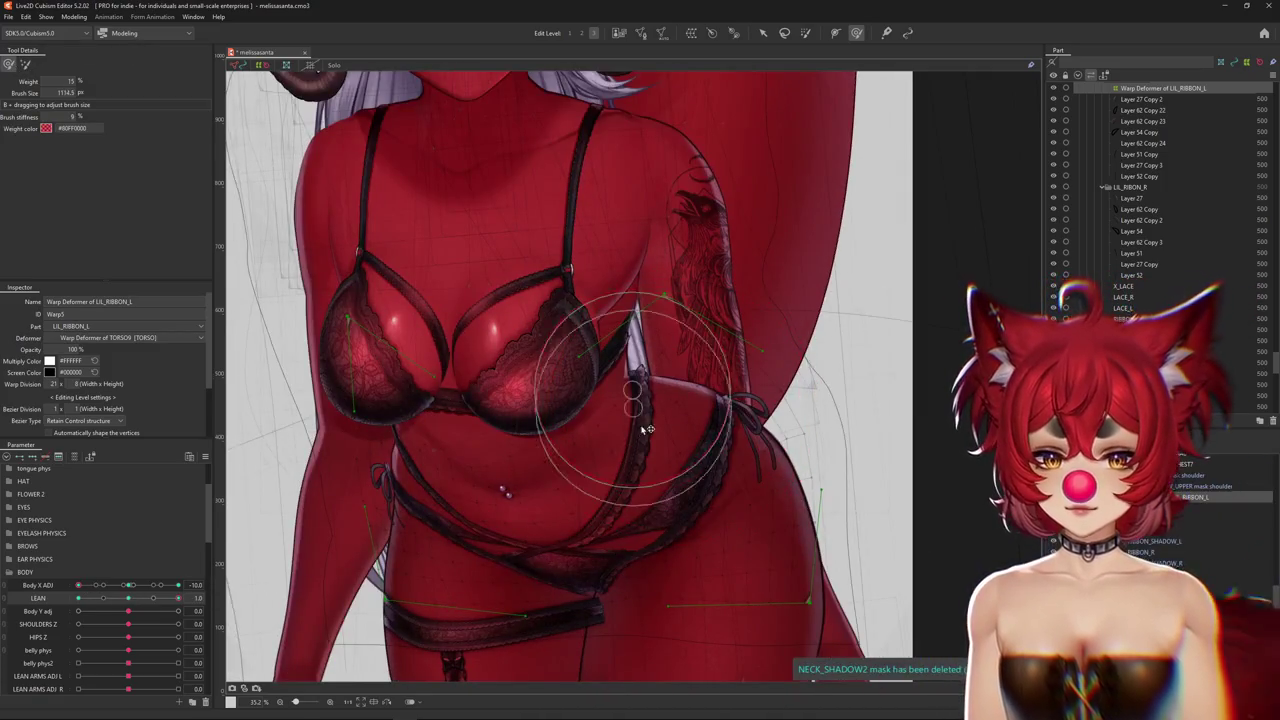
{"action": "mouse_move", "coordinate": [647, 435]}
{"action": "left_mouse_down"}
{"action": "mouse_move", "coordinate": [651, 342]}
{"action": "mouse_move", "coordinate": [665, 477]}
{"action": "left_mouse_up"}
{"action": "key", "text": "ctrl+h"}
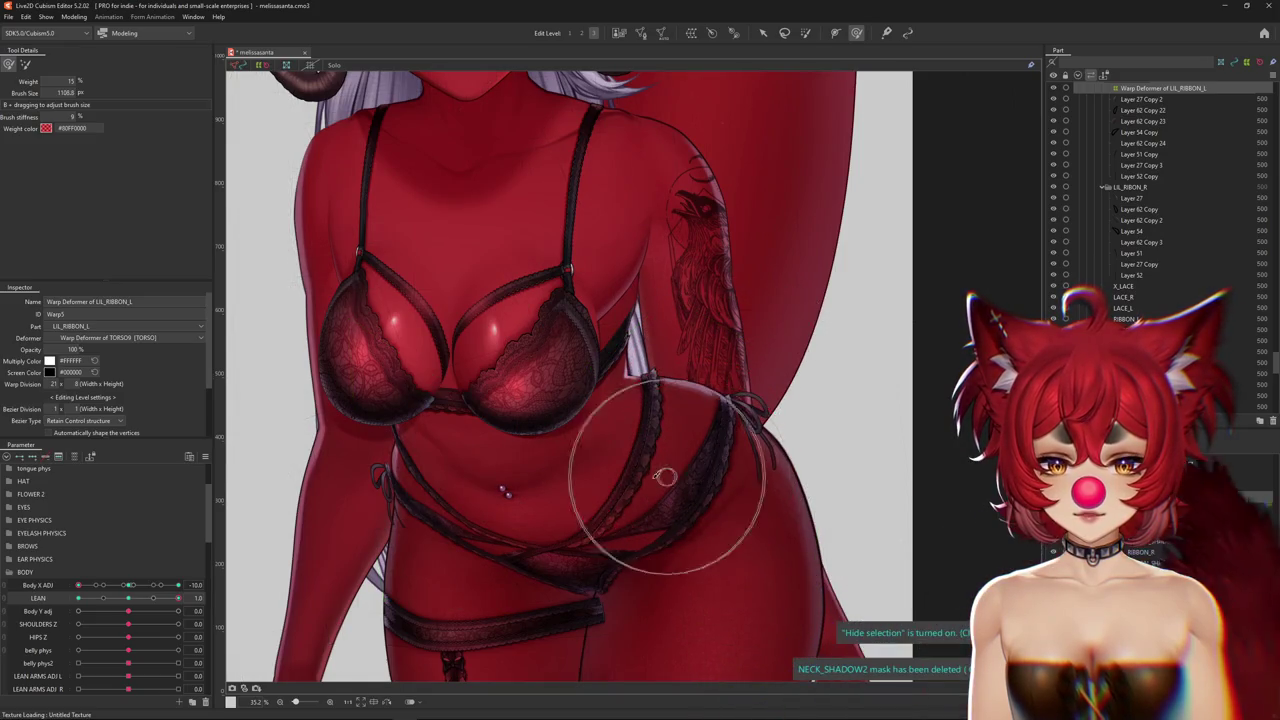
{"action": "middle_click_drag", "start_coordinate": [474, 531], "coordinate": [539, 503]}
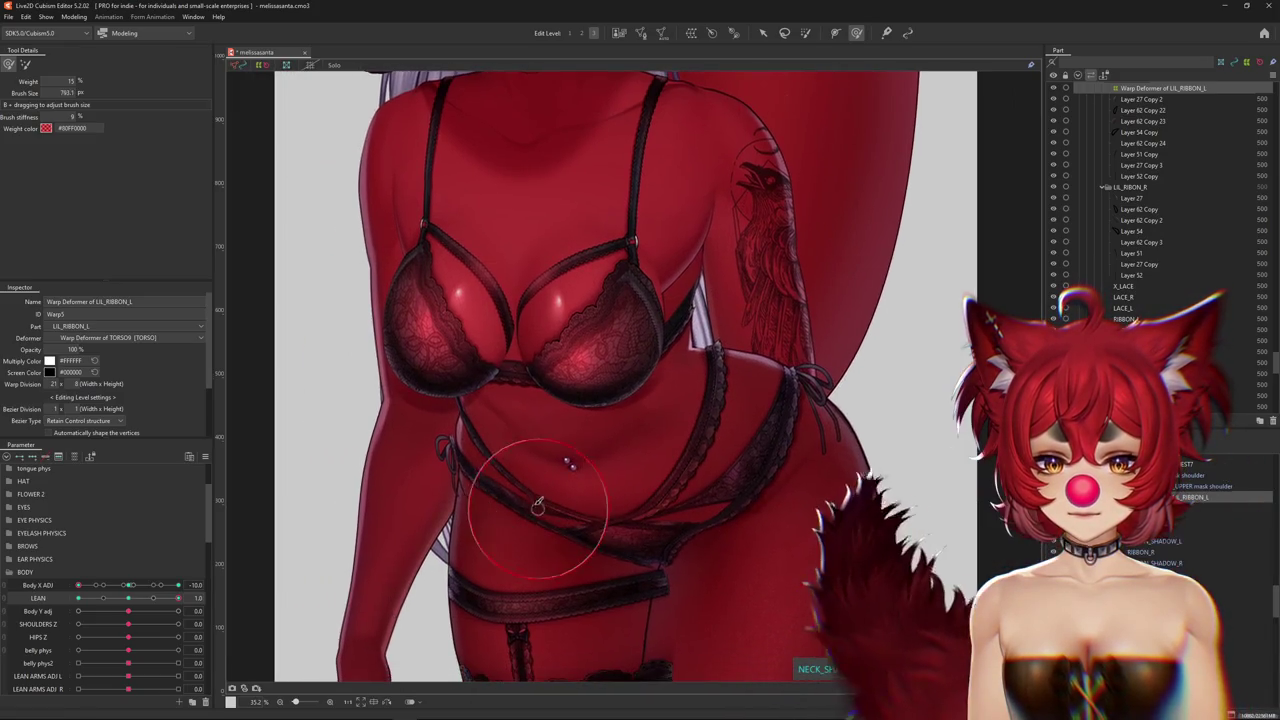
{"action": "left_click_drag", "start_coordinate": [543, 452], "coordinate": [475, 435]}
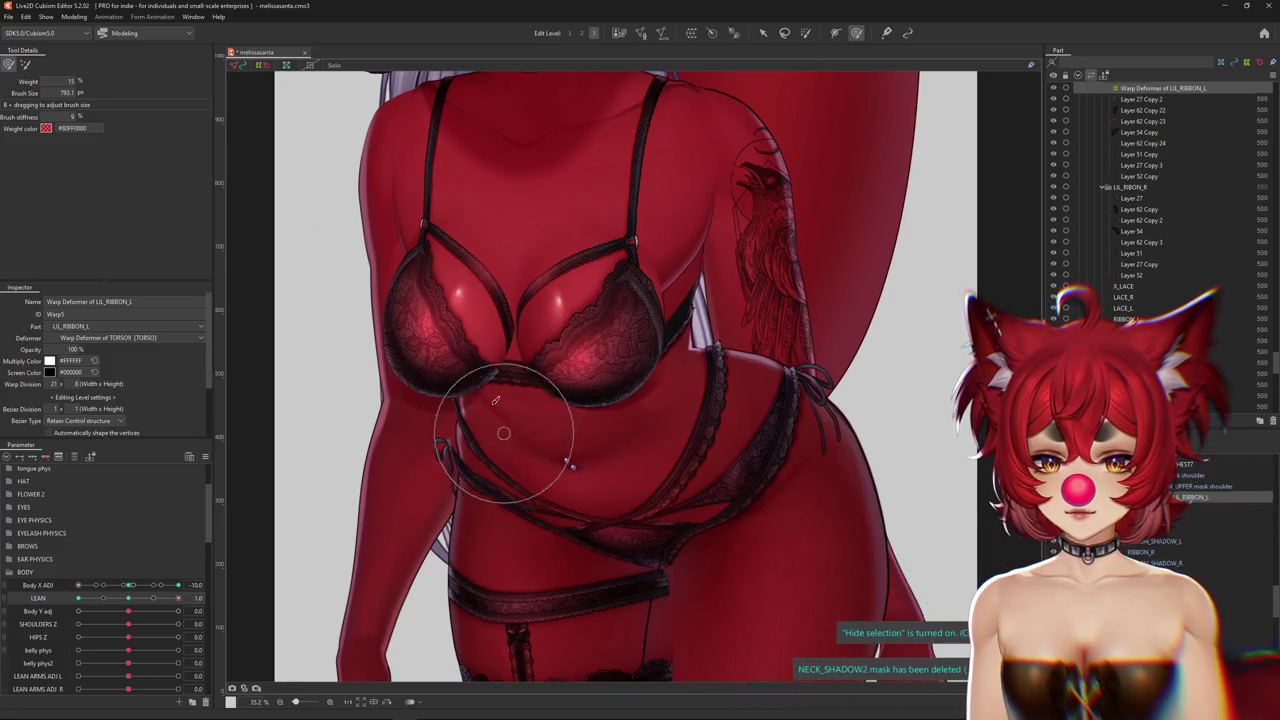
{"action": "key", "text": "ctrl+h"}
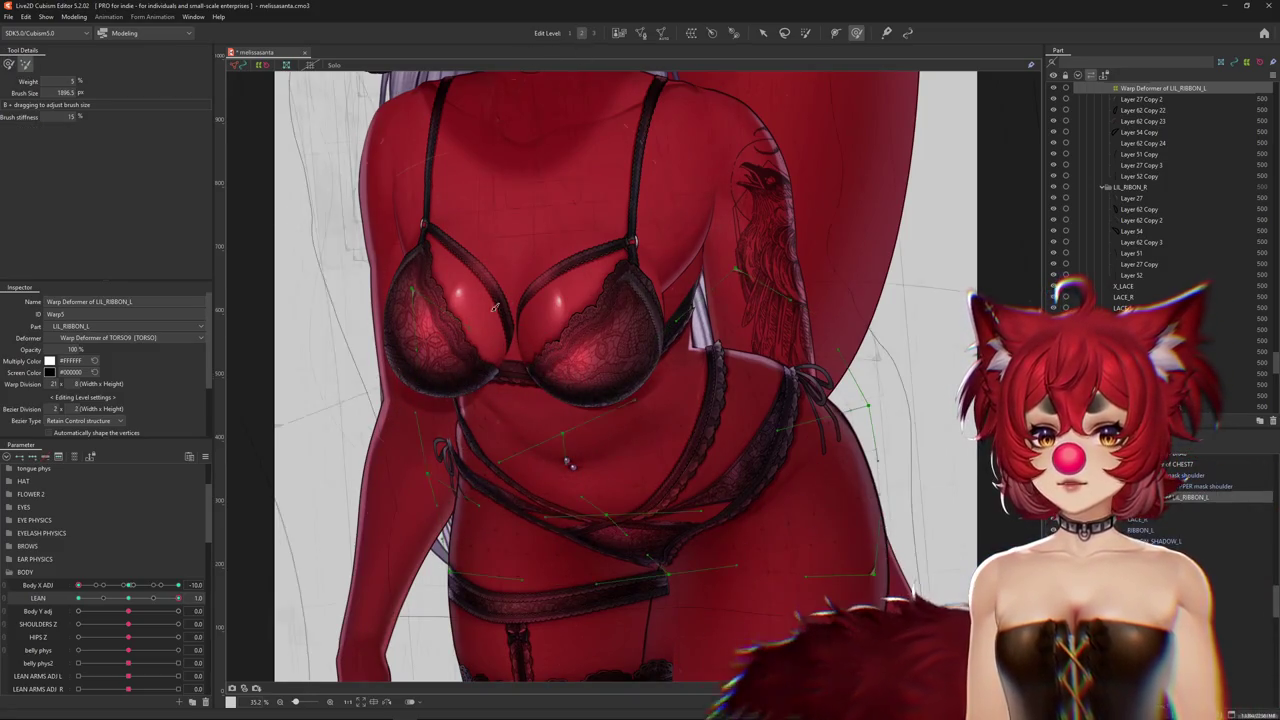
Brush-adjust the ribbon warp around the chest, then hide the guides to check it
{"action": "middle_click_drag", "start_coordinate": [457, 450], "coordinate": [481, 427]}
{"action": "left_click_drag", "start_coordinate": [471, 455], "coordinate": [482, 268]}
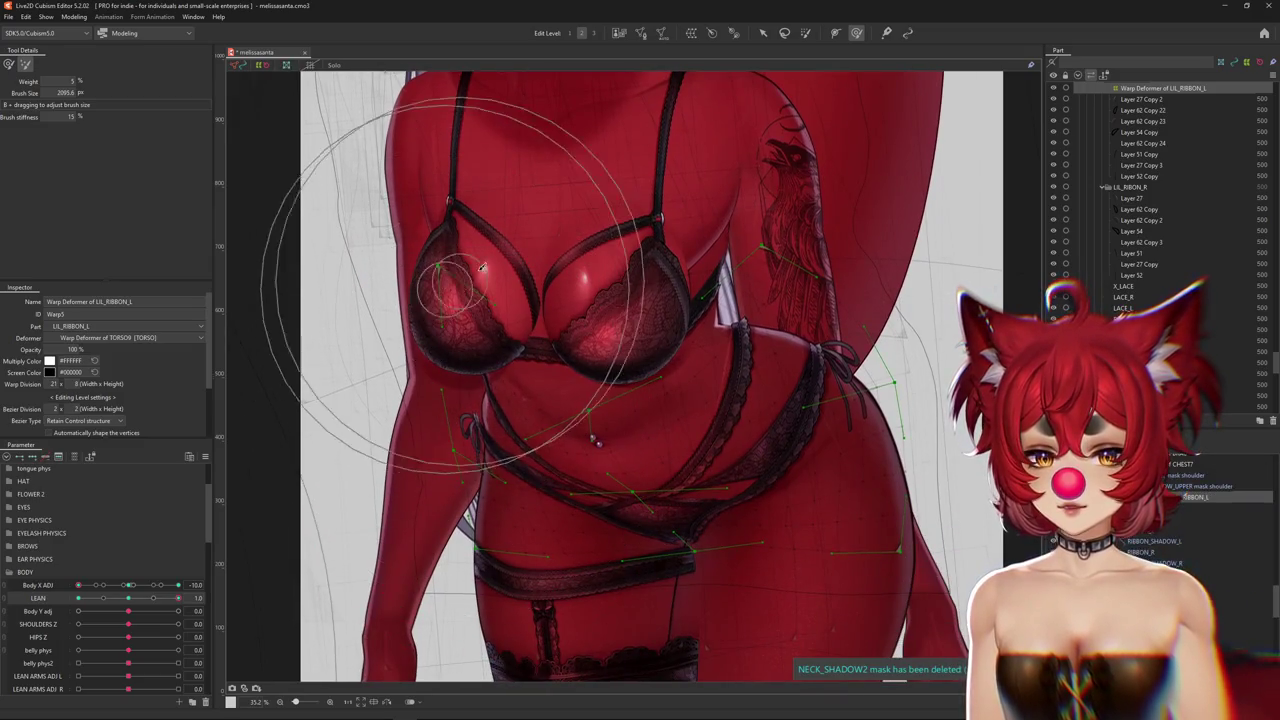
{"action": "left_click_drag", "start_coordinate": [575, 318], "coordinate": [470, 300]}
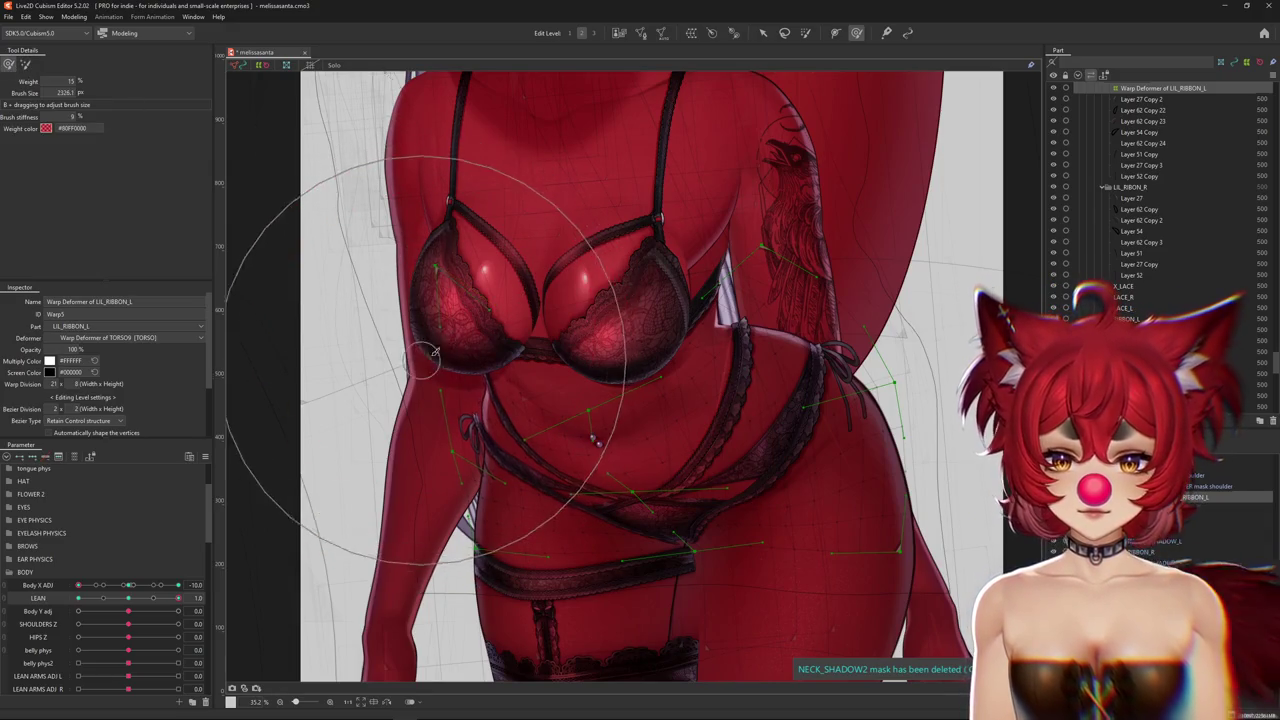
{"action": "mouse_move", "coordinate": [428, 349]}
{"action": "left_mouse_down"}
{"action": "mouse_move", "coordinate": [428, 290]}
{"action": "mouse_move", "coordinate": [371, 398]}
{"action": "mouse_move", "coordinate": [637, 450]}
{"action": "mouse_move", "coordinate": [608, 454]}
{"action": "left_mouse_up"}
{"action": "key", "text": "ctrl+h"}
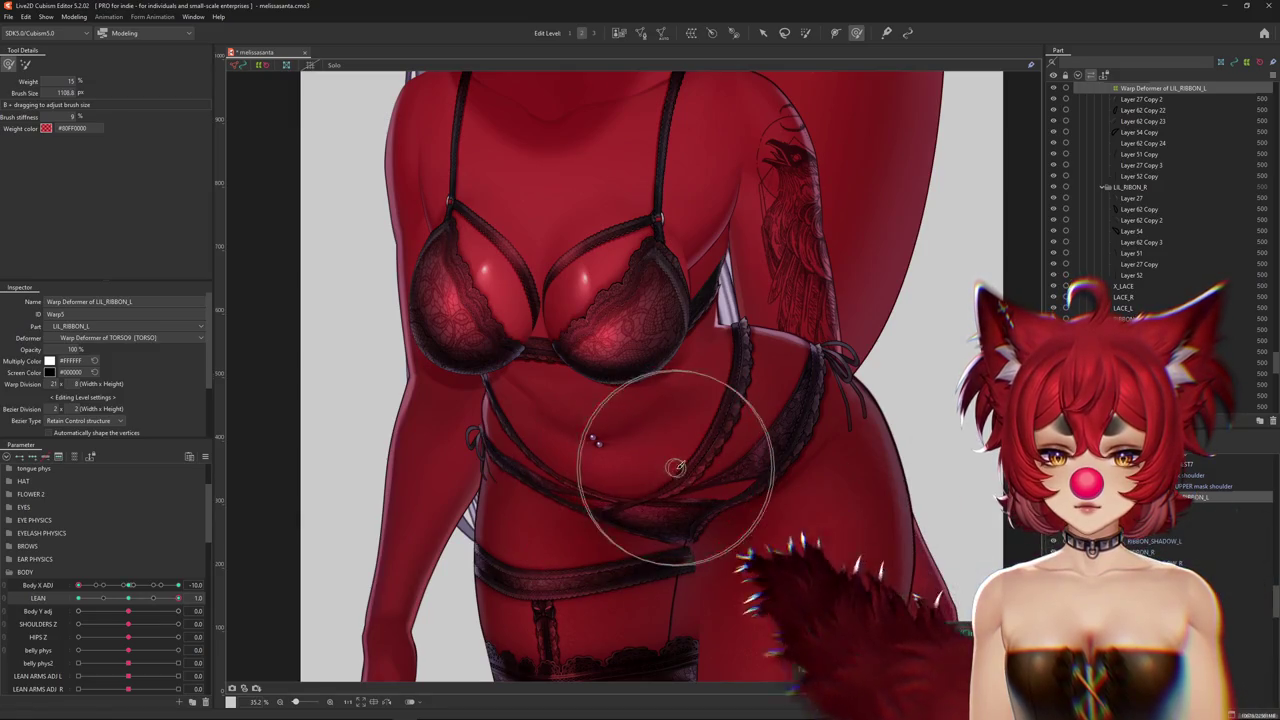
Reshape the ribbon across the right hip and waist with a smaller brush
{"action": "left_click_drag", "start_coordinate": [597, 498], "coordinate": [605, 482]}
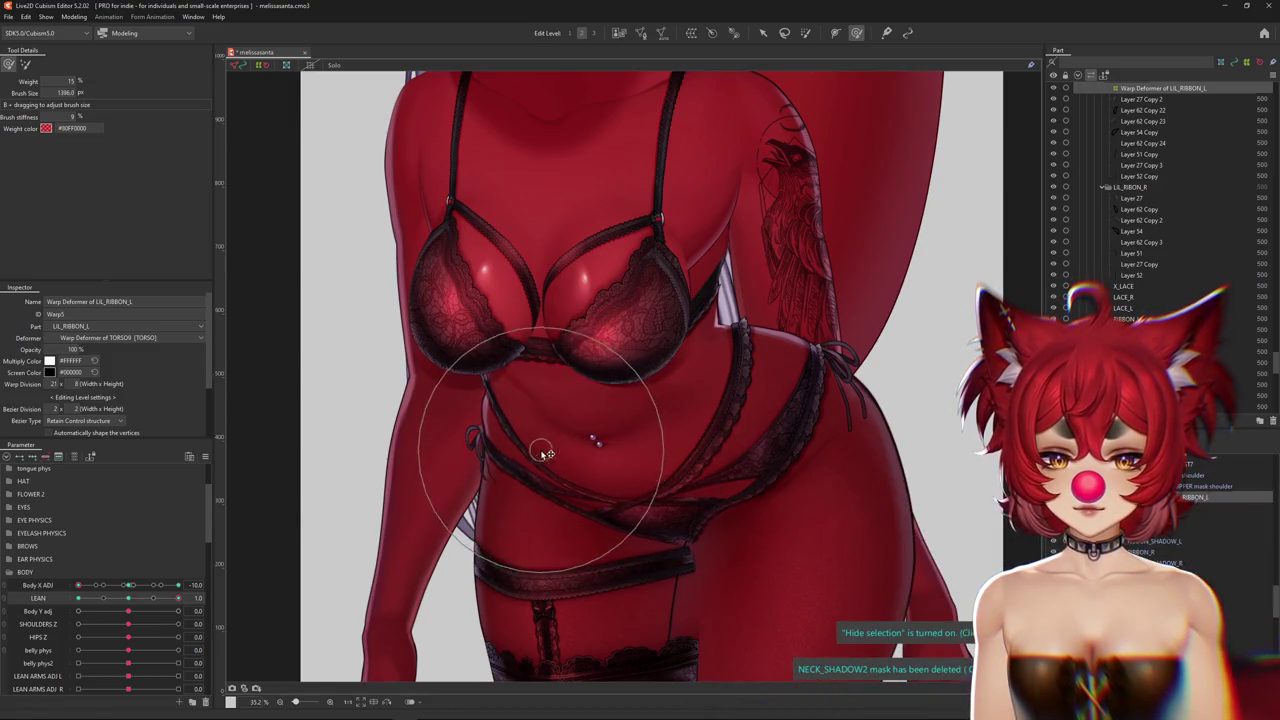
{"action": "middle_click_drag", "start_coordinate": [511, 409], "coordinate": [418, 359]}
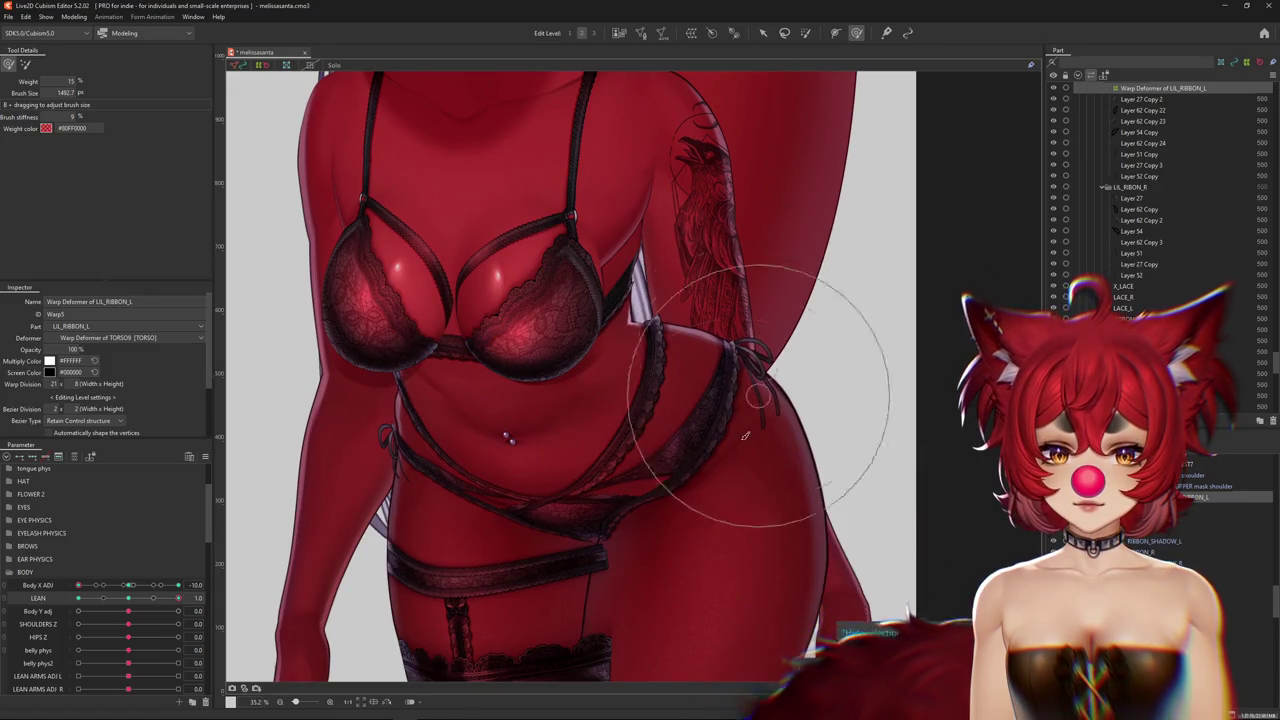
{"action": "key", "text": "ctrl+h"}
{"action": "scroll", "coordinate": [670, 517], "scroll_direction": "down", "scroll_amount": 2}
{"action": "left_click_drag", "start_coordinate": [670, 517], "coordinate": [533, 488]}
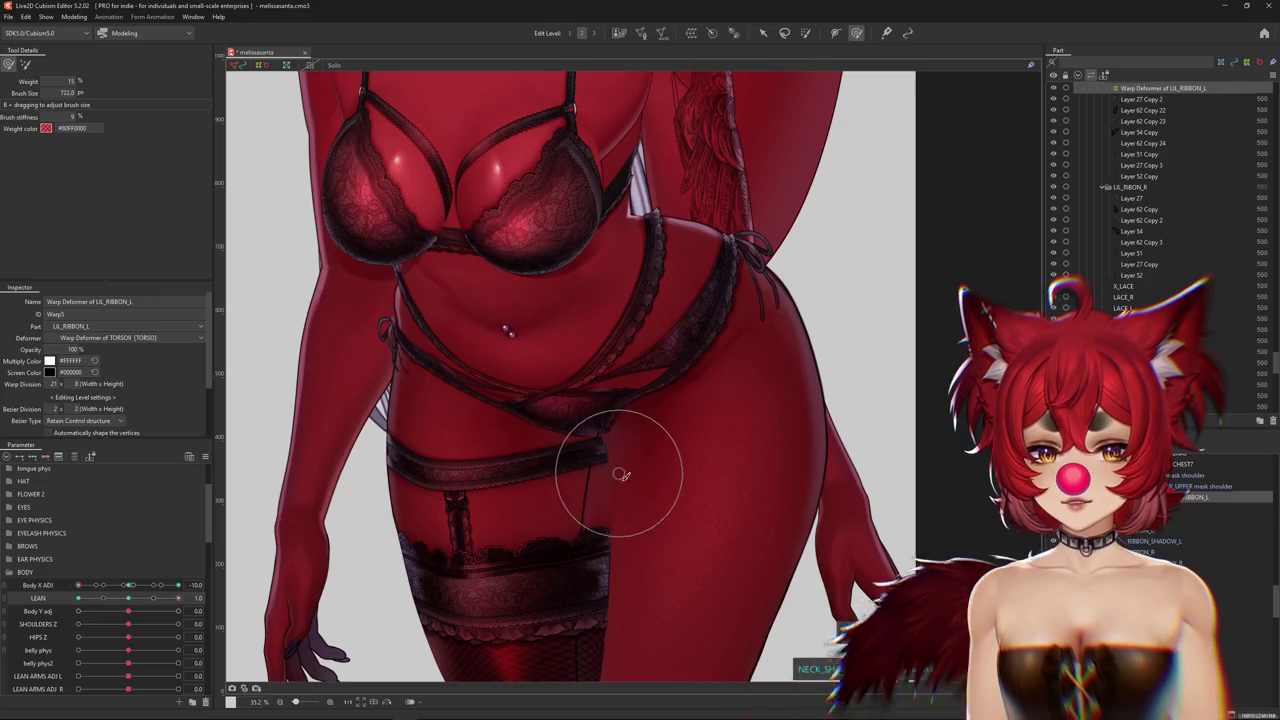
{"action": "scroll", "coordinate": [564, 530], "scroll_direction": "up", "scroll_amount": 2}
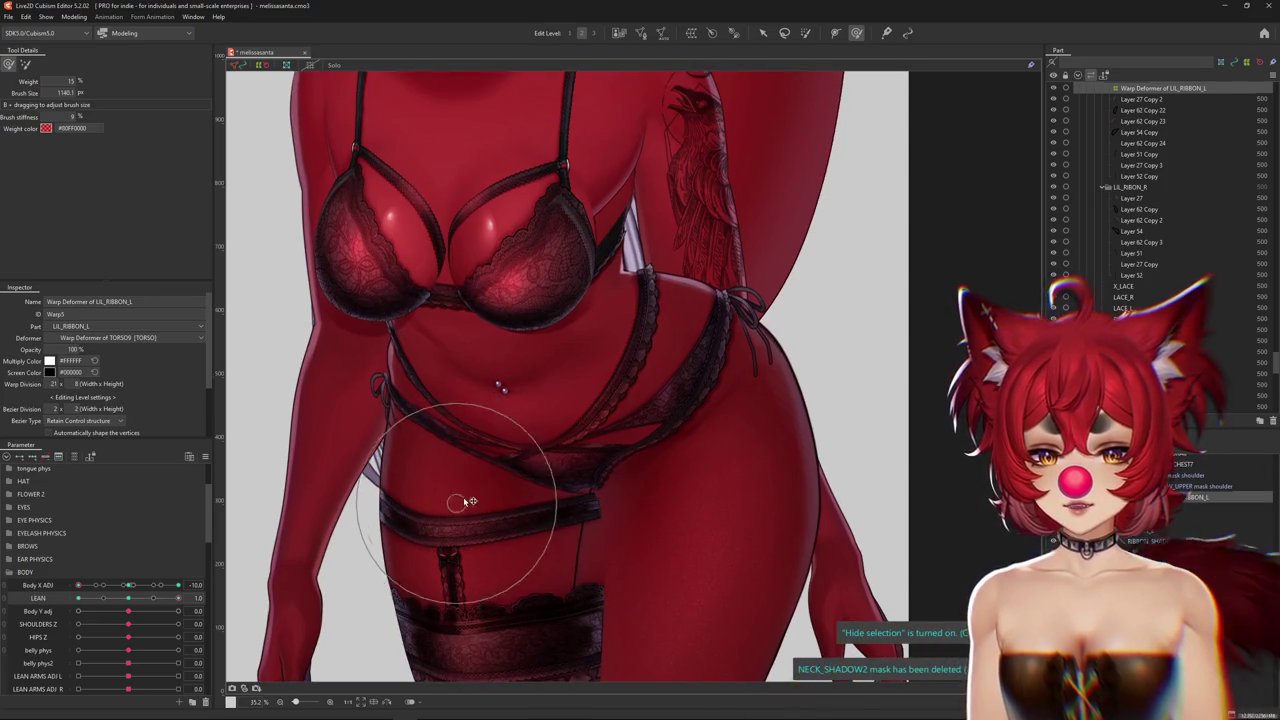
{"action": "left_click_drag", "start_coordinate": [468, 500], "coordinate": [414, 481]}
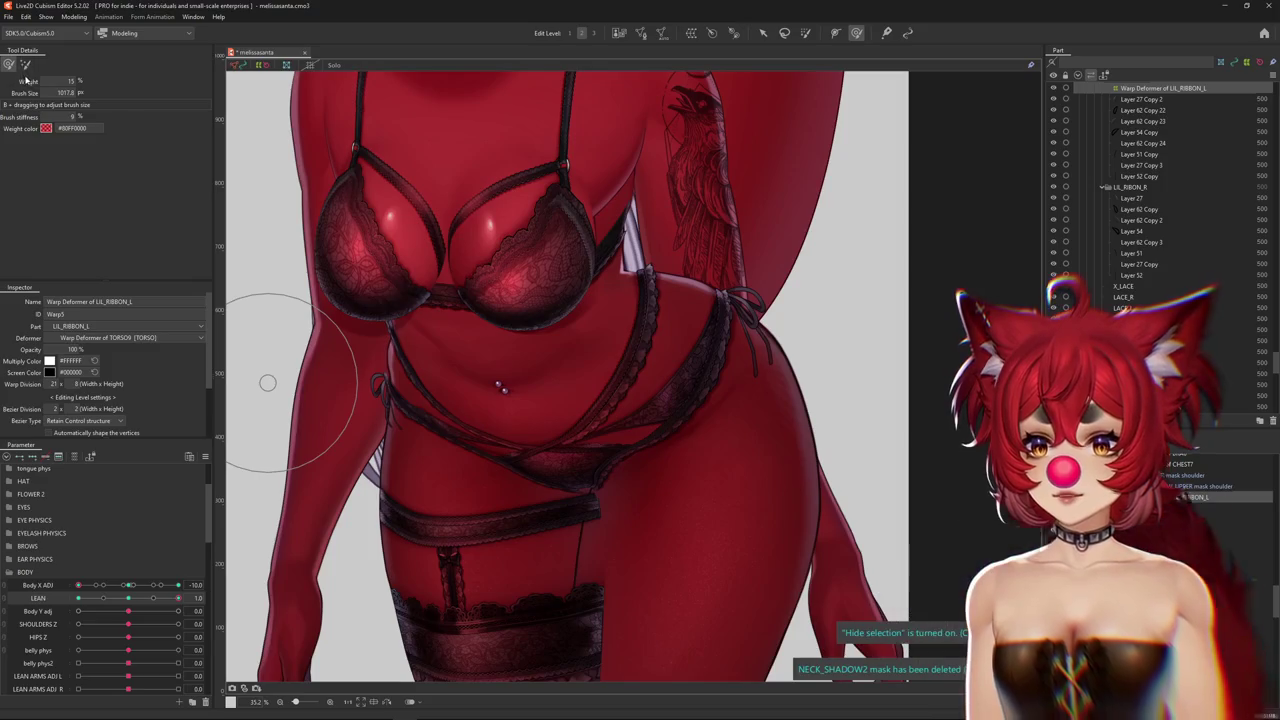
{"action": "middle_click_drag", "start_coordinate": [437, 452], "coordinate": [536, 435]}
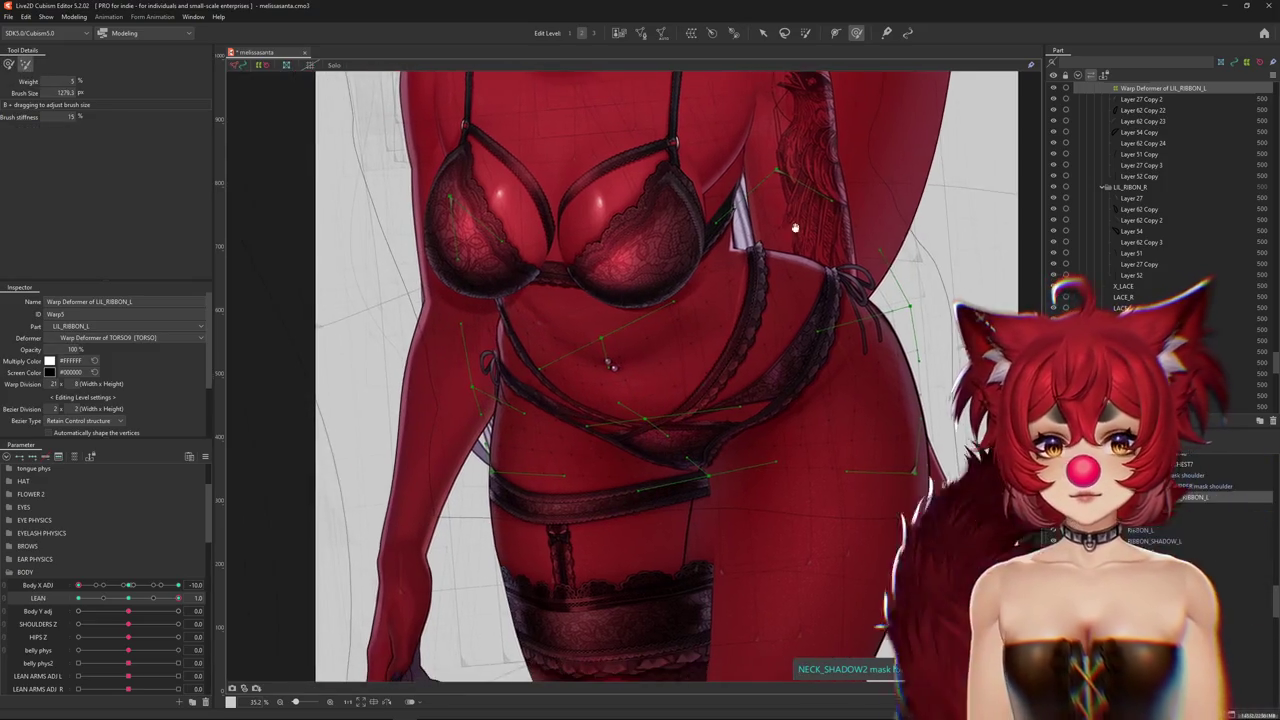
{"action": "left_click_drag", "start_coordinate": [485, 405], "coordinate": [512, 392]}
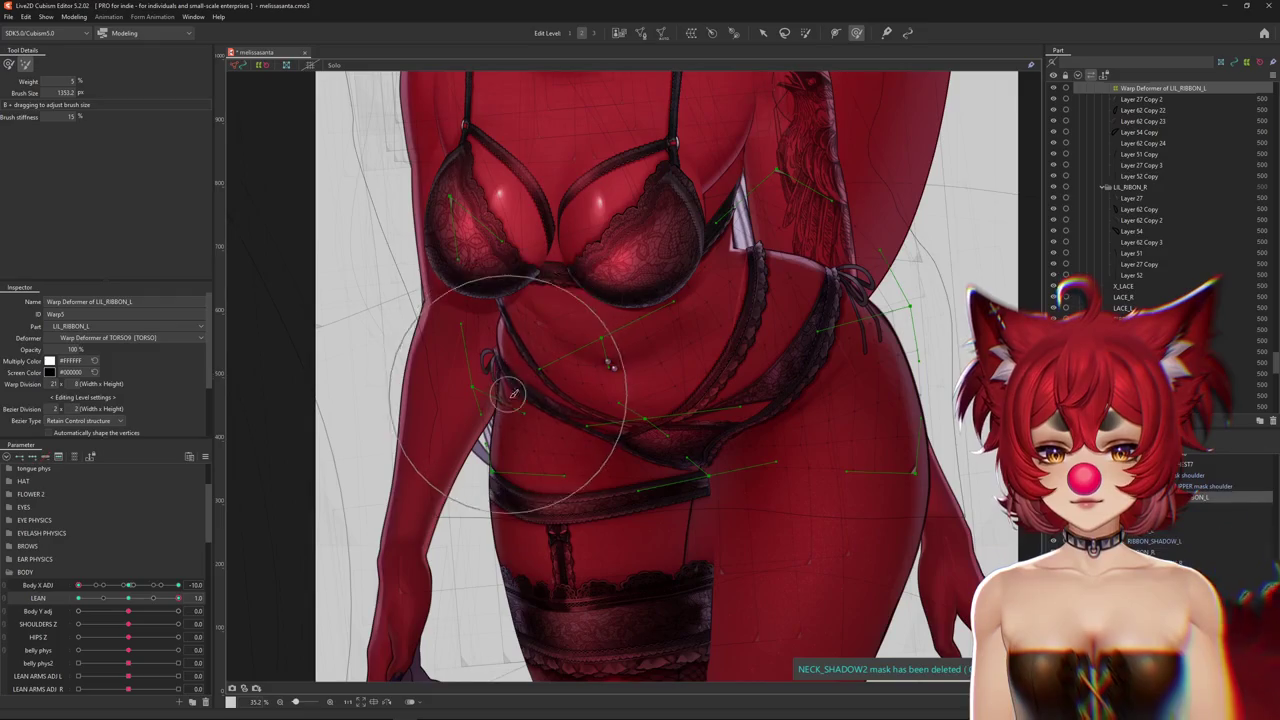
{"action": "mouse_move", "coordinate": [523, 381]}
{"action": "middle_mouse_down"}
{"action": "mouse_move", "coordinate": [491, 441]}
{"action": "mouse_move", "coordinate": [470, 340]}
{"action": "middle_mouse_up"}
{"action": "middle_click_drag", "start_coordinate": [467, 268], "coordinate": [457, 370]}
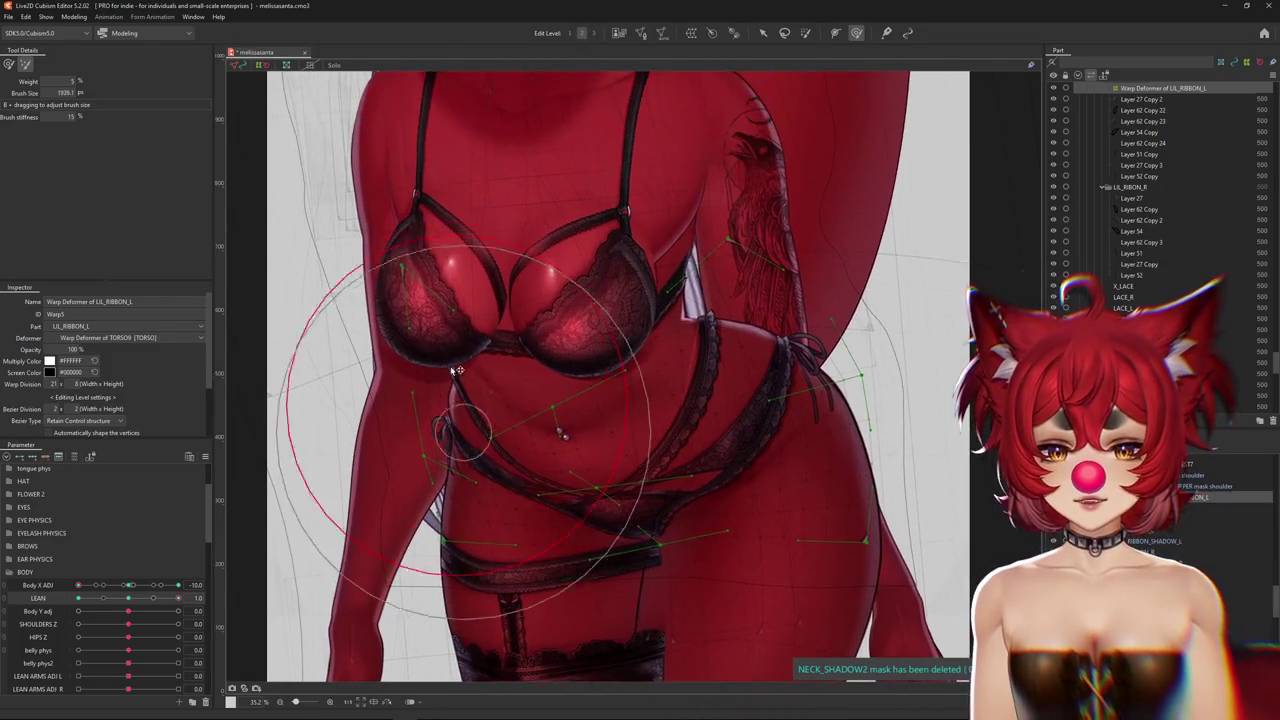
Switch brushes, fine-tune the hip straps, and mirror the canvas horizontally to check
{"action": "key", "text": "b"}
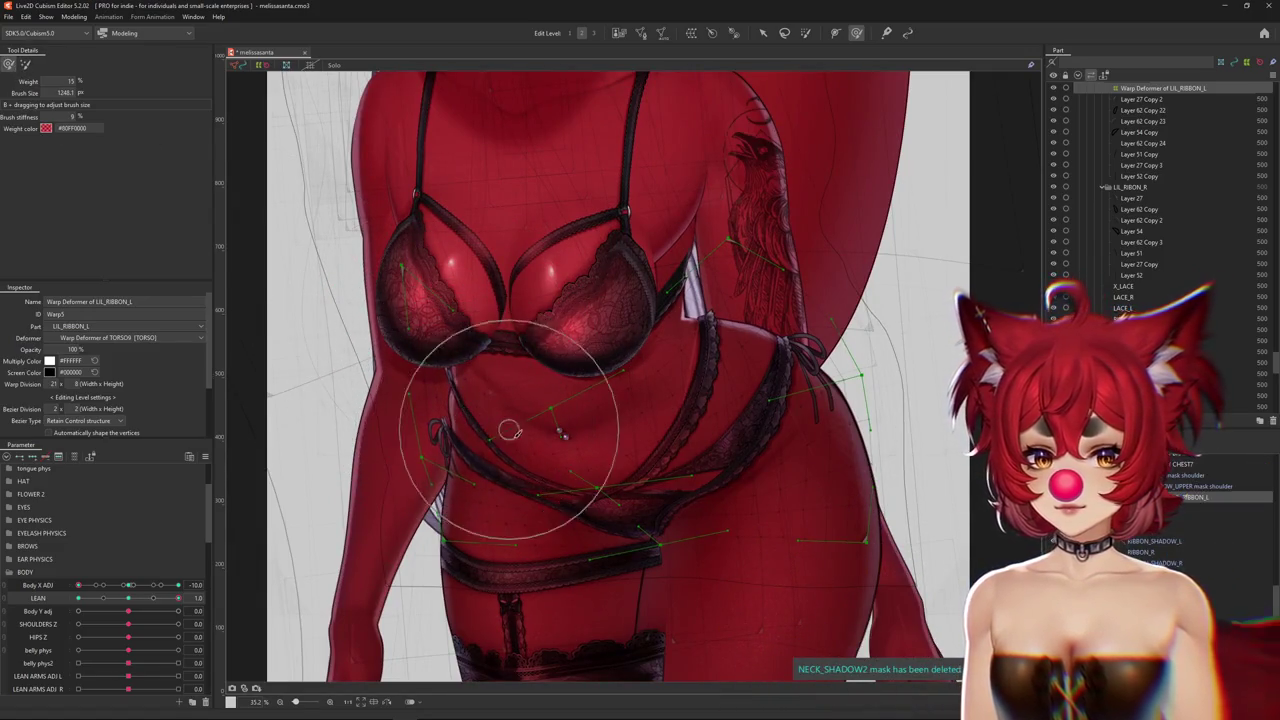
{"action": "key", "text": "ctrl+h"}
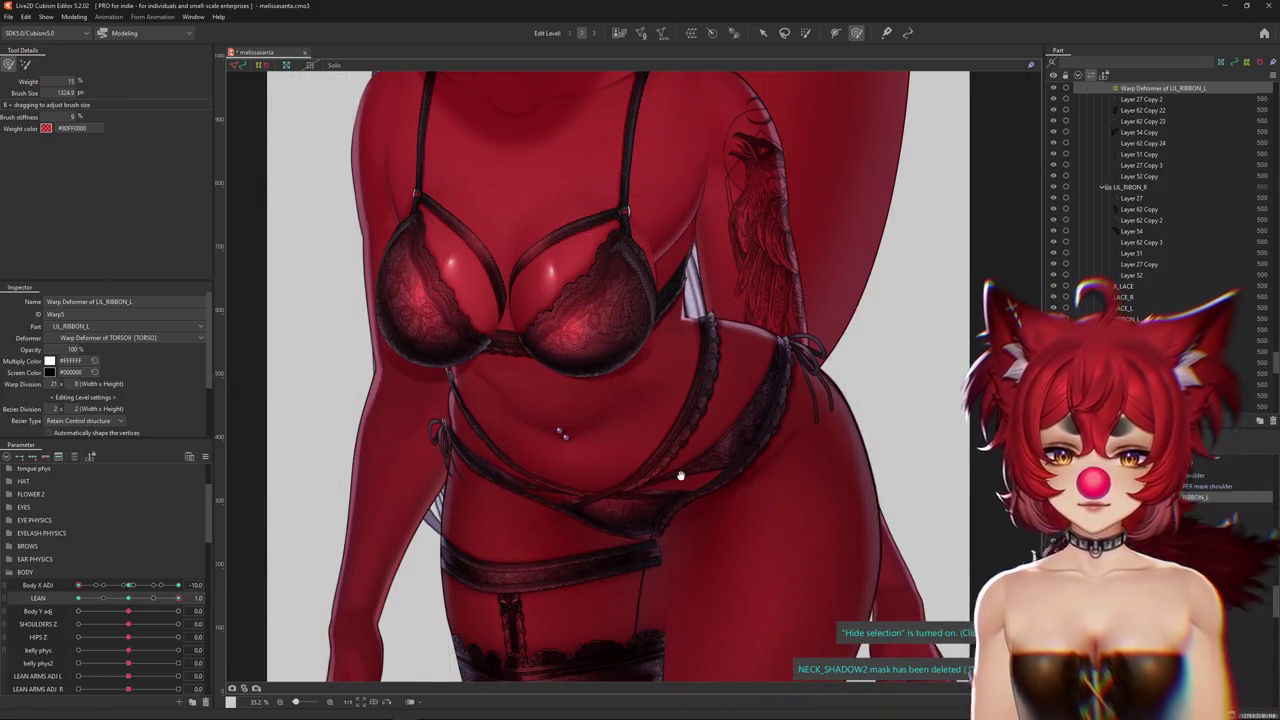
{"action": "middle_click_drag", "start_coordinate": [680, 476], "coordinate": [652, 490]}
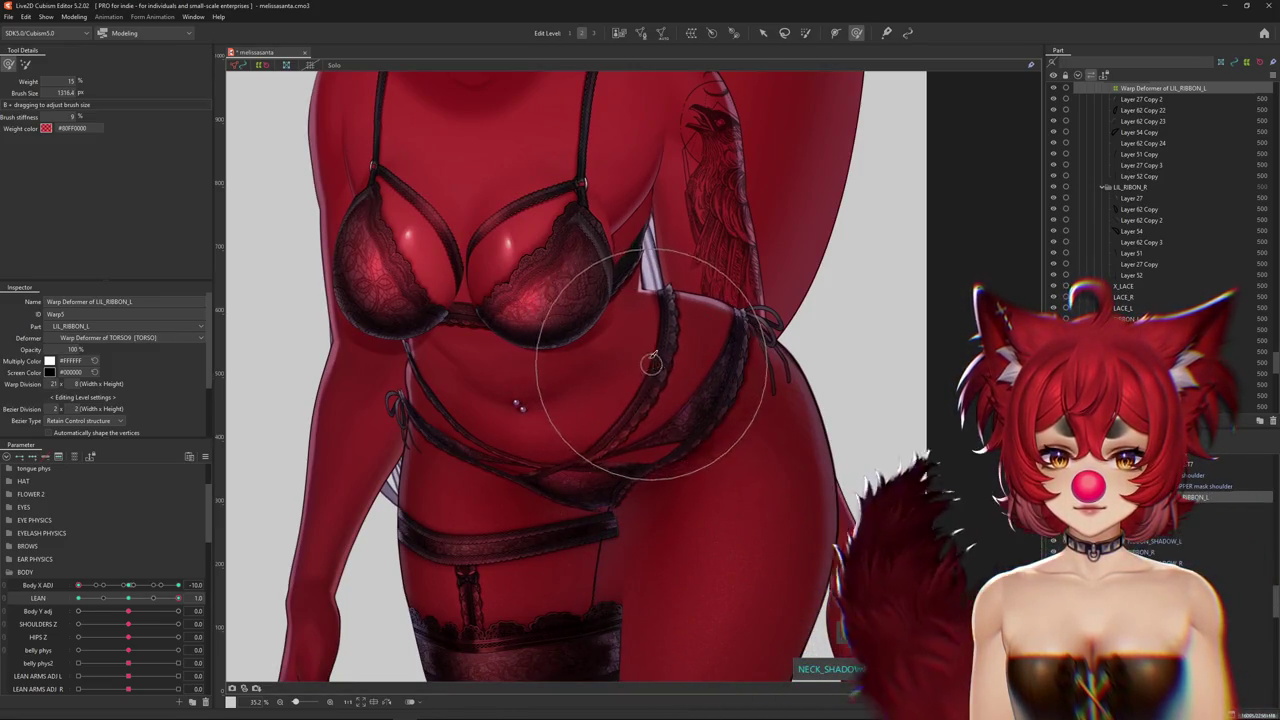
{"action": "left_click_drag", "start_coordinate": [718, 263], "coordinate": [709, 257]}
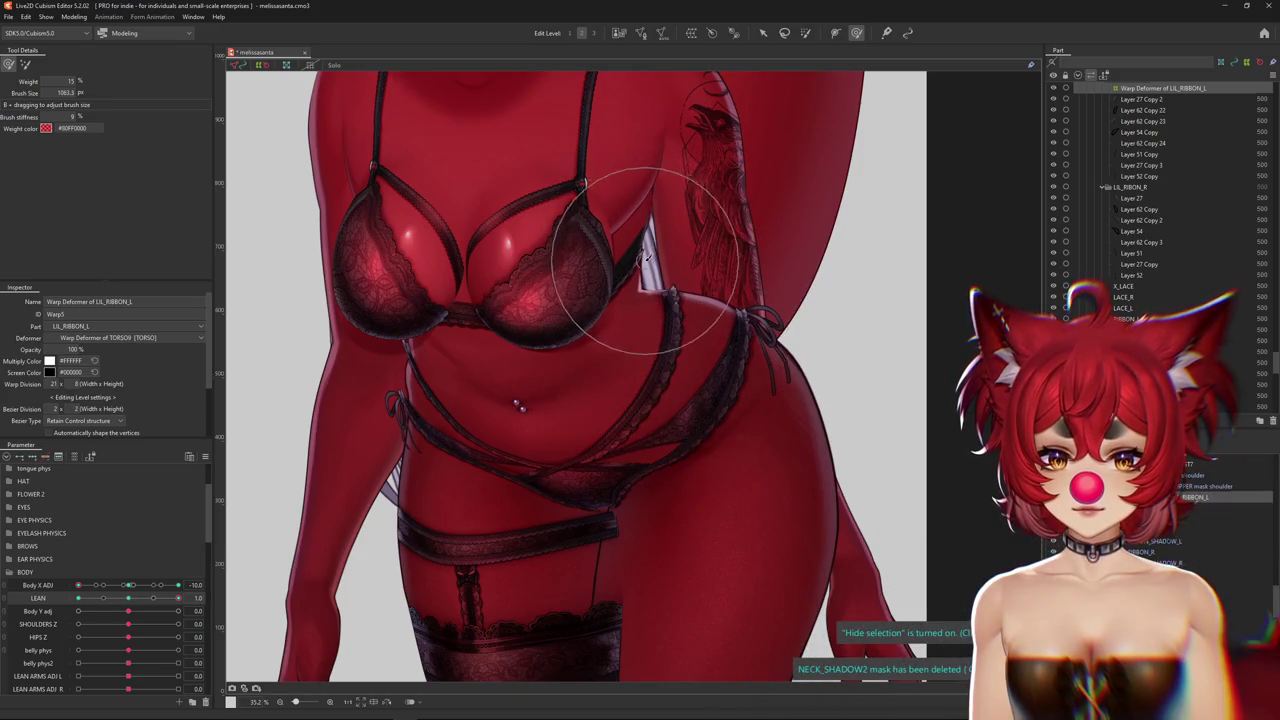
{"action": "left_click_drag", "start_coordinate": [625, 378], "coordinate": [614, 386]}
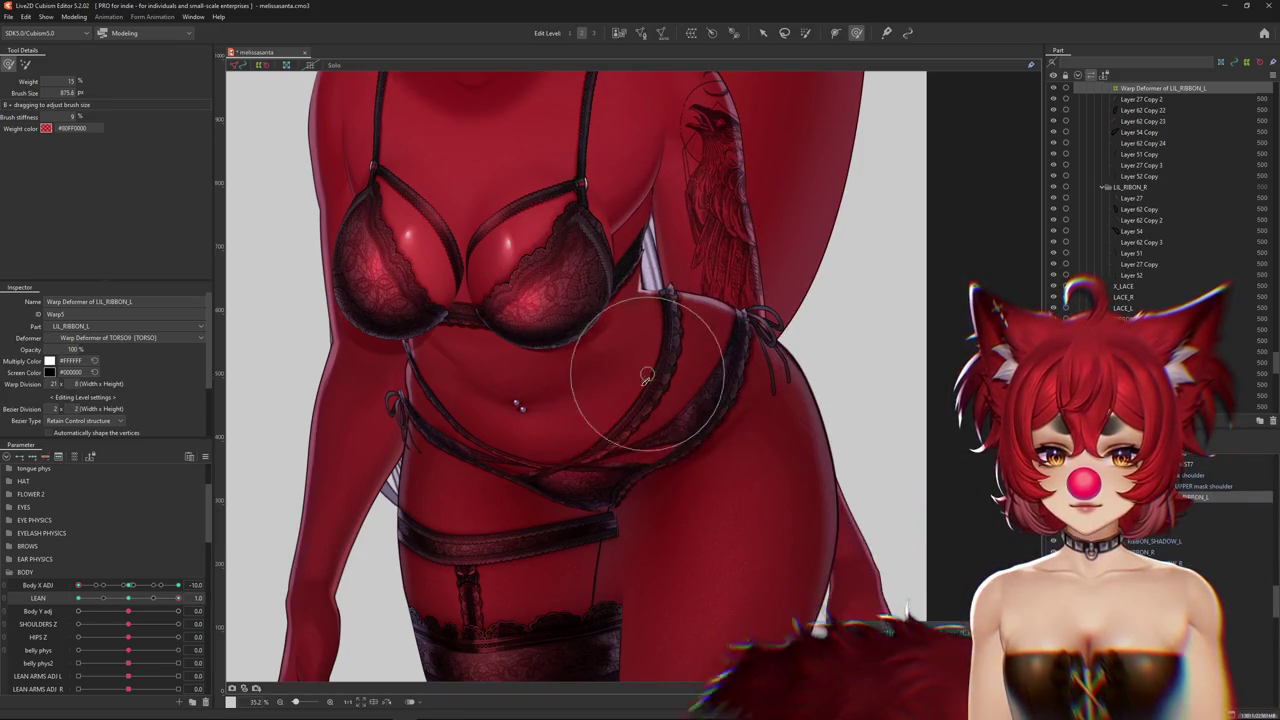
{"action": "scroll", "coordinate": [556, 456], "scroll_direction": "down", "scroll_amount": 3}
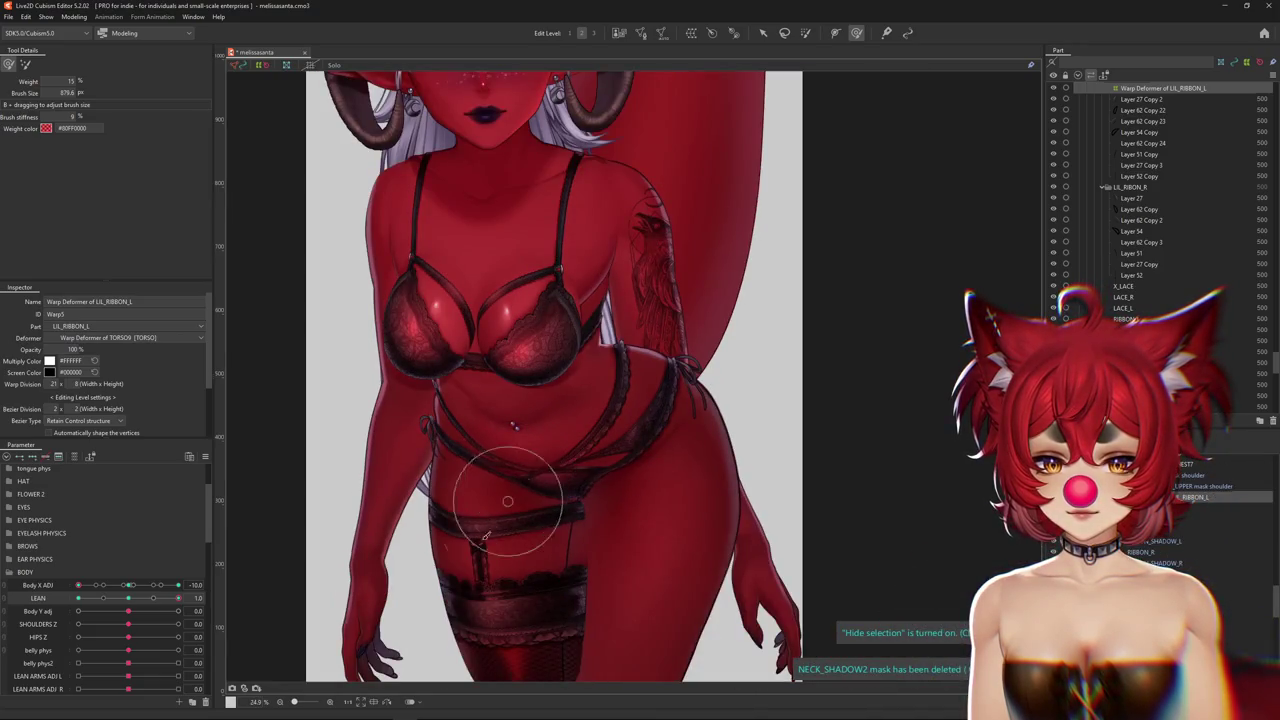
{"action": "left_click", "coordinate": [385, 702]}
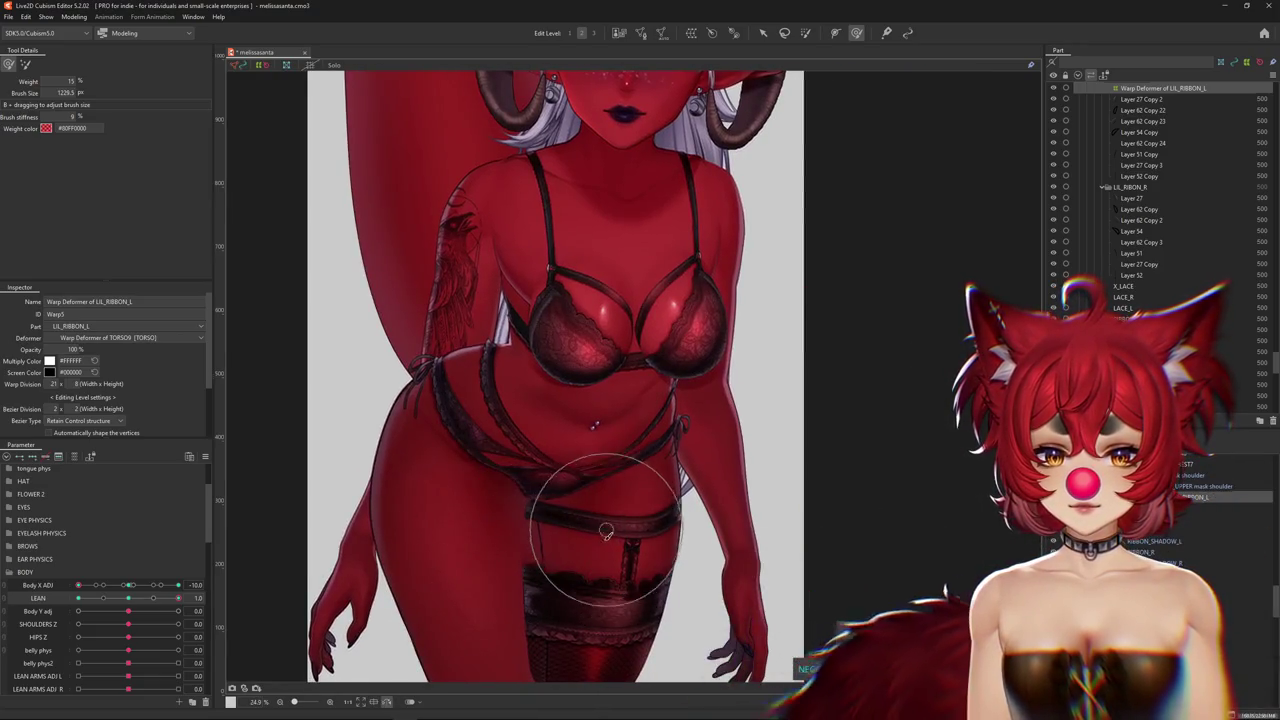
{"action": "middle_click_drag", "start_coordinate": [246, 562], "coordinate": [250, 447]}
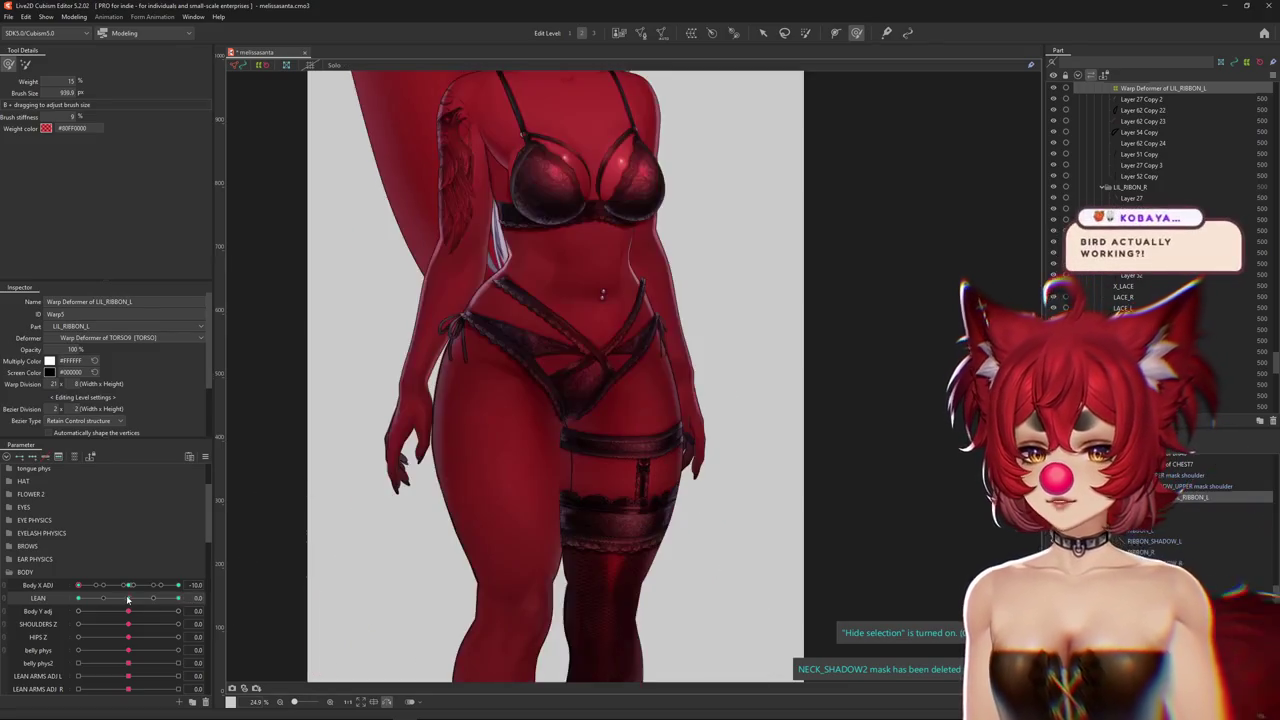
Brush the ribbon warp's control points around the waist and under the chest at LEAN 1.0
{"action": "scroll", "coordinate": [448, 446], "scroll_direction": "up", "scroll_amount": 3}
{"action": "middle_click_drag", "start_coordinate": [448, 446], "coordinate": [457, 500]}
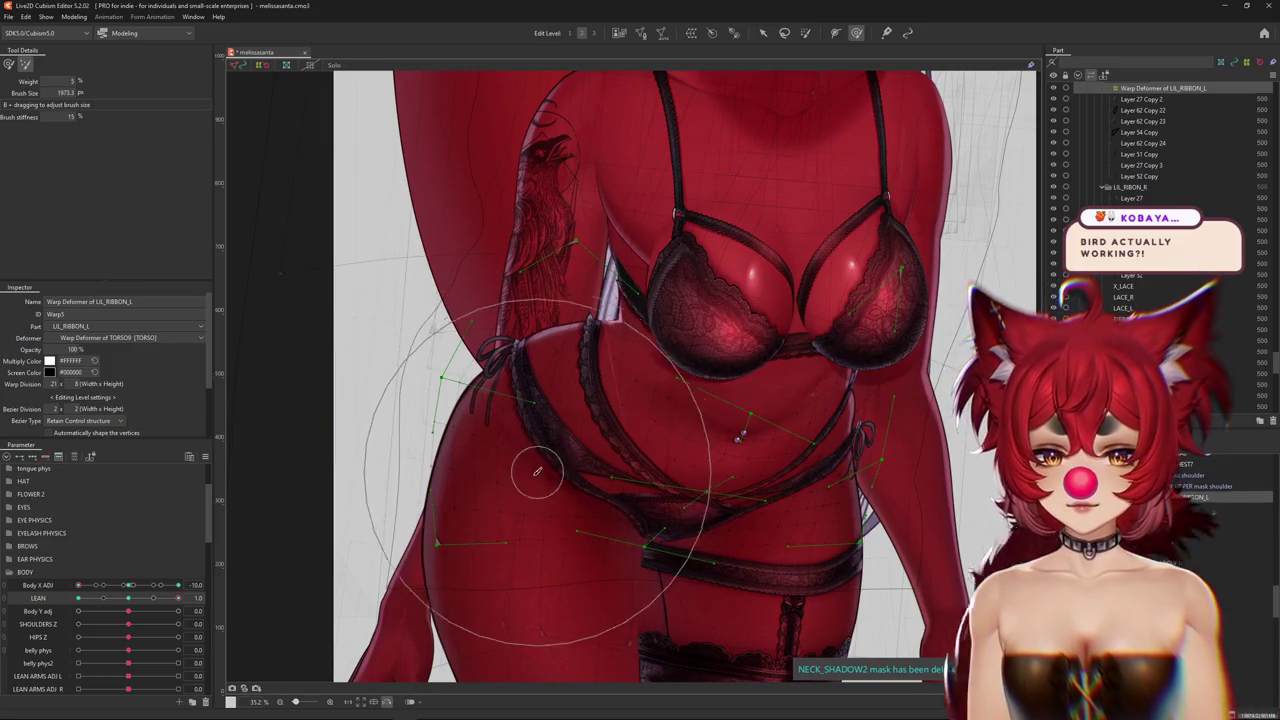
{"action": "left_click_drag", "start_coordinate": [620, 250], "coordinate": [590, 285]}
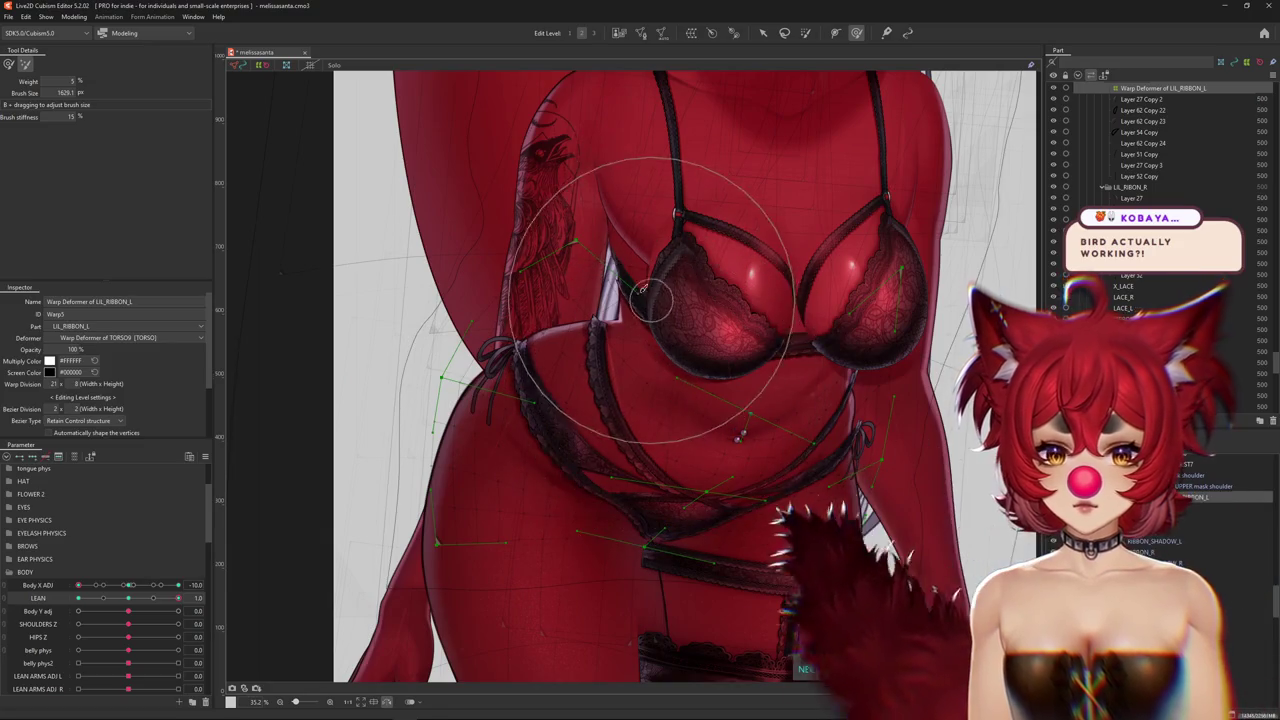
{"action": "middle_click_drag", "start_coordinate": [480, 412], "coordinate": [521, 425]}
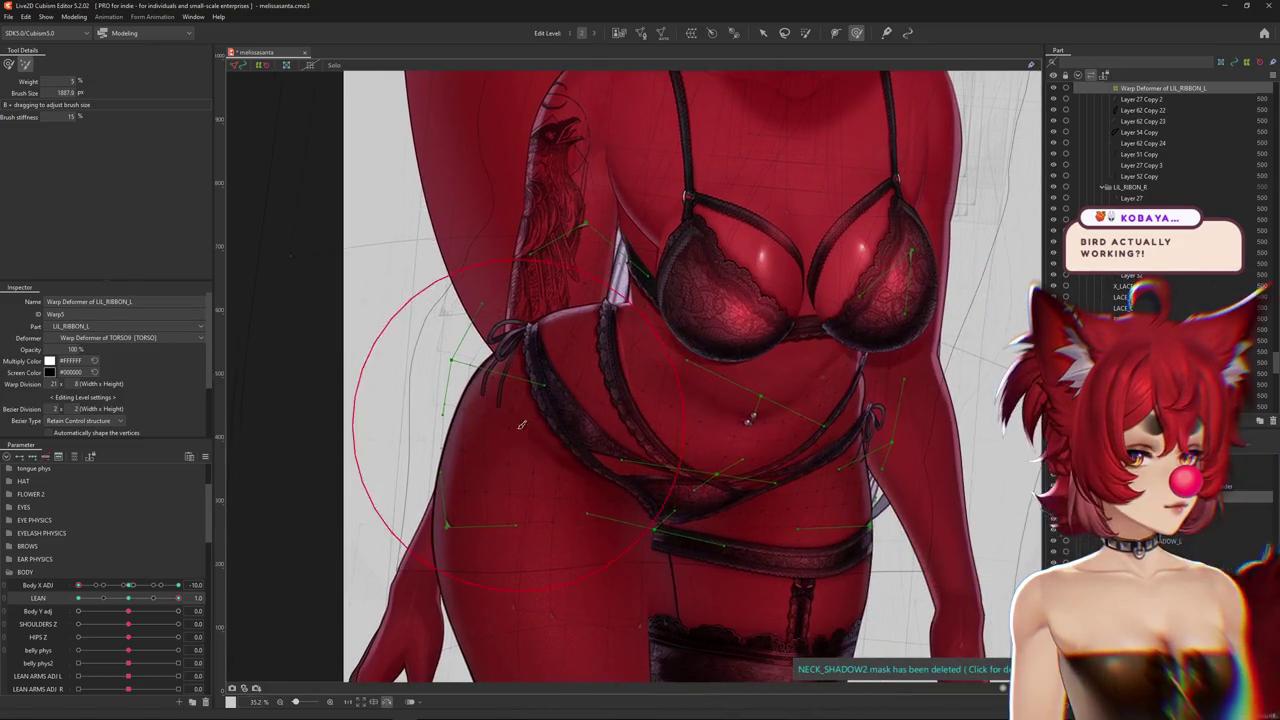
{"action": "left_click_drag", "start_coordinate": [532, 423], "coordinate": [517, 434]}
{"action": "scroll", "coordinate": [357, 277], "scroll_direction": "up", "scroll_amount": 2}
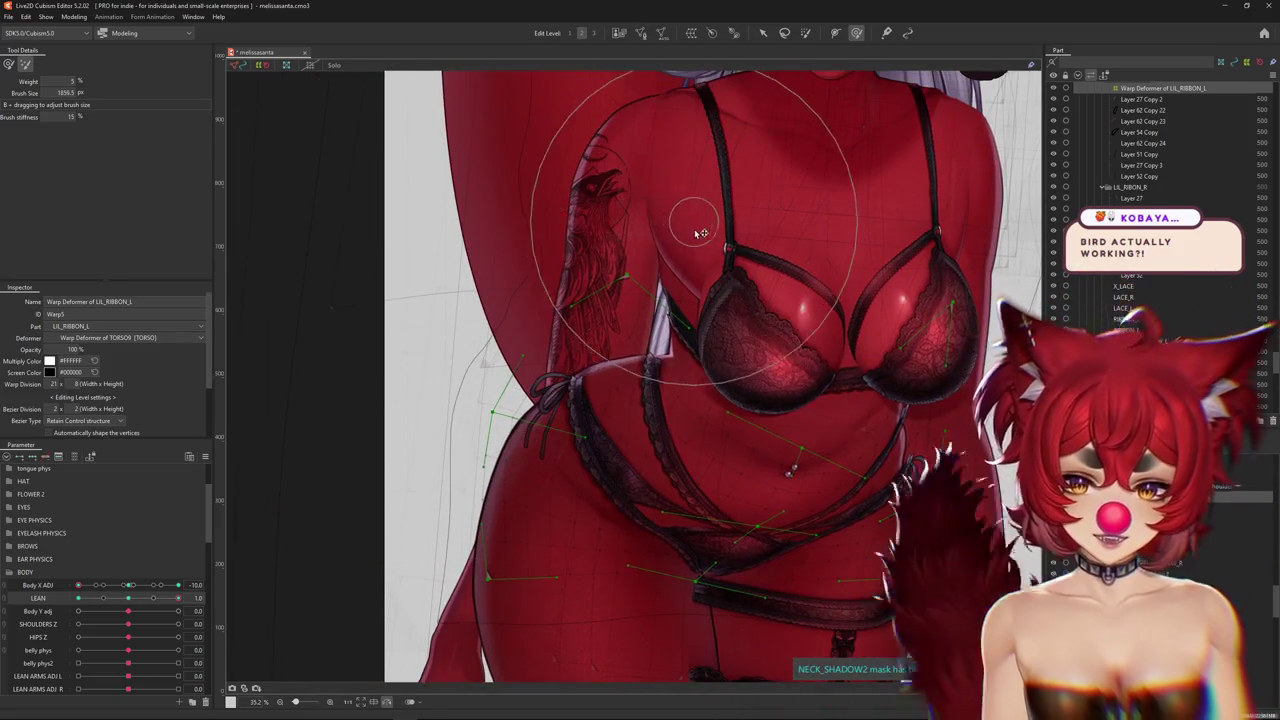
{"action": "mouse_move", "coordinate": [578, 230]}
{"action": "left_mouse_down"}
{"action": "mouse_move", "coordinate": [683, 313]}
{"action": "mouse_move", "coordinate": [458, 403]}
{"action": "mouse_move", "coordinate": [558, 584]}
{"action": "left_mouse_up"}
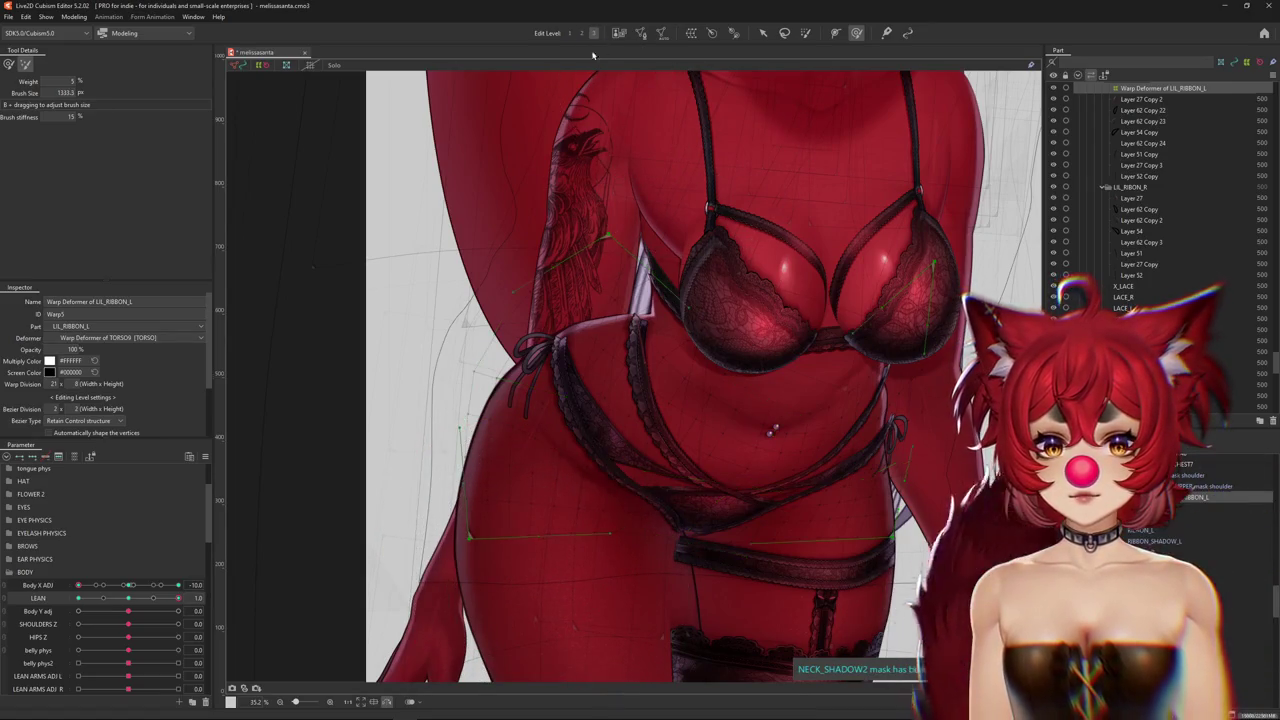
{"action": "left_click_drag", "start_coordinate": [491, 617], "coordinate": [394, 449]}
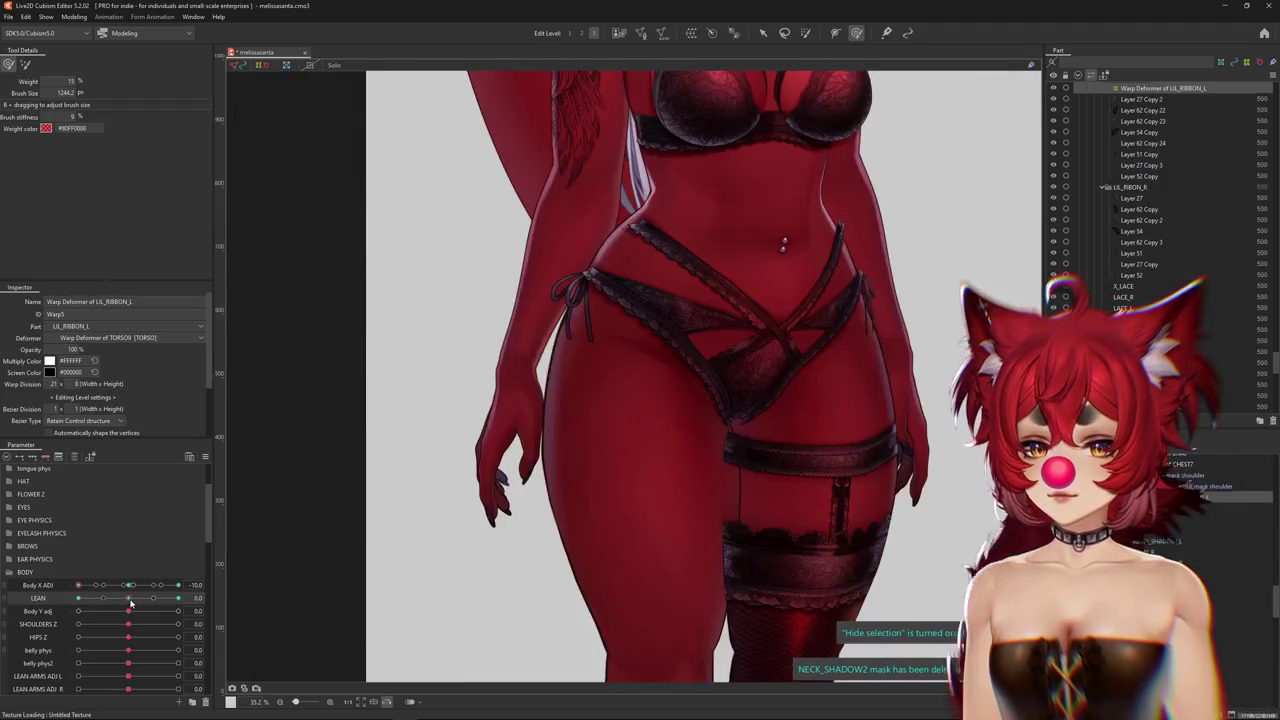
{"action": "left_click_drag", "start_coordinate": [163, 588], "coordinate": [190, 598]}
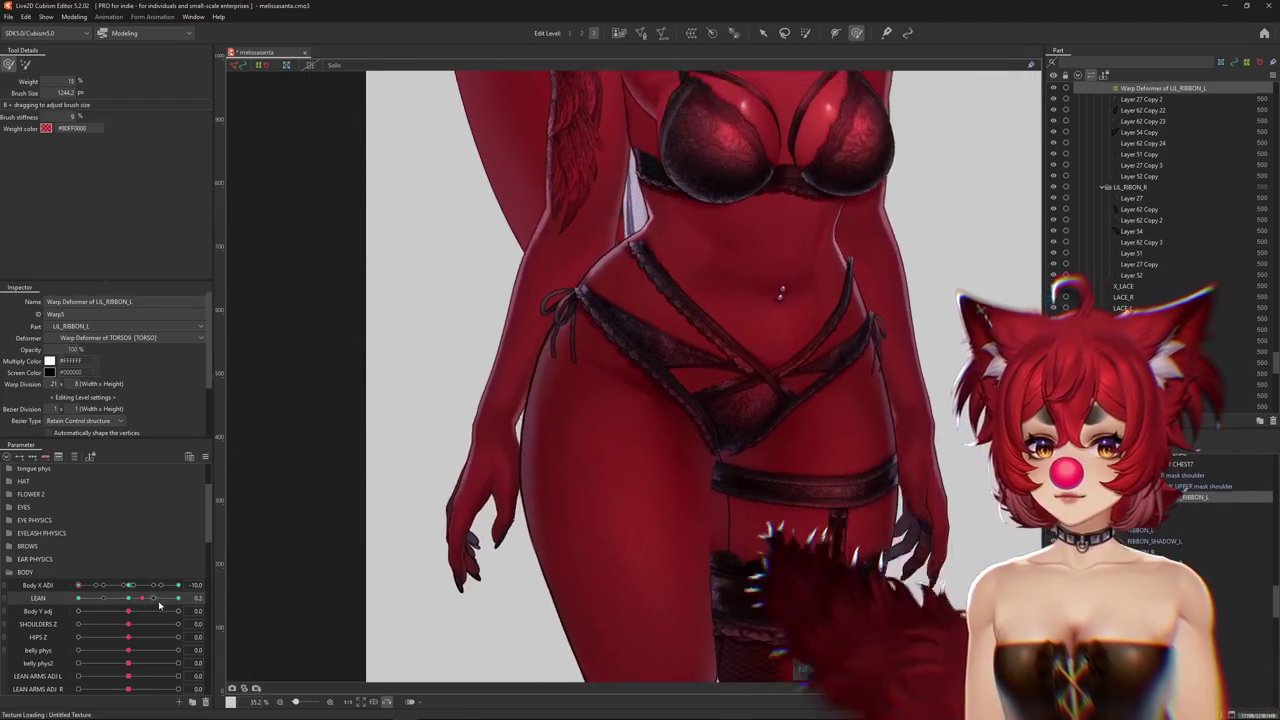
Push the strap under the chest and reshape the hip strap, previewing the lean
{"action": "left_click_drag", "start_coordinate": [257, 543], "coordinate": [640, 283]}
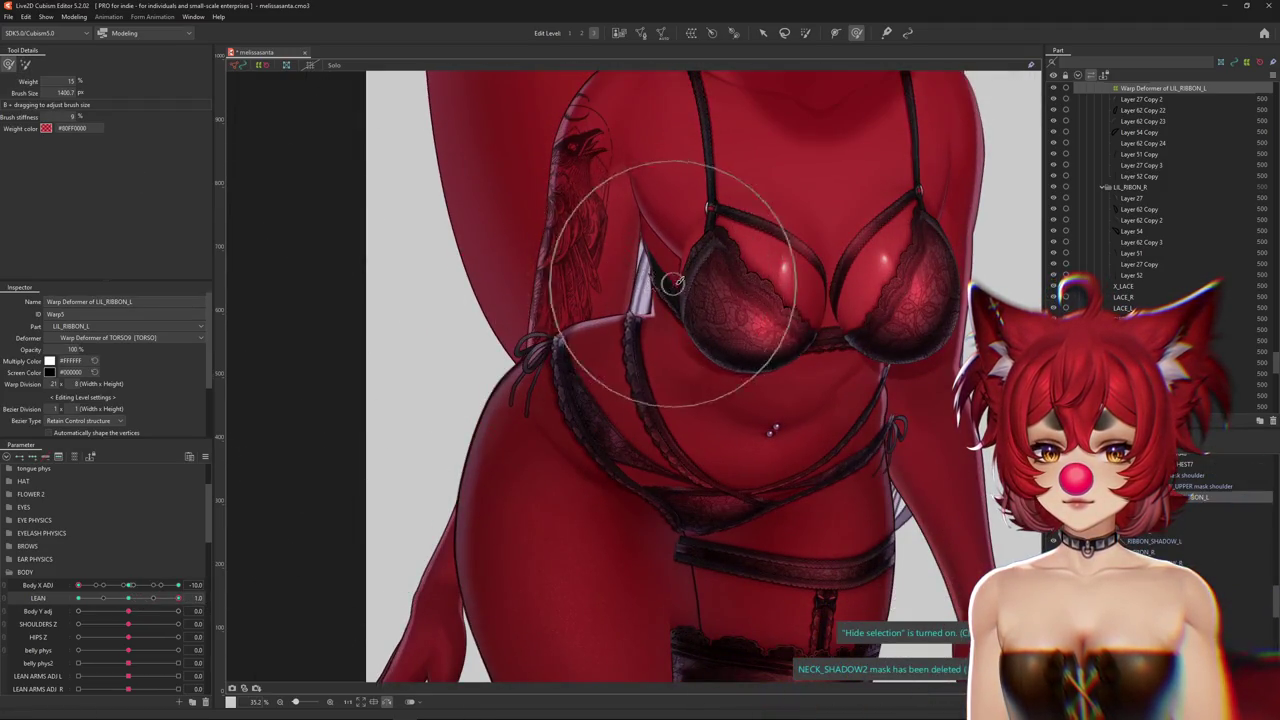
{"action": "left_click_drag", "start_coordinate": [535, 275], "coordinate": [650, 292]}
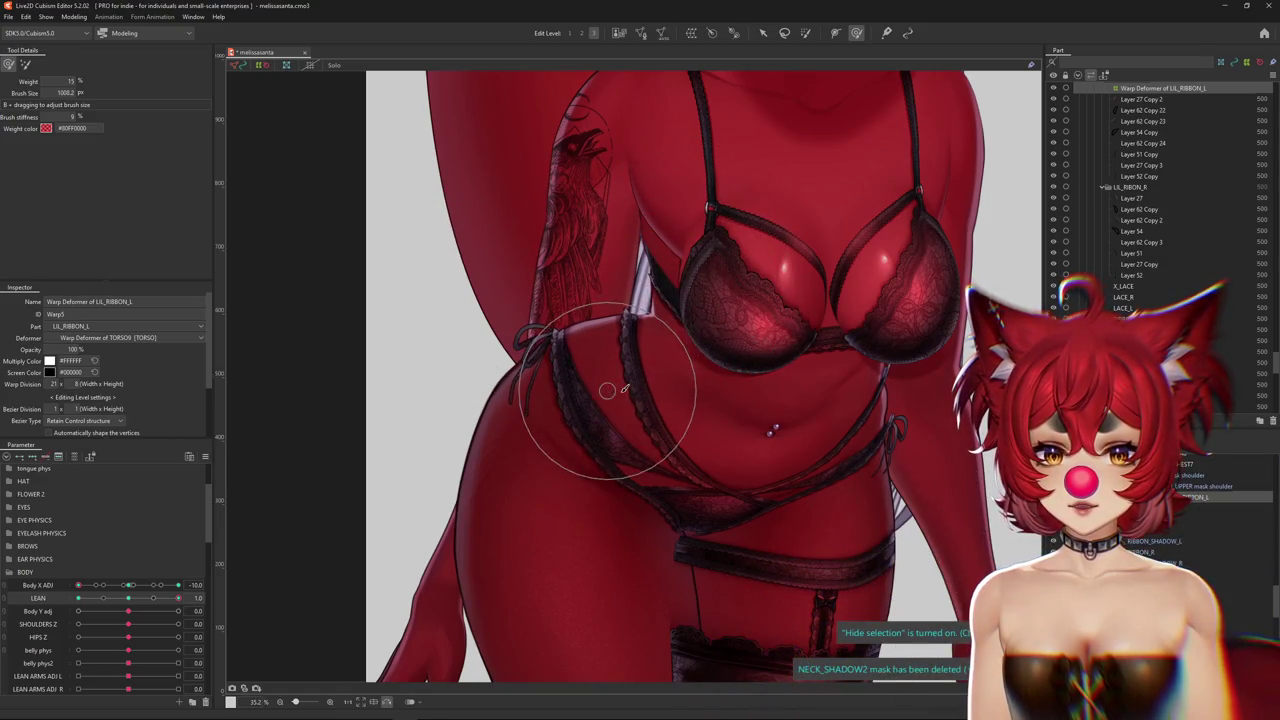
{"action": "mouse_move", "coordinate": [178, 597]}
{"action": "left_mouse_down"}
{"action": "mouse_move", "coordinate": [153, 598]}
{"action": "mouse_move", "coordinate": [183, 610]}
{"action": "left_mouse_up"}
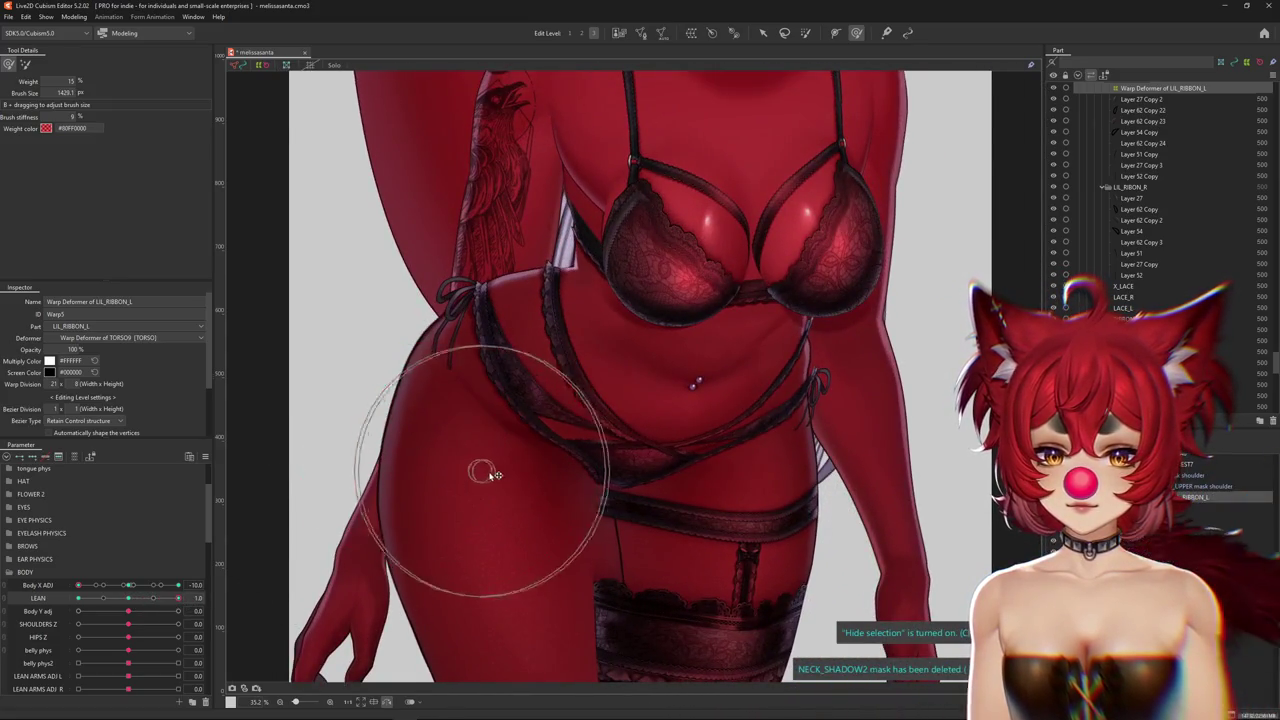
Smooth the garter band over the left thigh, then preview the LEAN and Body X ADJ motion
{"action": "left_click_drag", "start_coordinate": [494, 475], "coordinate": [576, 466]}
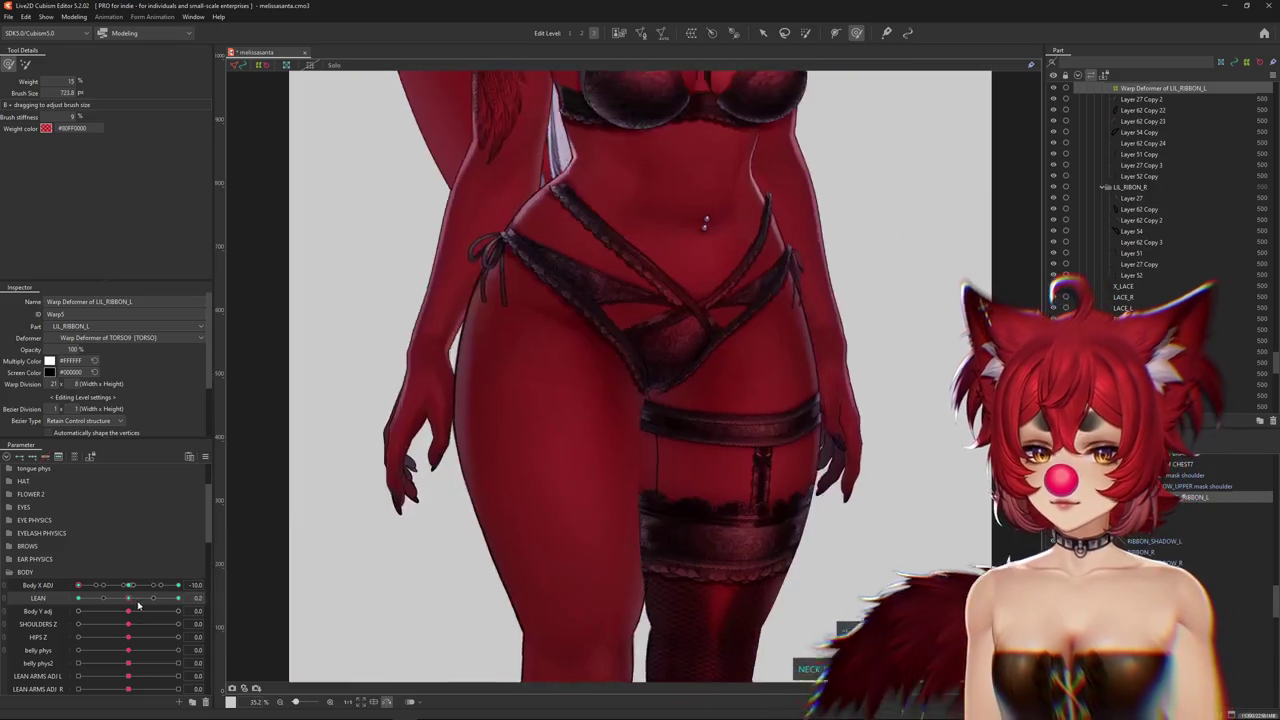
{"action": "left_click_drag", "start_coordinate": [597, 523], "coordinate": [474, 580]}
{"action": "left_click_drag", "start_coordinate": [596, 563], "coordinate": [678, 503]}
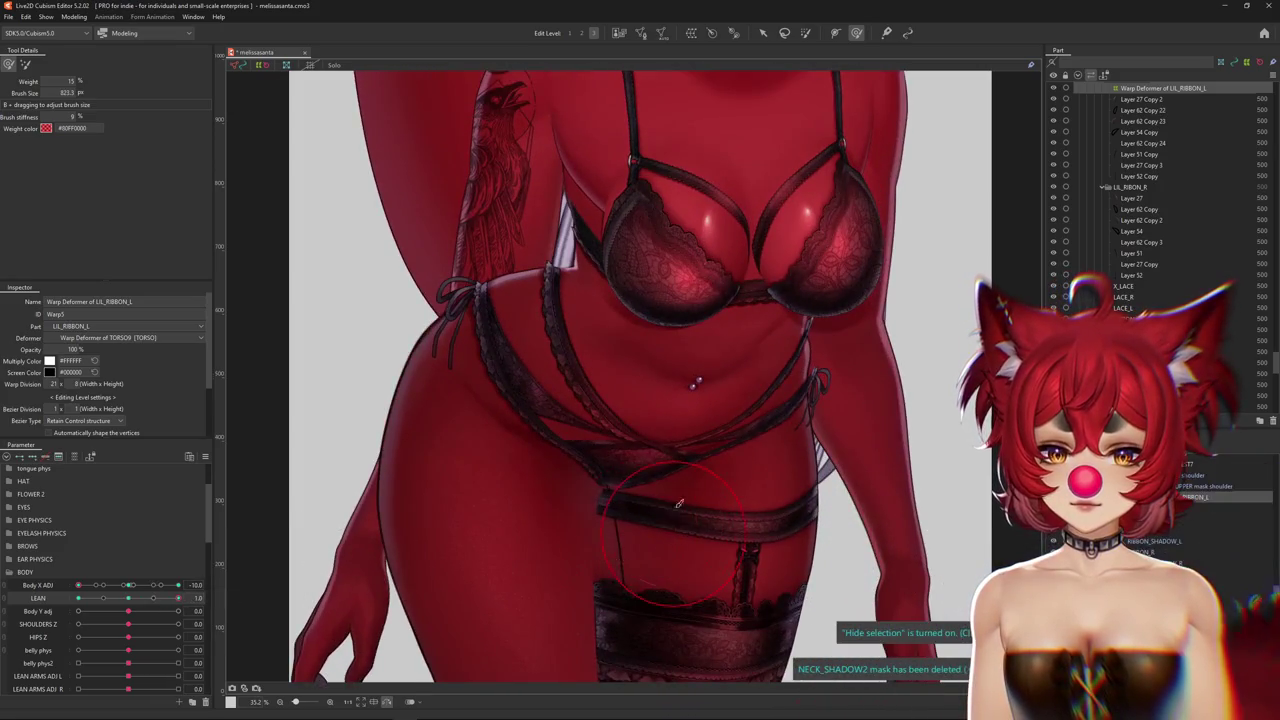
{"action": "left_click_drag", "start_coordinate": [716, 455], "coordinate": [762, 395]}
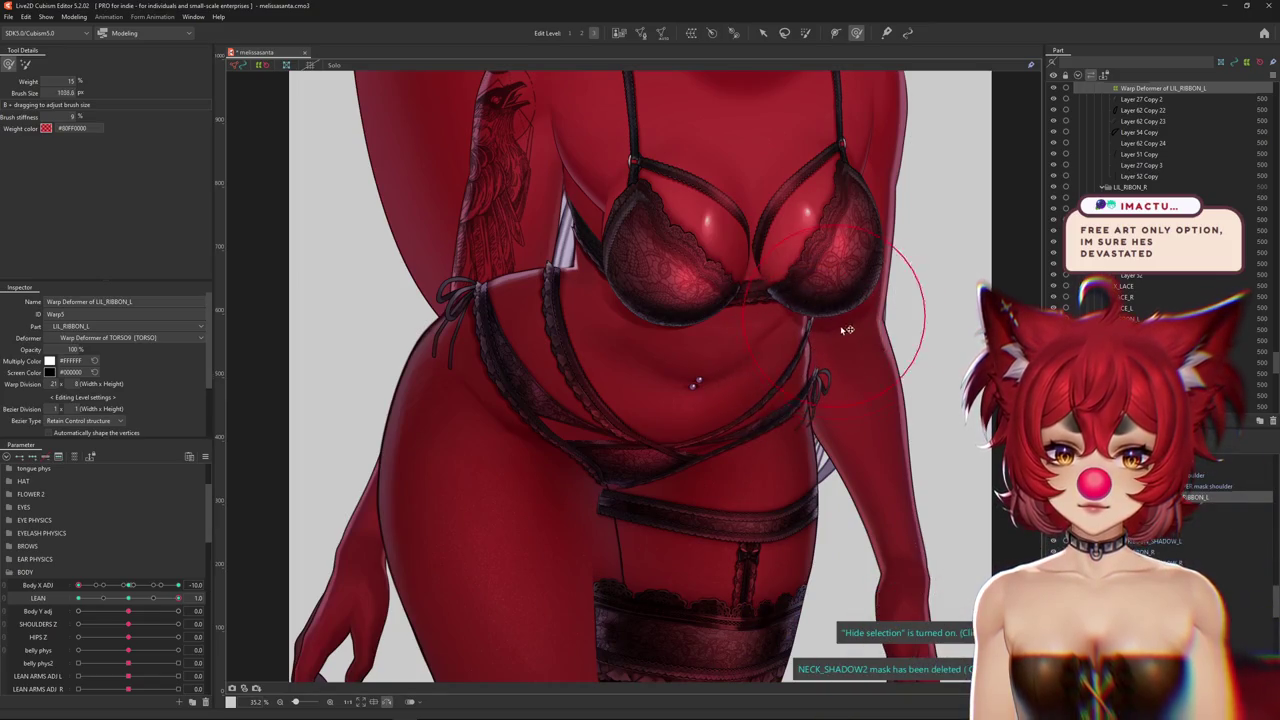
{"action": "scroll", "coordinate": [836, 376], "scroll_direction": "down", "scroll_amount": 2}
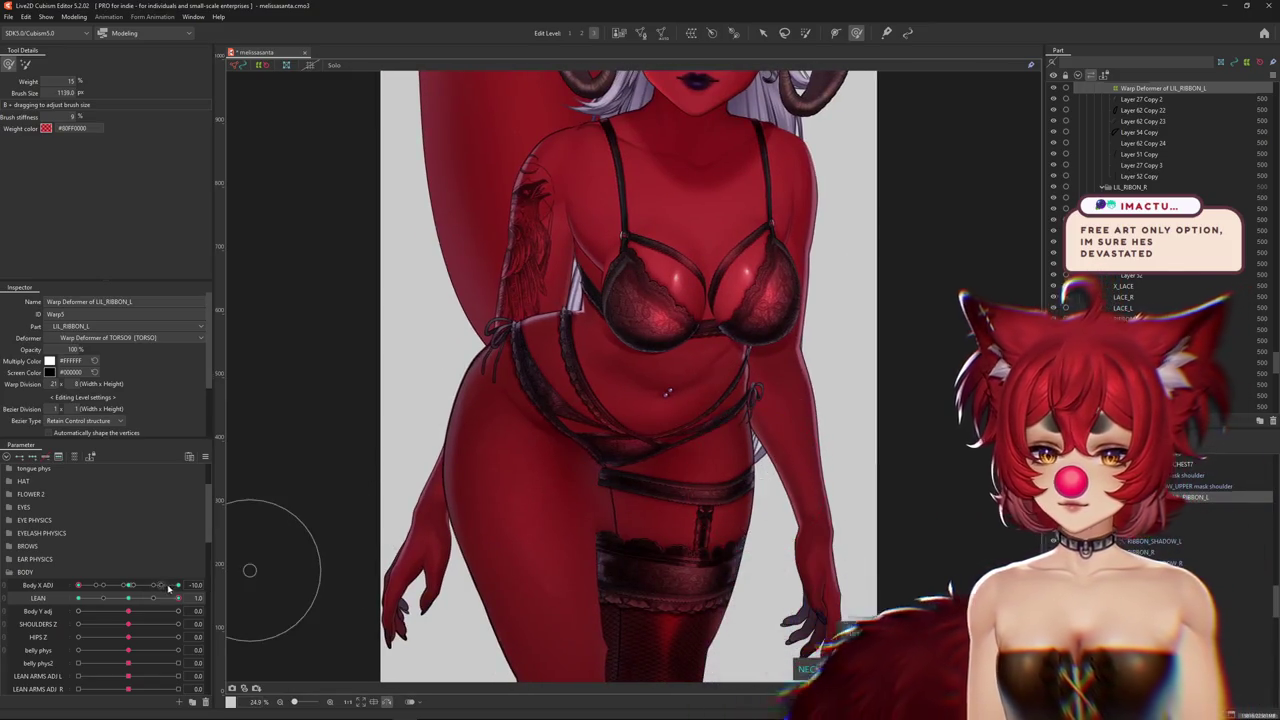
{"action": "left_click_drag", "start_coordinate": [168, 588], "coordinate": [42, 592]}
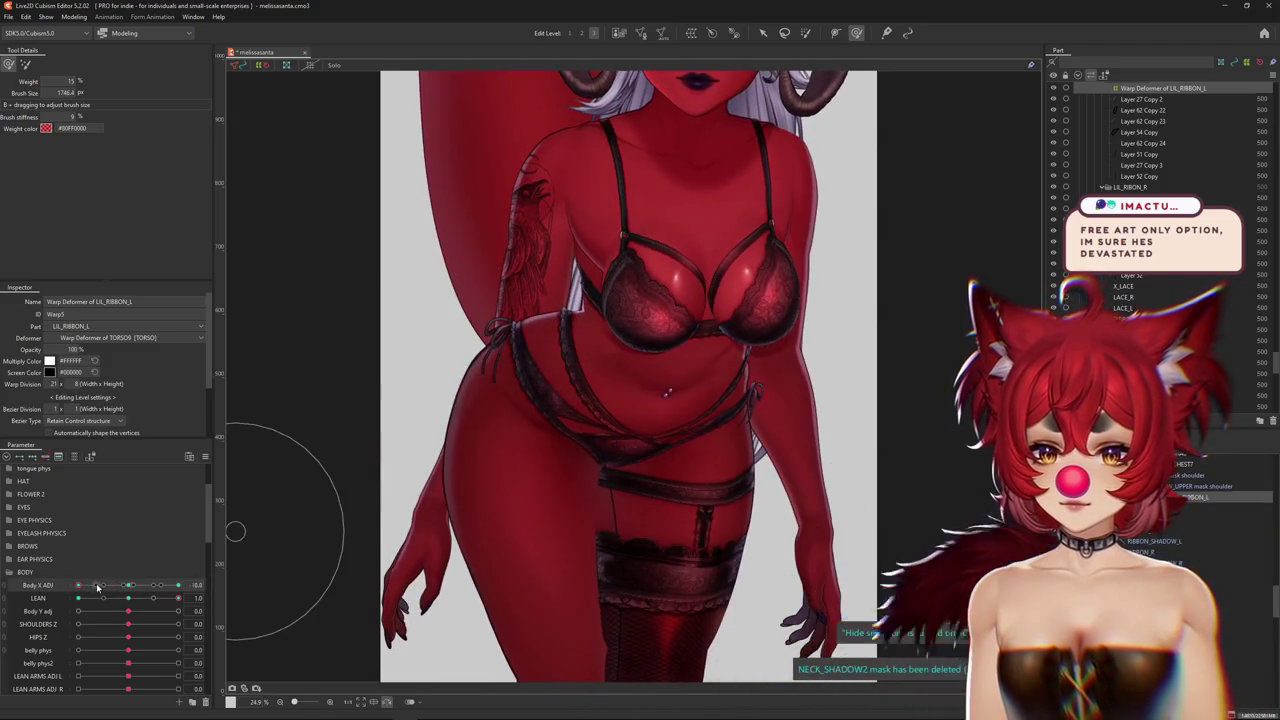
{"action": "mouse_move", "coordinate": [97, 587]}
{"action": "left_mouse_down"}
{"action": "mouse_move", "coordinate": [188, 571]}
{"action": "mouse_move", "coordinate": [81, 597]}
{"action": "left_mouse_up"}
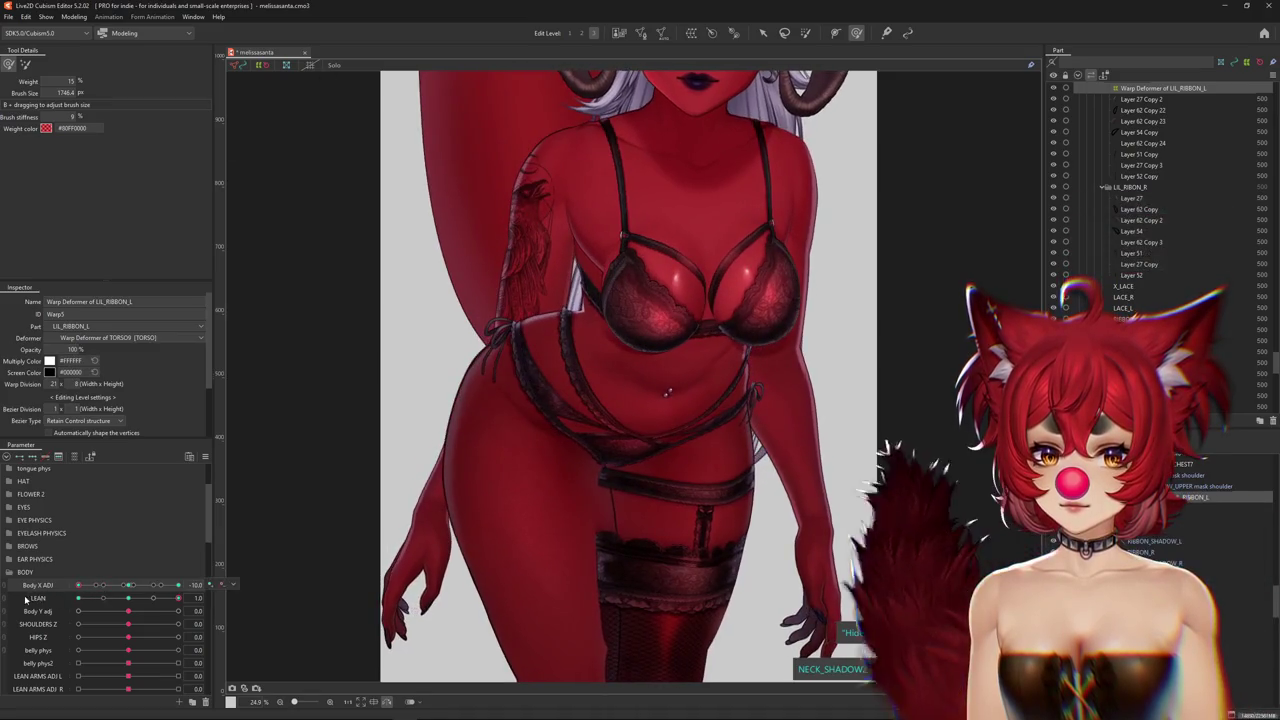
Reflect the LIL_RIBBON_L shape horizontally onto the other Body X side and set Body X ADJ to 10.0
{"action": "left_click", "coordinate": [205, 456]}
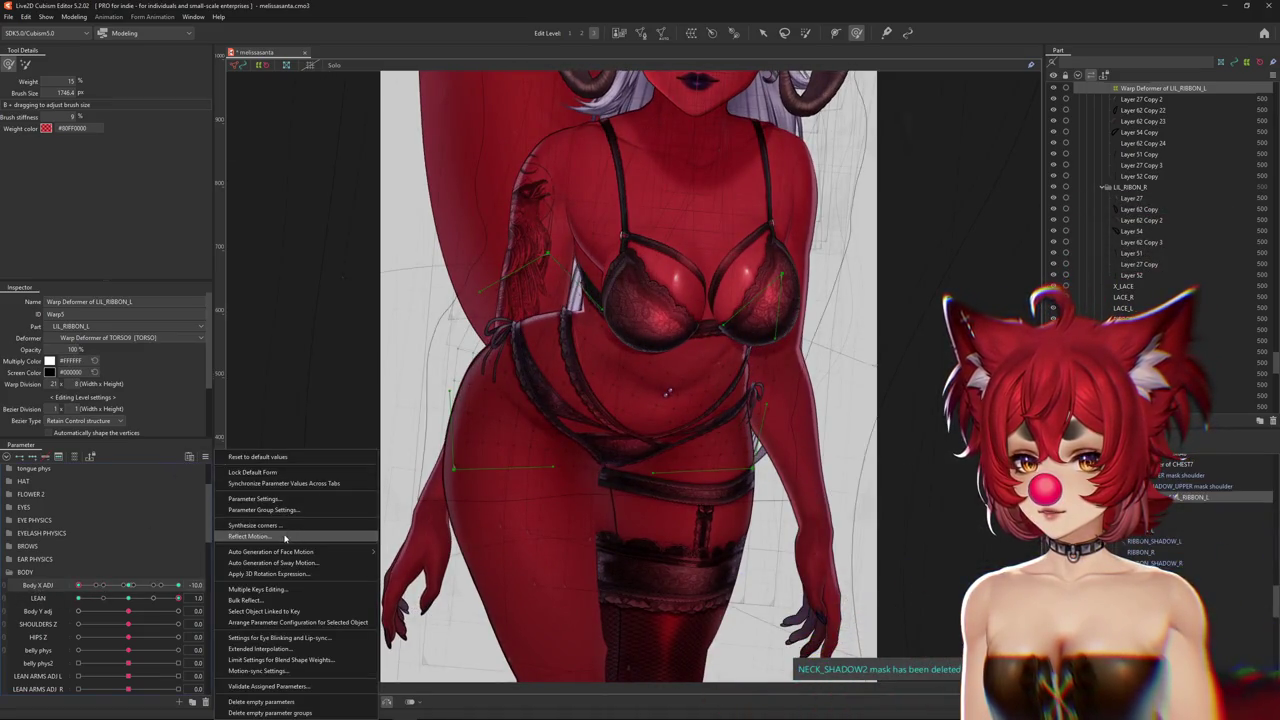
{"action": "left_click", "coordinate": [285, 537]}
{"action": "left_click", "coordinate": [638, 387]}
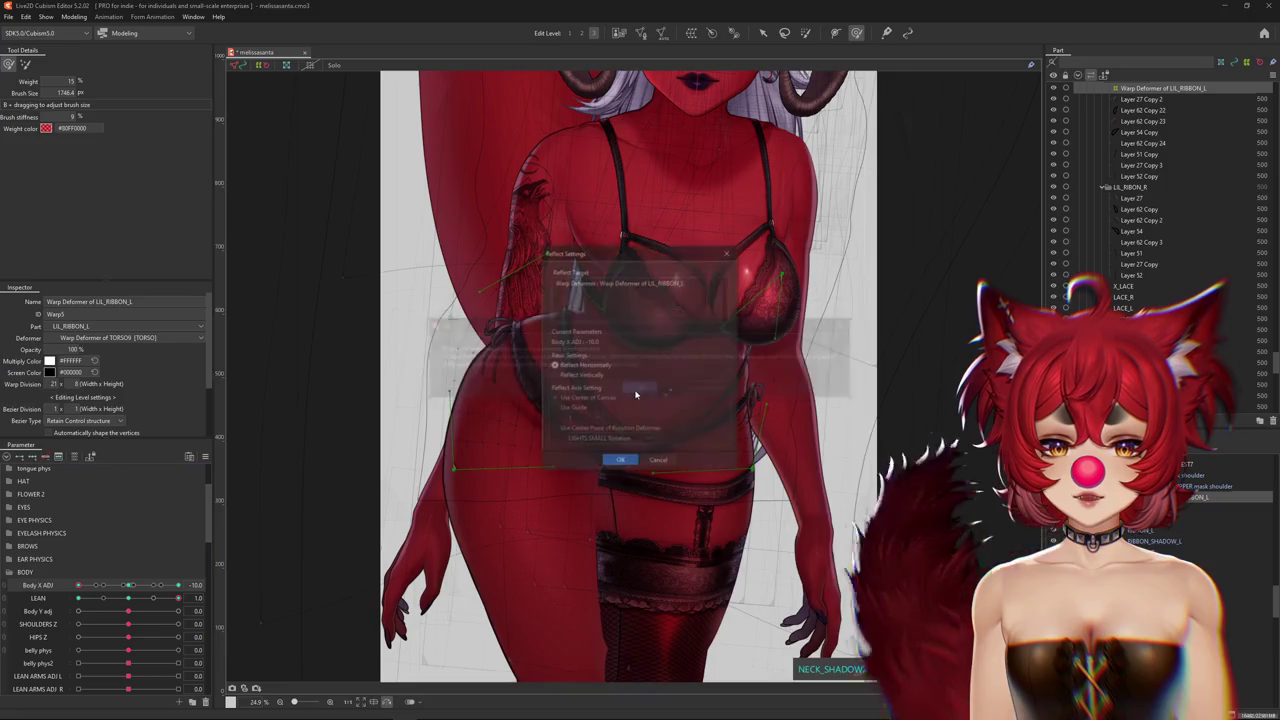
{"action": "left_click", "coordinate": [617, 457]}
{"action": "left_click", "coordinate": [128, 585]}
{"action": "left_click_drag", "start_coordinate": [128, 585], "coordinate": [209, 578]}
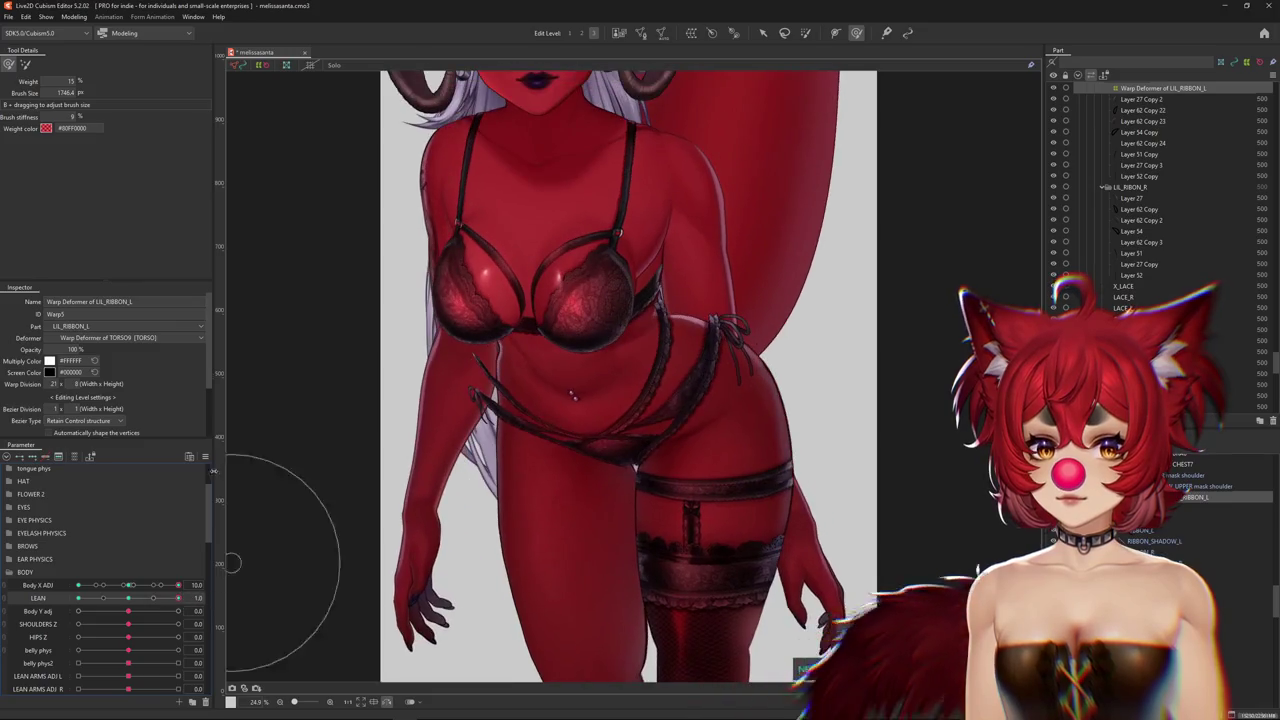
{"action": "scroll", "coordinate": [535, 338], "scroll_direction": "up", "scroll_amount": 3}
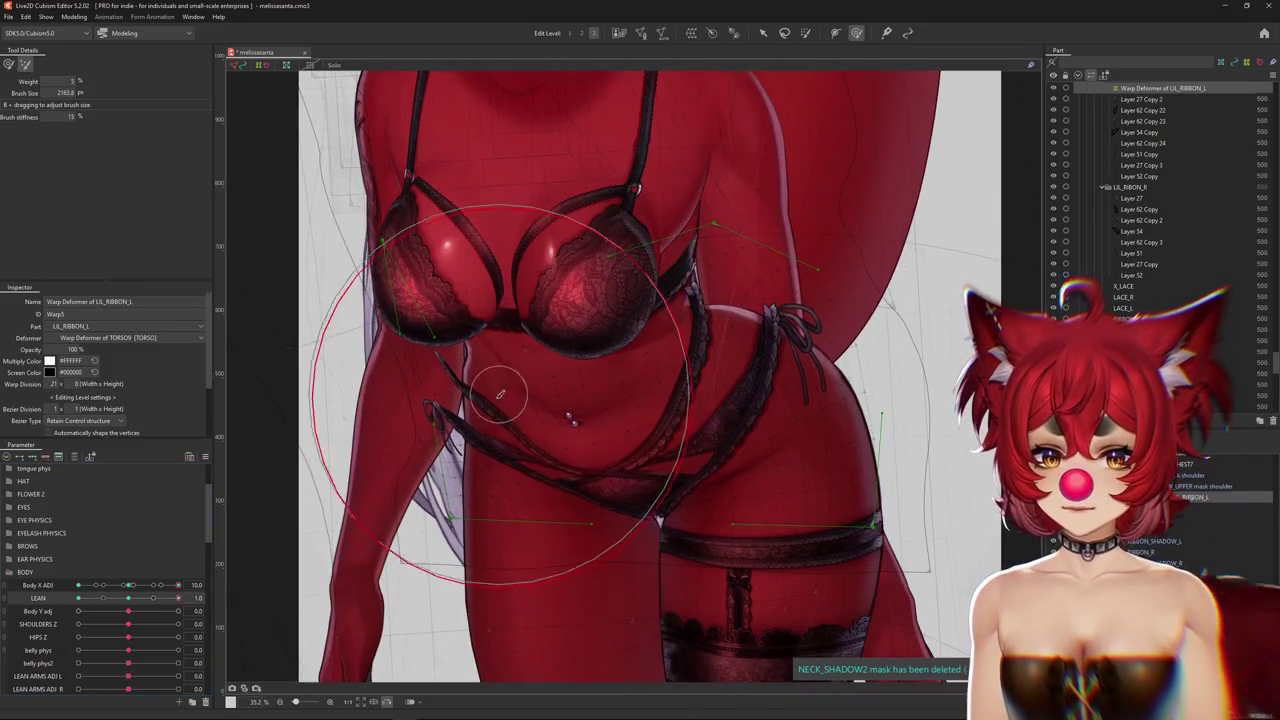
At a finer Edit Level, push the left ribbon bow and tails right and shape the belly straps
{"action": "left_click", "coordinate": [583, 33]}
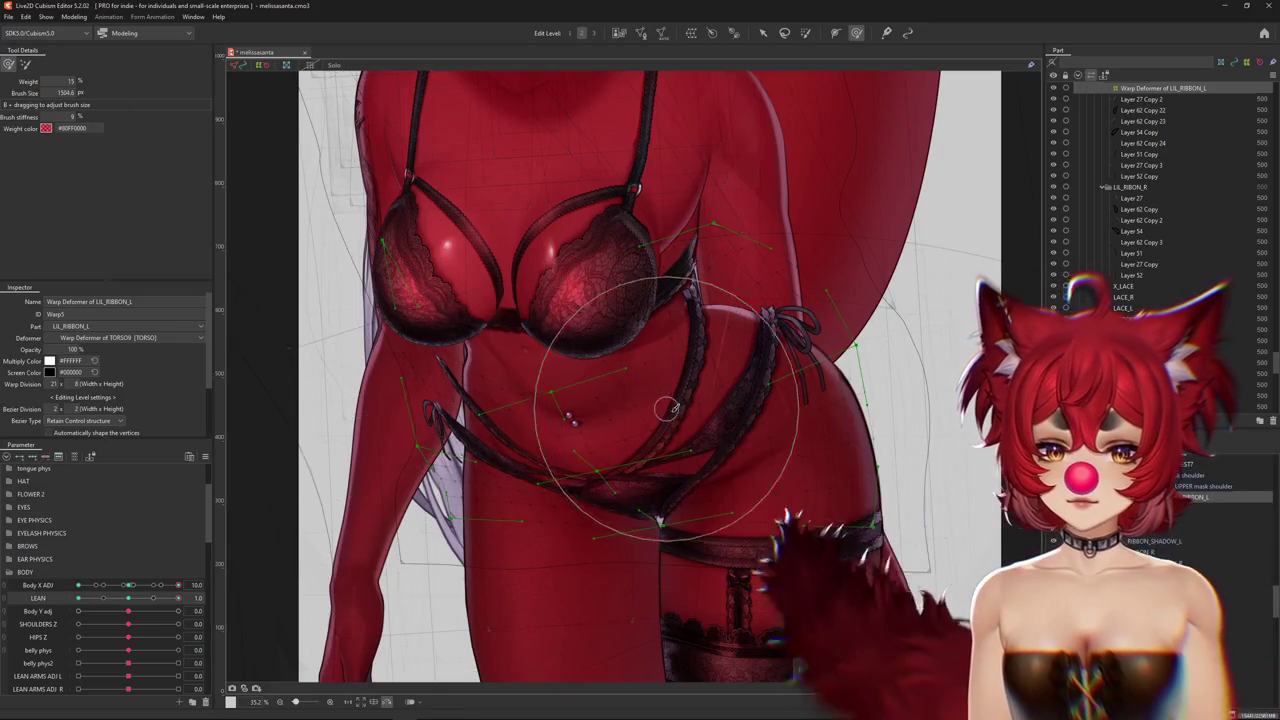
{"action": "left_click_drag", "start_coordinate": [755, 365], "coordinate": [829, 362]}
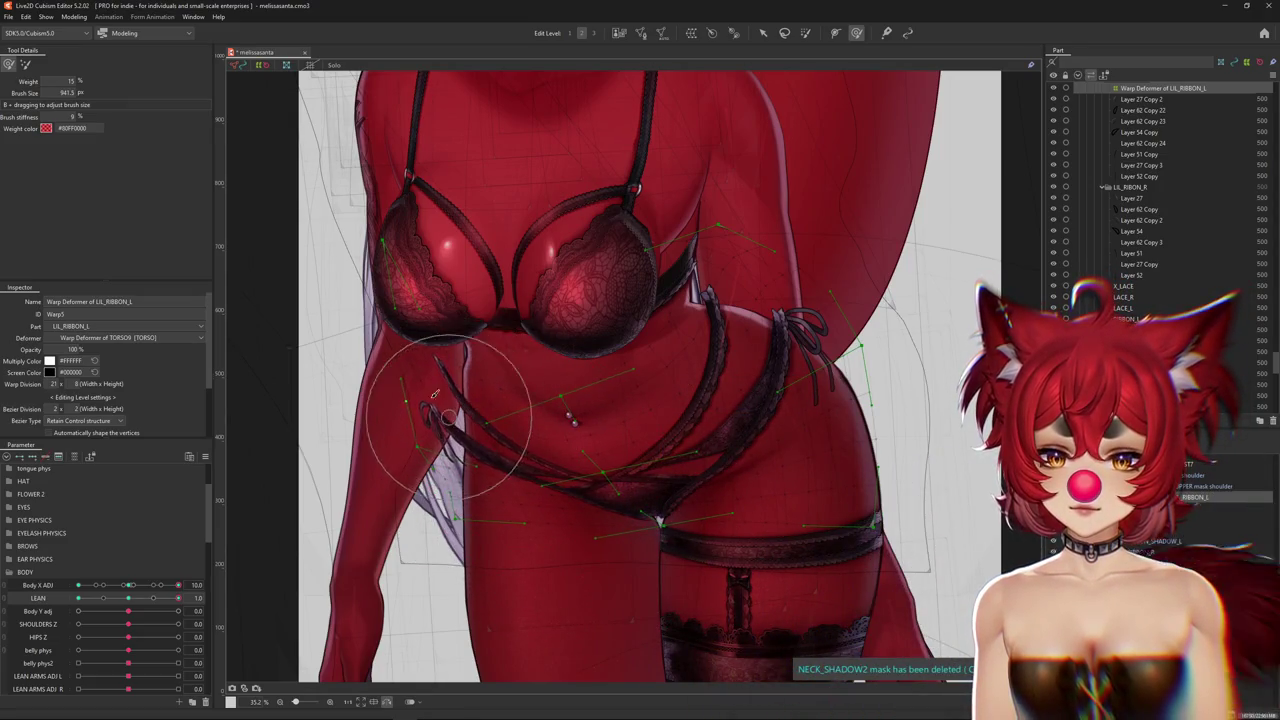
{"action": "middle_click_drag", "start_coordinate": [470, 422], "coordinate": [523, 387]}
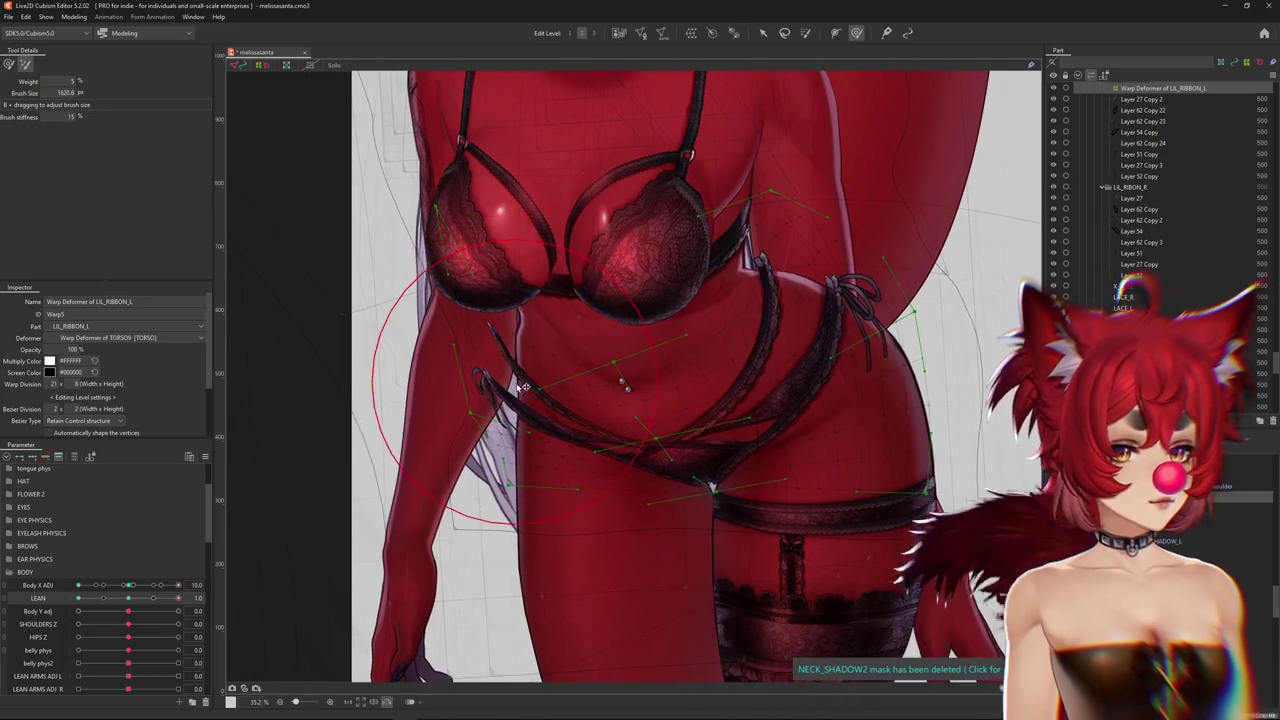
{"action": "mouse_move", "coordinate": [523, 387]}
{"action": "left_mouse_down"}
{"action": "mouse_move", "coordinate": [508, 388]}
{"action": "mouse_move", "coordinate": [467, 302]}
{"action": "left_mouse_up"}
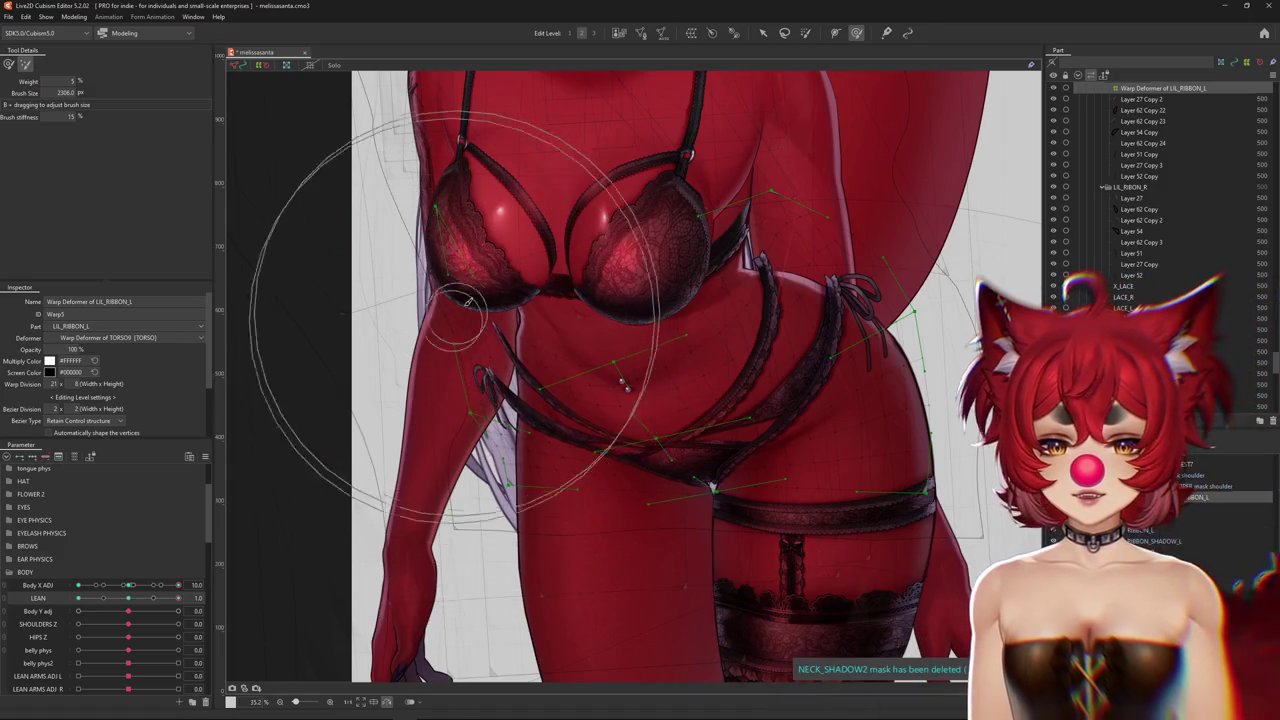
{"action": "left_click_drag", "start_coordinate": [624, 372], "coordinate": [345, 225]}
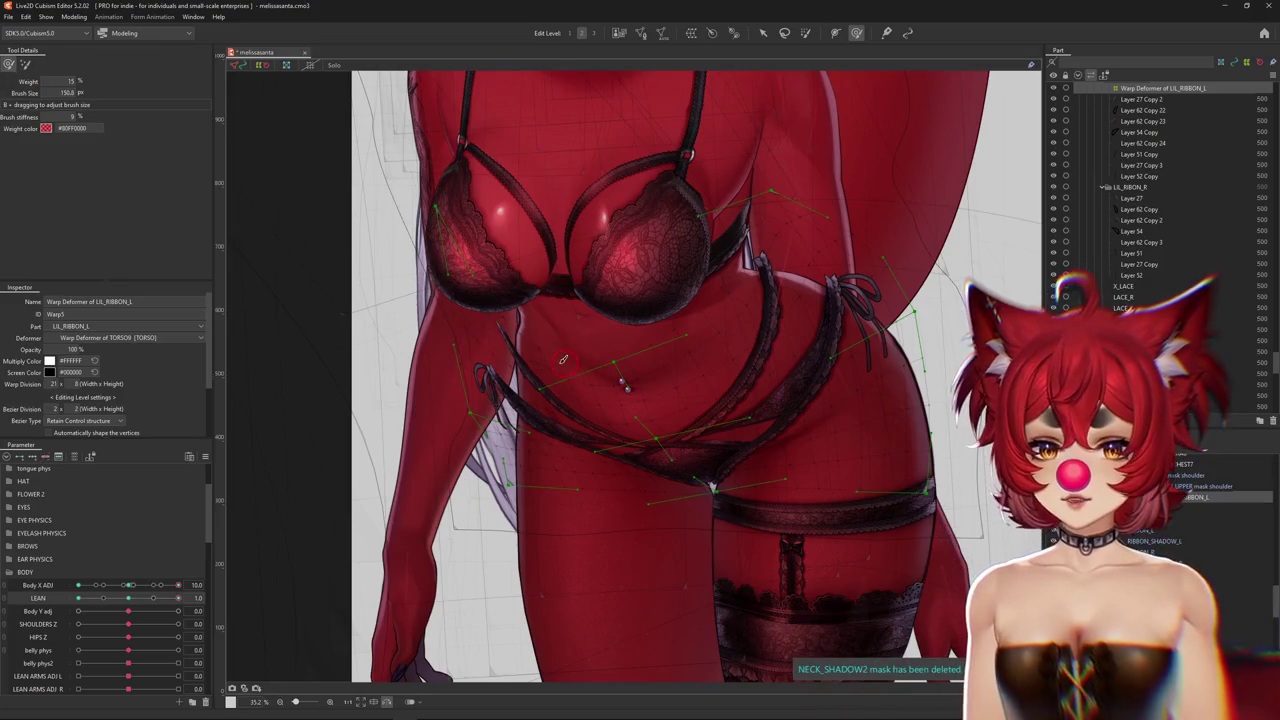
{"action": "left_click_drag", "start_coordinate": [563, 362], "coordinate": [560, 340]}
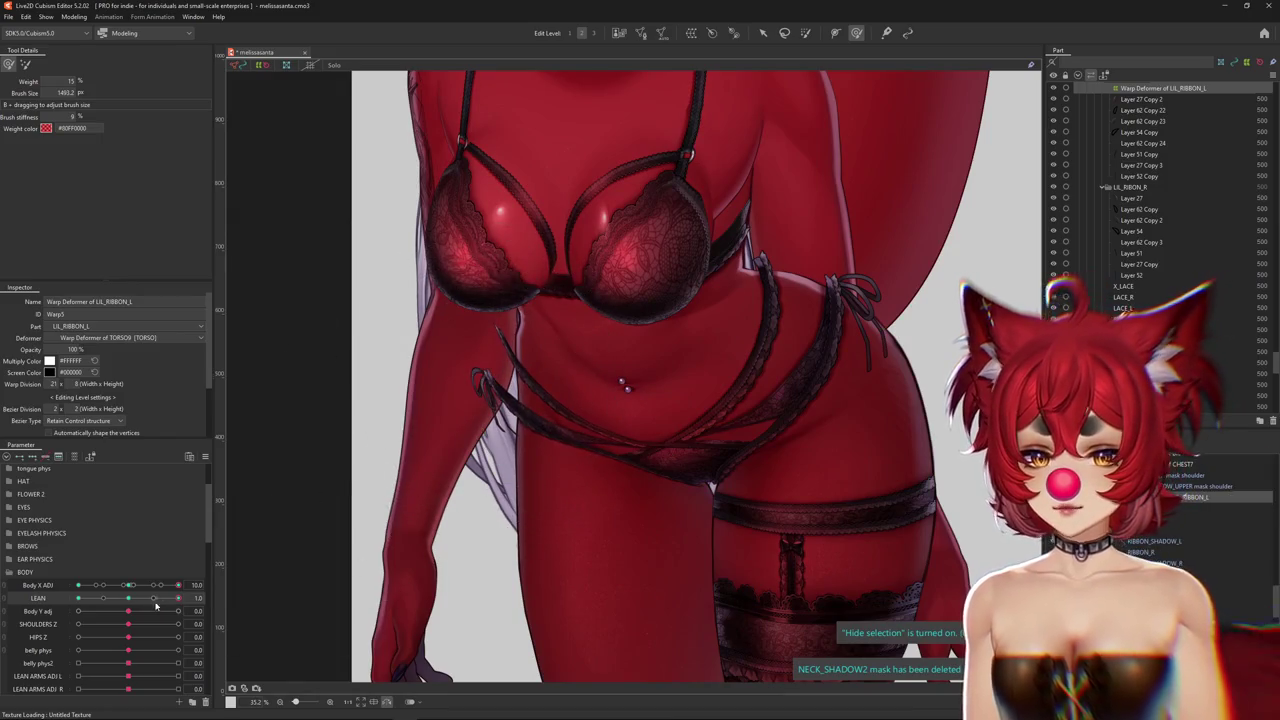
Reshape the waist straps at LEAN 1.0, alternating between the two deform brushes
{"action": "left_click_drag", "start_coordinate": [156, 606], "coordinate": [178, 598]}
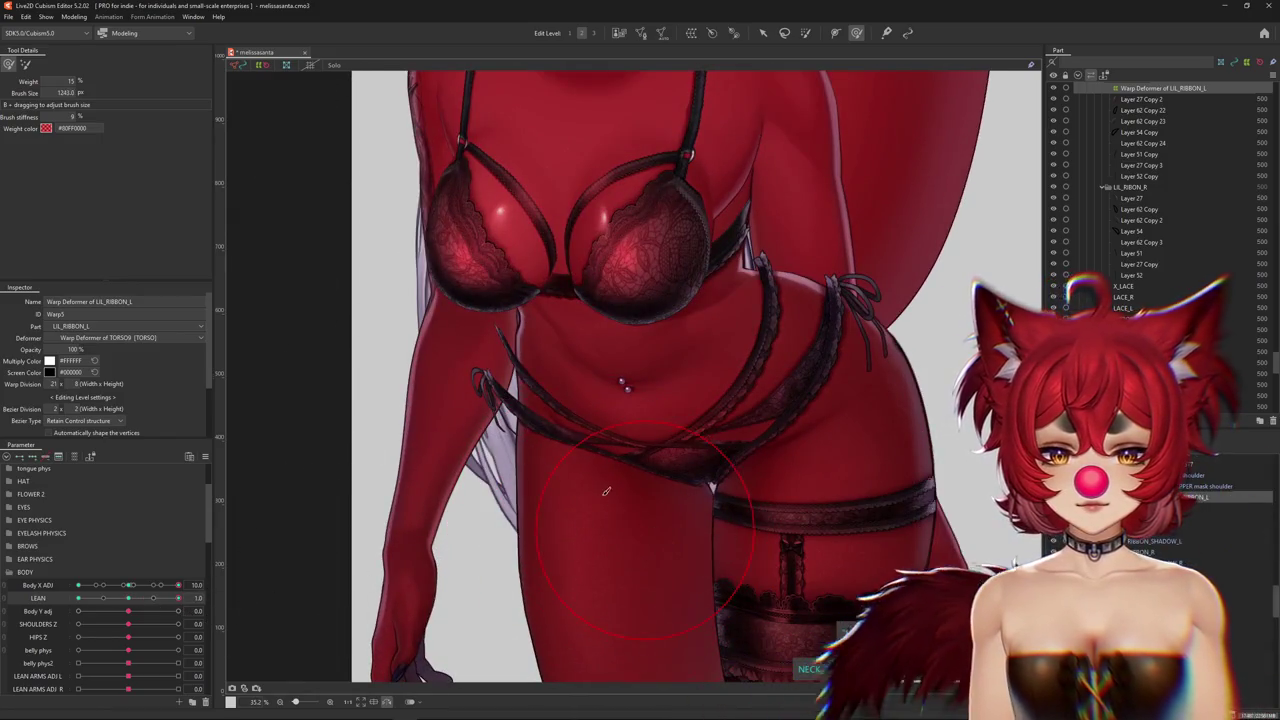
{"action": "left_click_drag", "start_coordinate": [605, 491], "coordinate": [500, 432]}
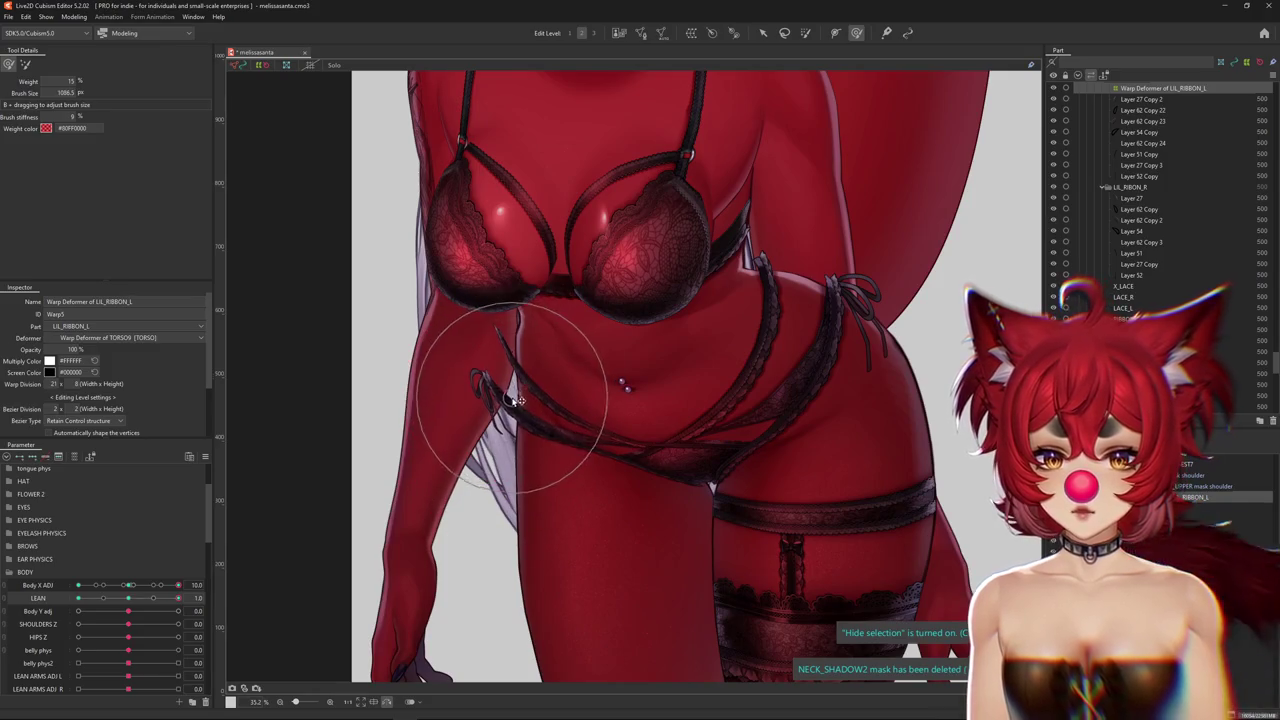
{"action": "left_click_drag", "start_coordinate": [255, 253], "coordinate": [124, 95]}
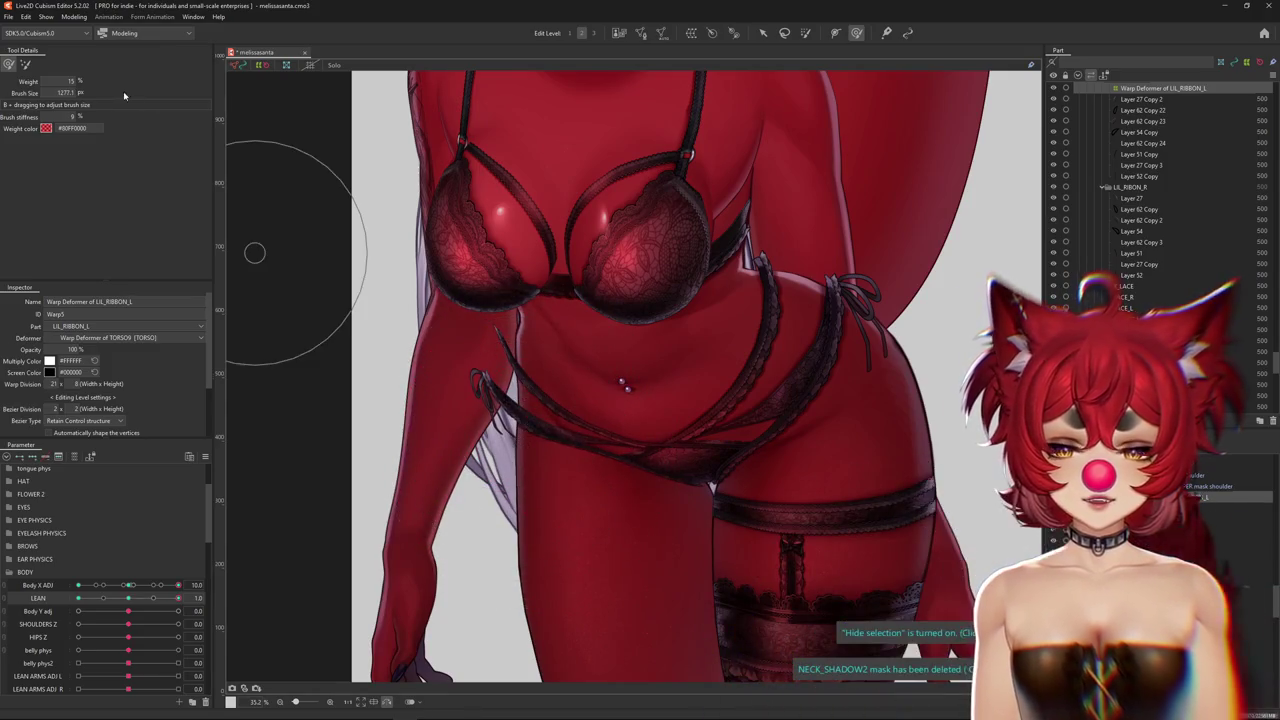
{"action": "left_click", "coordinate": [25, 66]}
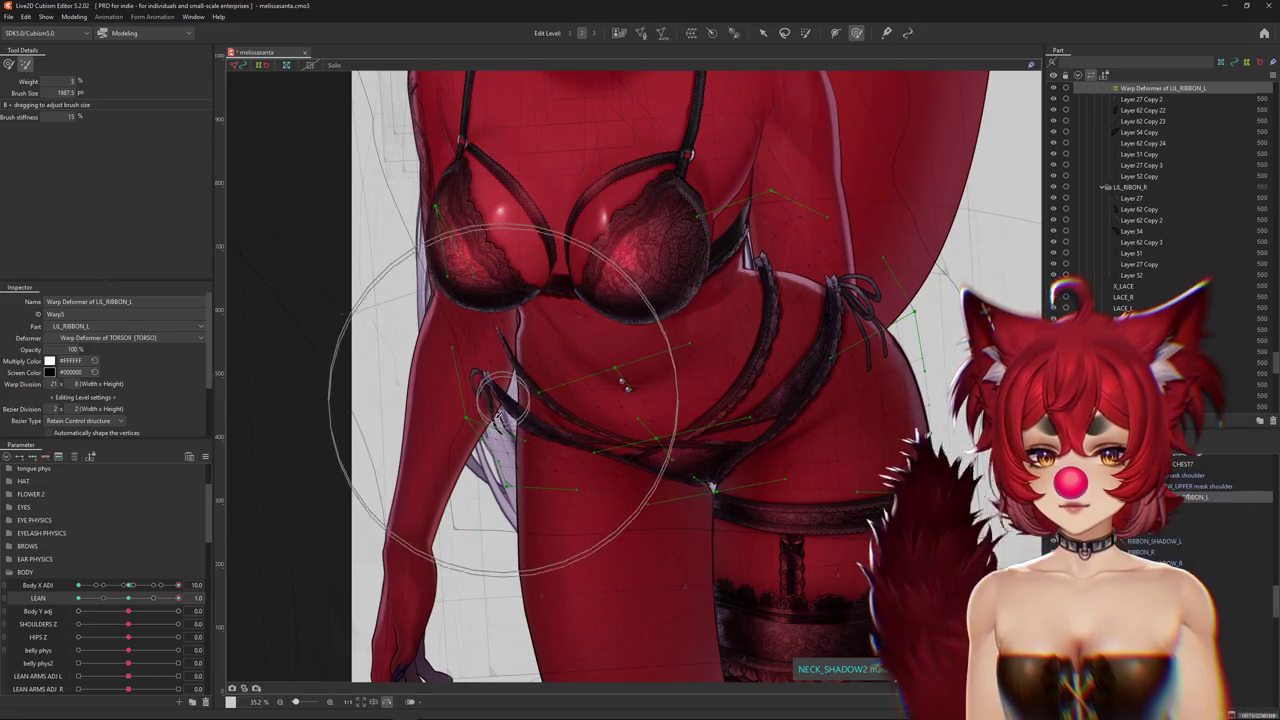
{"action": "middle_click_drag", "start_coordinate": [574, 450], "coordinate": [671, 407]}
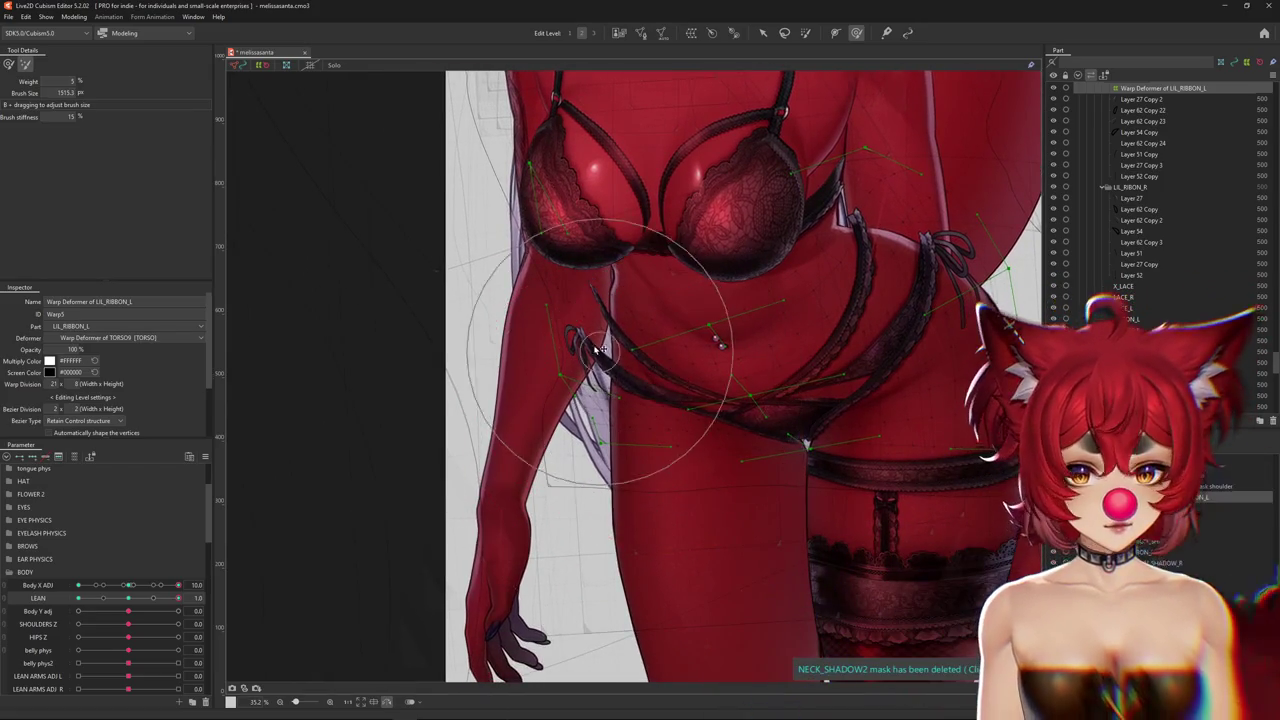
{"action": "middle_click_drag", "start_coordinate": [583, 246], "coordinate": [556, 276]}
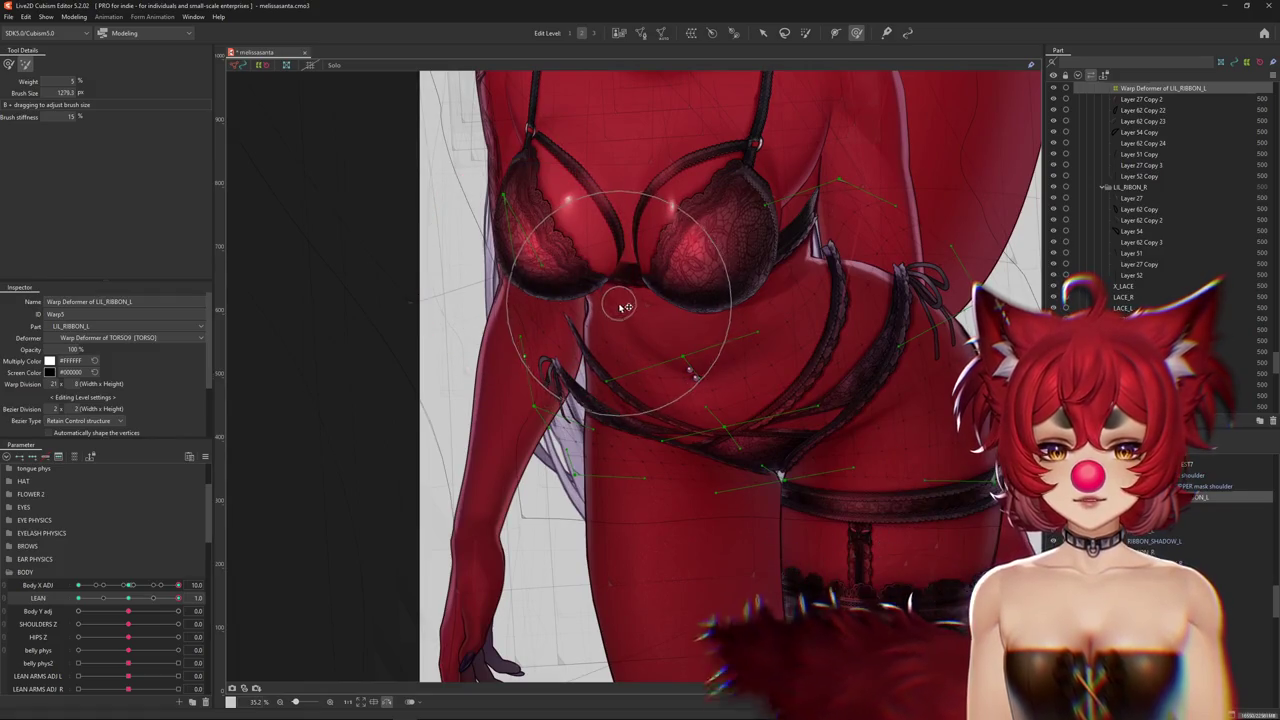
{"action": "key", "text": "b"}
Inspect the ribbon, then reshape the tie beside the hip with the softer deform brush
{"action": "scroll", "coordinate": [640, 410], "scroll_direction": "up", "scroll_amount": 3}
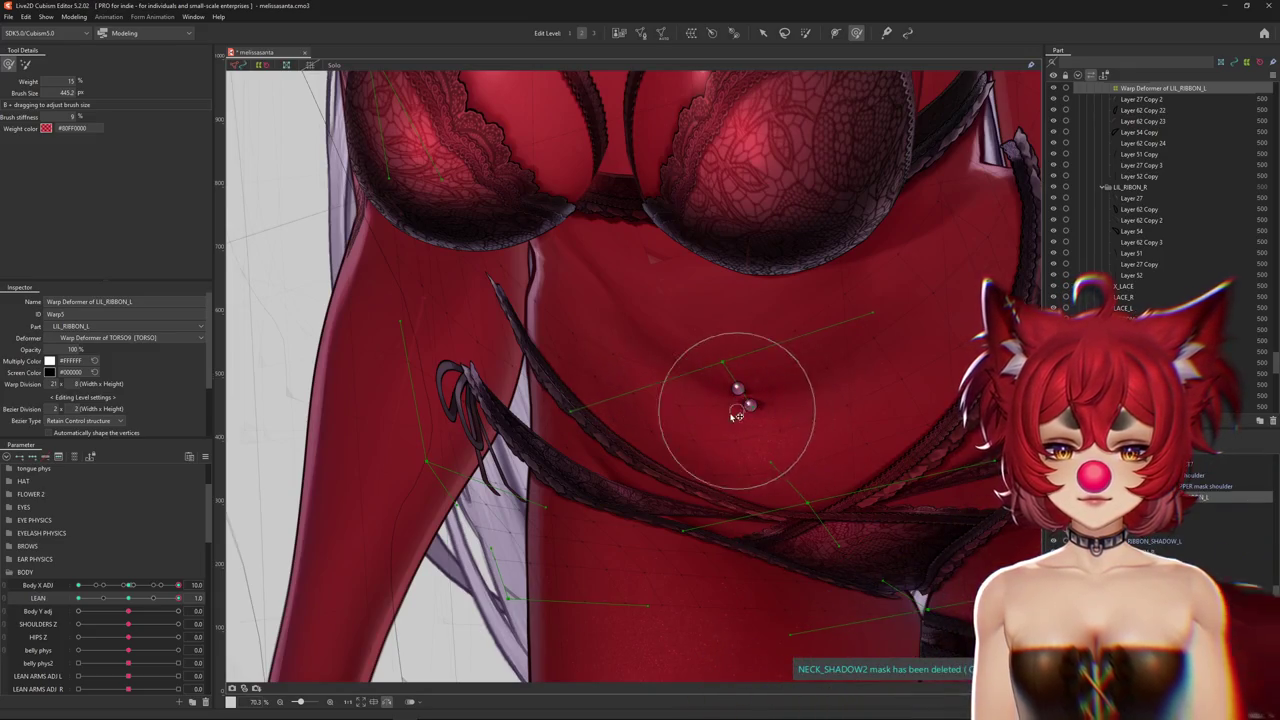
{"action": "scroll", "coordinate": [790, 450], "scroll_direction": "down", "scroll_amount": 3}
{"action": "middle_click_drag", "start_coordinate": [771, 457], "coordinate": [486, 349]}
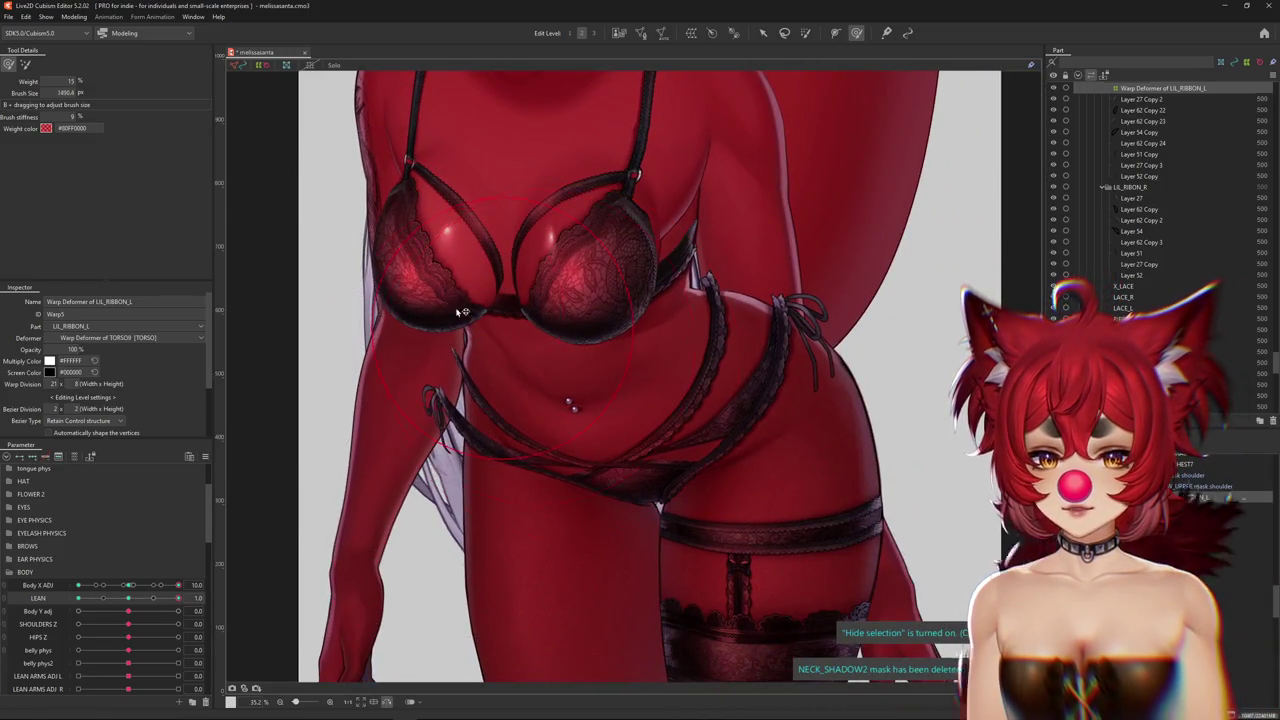
{"action": "scroll", "coordinate": [462, 312], "scroll_direction": "up", "scroll_amount": 1}
{"action": "scroll", "coordinate": [443, 371], "scroll_direction": "up", "scroll_amount": 1}
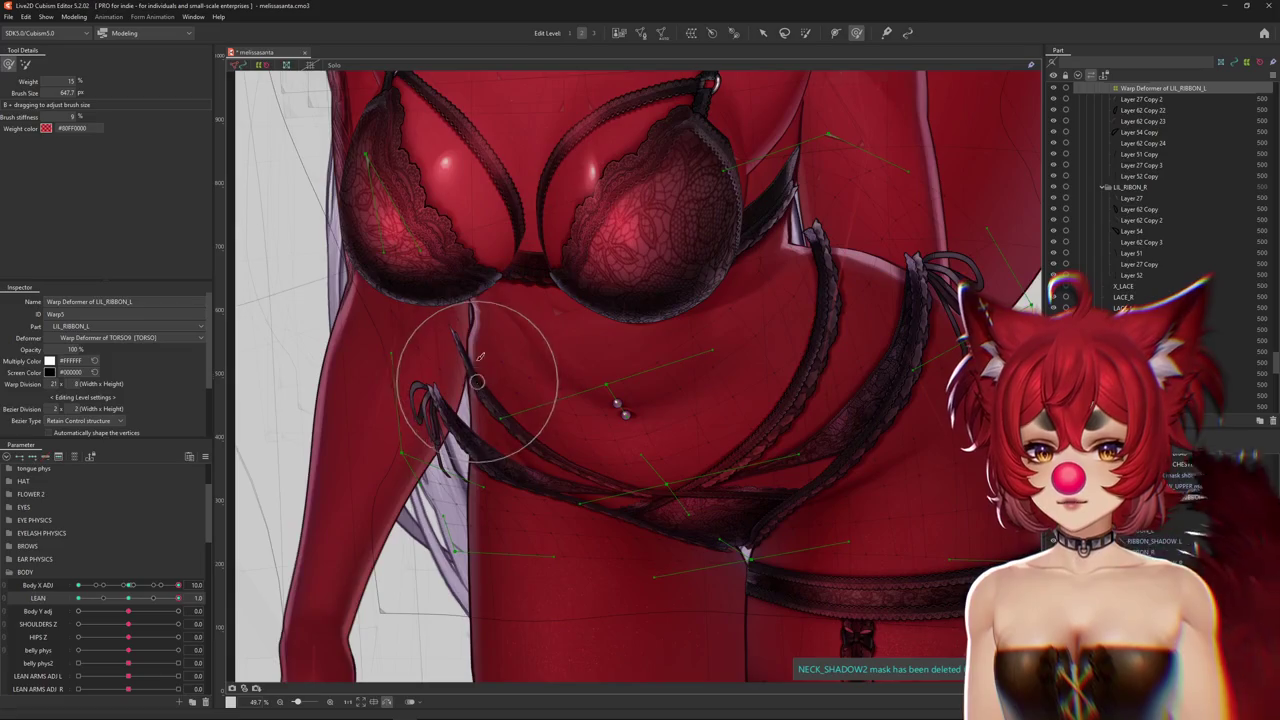
{"action": "middle_click_drag", "start_coordinate": [479, 357], "coordinate": [509, 405]}
{"action": "left_click", "coordinate": [25, 64]}
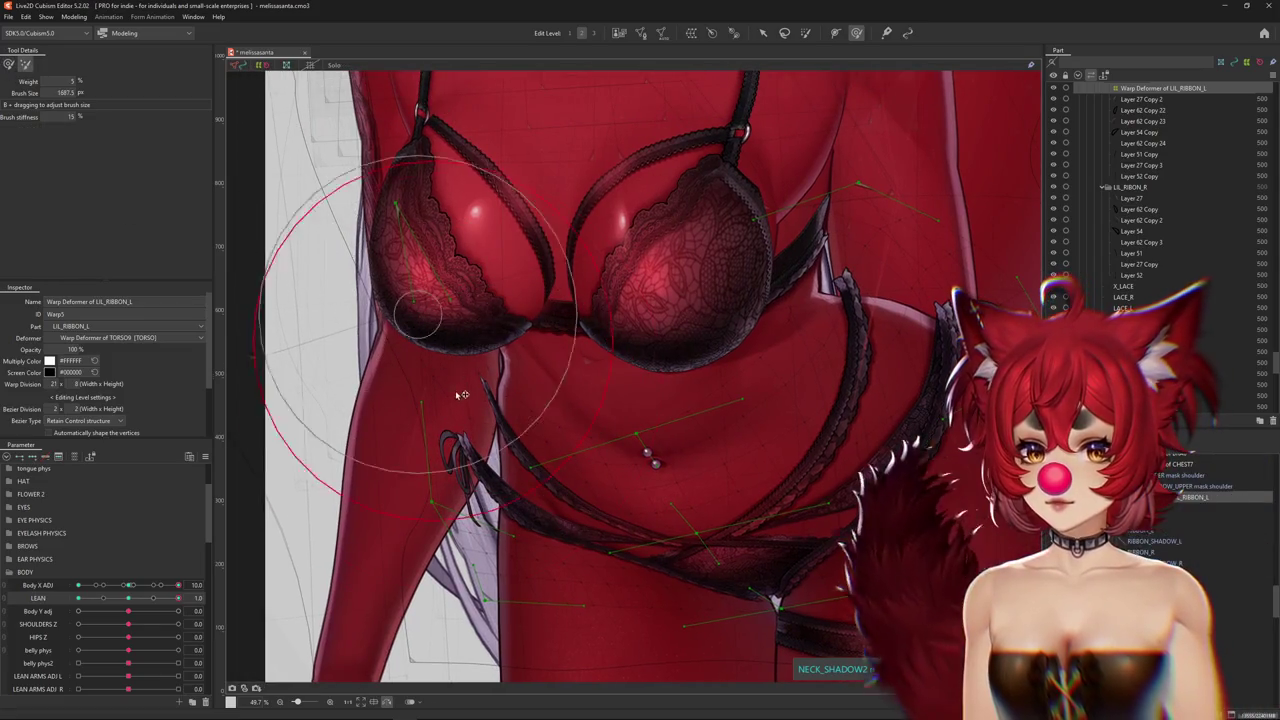
{"action": "middle_click_drag", "start_coordinate": [493, 535], "coordinate": [533, 475]}
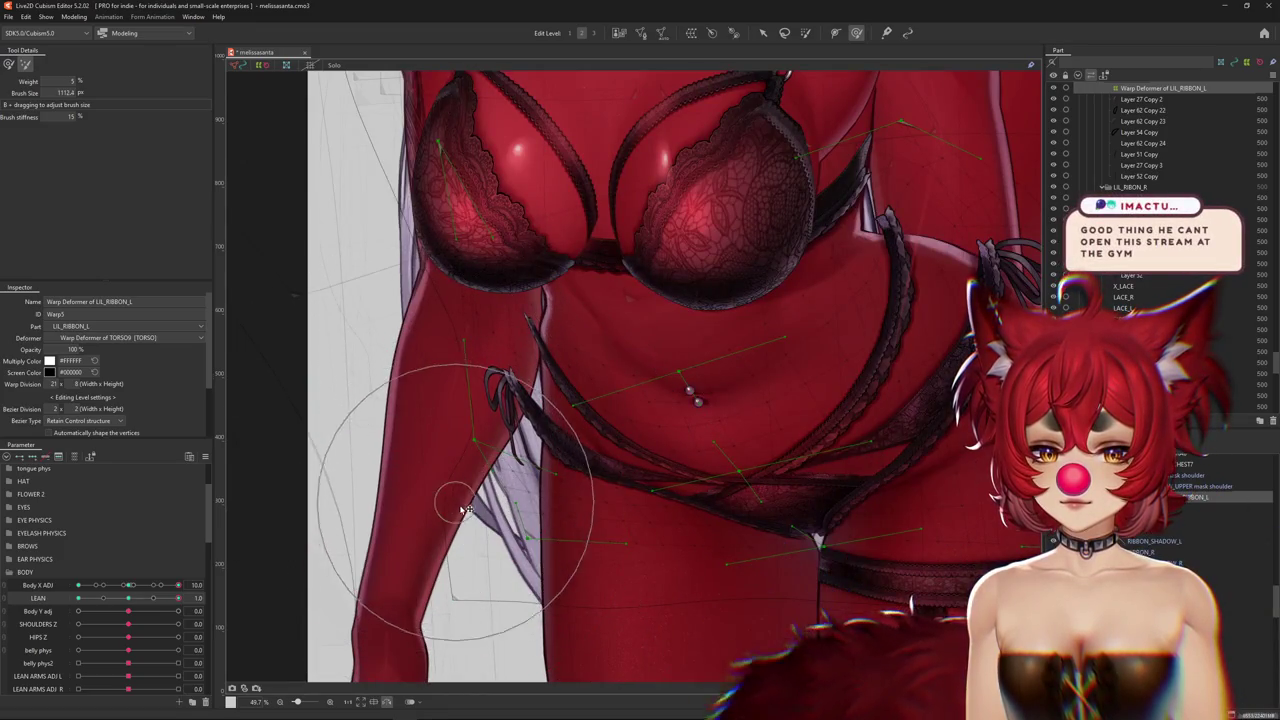
{"action": "left_click_drag", "start_coordinate": [509, 531], "coordinate": [456, 499]}
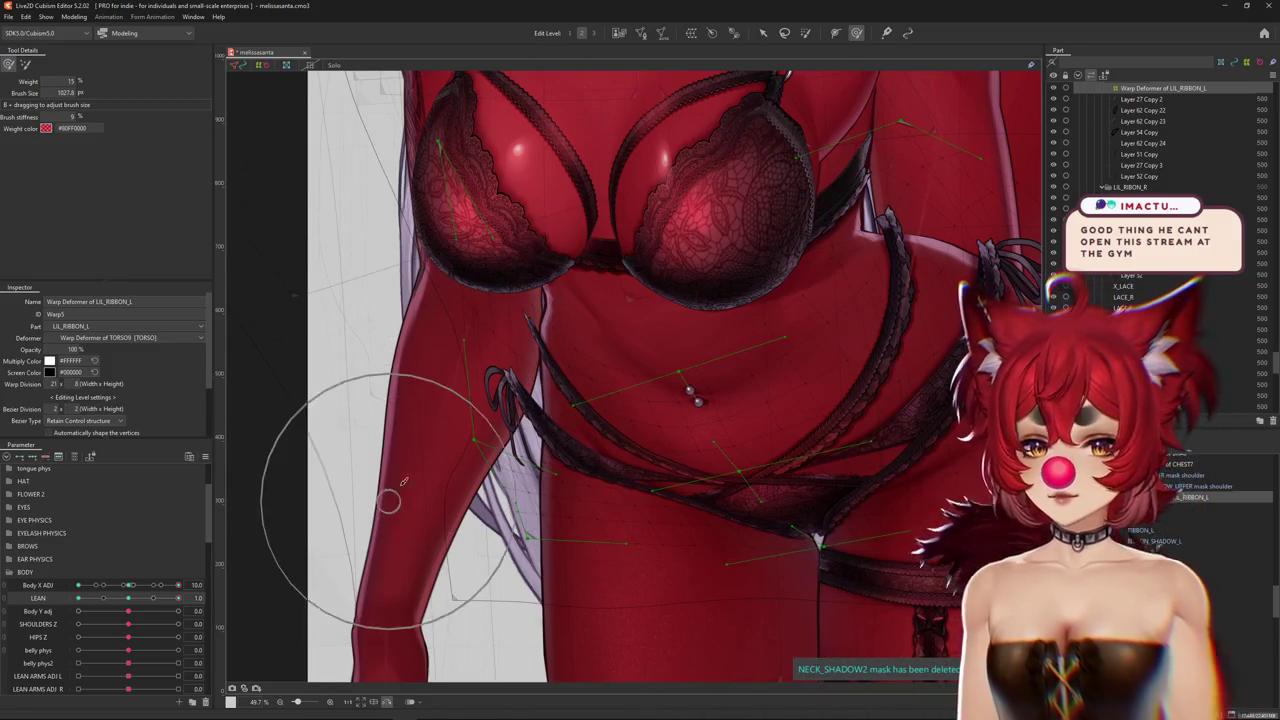
{"action": "left_click_drag", "start_coordinate": [404, 482], "coordinate": [413, 432]}
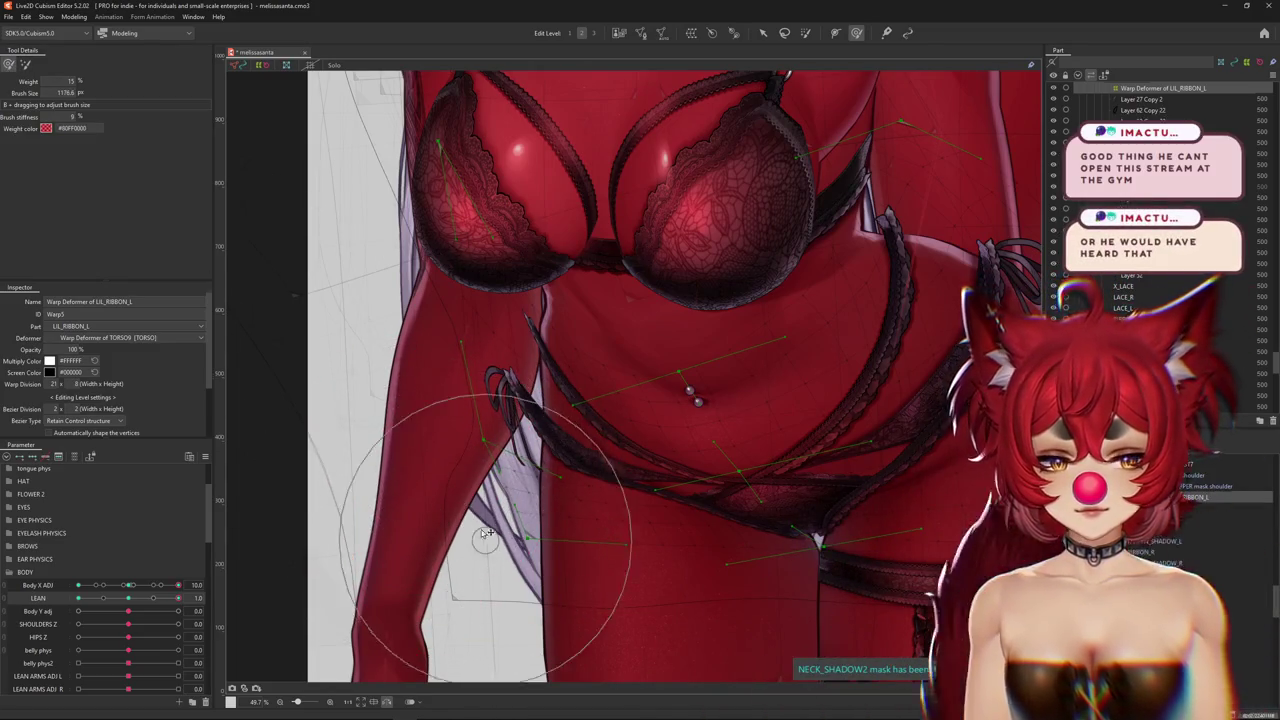
{"action": "middle_click_drag", "start_coordinate": [430, 453], "coordinate": [481, 467]}
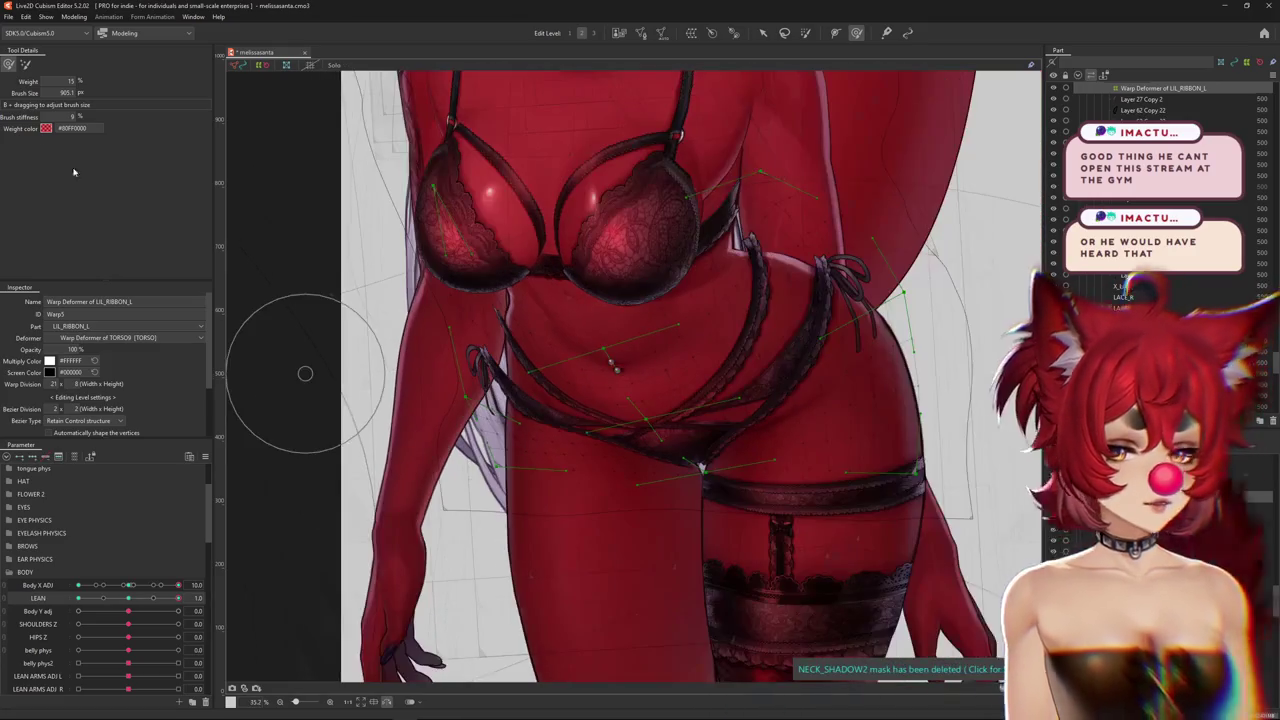
Keep brushing the ribbon tie and hip straps, then hide the guides to check
{"action": "scroll", "coordinate": [306, 371], "scroll_direction": "down", "scroll_amount": 3}
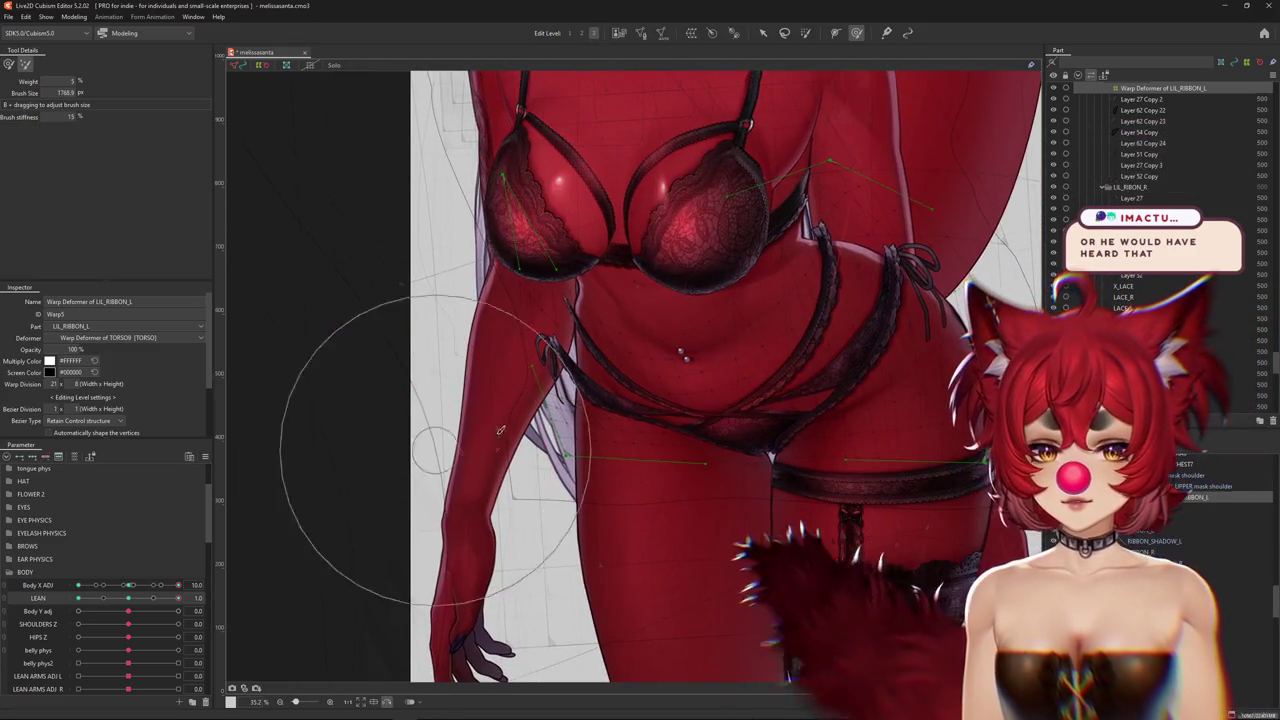
{"action": "left_click_drag", "start_coordinate": [471, 428], "coordinate": [457, 455]}
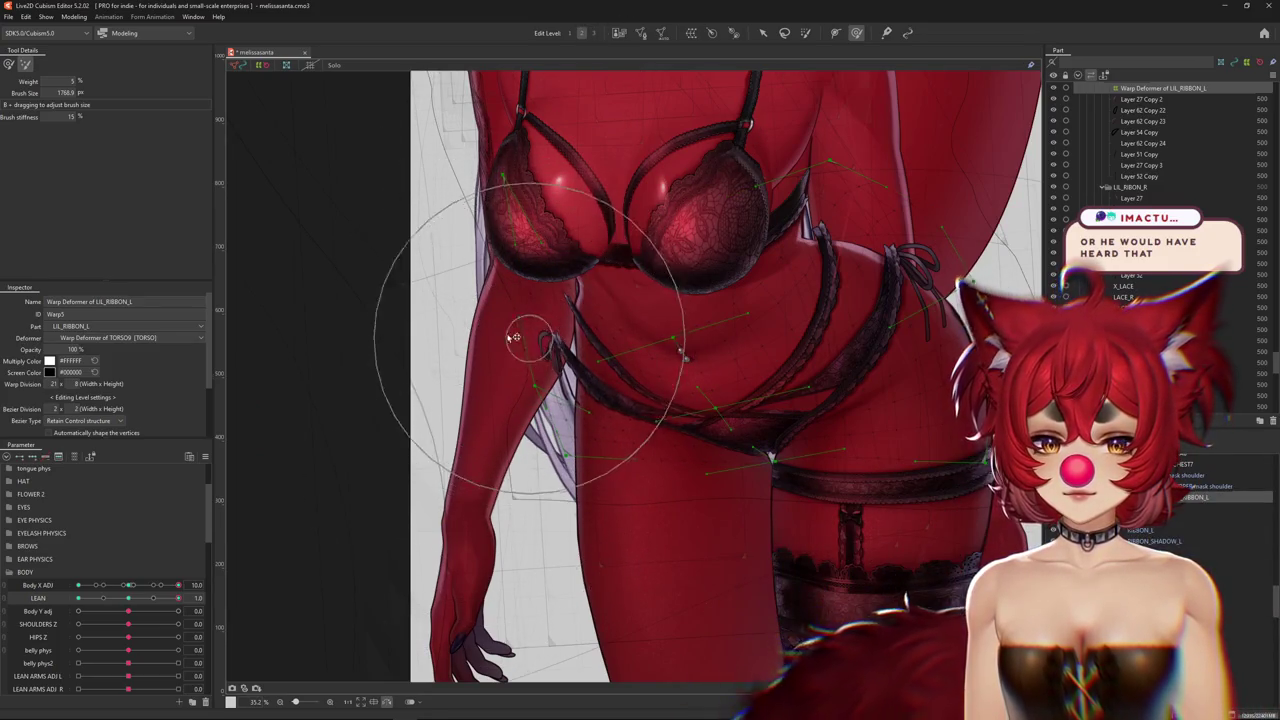
{"action": "left_click_drag", "start_coordinate": [600, 337], "coordinate": [275, 145]}
{"action": "scroll", "coordinate": [660, 403], "scroll_direction": "up", "scroll_amount": 3}
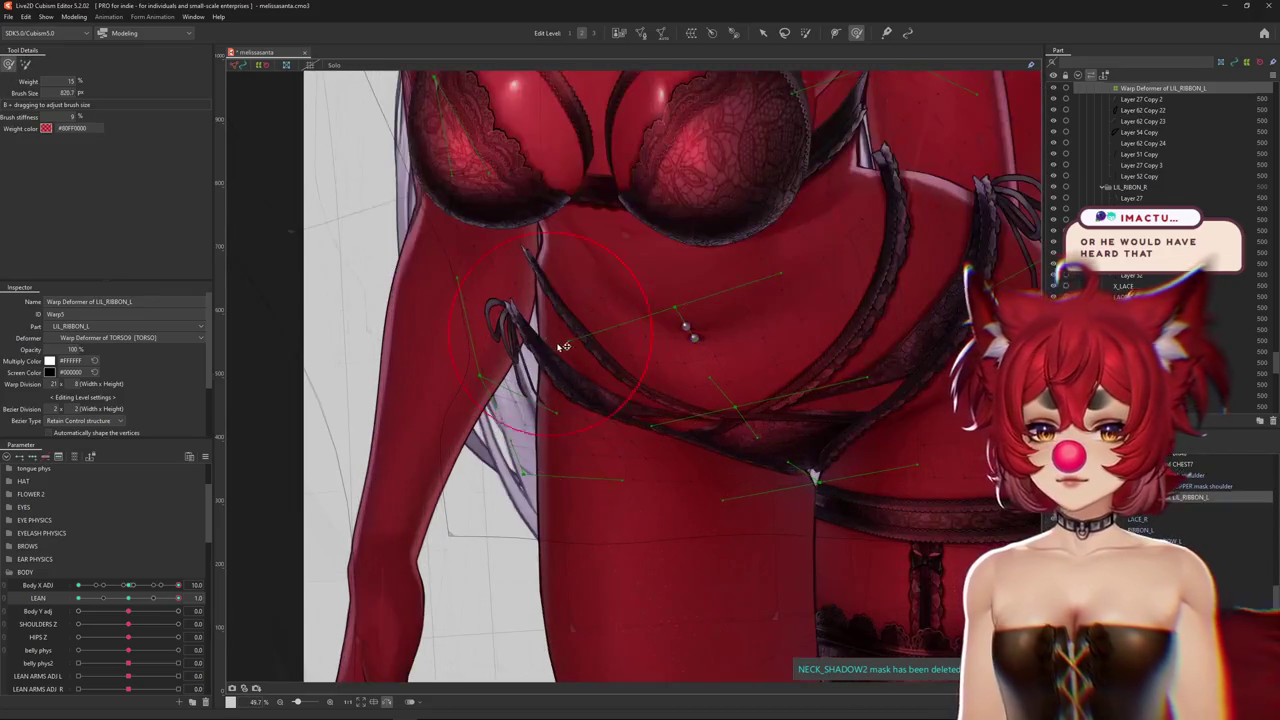
{"action": "middle_click_drag", "start_coordinate": [569, 322], "coordinate": [574, 439]}
{"action": "left_click_drag", "start_coordinate": [420, 280], "coordinate": [491, 292]}
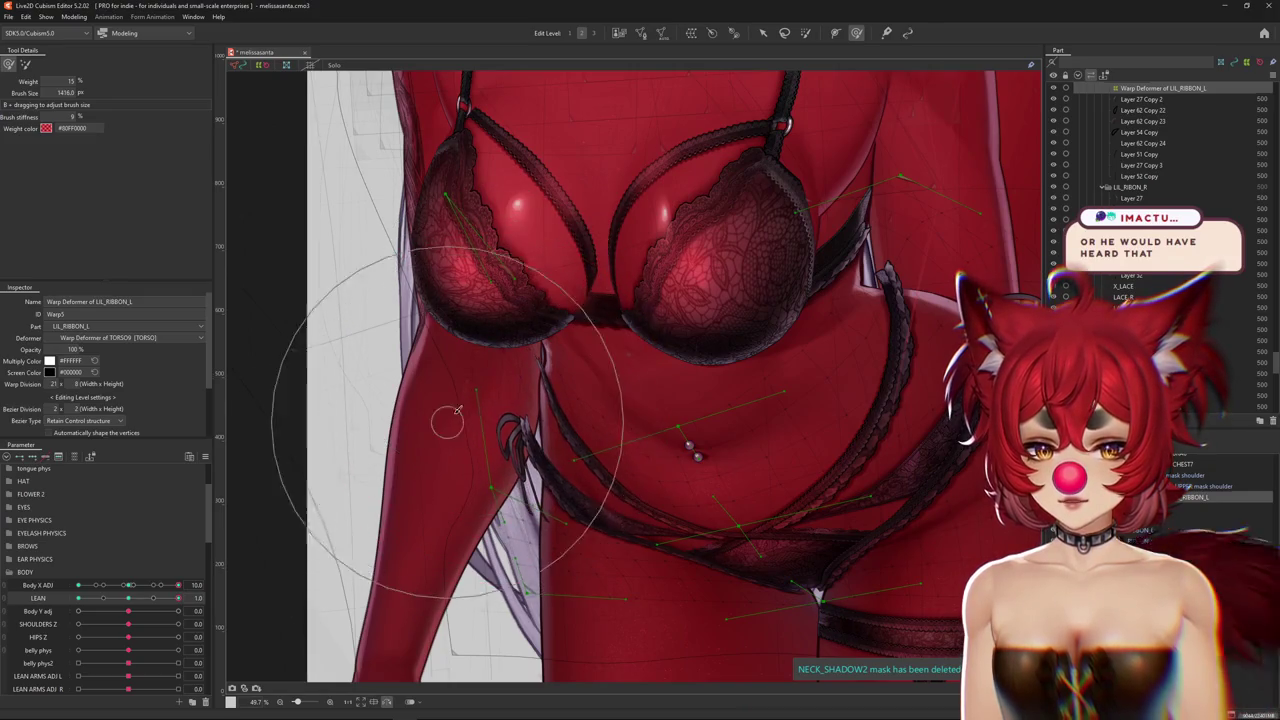
{"action": "left_click_drag", "start_coordinate": [428, 443], "coordinate": [401, 447]}
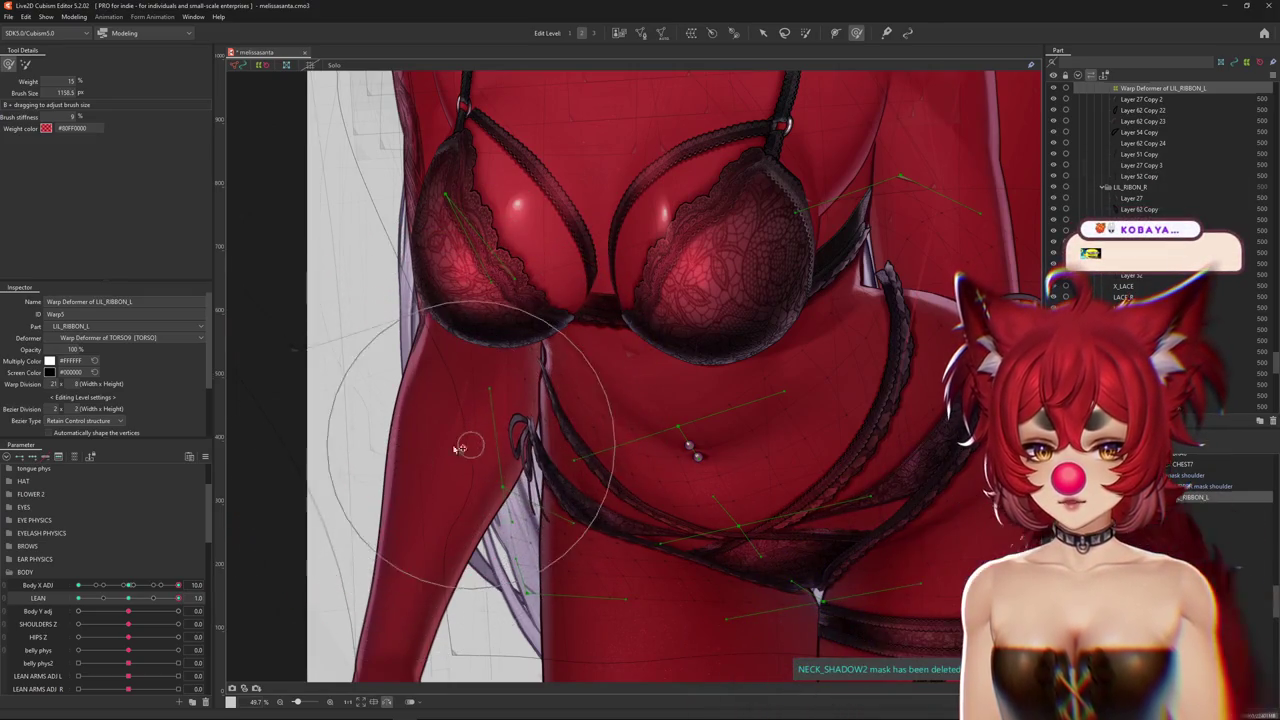
{"action": "middle_click_drag", "start_coordinate": [437, 417], "coordinate": [500, 409]}
{"action": "left_click_drag", "start_coordinate": [470, 443], "coordinate": [457, 451]}
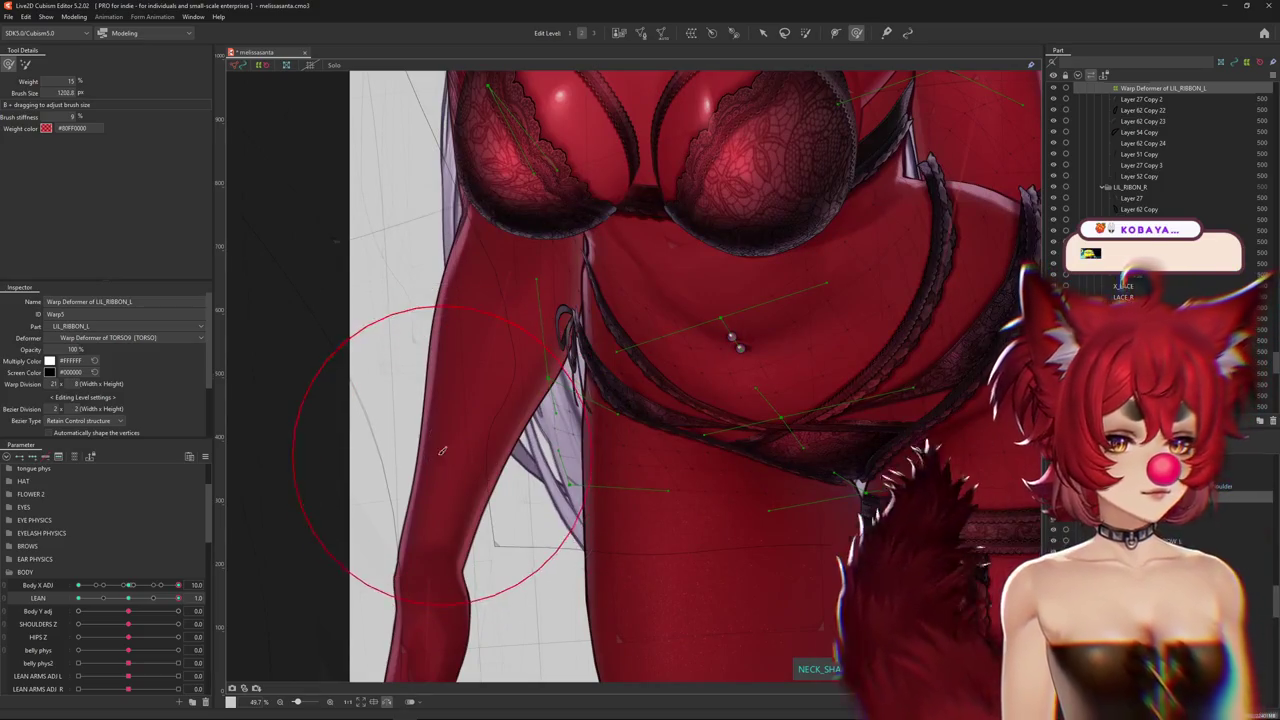
{"action": "left_click_drag", "start_coordinate": [541, 370], "coordinate": [583, 390]}
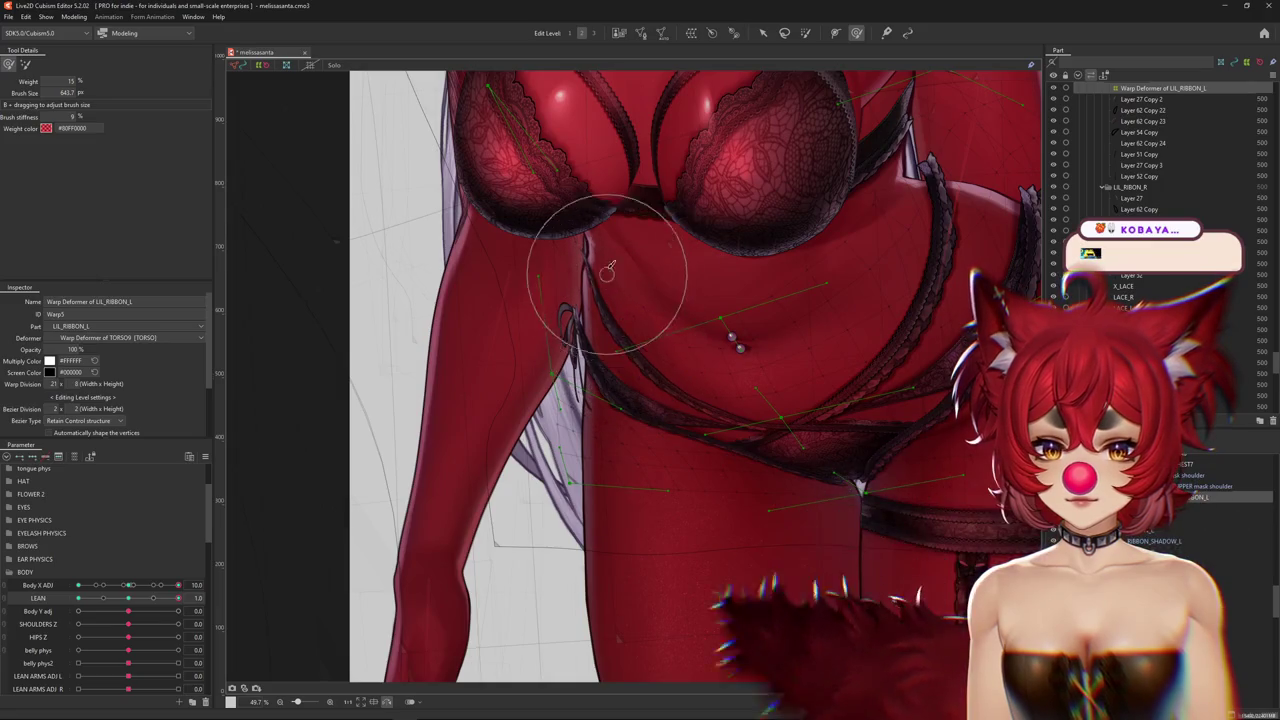
{"action": "left_click_drag", "start_coordinate": [673, 270], "coordinate": [574, 311]}
{"action": "key", "text": "ctrl+h"}
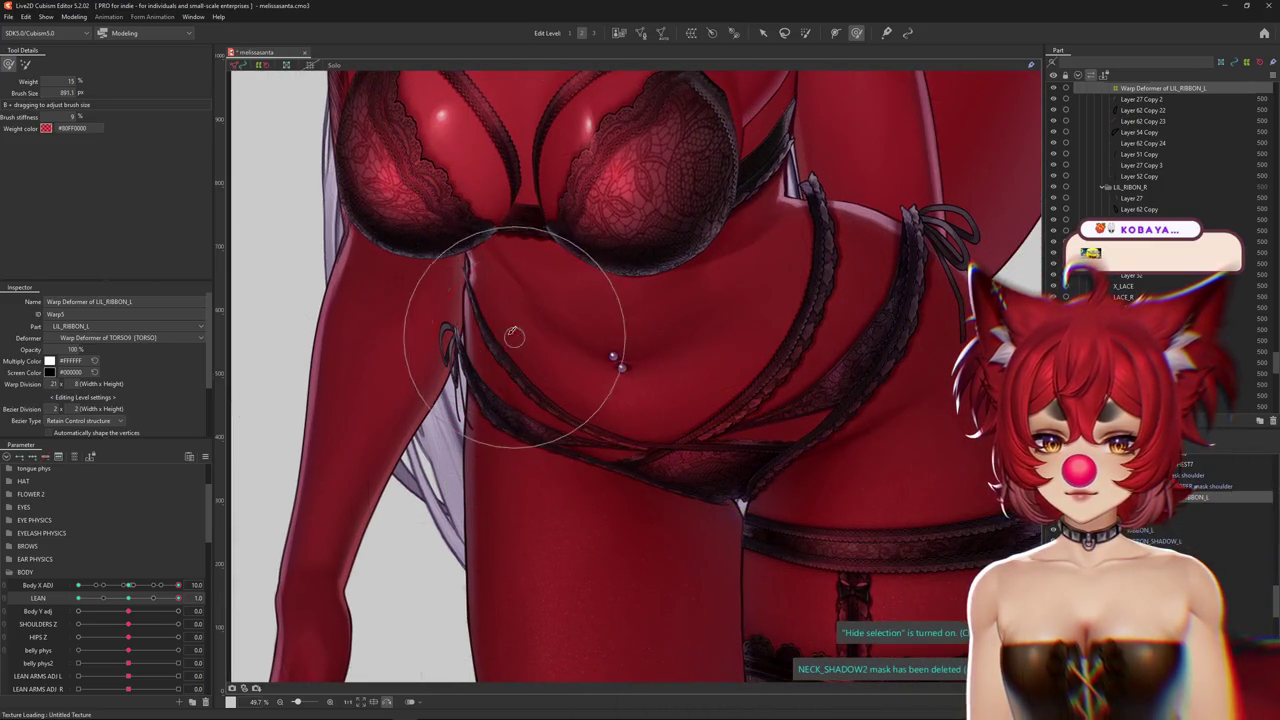
With the weighted brush, reshape the ribbon below the chest and over the waist
{"action": "scroll", "coordinate": [513, 336], "scroll_direction": "down", "scroll_amount": 3}
{"action": "key", "text": "b"}
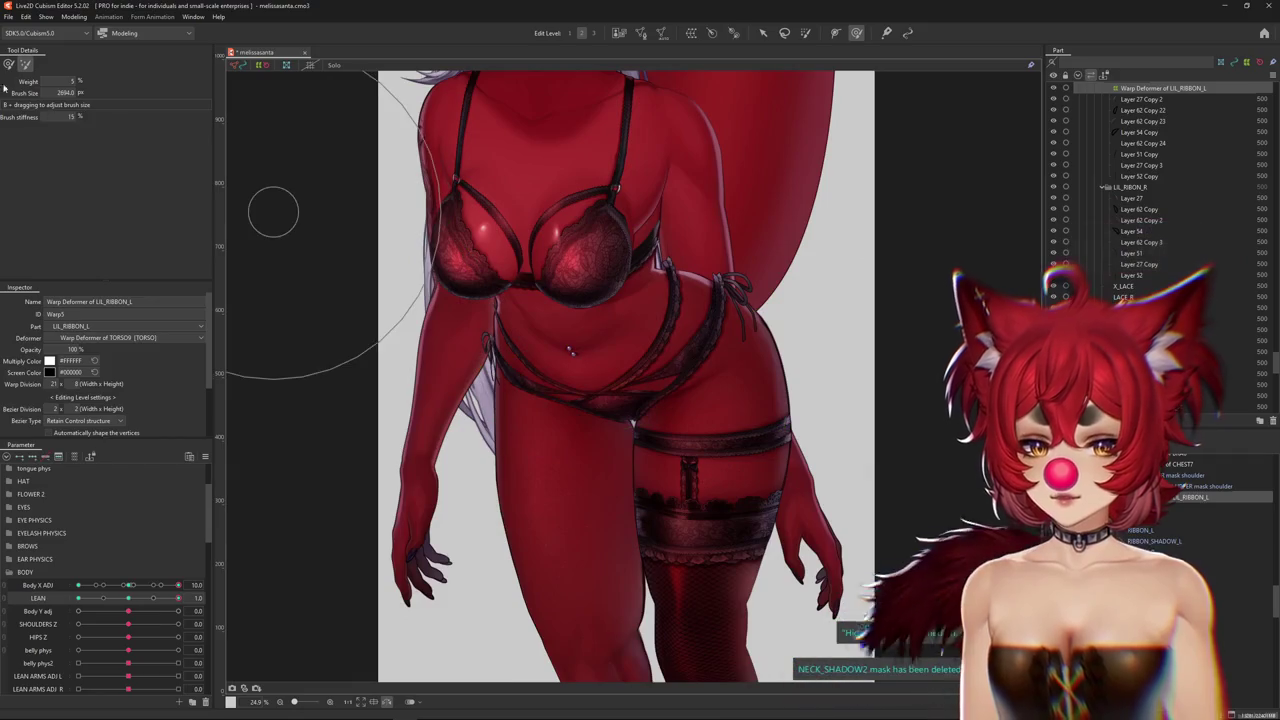
{"action": "left_click", "coordinate": [13, 67]}
{"action": "key", "text": "ctrl+h"}
{"action": "scroll", "coordinate": [535, 335], "scroll_direction": "up", "scroll_amount": 3}
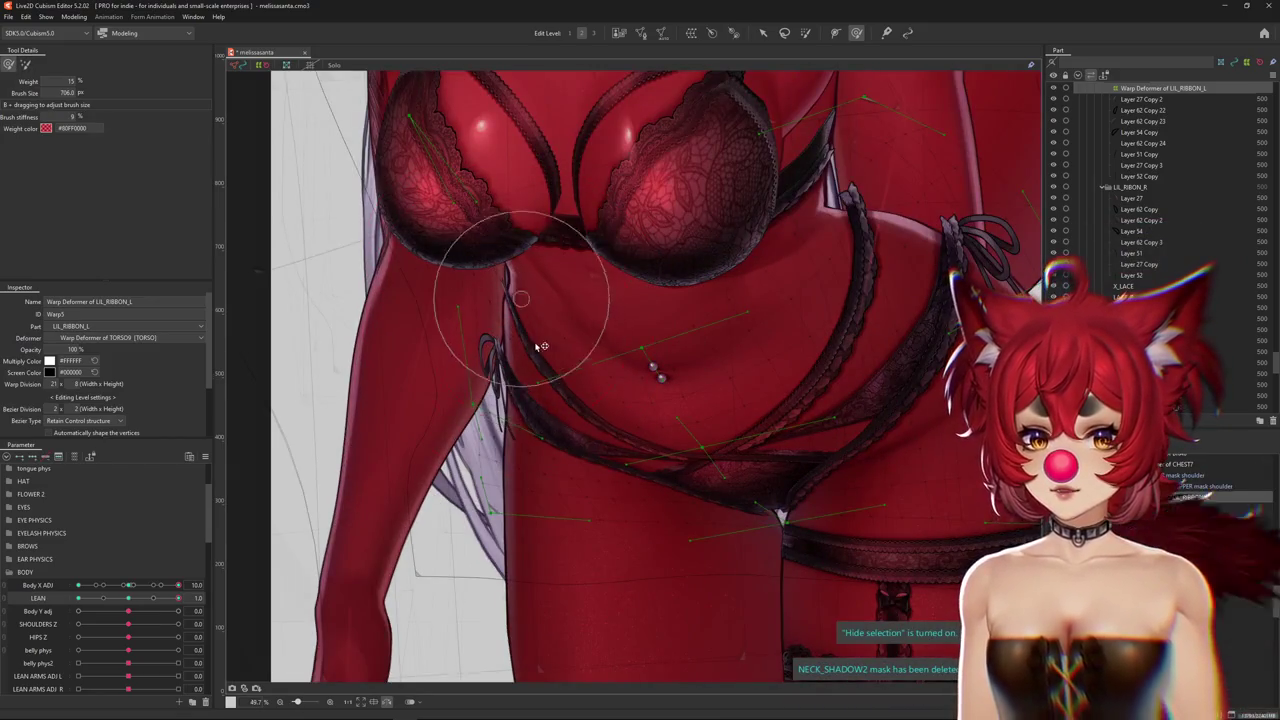
{"action": "left_click_drag", "start_coordinate": [540, 346], "coordinate": [562, 252]}
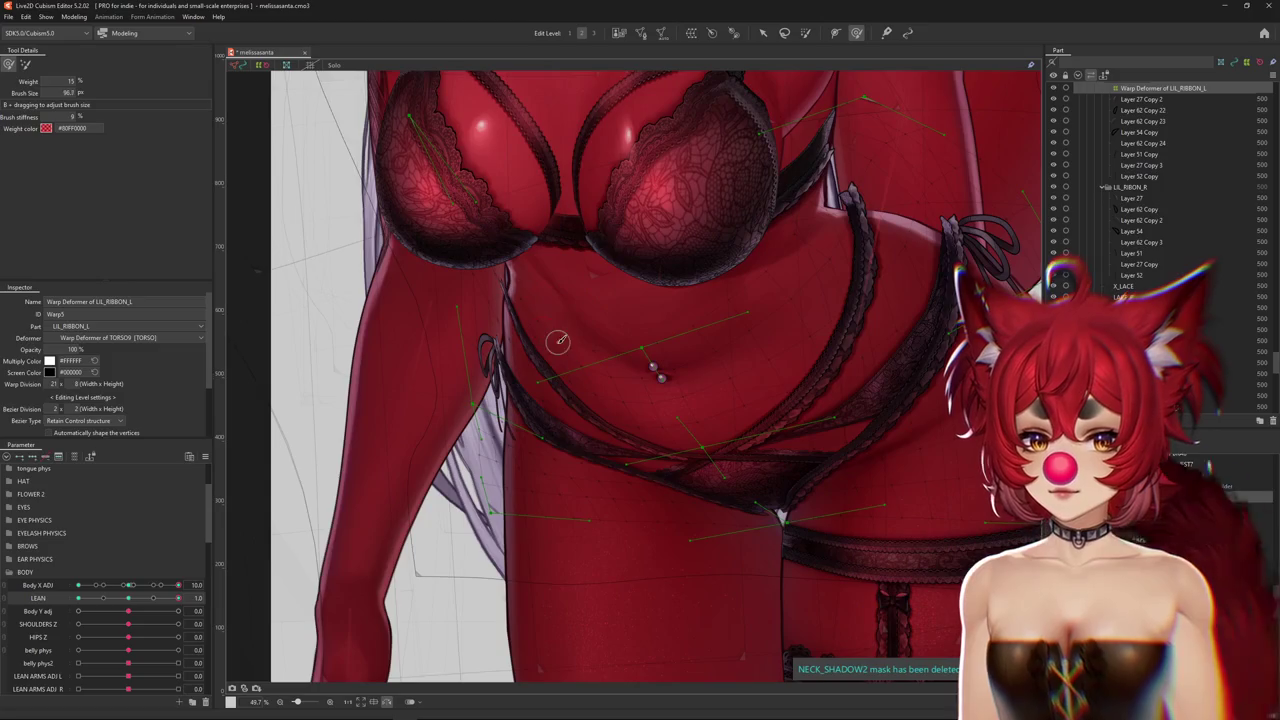
{"action": "left_click_drag", "start_coordinate": [556, 318], "coordinate": [578, 305]}
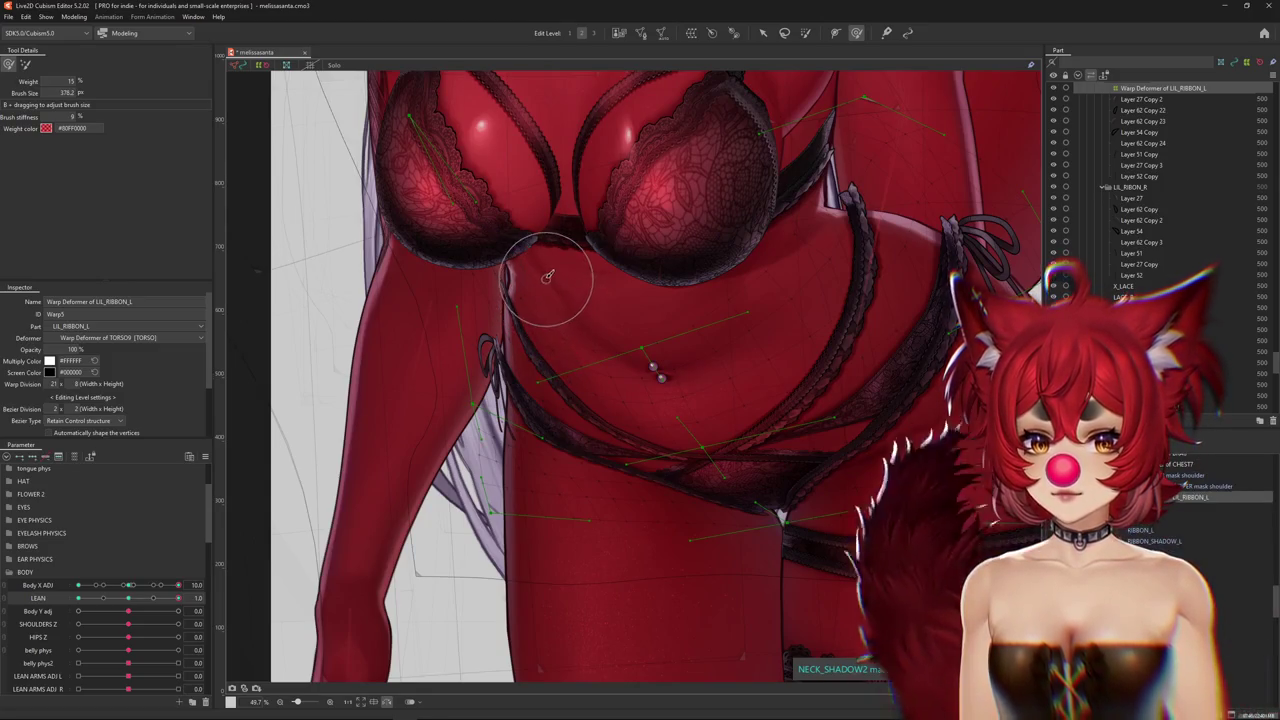
Push the ribbon near the chest, check with the lattice hidden, then mirror the canvas view
{"action": "middle_click_drag", "start_coordinate": [632, 349], "coordinate": [505, 410]}
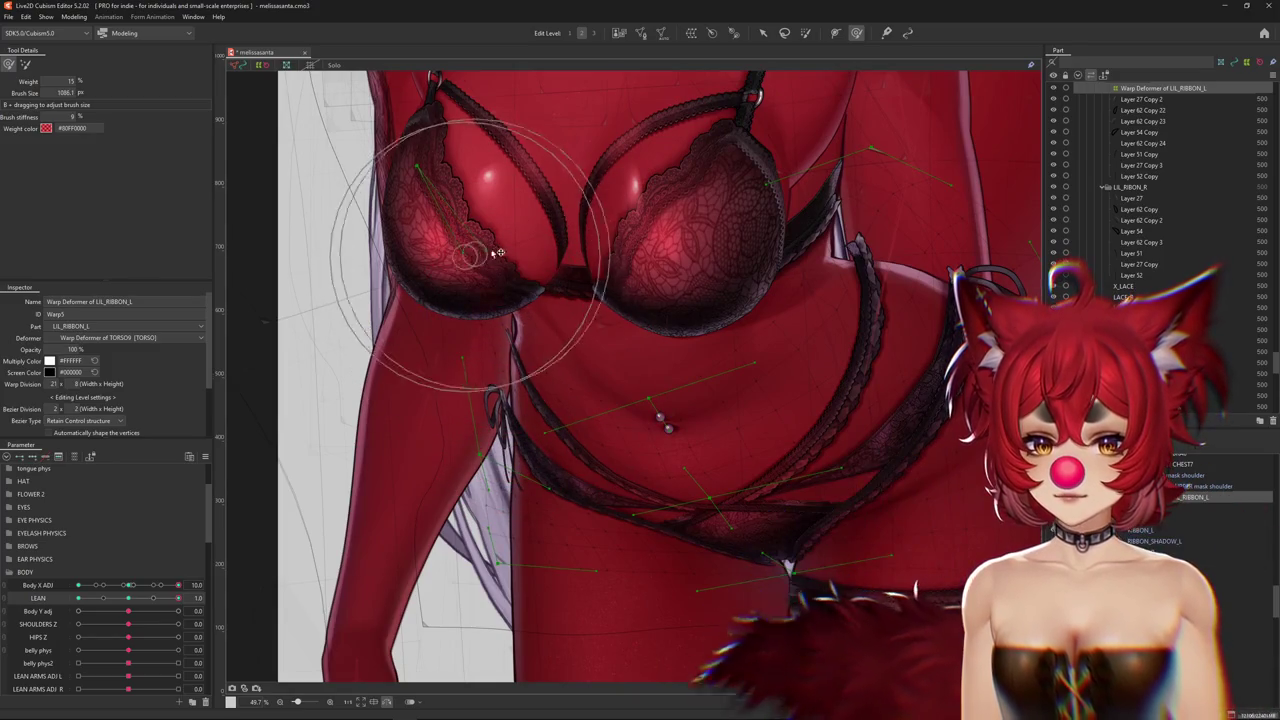
{"action": "left_click_drag", "start_coordinate": [489, 366], "coordinate": [547, 376]}
{"action": "middle_click_drag", "start_coordinate": [547, 376], "coordinate": [440, 320]}
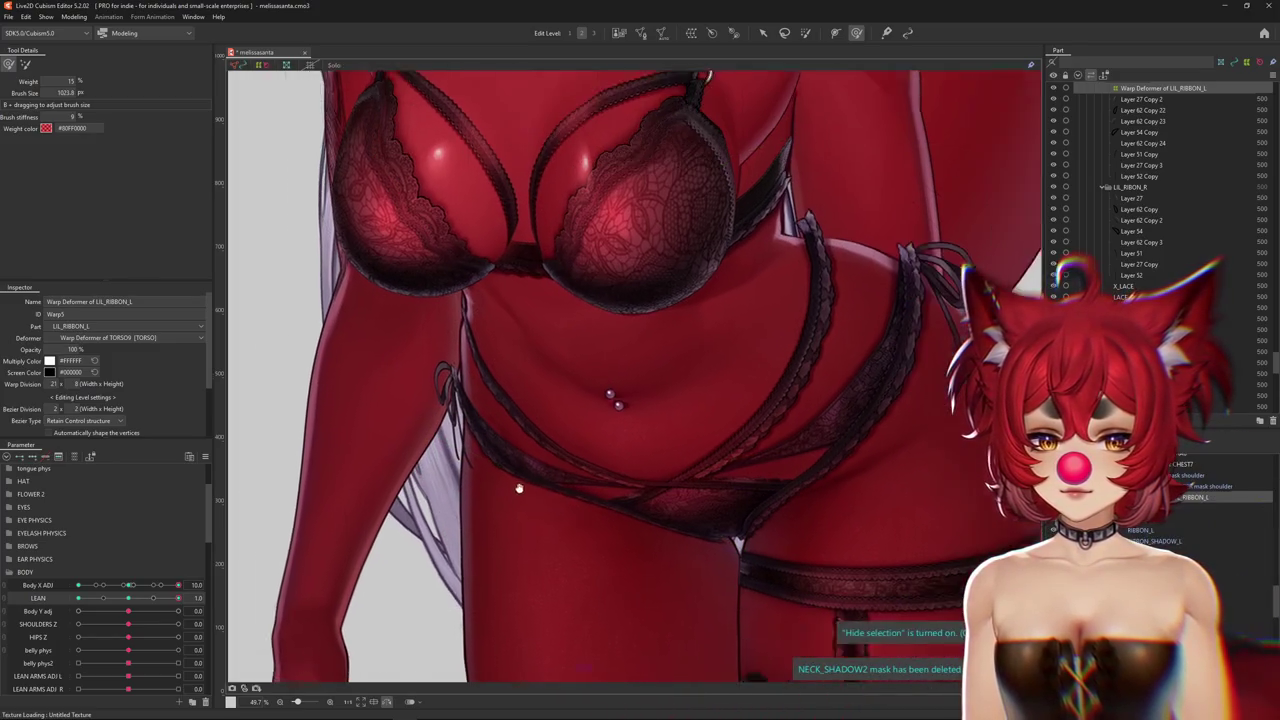
{"action": "middle_click_drag", "start_coordinate": [494, 413], "coordinate": [544, 447]}
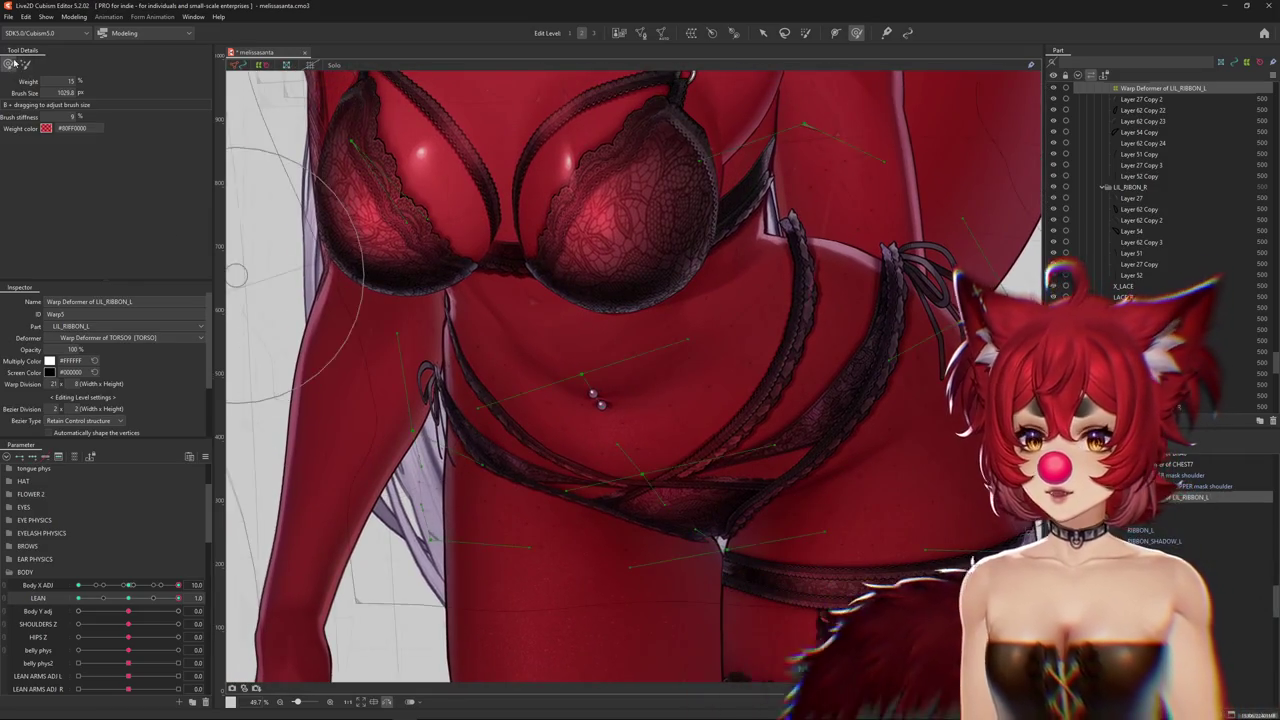
{"action": "middle_click_drag", "start_coordinate": [437, 332], "coordinate": [437, 672]}
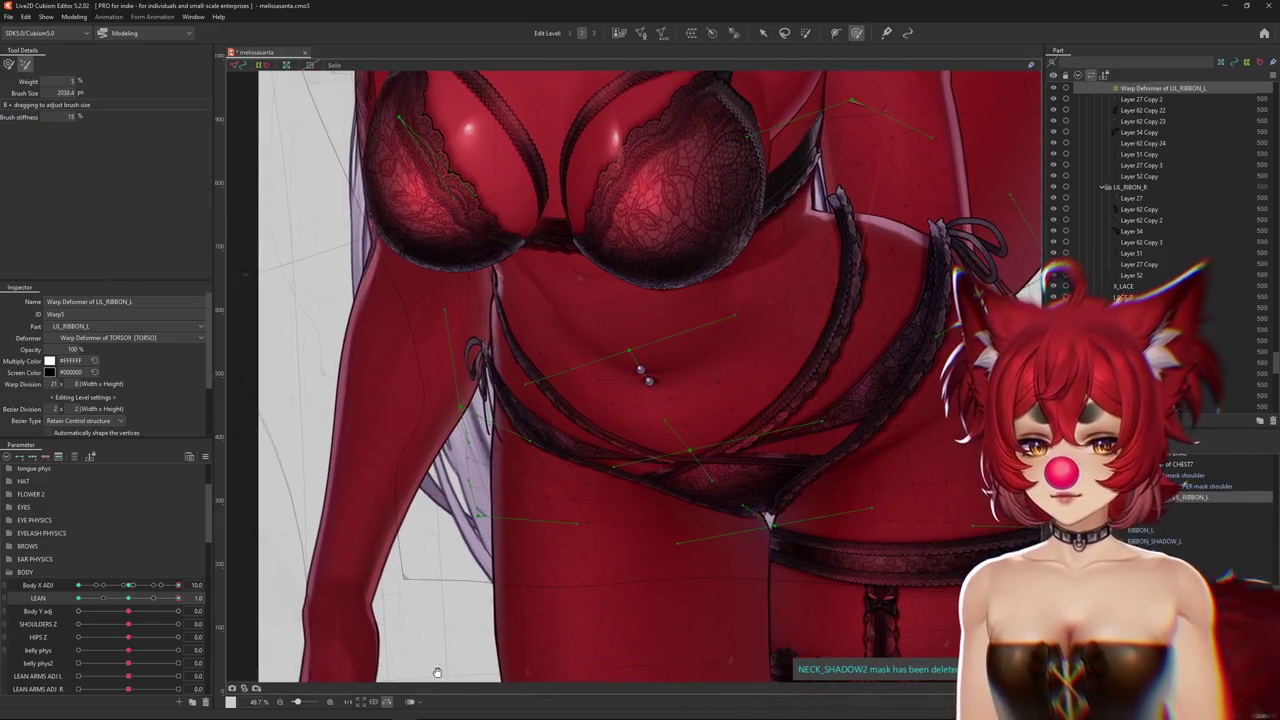
{"action": "left_click", "coordinate": [393, 703]}
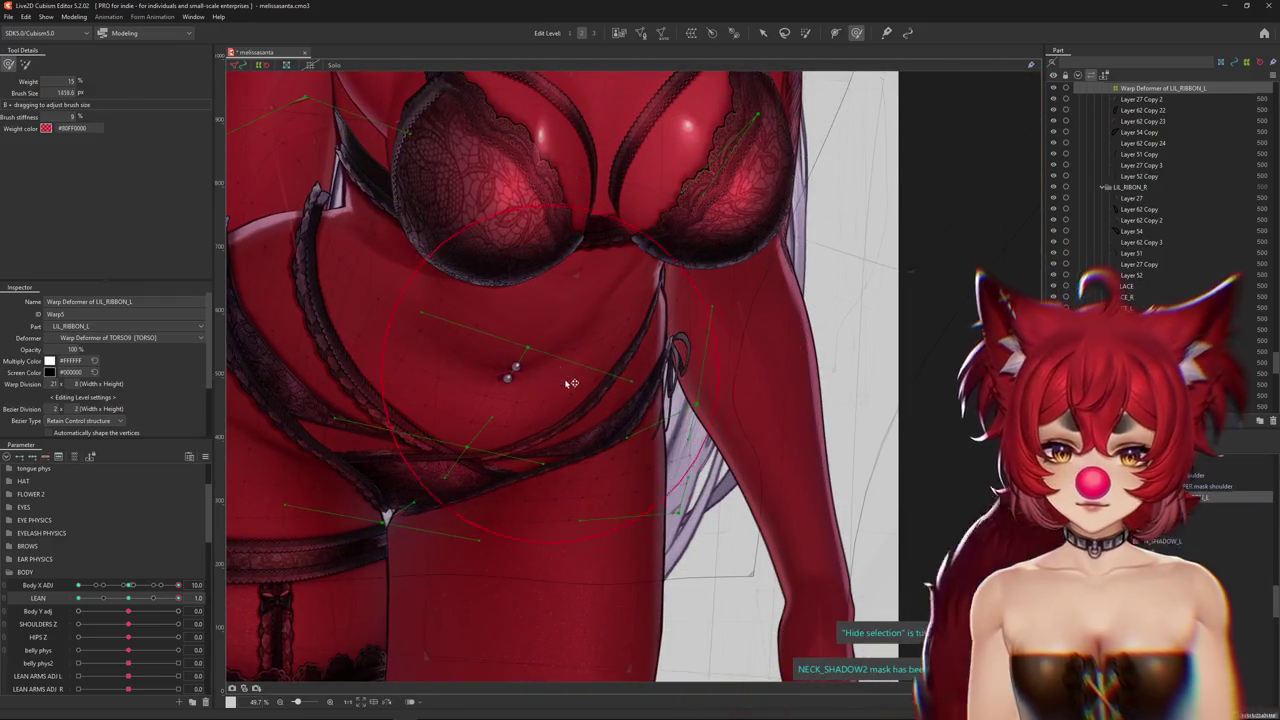
Frame the left hip ribbon and shrink the brush for finer LIL_RIBBON_L edits
{"action": "left_click_drag", "start_coordinate": [627, 360], "coordinate": [600, 362]}
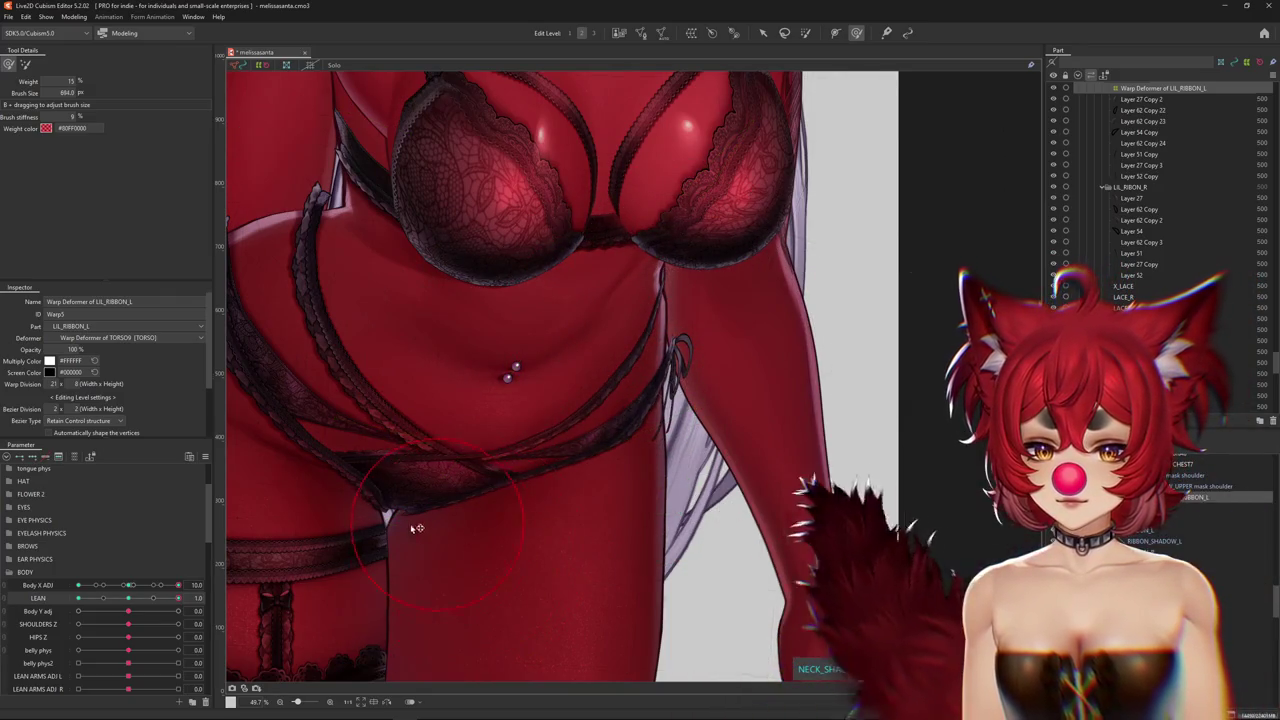
{"action": "middle_click_drag", "start_coordinate": [470, 530], "coordinate": [480, 491]}
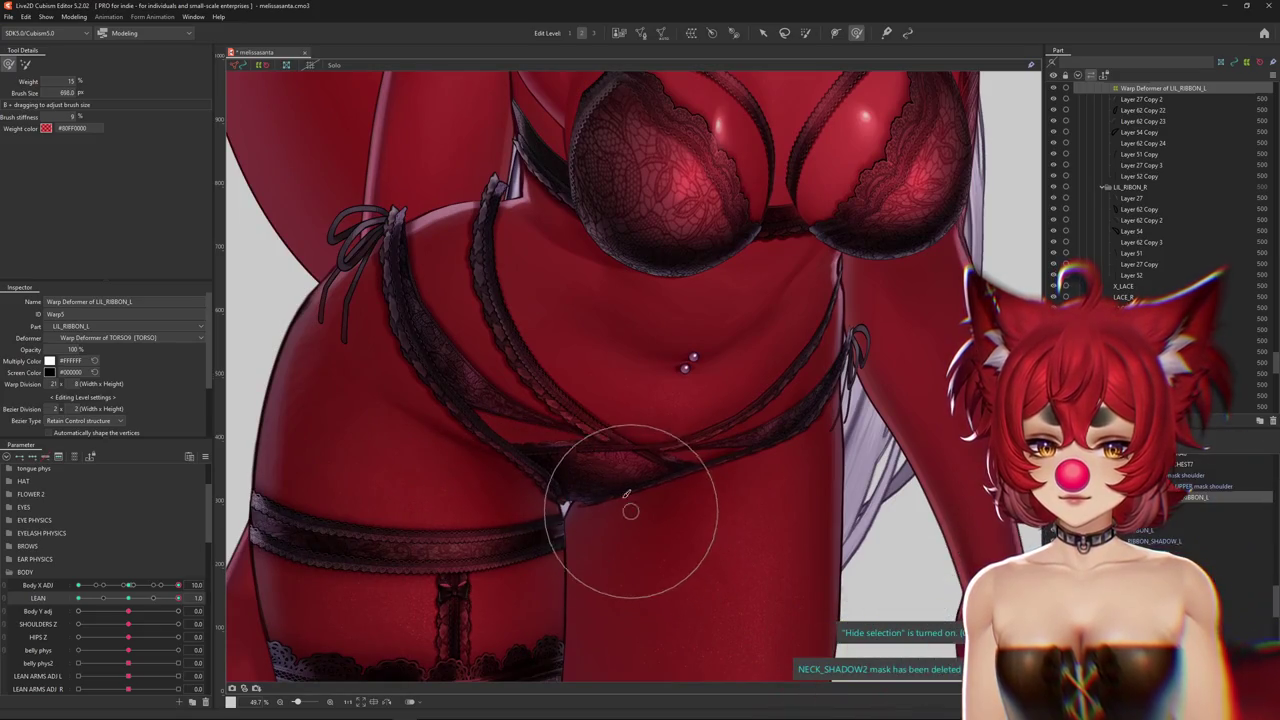
{"action": "middle_click_drag", "start_coordinate": [417, 391], "coordinate": [465, 487]}
{"action": "left_click_drag", "start_coordinate": [443, 200], "coordinate": [480, 205]}
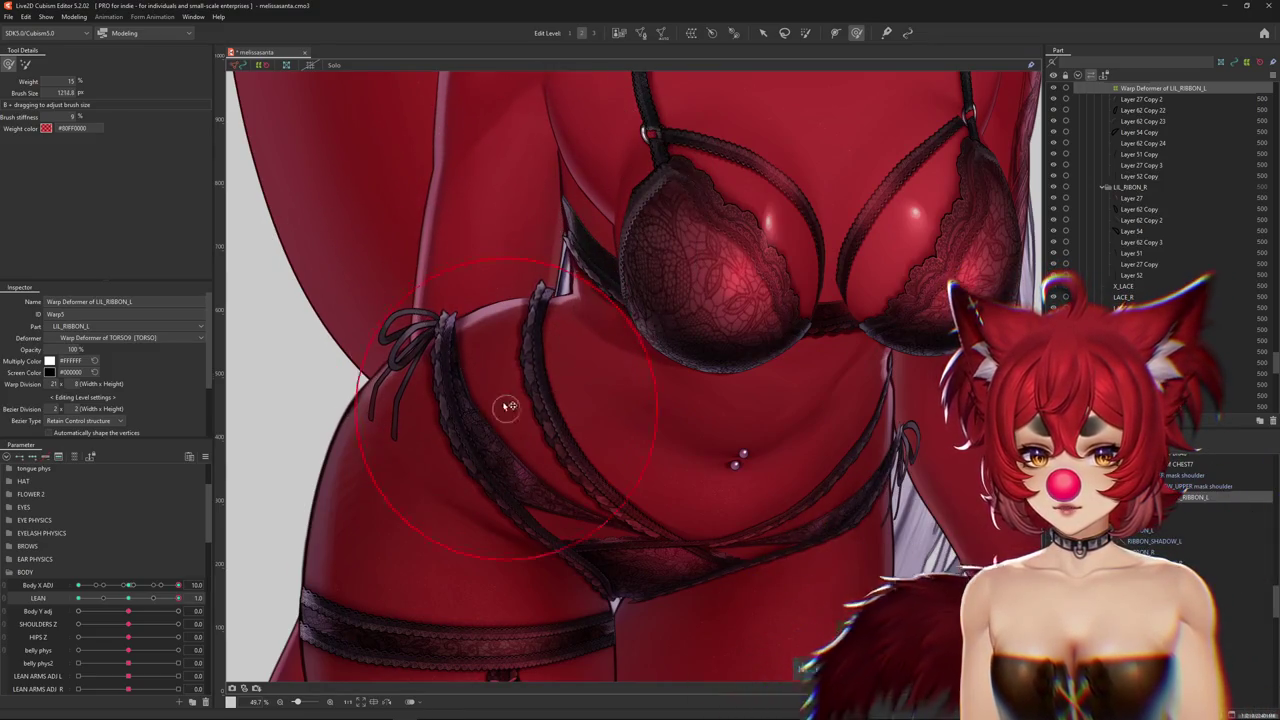
{"action": "left_click_drag", "start_coordinate": [498, 390], "coordinate": [504, 403]}
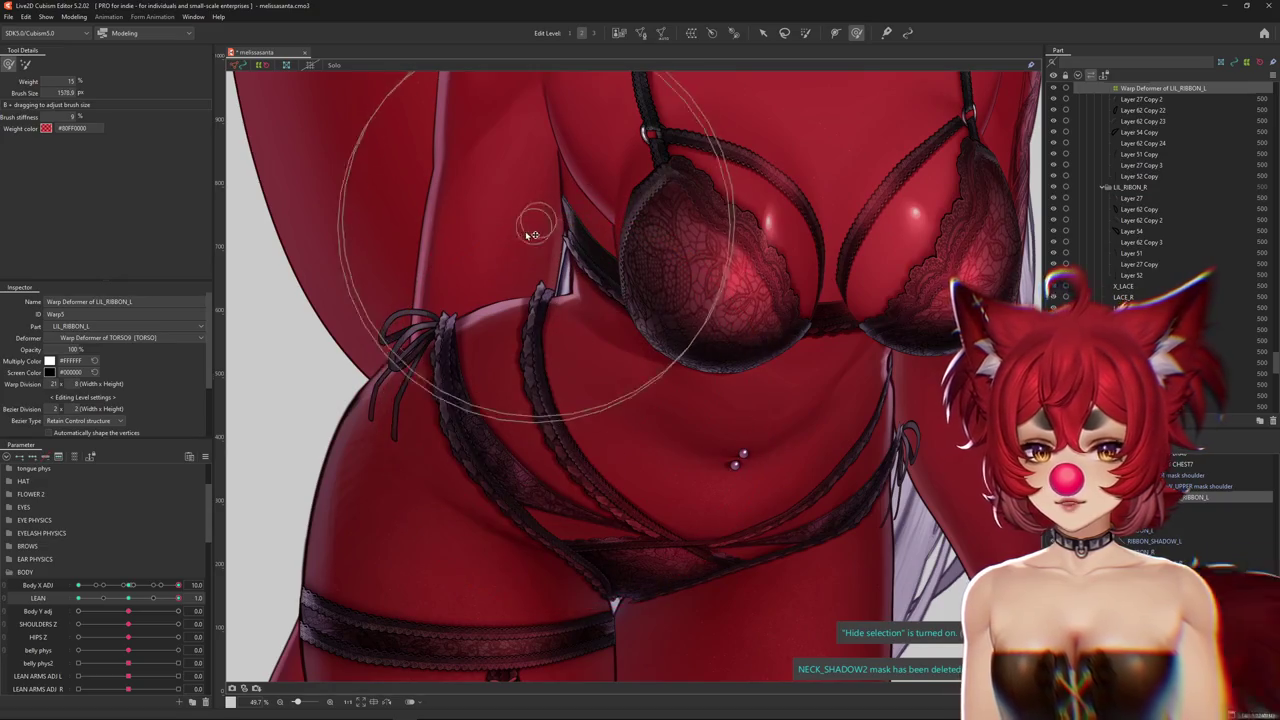
With the stronger brush, push the ribbon lattice near the left hip and waist, then zoom out to 17.6%
{"action": "key", "text": "b"}
{"action": "scroll", "coordinate": [490, 292], "scroll_direction": "down", "scroll_amount": 2}
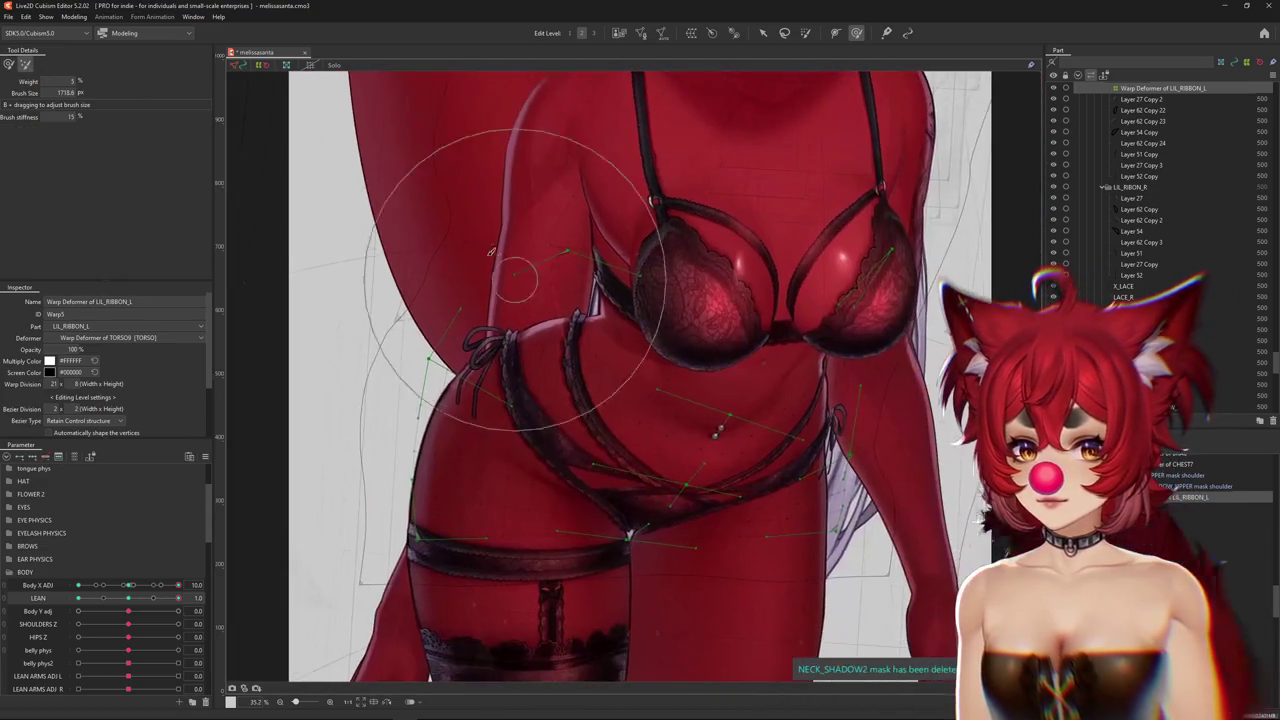
{"action": "left_click_drag", "start_coordinate": [489, 290], "coordinate": [378, 232]}
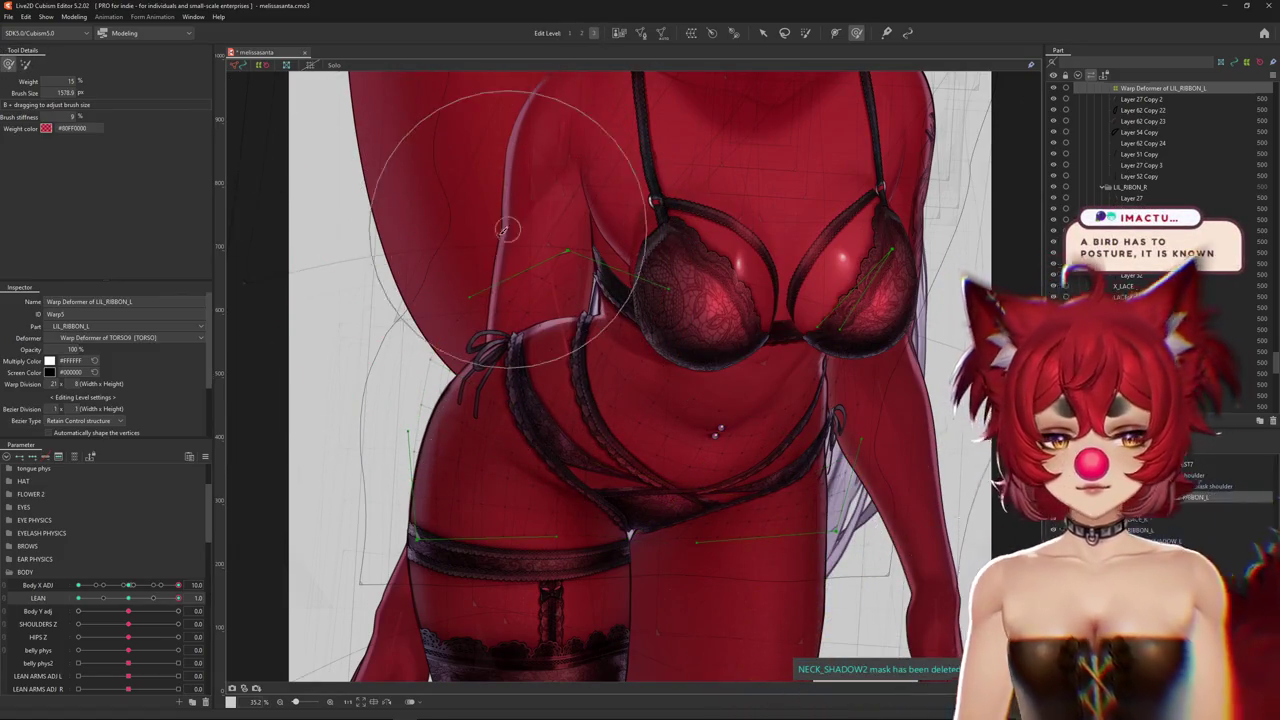
{"action": "middle_click_drag", "start_coordinate": [507, 256], "coordinate": [497, 236]}
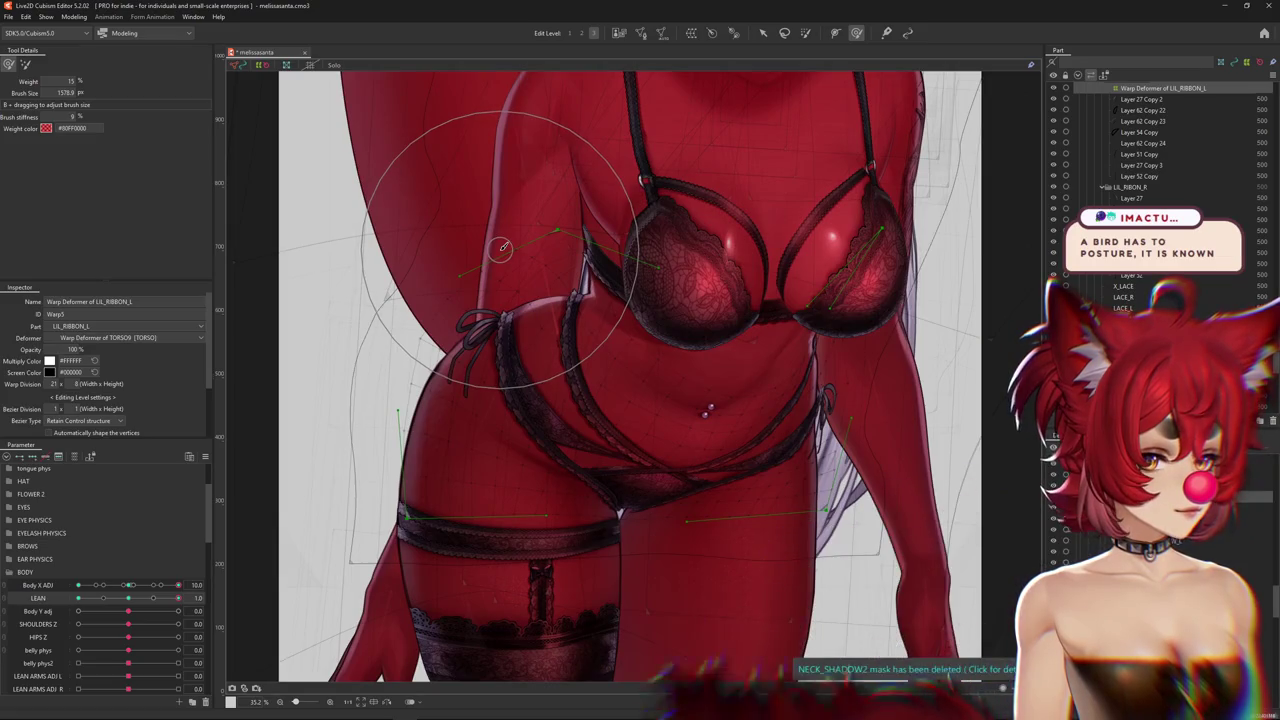
{"action": "left_click_drag", "start_coordinate": [521, 303], "coordinate": [468, 288]}
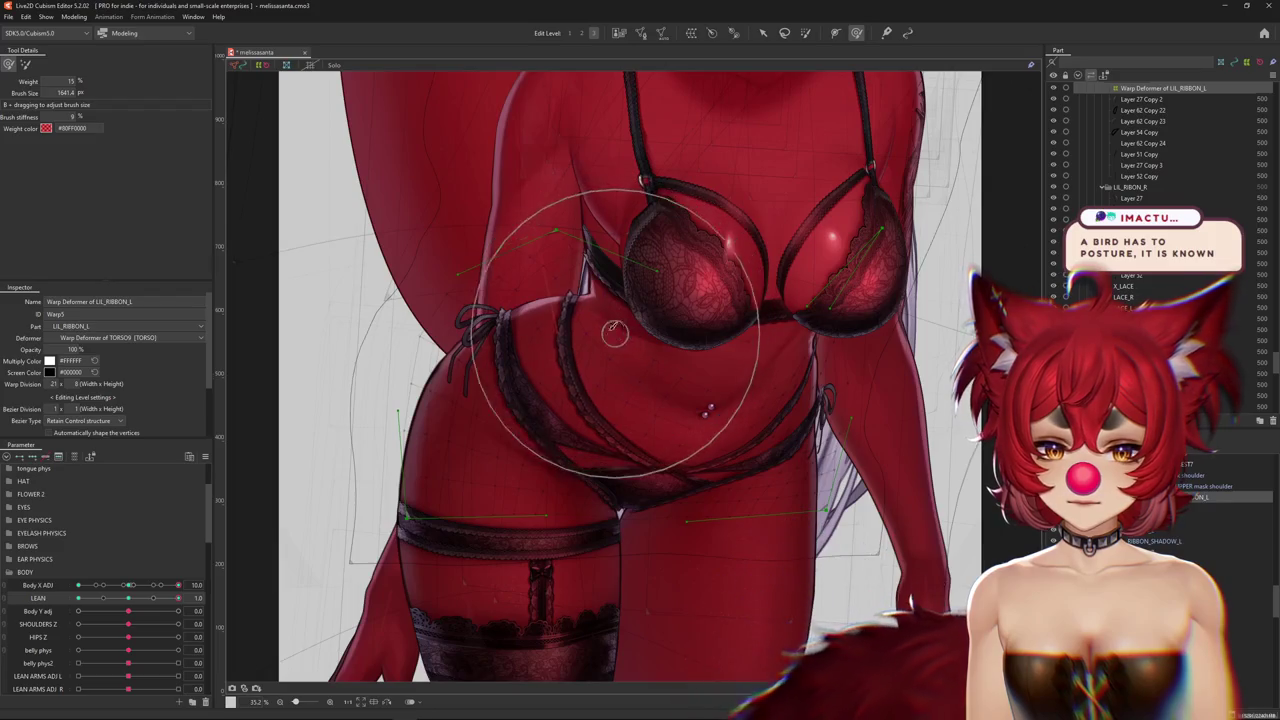
{"action": "left_click_drag", "start_coordinate": [565, 312], "coordinate": [480, 328]}
{"action": "scroll", "coordinate": [480, 328], "scroll_direction": "down", "scroll_amount": 2}
{"action": "scroll", "coordinate": [655, 380], "scroll_direction": "down", "scroll_amount": 3}
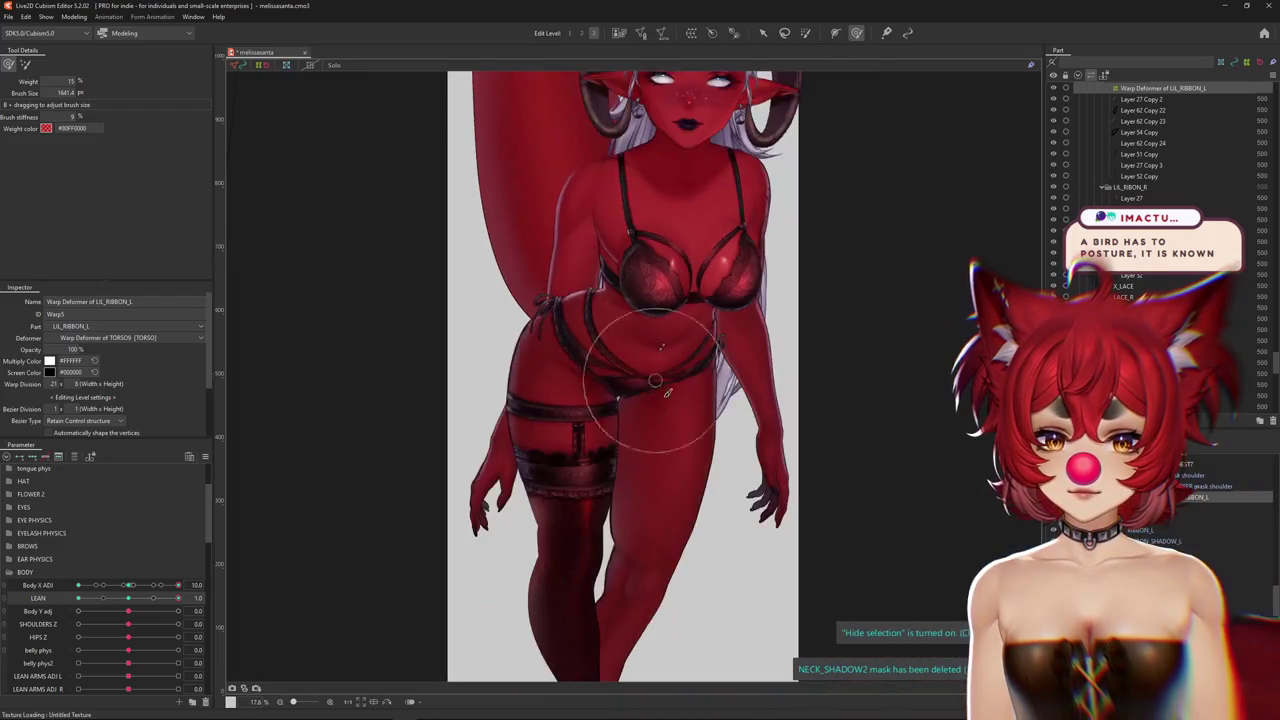
Set LEAN to -1.0 and test Body X ADJ at -10 before returning it to 10
{"action": "left_click_drag", "start_coordinate": [683, 379], "coordinate": [716, 349]}
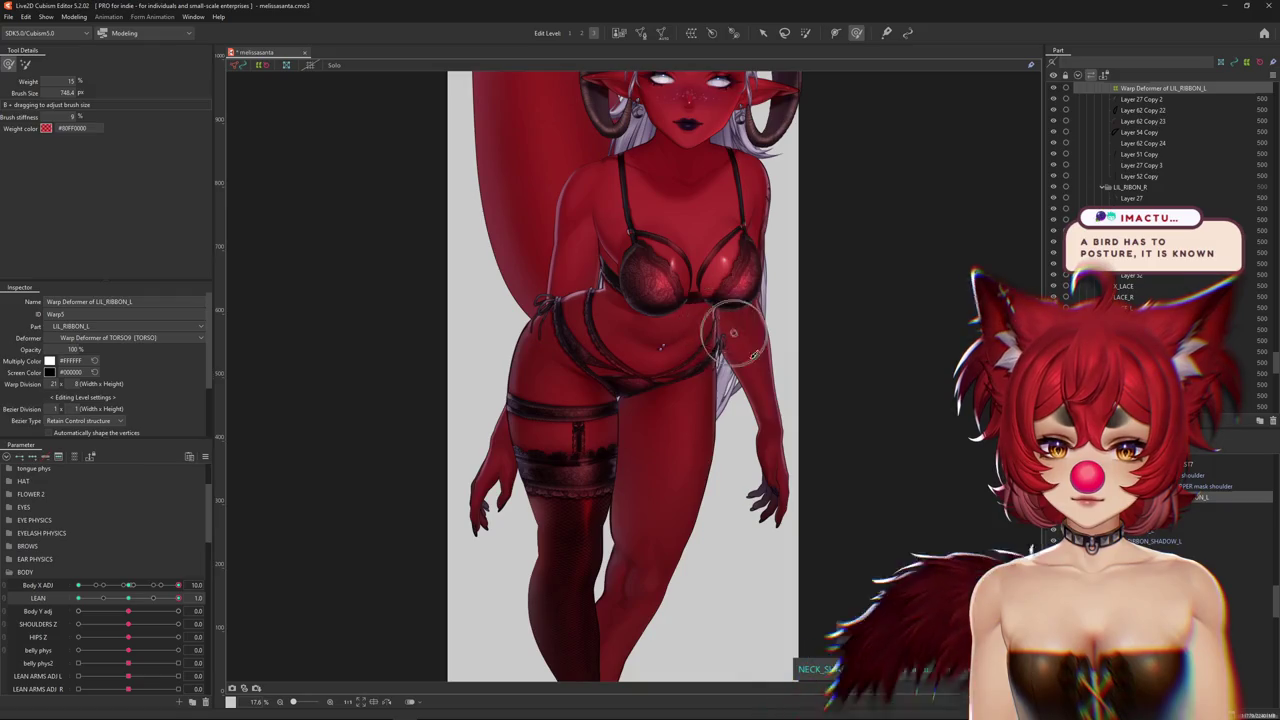
{"action": "mouse_move", "coordinate": [136, 607]}
{"action": "left_mouse_down"}
{"action": "mouse_move", "coordinate": [178, 597]}
{"action": "mouse_move", "coordinate": [62, 588]}
{"action": "mouse_move", "coordinate": [158, 582]}
{"action": "mouse_move", "coordinate": [72, 584]}
{"action": "left_mouse_up"}
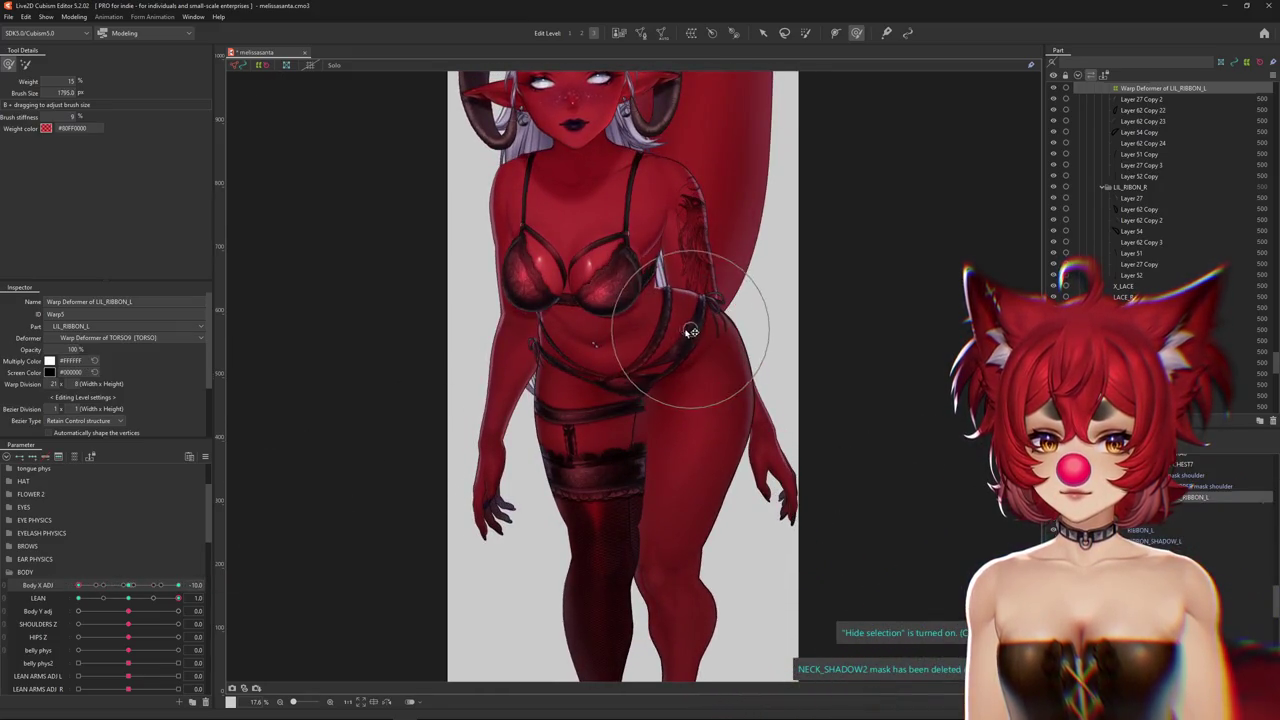
{"action": "left_click", "coordinate": [128, 598]}
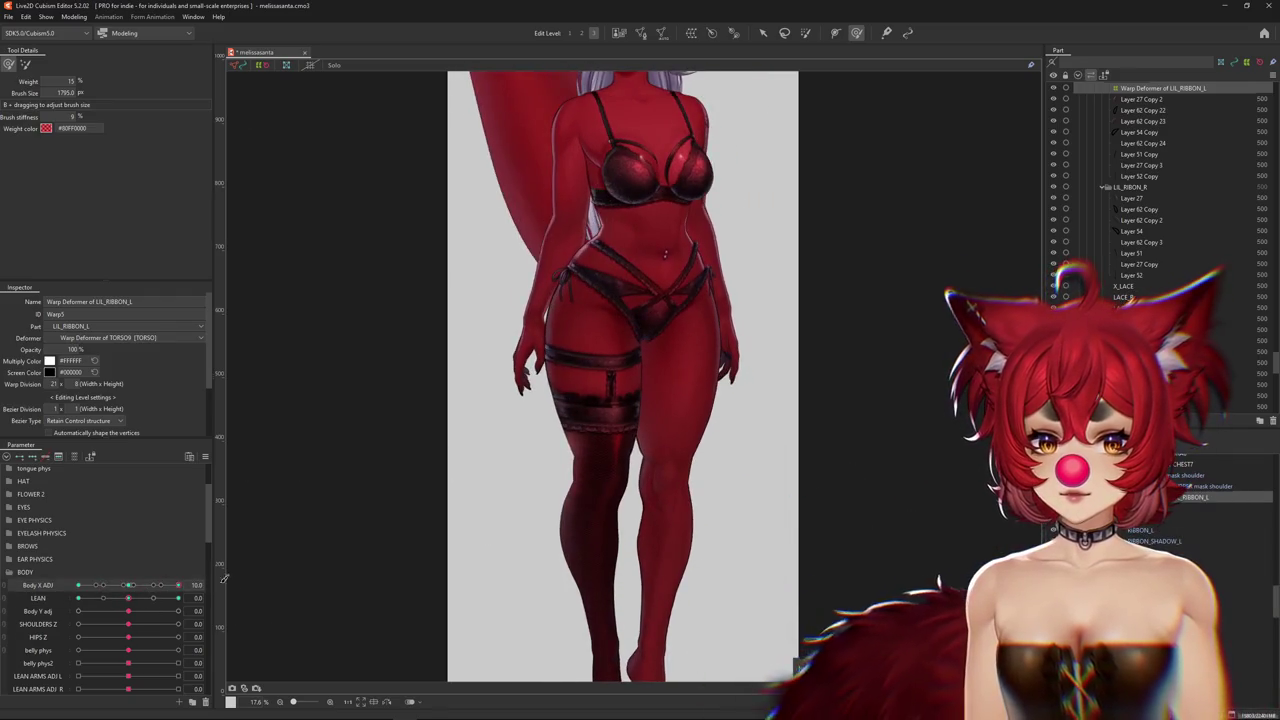
{"action": "left_click_drag", "start_coordinate": [137, 599], "coordinate": [70, 603]}
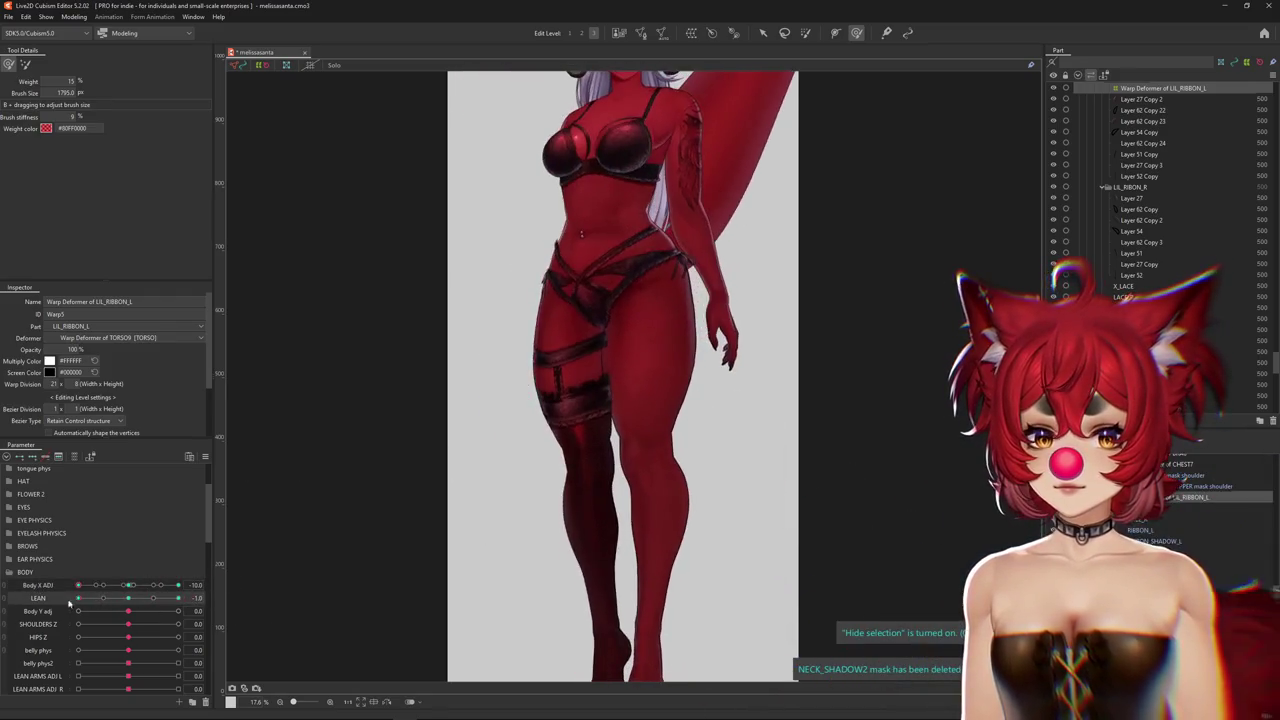
{"action": "scroll", "coordinate": [651, 228], "scroll_direction": "up", "scroll_amount": 2}
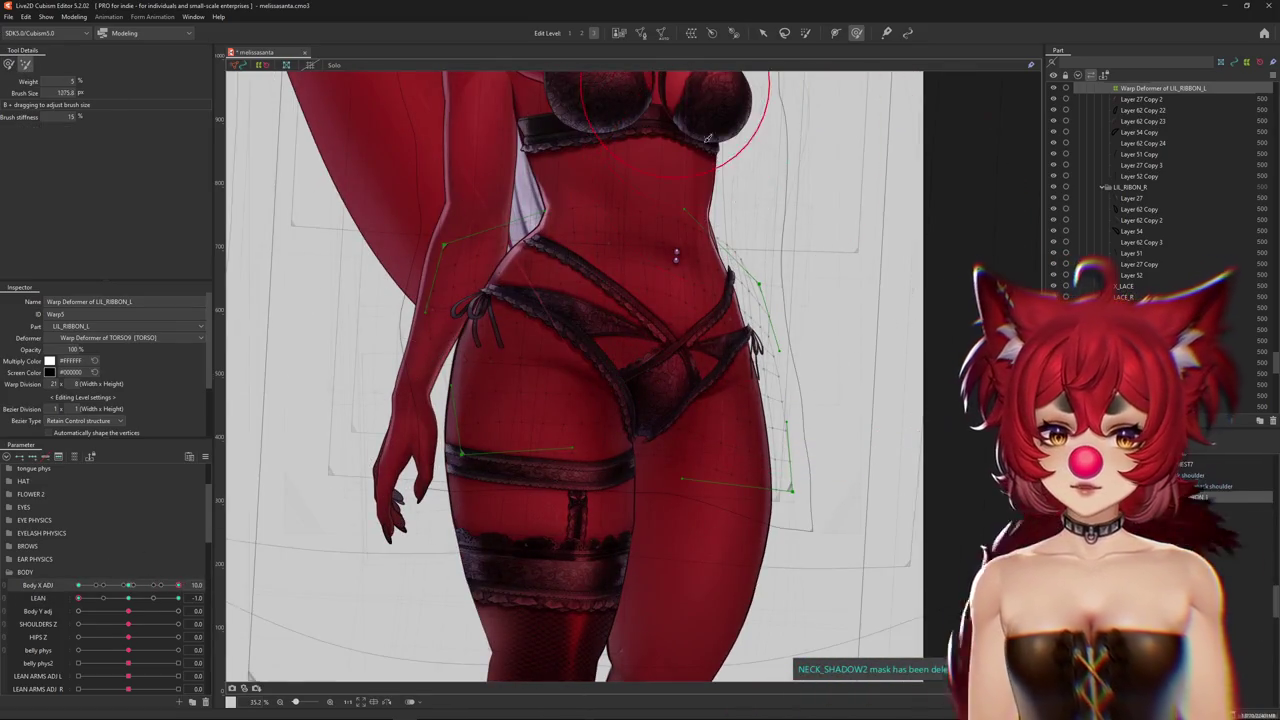
{"action": "left_click_drag", "start_coordinate": [707, 137], "coordinate": [737, 251]}
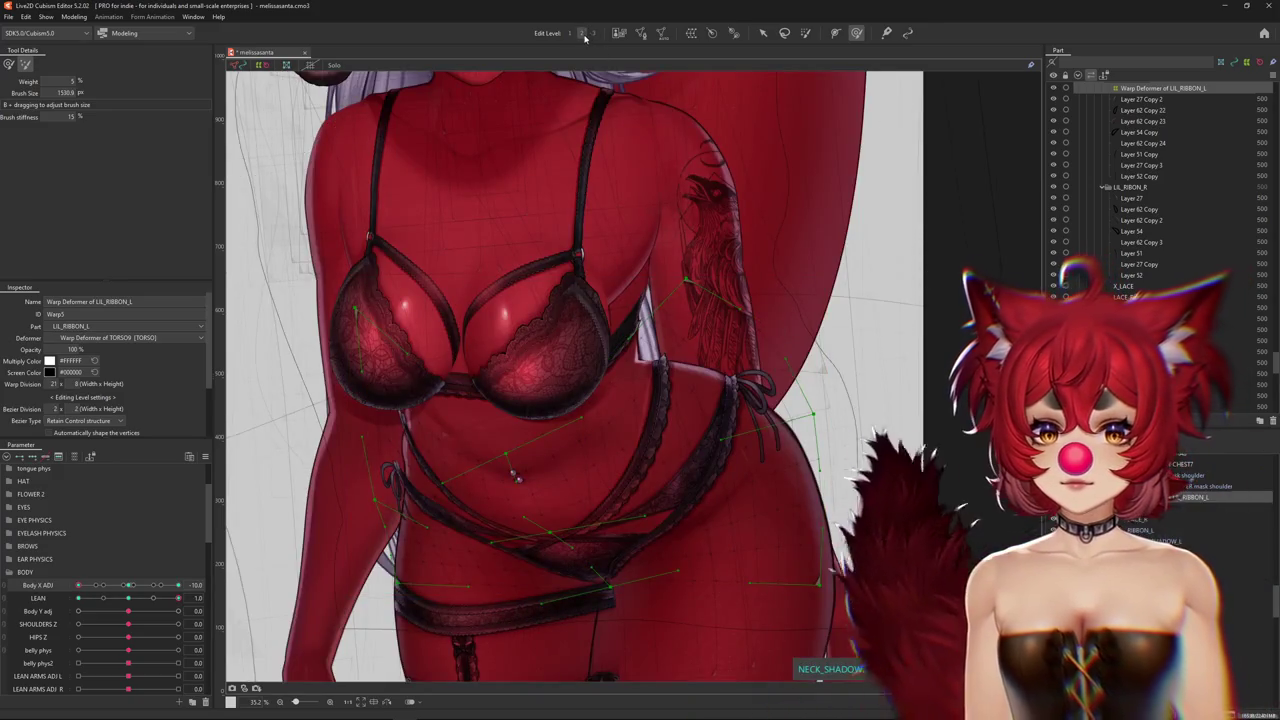
{"action": "left_click_drag", "start_coordinate": [176, 585], "coordinate": [58, 597]}
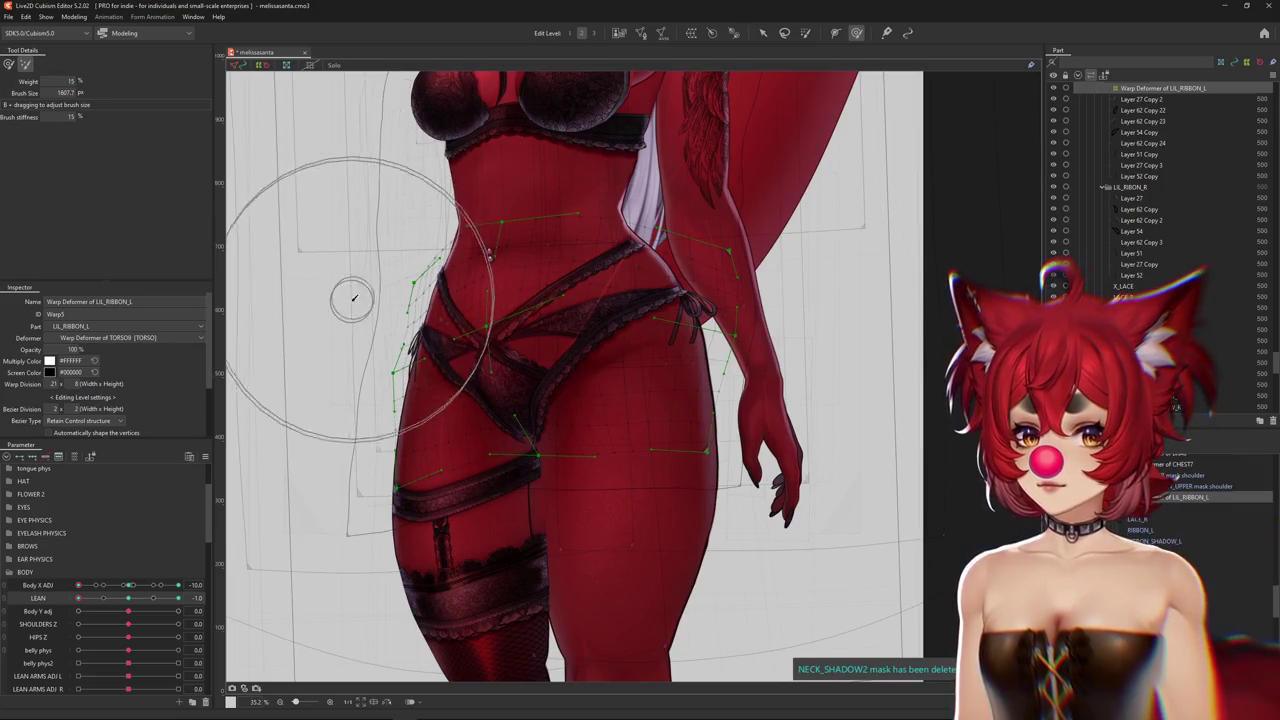
{"action": "left_click", "coordinate": [178, 585]}
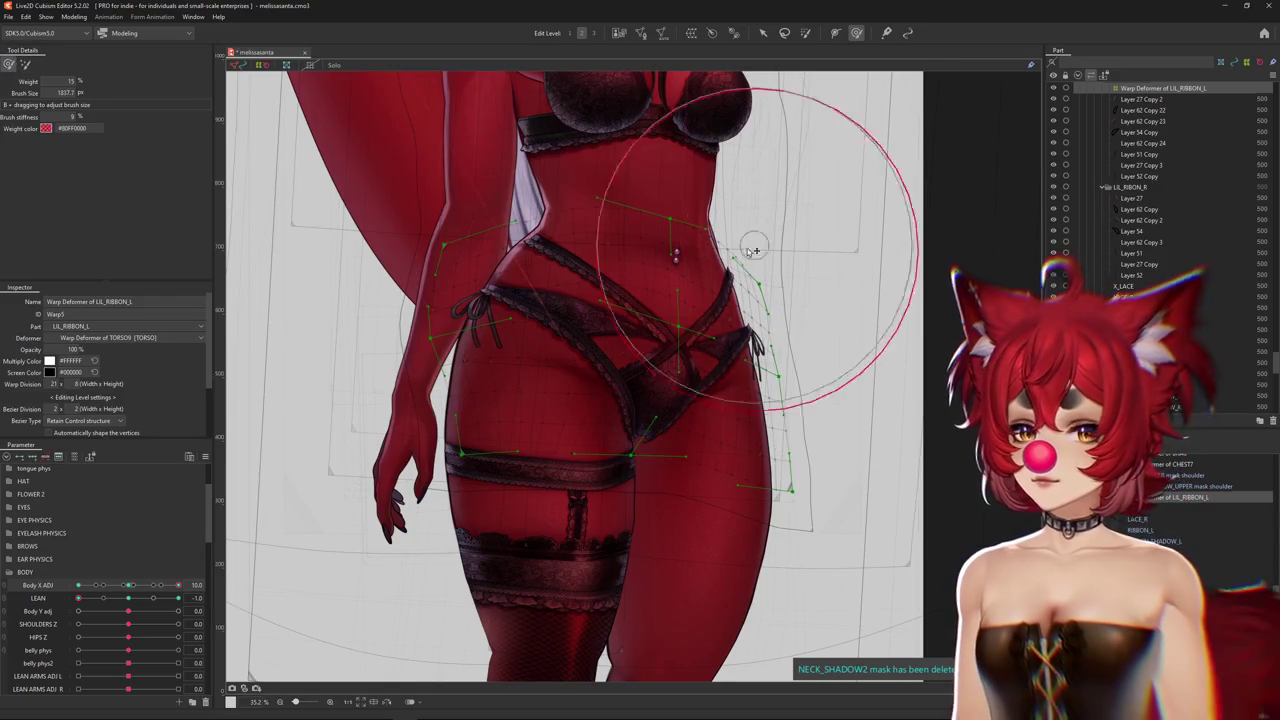
Reshape the ribbon crossing over the belly and right hip, toggling Hide selection, then turn Body X ADJ to -10
{"action": "mouse_move", "coordinate": [753, 250]}
{"action": "left_mouse_down"}
{"action": "mouse_move", "coordinate": [715, 337]}
{"action": "mouse_move", "coordinate": [690, 303]}
{"action": "left_mouse_up"}
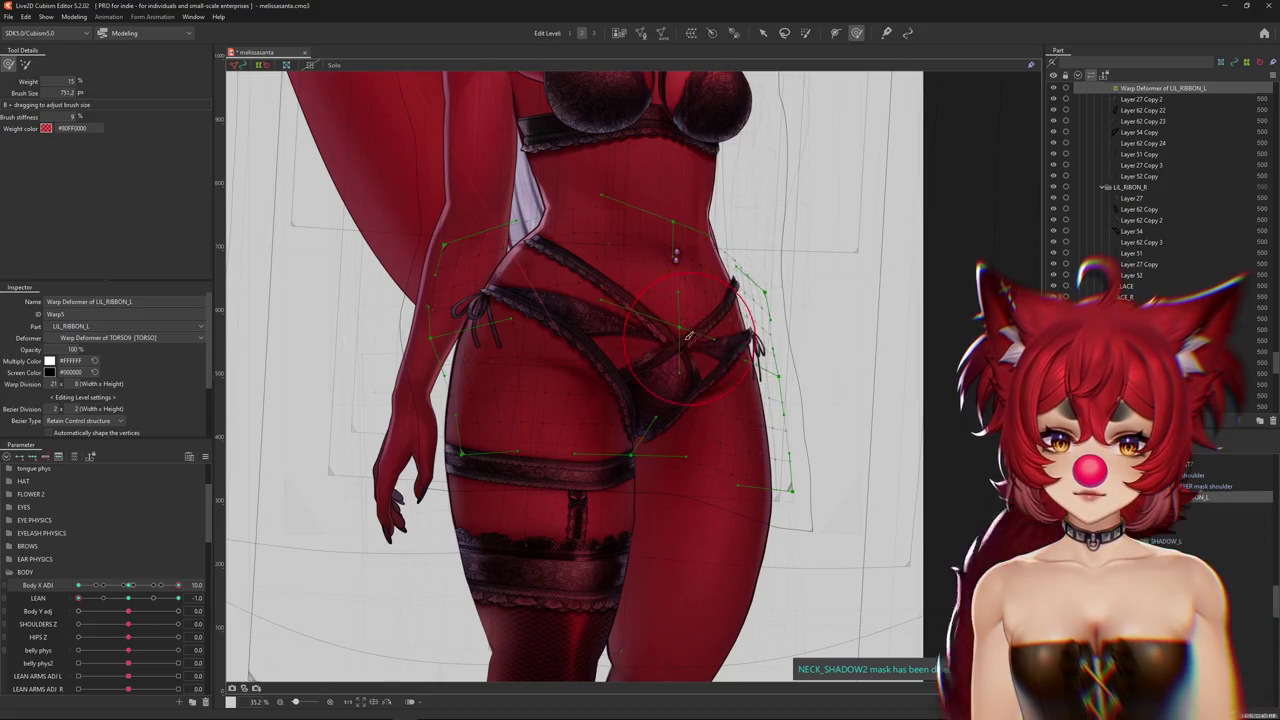
{"action": "left_click_drag", "start_coordinate": [688, 337], "coordinate": [591, 367]}
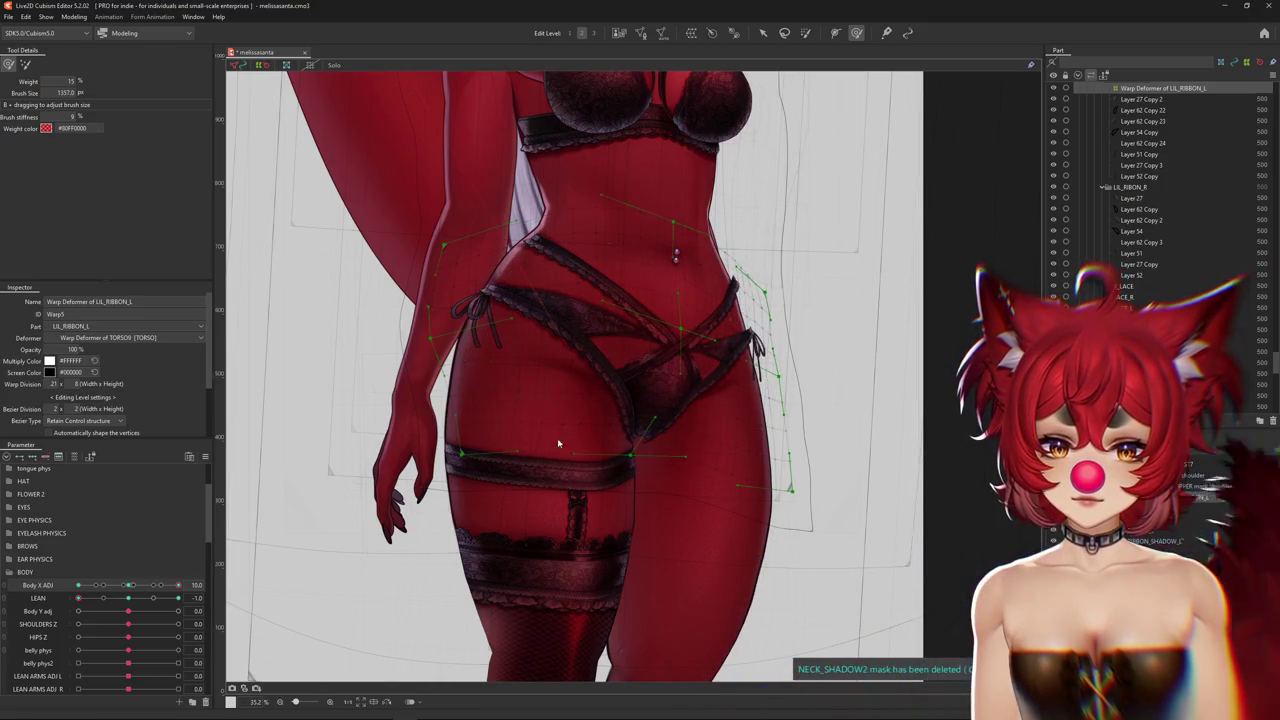
{"action": "key", "text": "ctrl+h"}
{"action": "left_click_drag", "start_coordinate": [467, 222], "coordinate": [659, 296]}
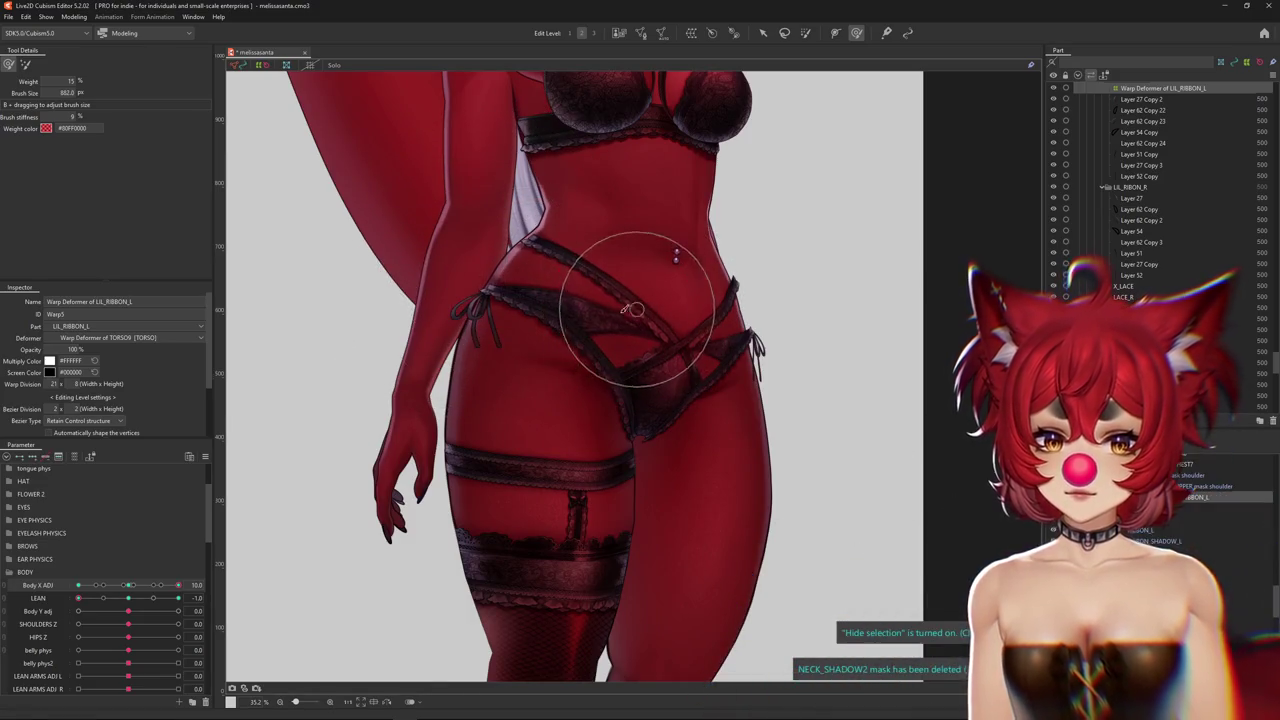
{"action": "mouse_move", "coordinate": [660, 325]}
{"action": "left_mouse_down"}
{"action": "mouse_move", "coordinate": [733, 271]}
{"action": "mouse_move", "coordinate": [706, 331]}
{"action": "left_mouse_up"}
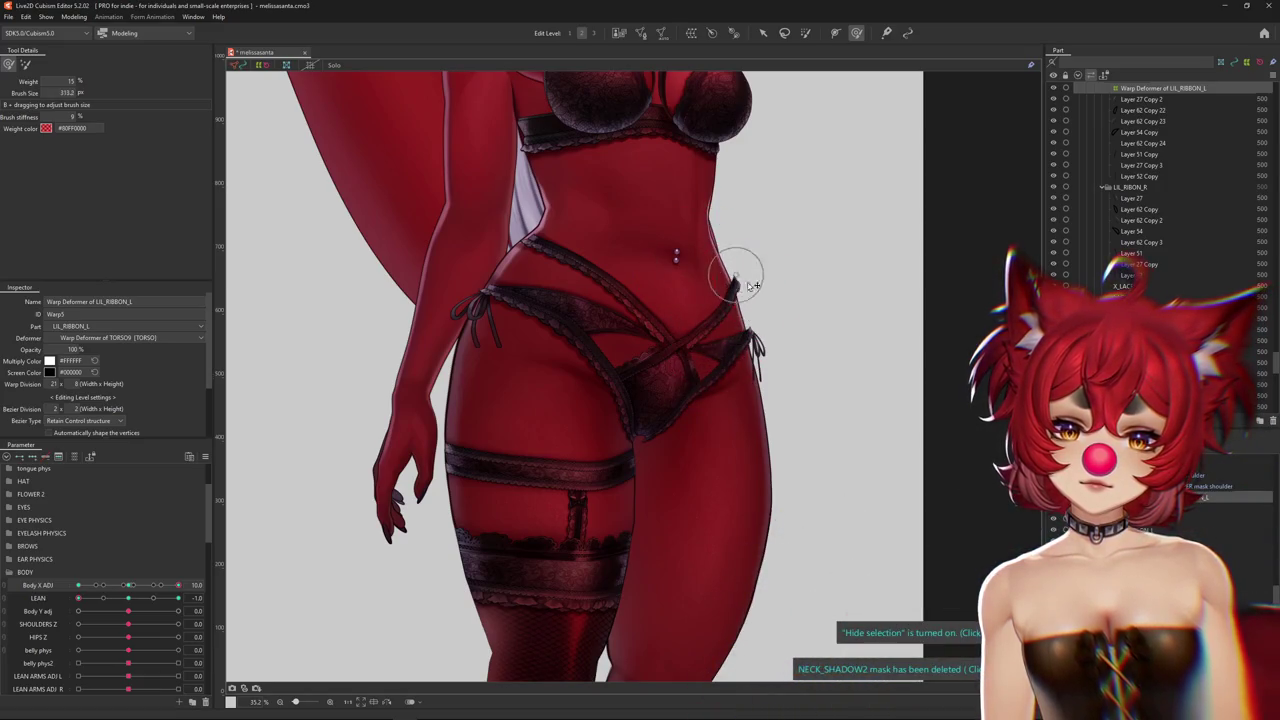
{"action": "key", "text": "ctrl+h"}
{"action": "left_click_drag", "start_coordinate": [753, 286], "coordinate": [761, 254]}
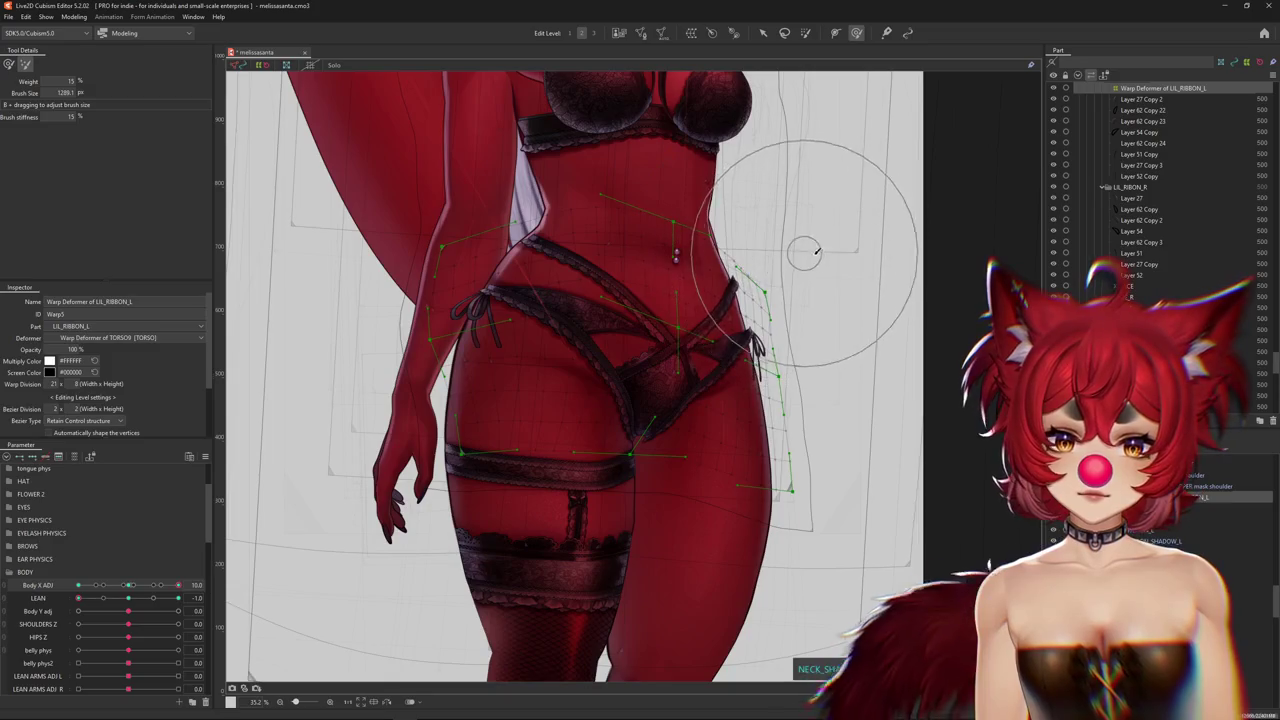
{"action": "key", "text": "ctrl+h"}
{"action": "left_click", "coordinate": [140, 587]}
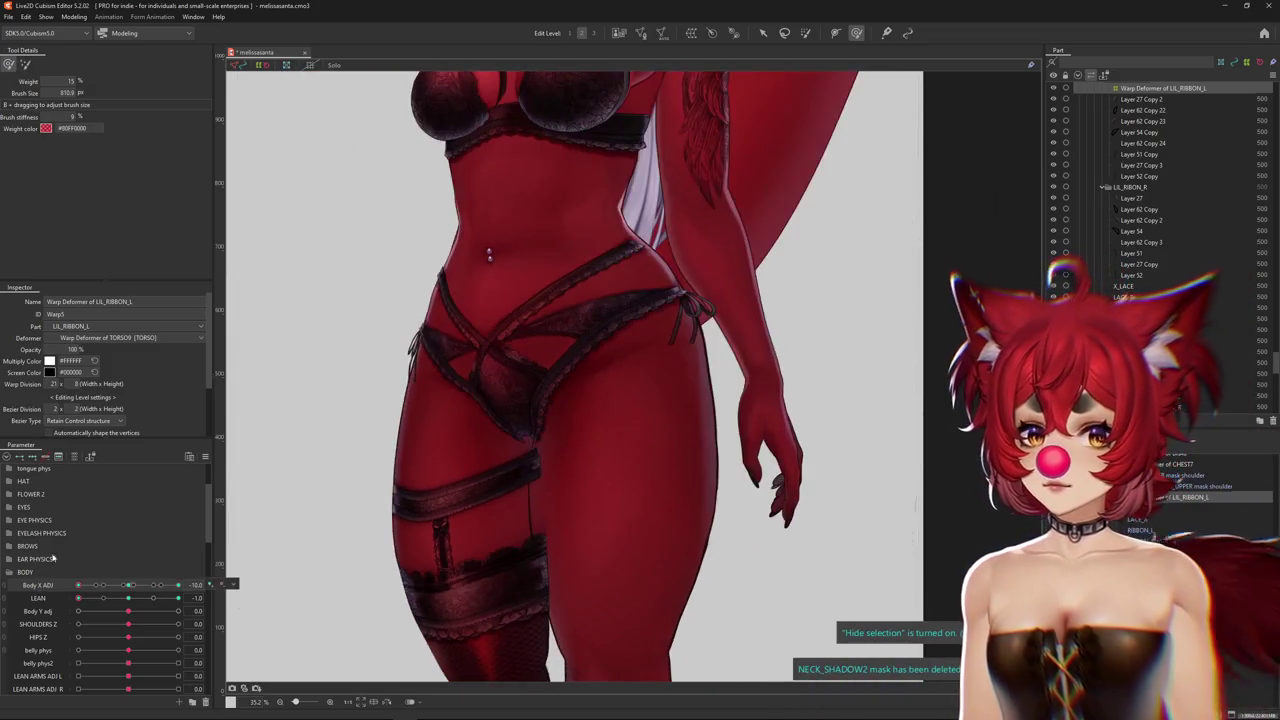
Resize the deform brush to about 800 and push the LIL_RIBBON_L warp in along the waist and hip
{"action": "key", "text": "ctrl+h"}
{"action": "left_click_drag", "start_coordinate": [285, 150], "coordinate": [349, 282]}
{"action": "key", "text": "ctrl+h"}
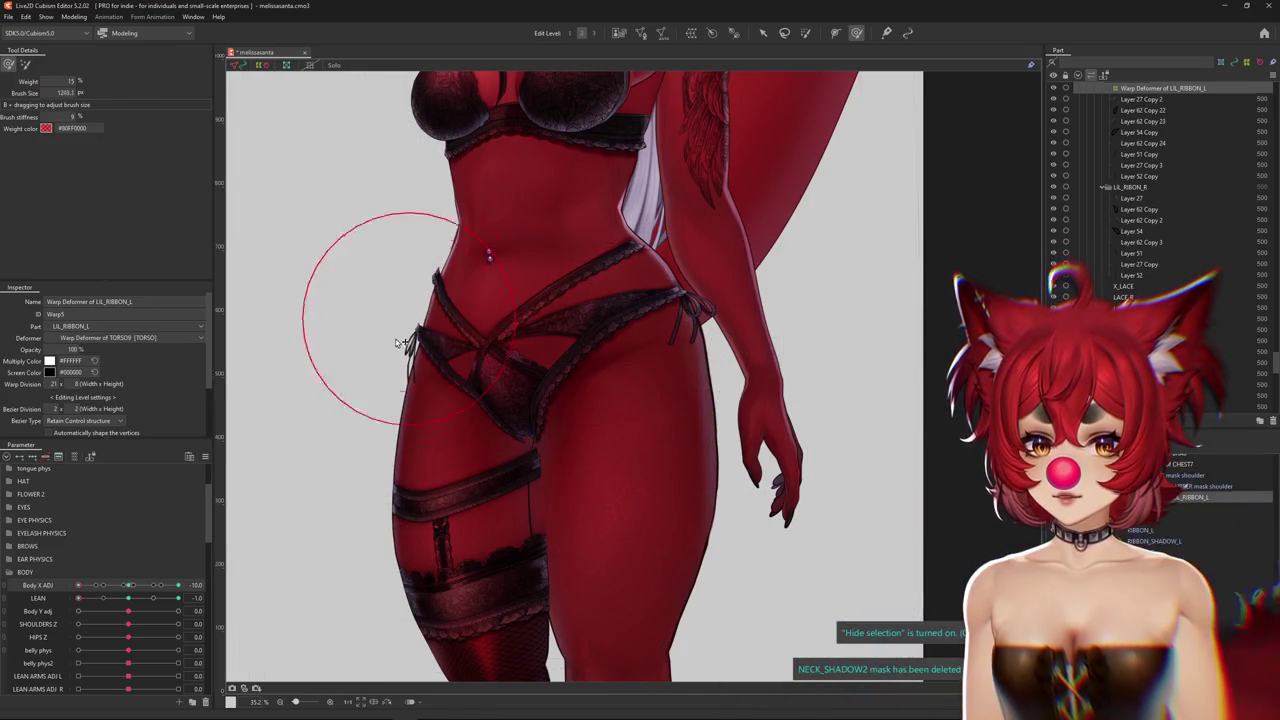
{"action": "left_click", "coordinate": [121, 592]}
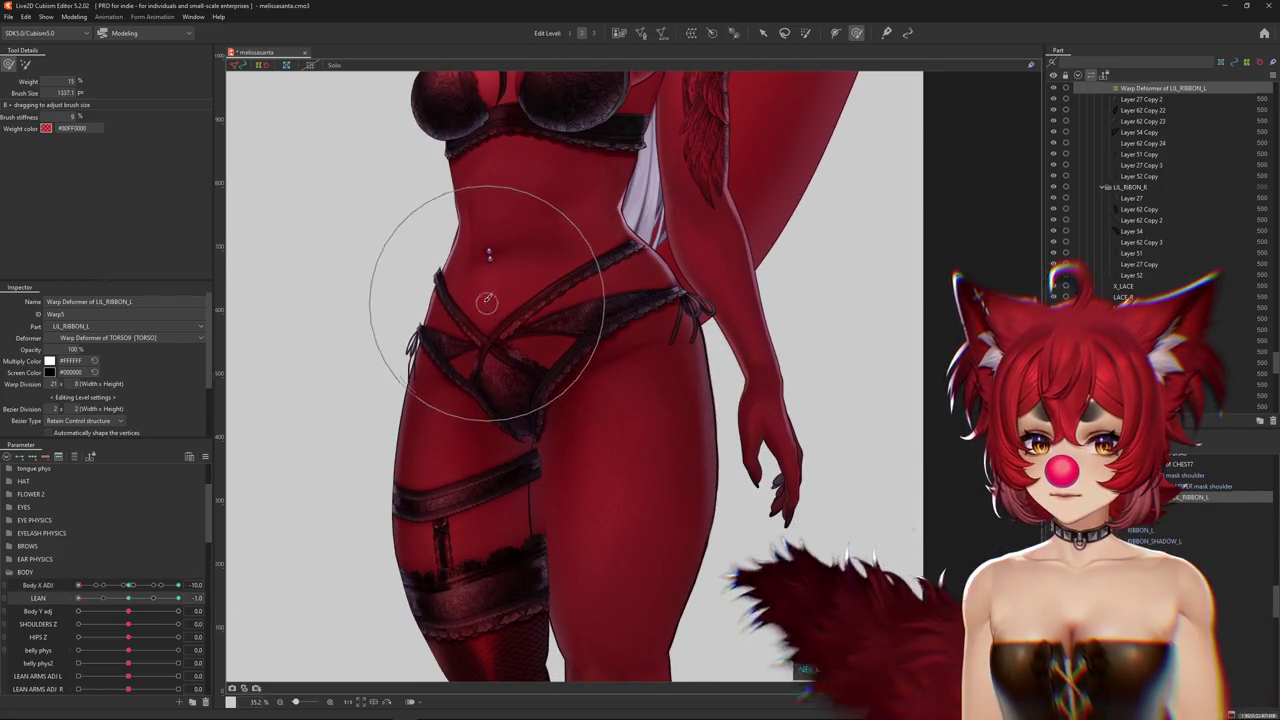
{"action": "left_click_drag", "start_coordinate": [513, 297], "coordinate": [399, 277]}
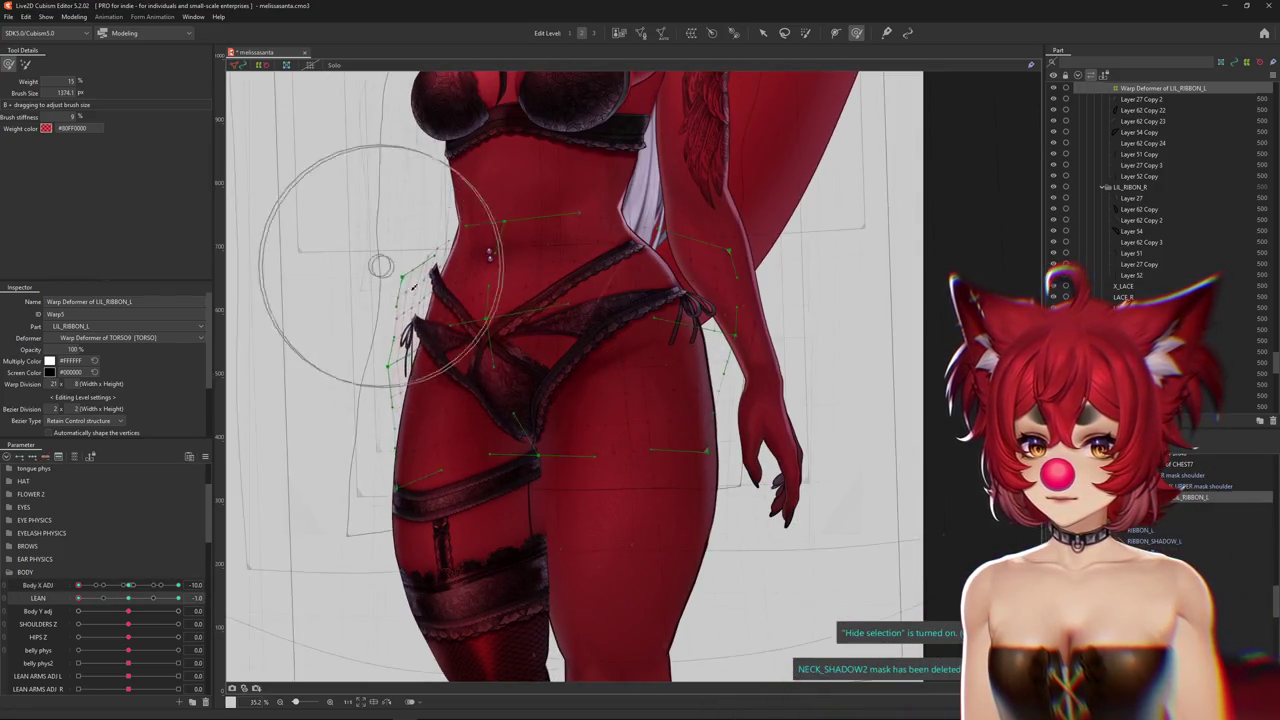
{"action": "left_click_drag", "start_coordinate": [467, 397], "coordinate": [436, 311]}
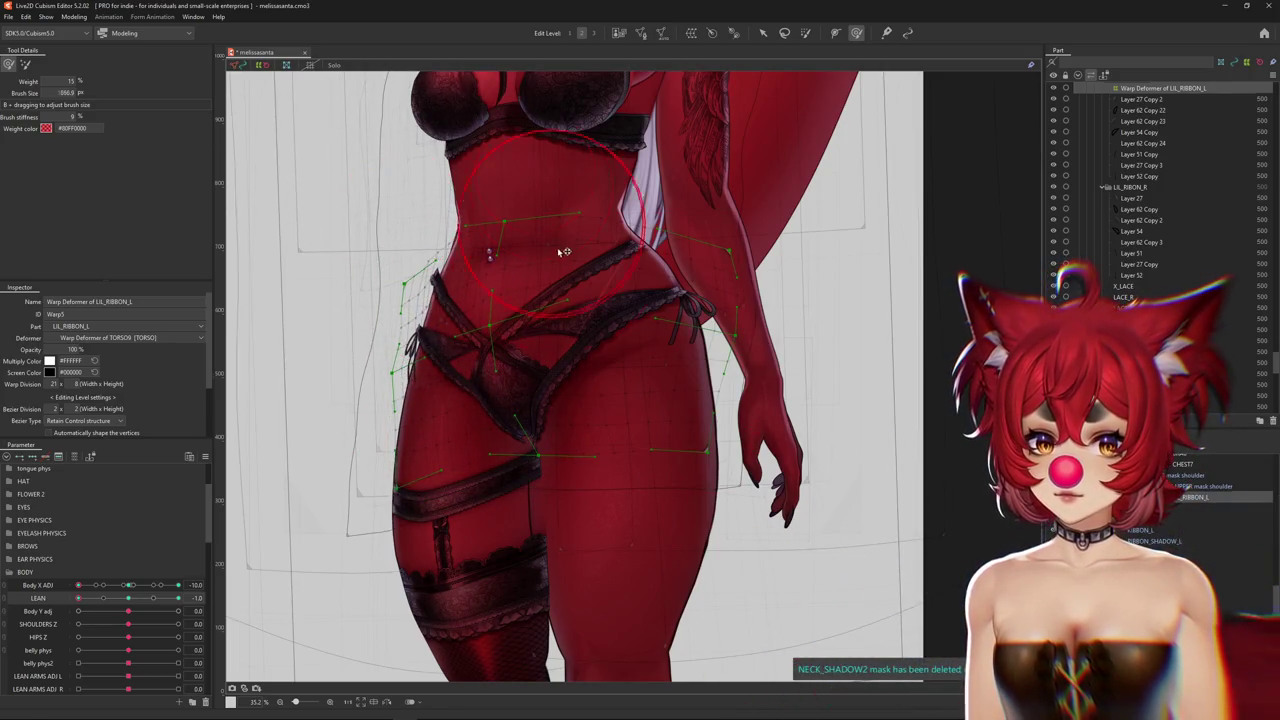
{"action": "left_click_drag", "start_coordinate": [509, 297], "coordinate": [543, 286]}
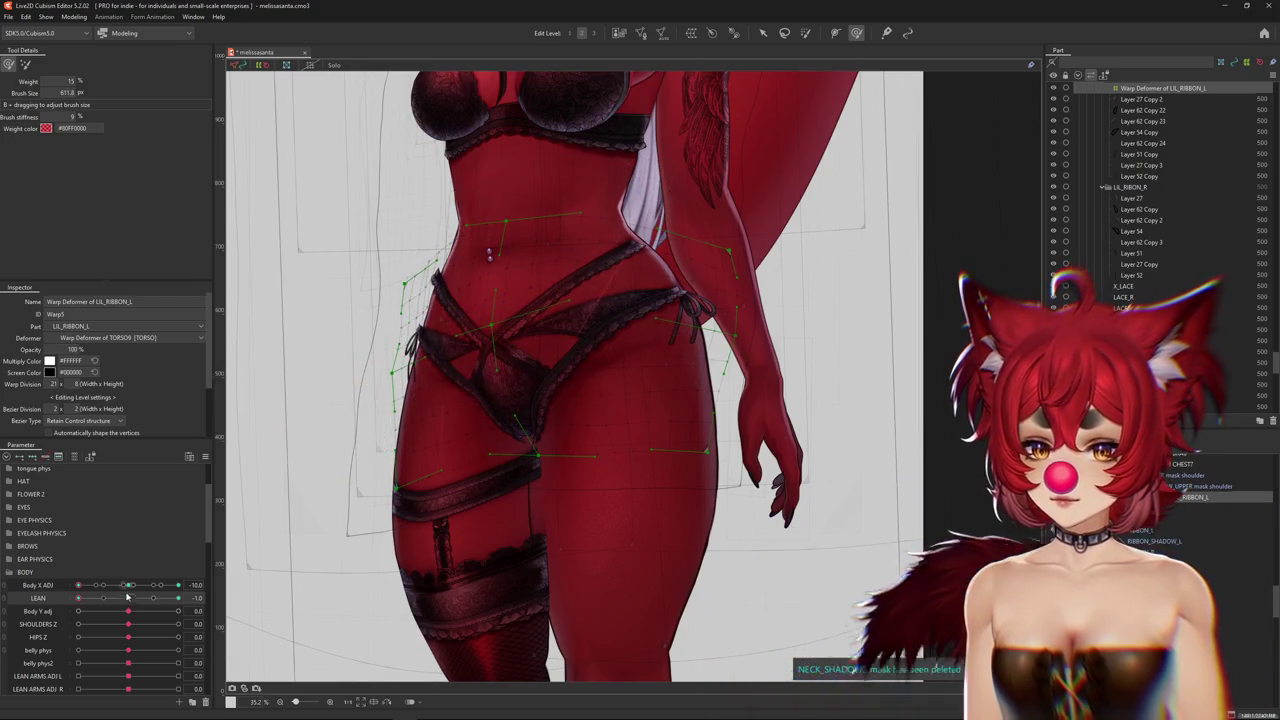
{"action": "mouse_move", "coordinate": [78, 598]}
{"action": "left_mouse_down"}
{"action": "mouse_move", "coordinate": [115, 600]}
{"action": "mouse_move", "coordinate": [78, 598]}
{"action": "left_mouse_up"}
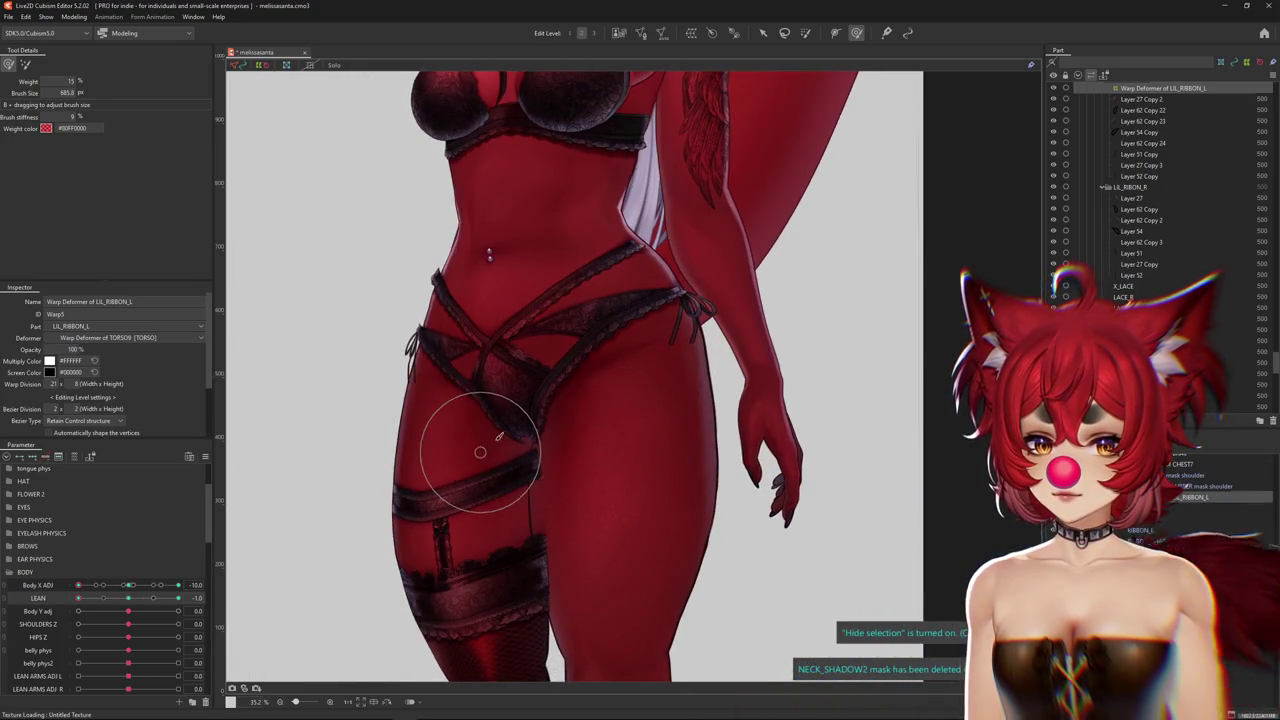
{"action": "left_click_drag", "start_coordinate": [480, 452], "coordinate": [583, 357]}
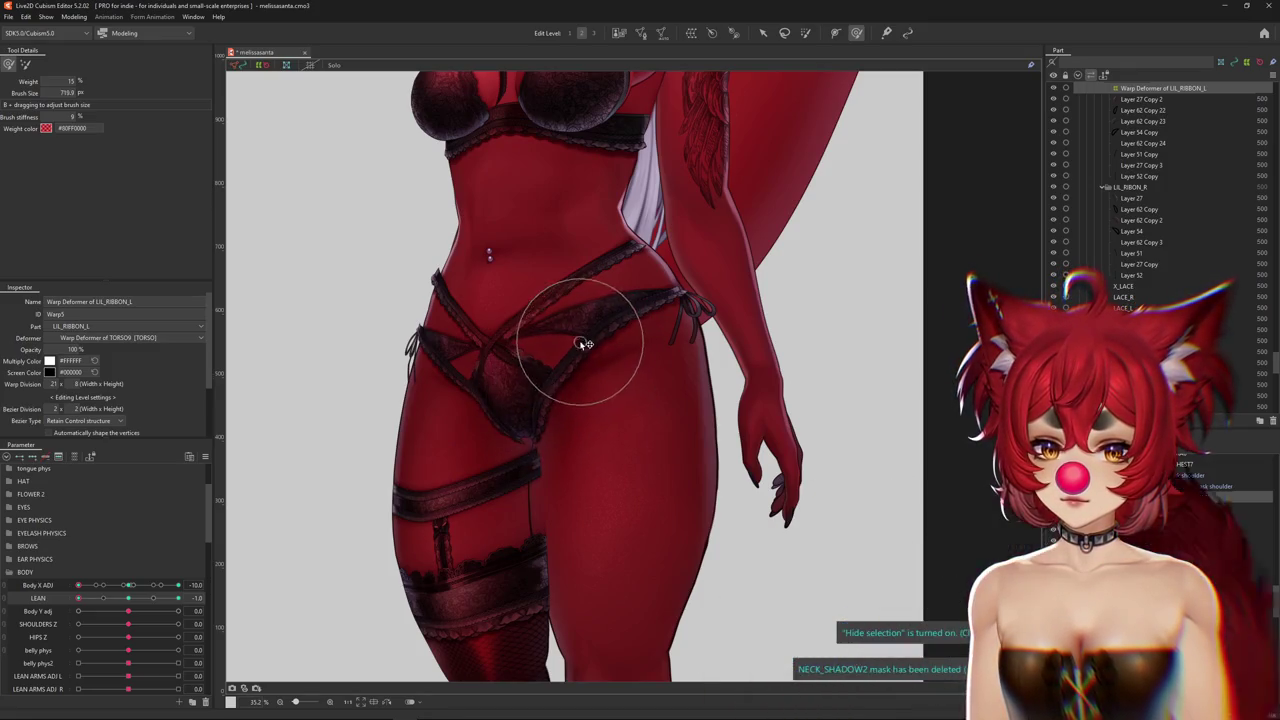
{"action": "left_click_drag", "start_coordinate": [565, 248], "coordinate": [500, 257]}
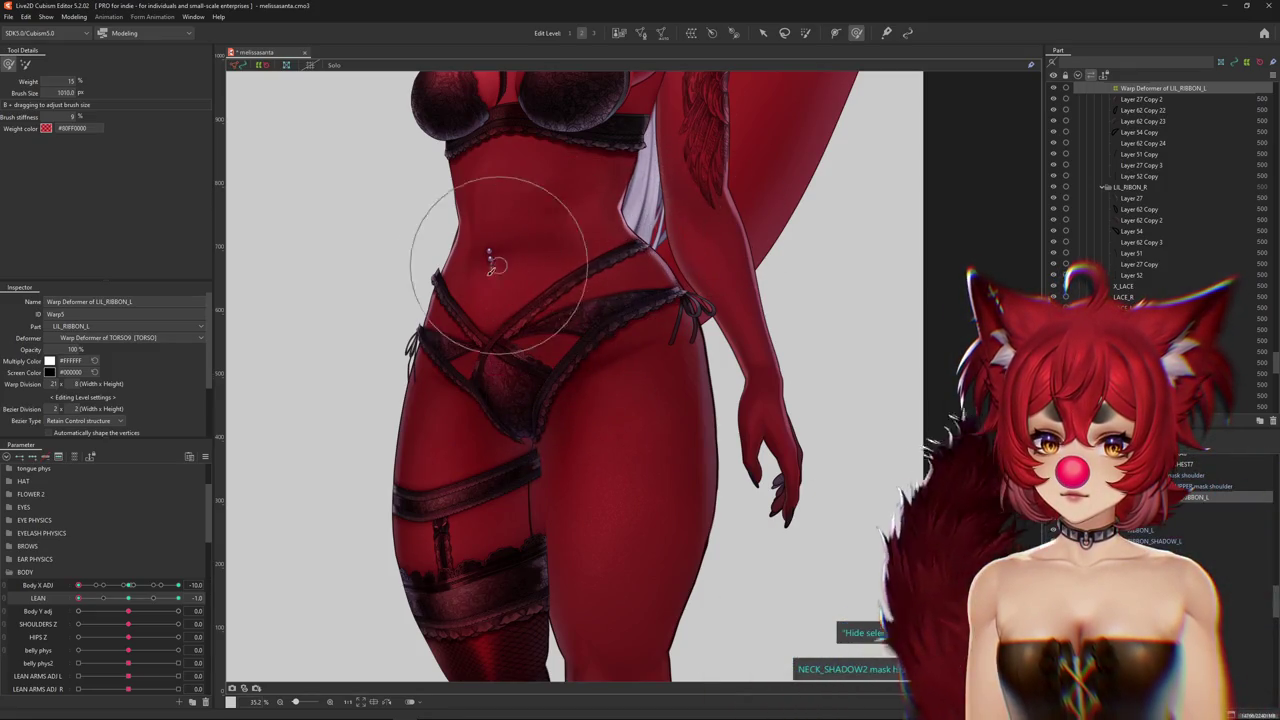
{"action": "key", "text": "b"}
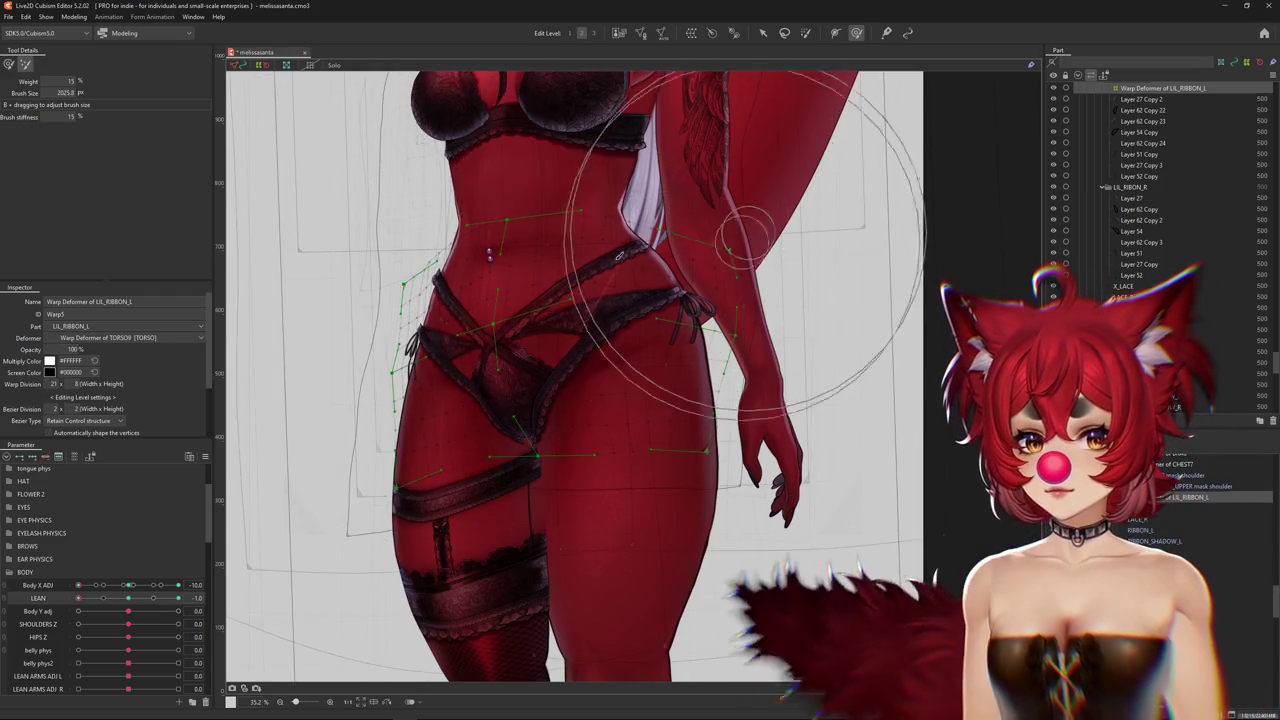
{"action": "key", "text": "b"}
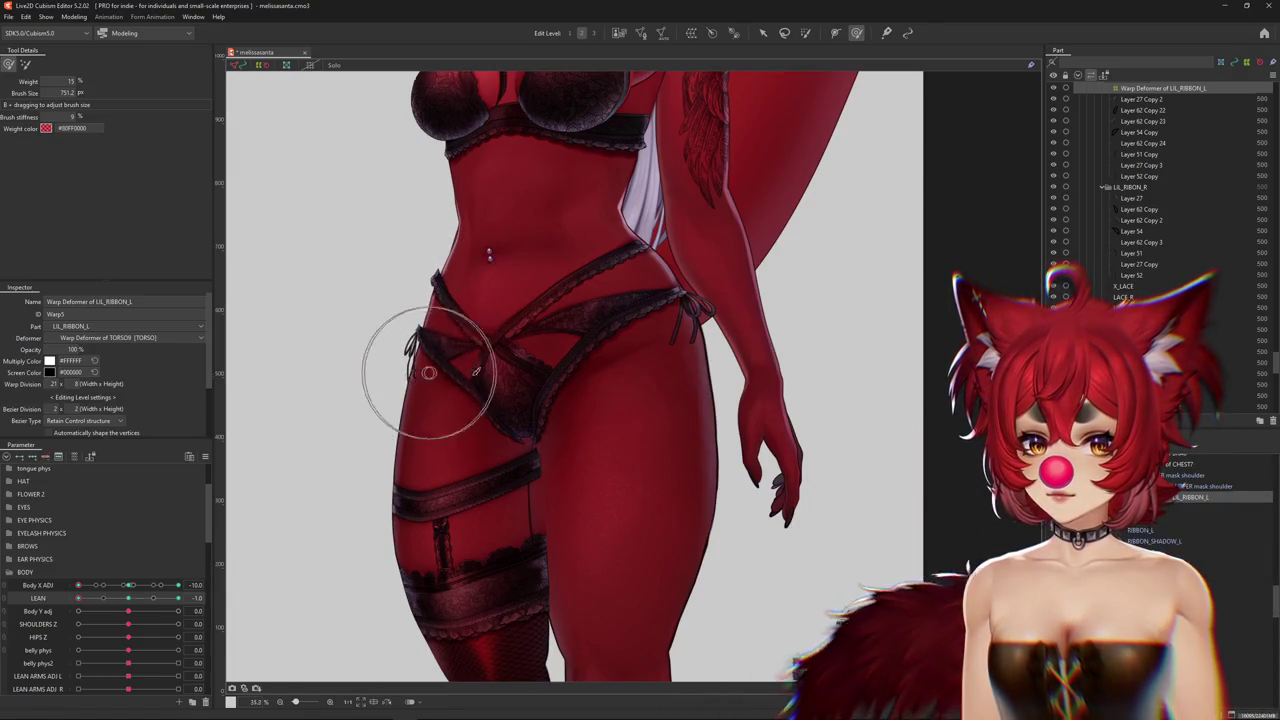
{"action": "scroll", "coordinate": [465, 378], "scroll_direction": "down", "scroll_amount": 3}
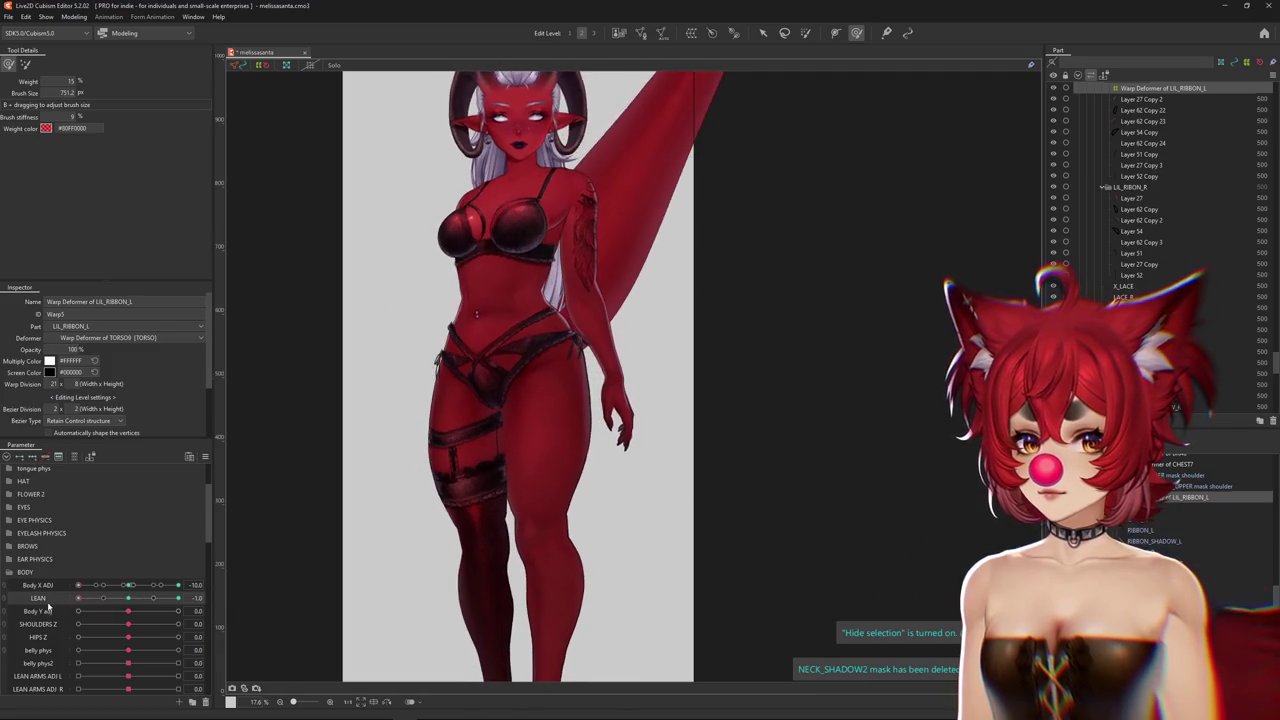
Swing Body X ADJ to +10 and -10 with the wireframe shown, then centre it at 0
{"action": "mouse_move", "coordinate": [128, 585]}
{"action": "left_mouse_down"}
{"action": "mouse_move", "coordinate": [211, 588]}
{"action": "mouse_move", "coordinate": [180, 598]}
{"action": "left_mouse_up"}
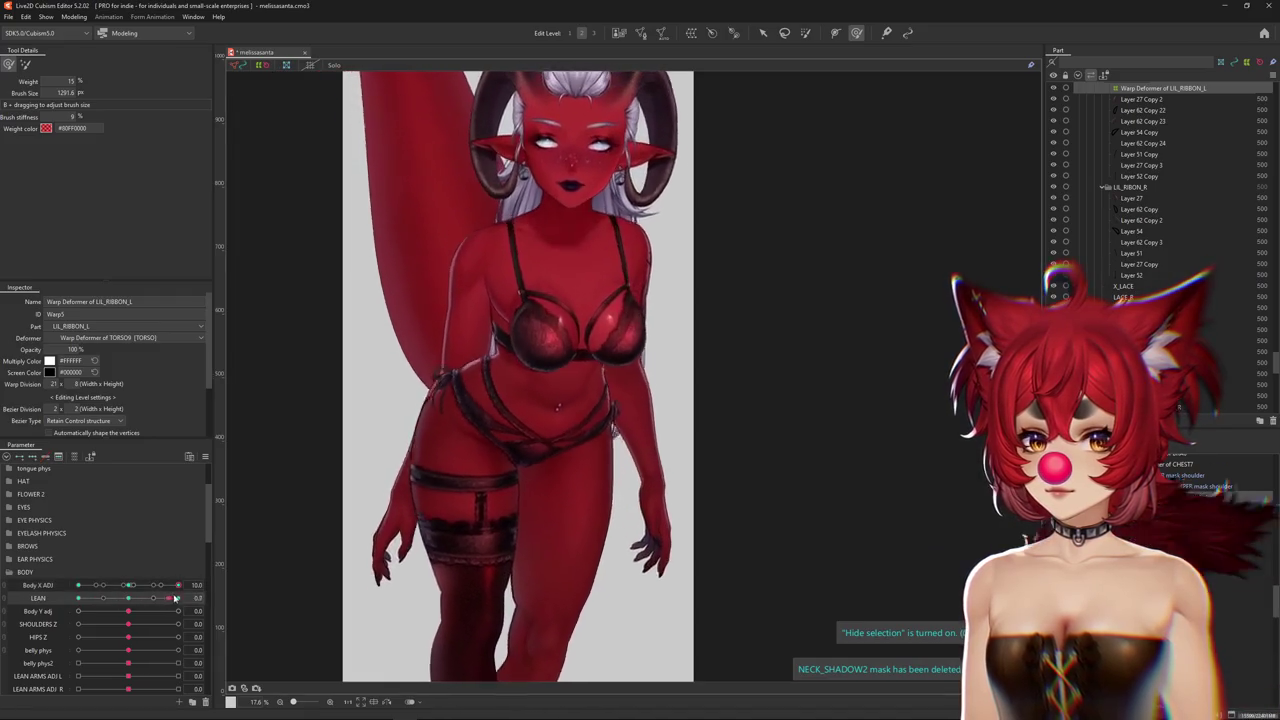
{"action": "key", "text": "h"}
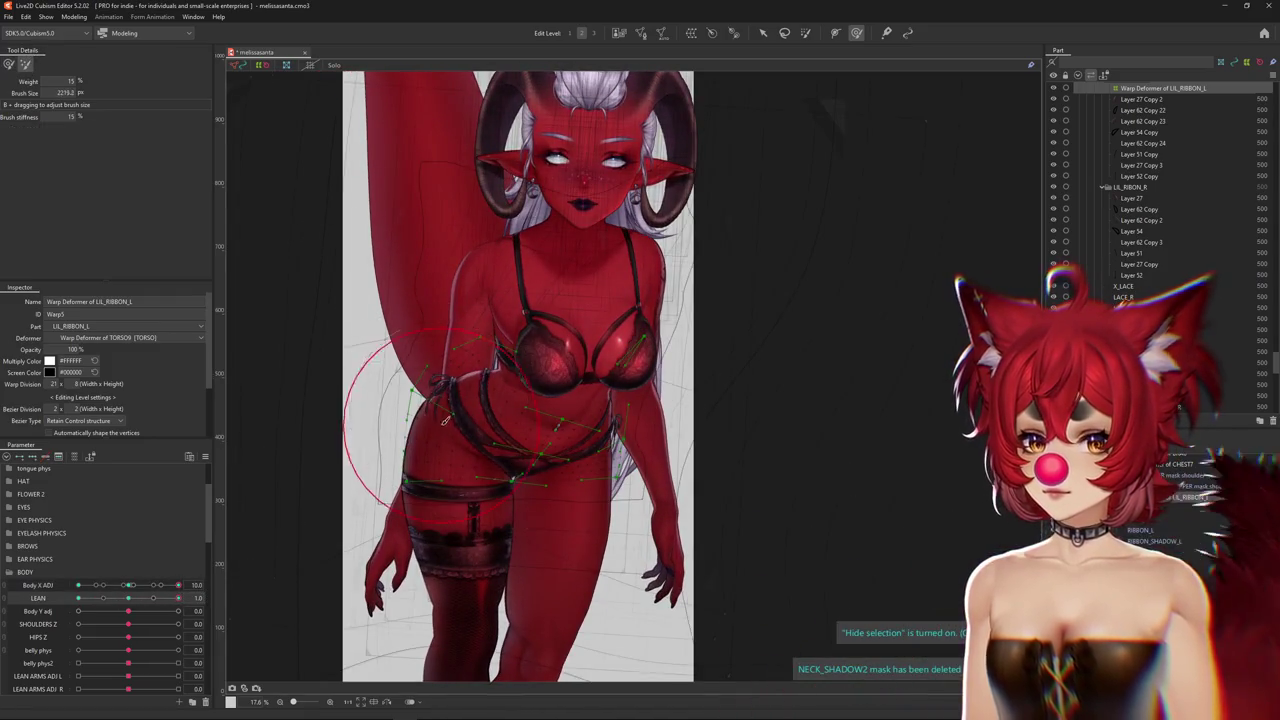
{"action": "left_click_drag", "start_coordinate": [169, 585], "coordinate": [58, 578]}
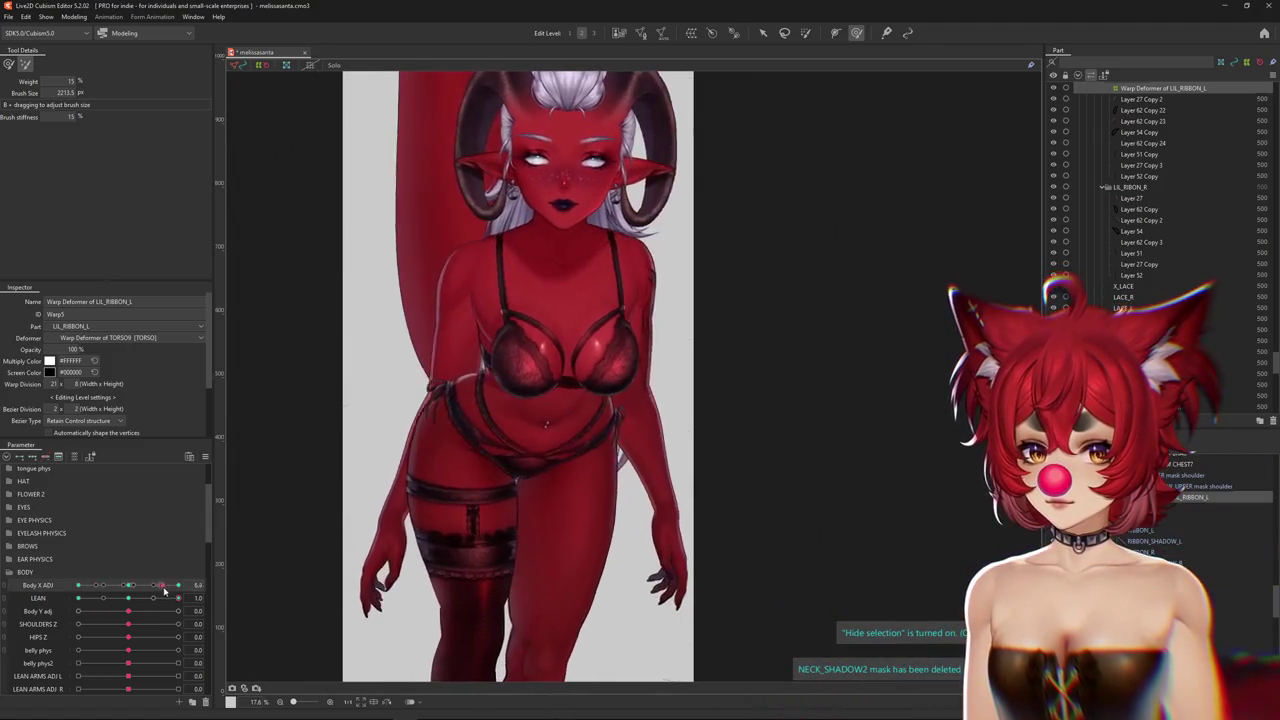
{"action": "left_click", "coordinate": [128, 585]}
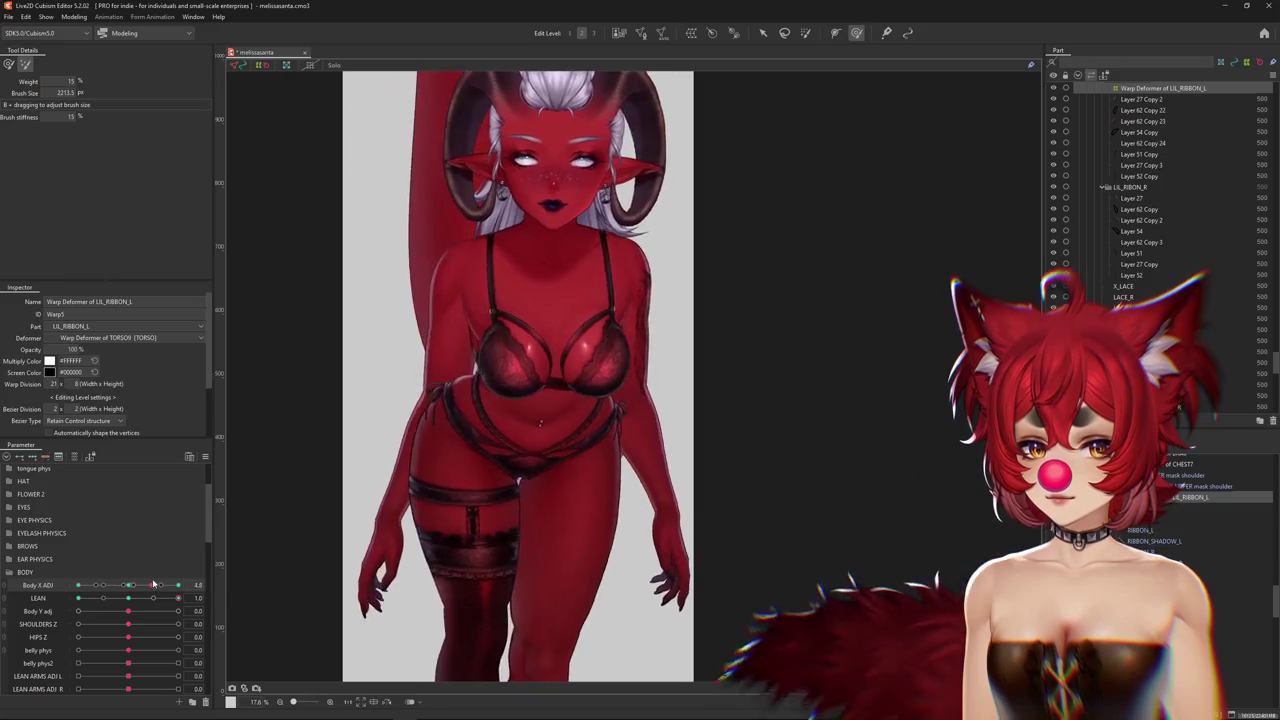
Set LEAN to 0 then 1, enlarge the deform brush, and nudge Body X ADJ off centre
{"action": "left_click", "coordinate": [128, 598]}
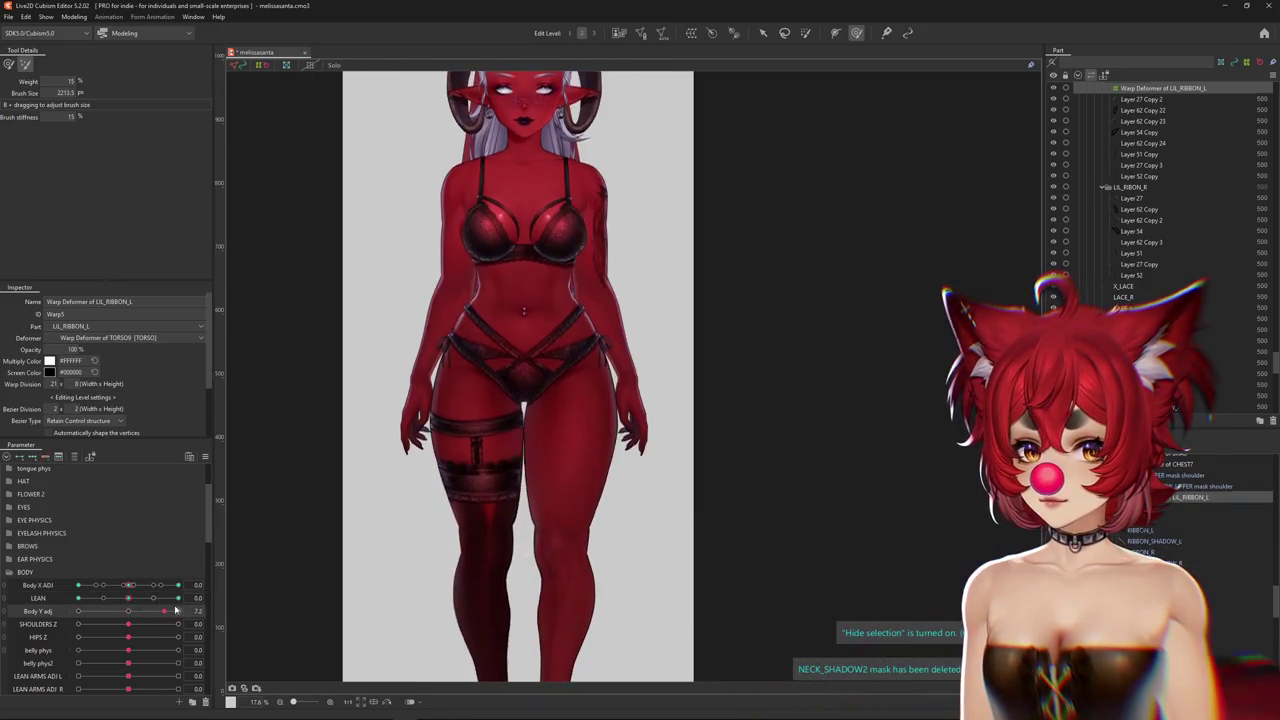
{"action": "left_click", "coordinate": [178, 598]}
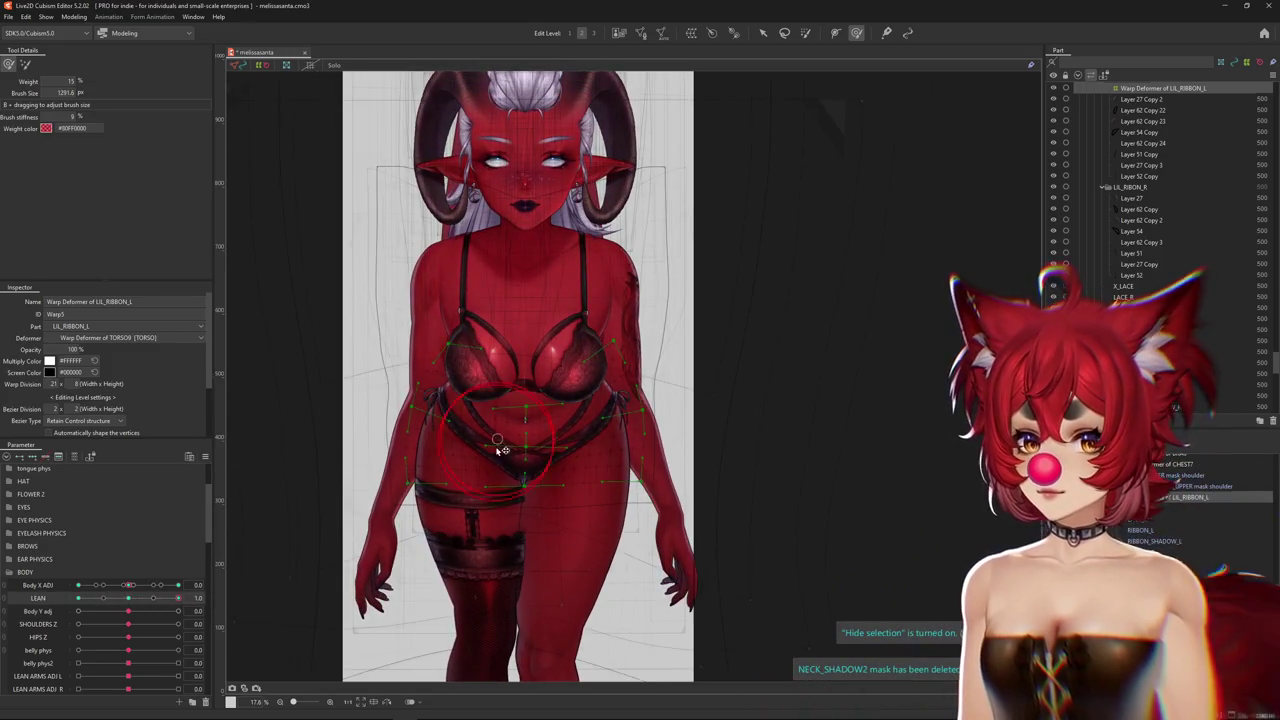
{"action": "mouse_move", "coordinate": [500, 450]}
{"action": "left_mouse_down"}
{"action": "mouse_move", "coordinate": [484, 405]}
{"action": "mouse_move", "coordinate": [588, 416]}
{"action": "left_mouse_up"}
{"action": "left_click", "coordinate": [78, 585]}
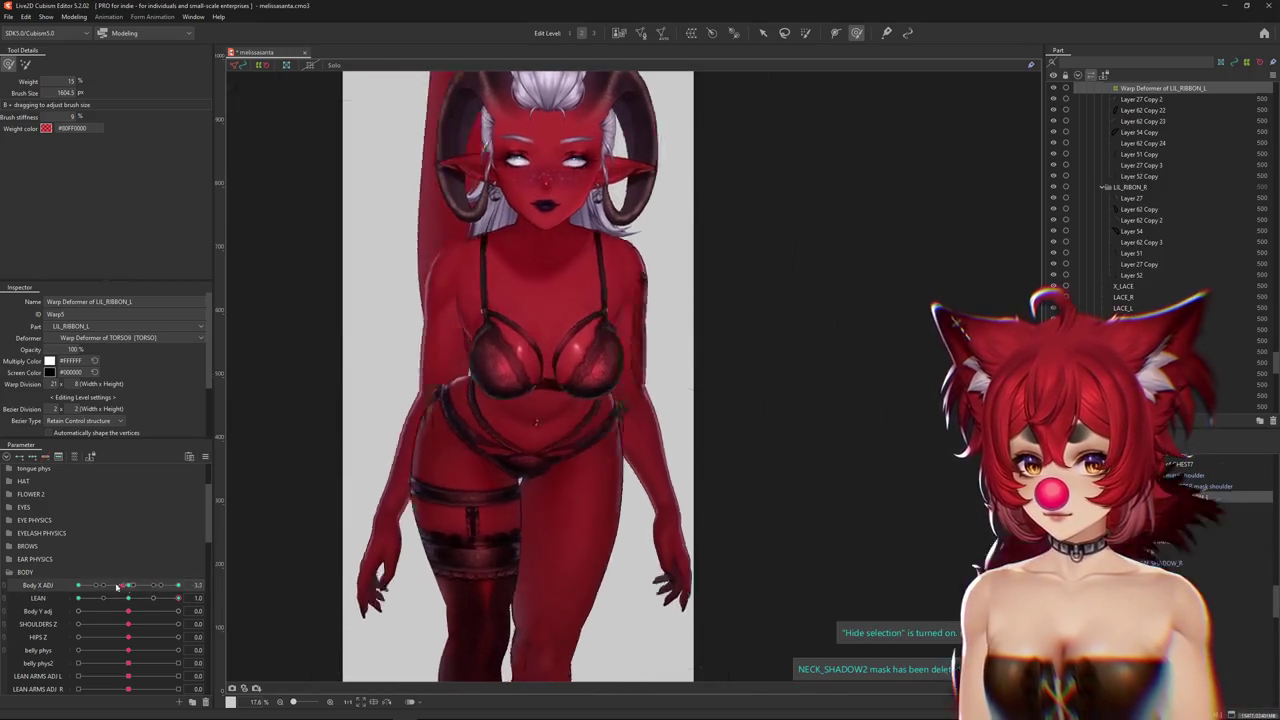
{"action": "left_click", "coordinate": [73, 17]}
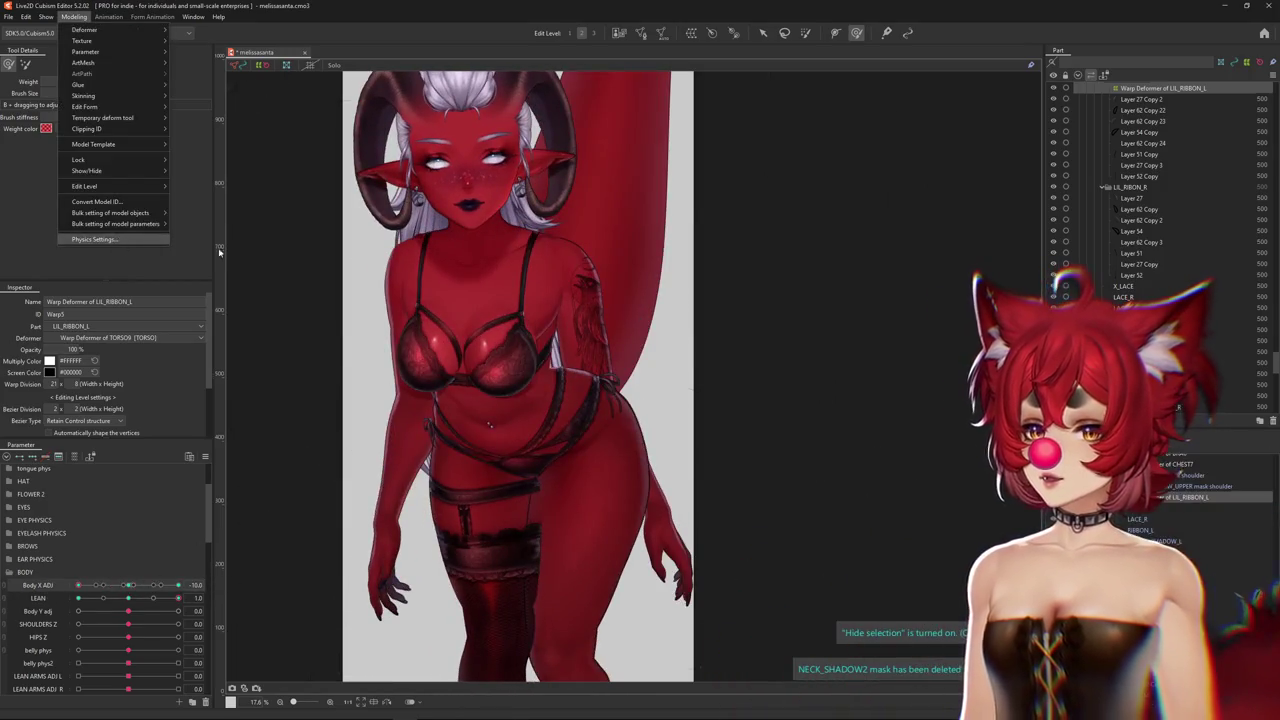
Open Modeling > Physics Settings, zoom out the preview, and swing the model to test the lean group
{"action": "left_click", "coordinate": [170, 215]}
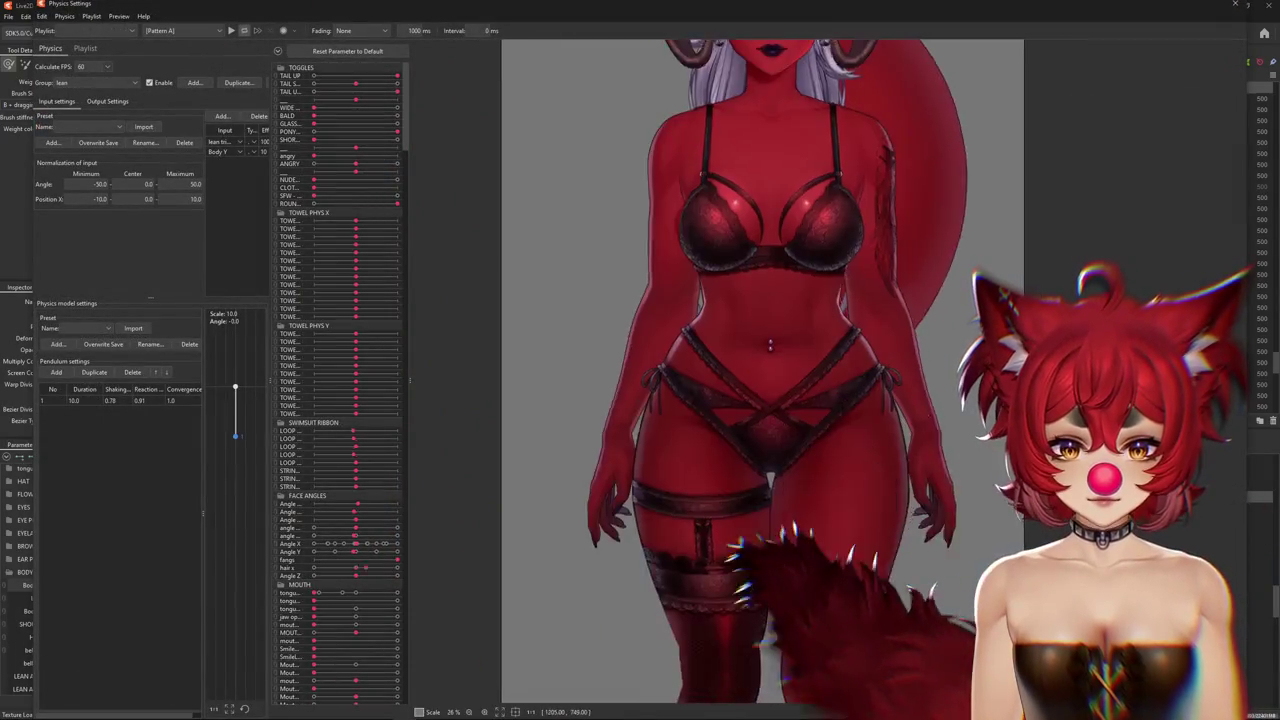
{"action": "scroll", "coordinate": [760, 500], "scroll_direction": "down", "scroll_amount": 3}
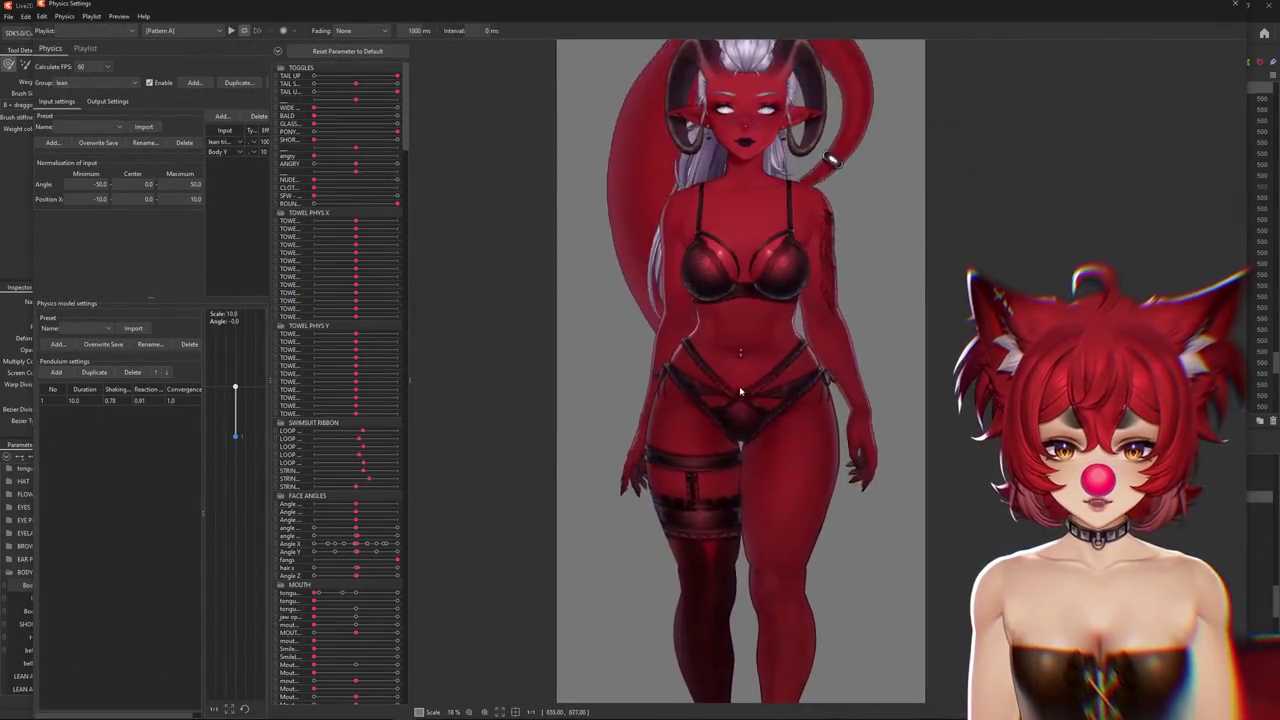
{"action": "left_click_drag", "start_coordinate": [780, 540], "coordinate": [724, 120]}
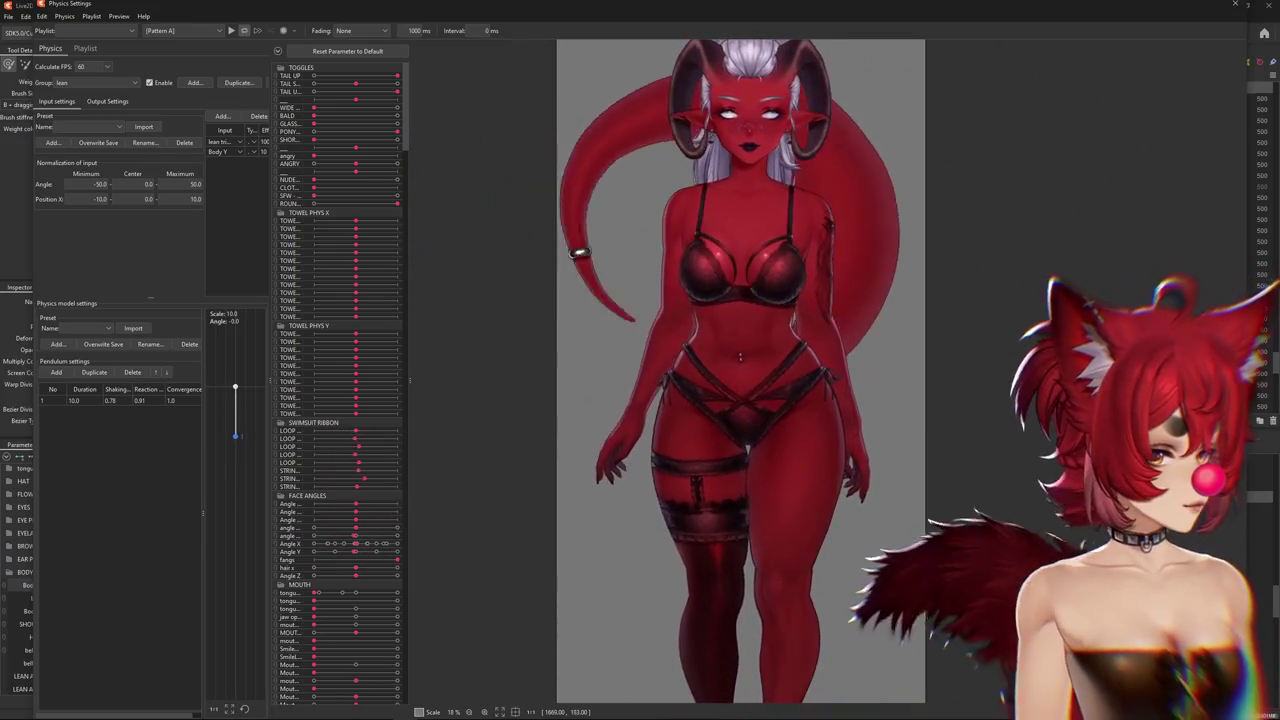
{"action": "scroll", "coordinate": [778, 370], "scroll_direction": "down", "scroll_amount": 2}
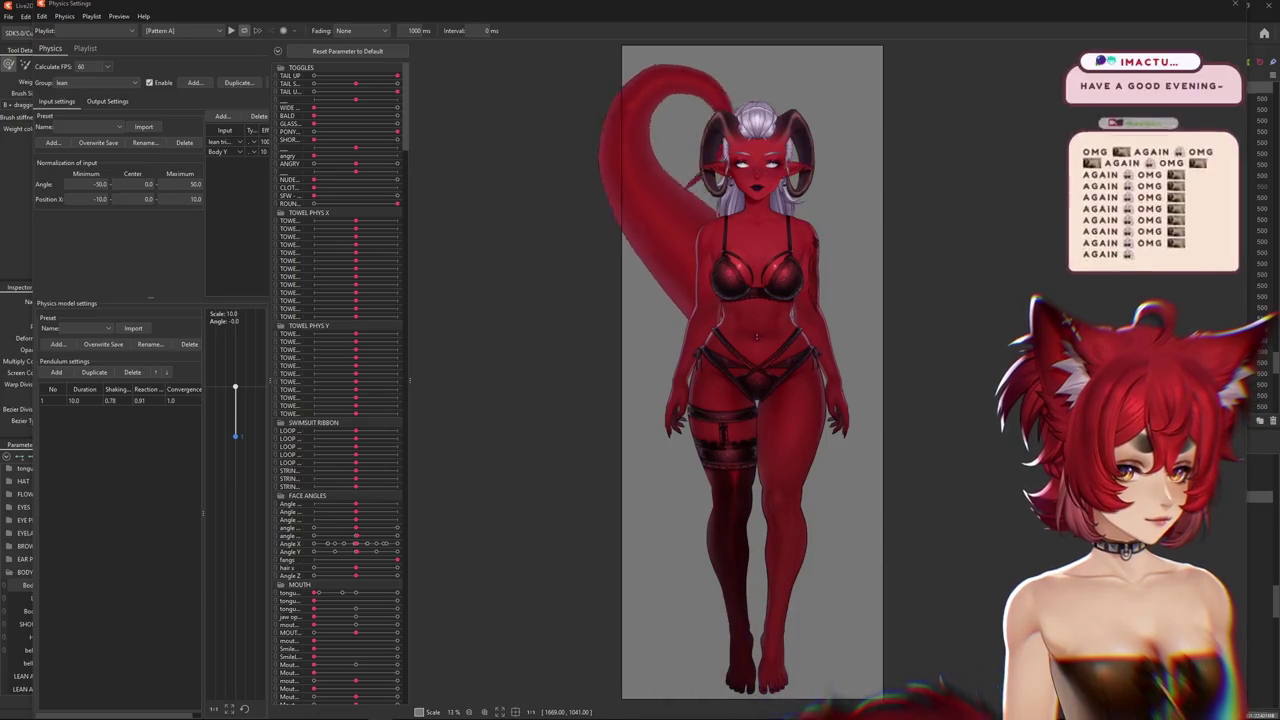
Fling the demon's tail to the upper right, upper left, then right again in the physics preview
{"action": "left_click_drag", "start_coordinate": [627, 258], "coordinate": [977, 90]}
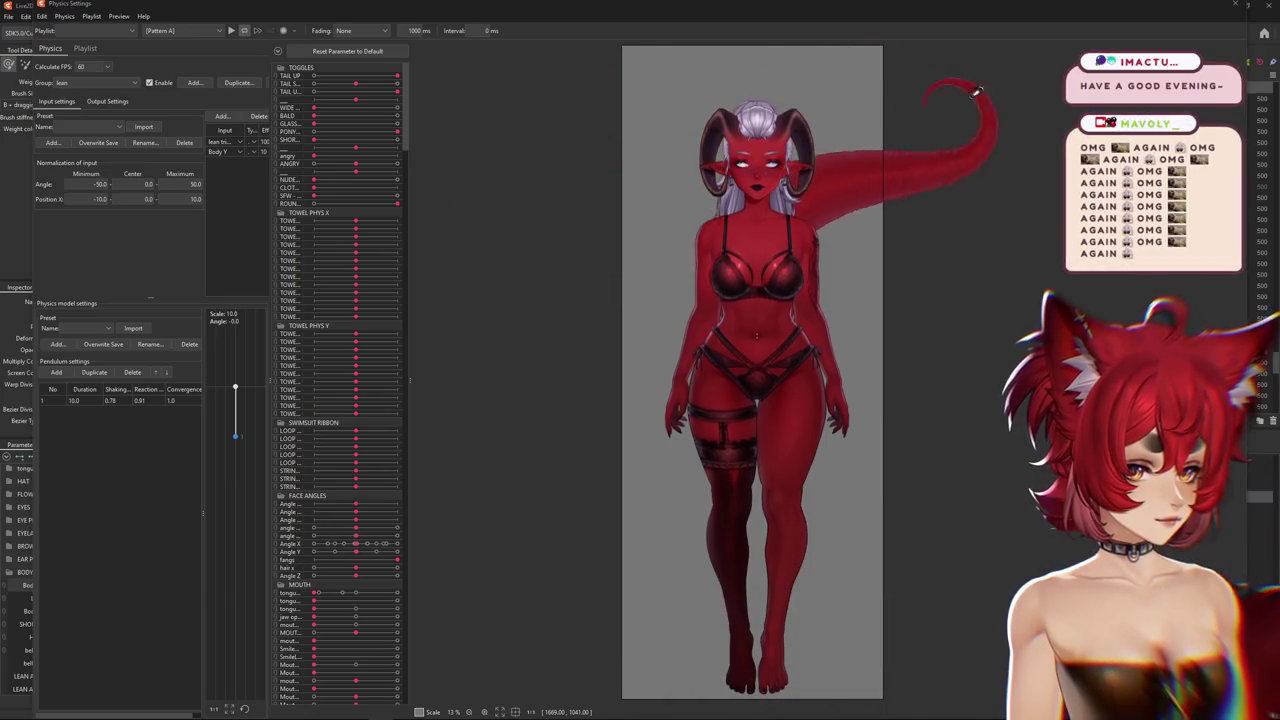
{"action": "mouse_move", "coordinate": [882, 252]}
{"action": "left_mouse_down"}
{"action": "mouse_move", "coordinate": [671, 52]}
{"action": "mouse_move", "coordinate": [520, 105]}
{"action": "left_mouse_up"}
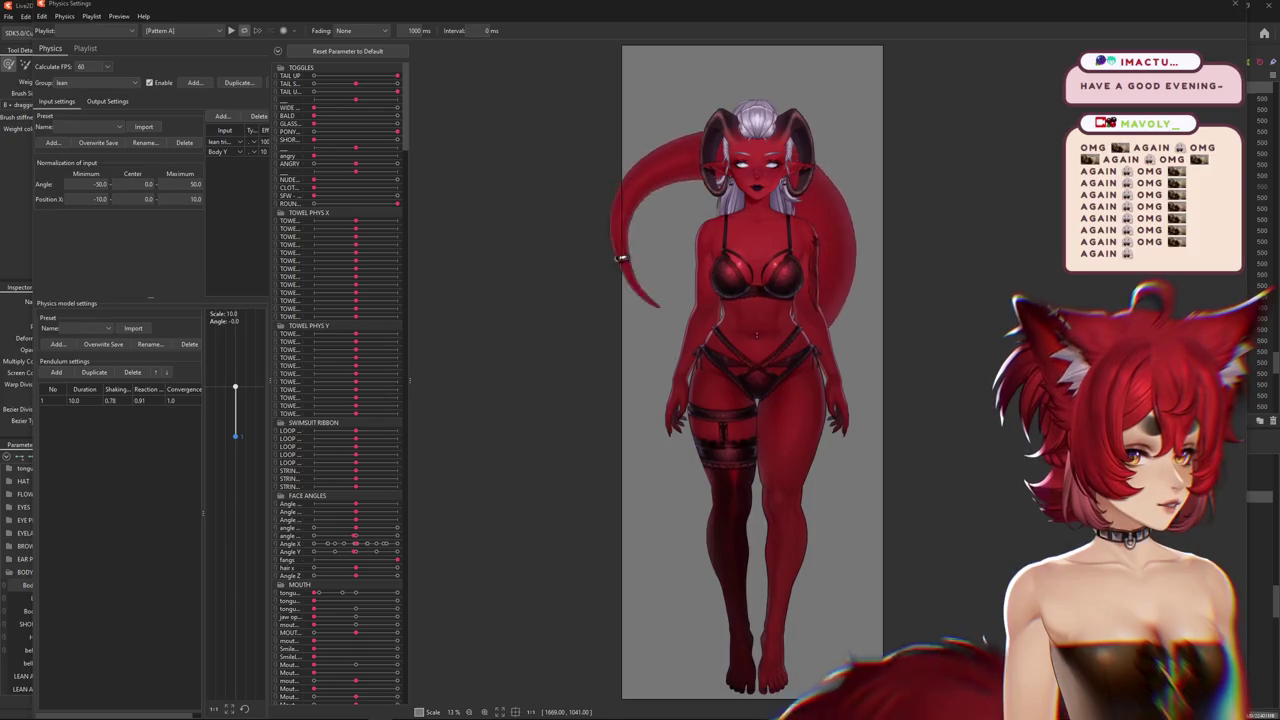
{"action": "left_click_drag", "start_coordinate": [621, 258], "coordinate": [985, 180]}
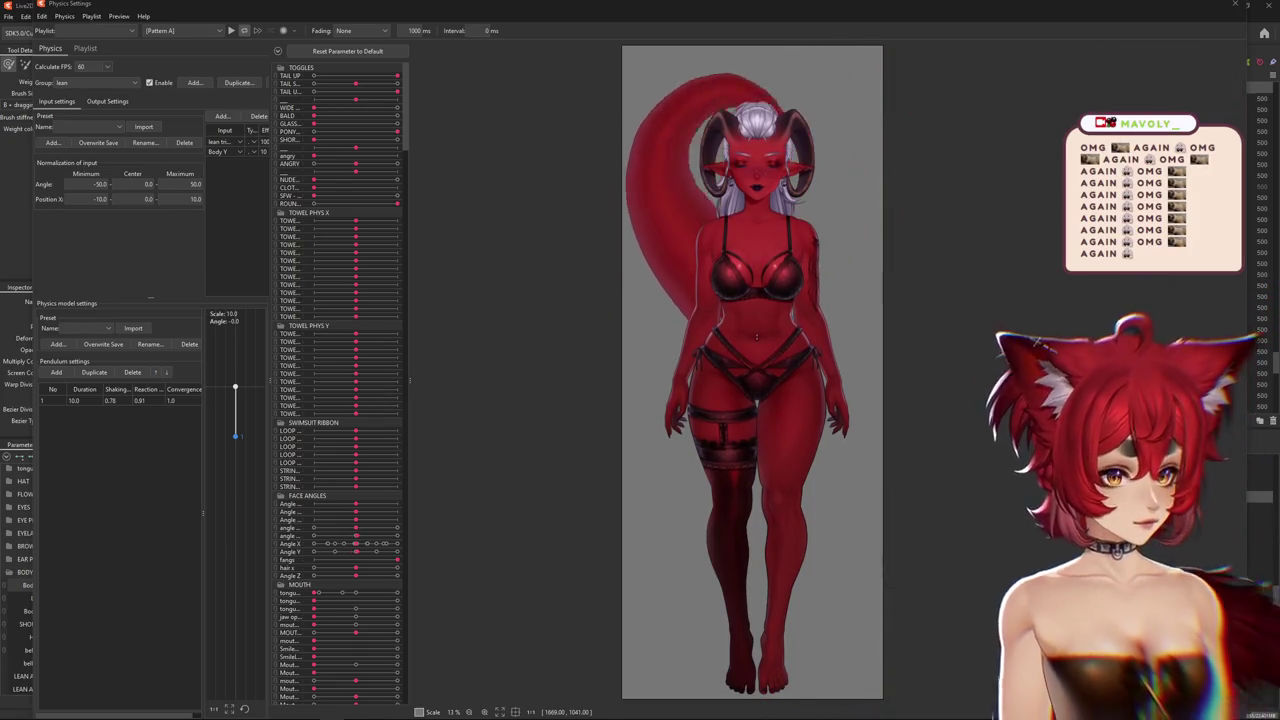